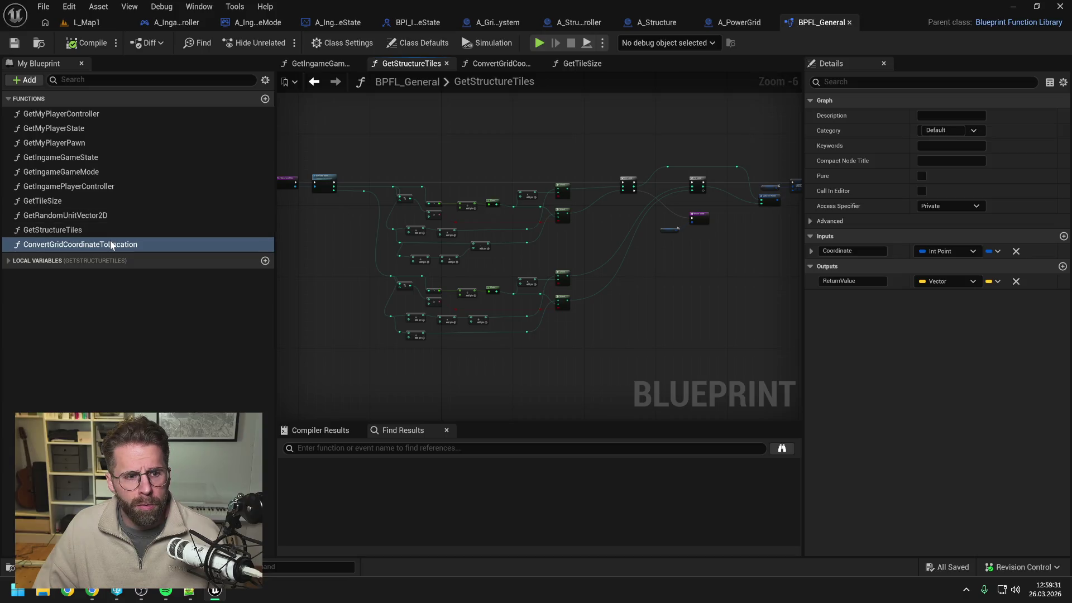
Leave only BPFL_General's ConvertGridCoordinateToLocation graph open, then switch to A_PowerGrid's ConvertCoordinateToLocation
double_click(118, 244)
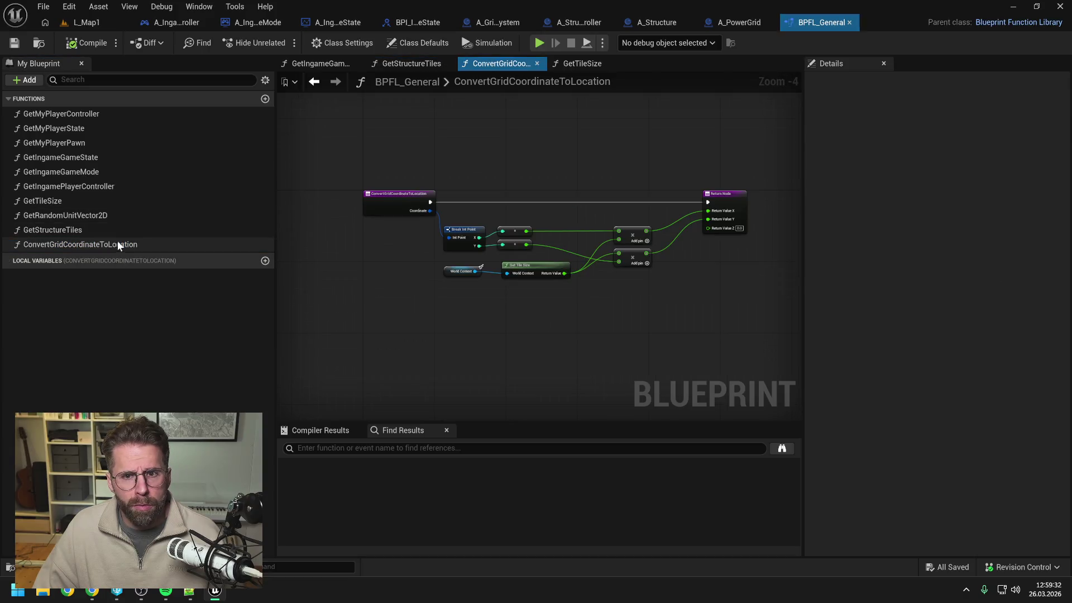
right_click(489, 62)
left_click(515, 133)
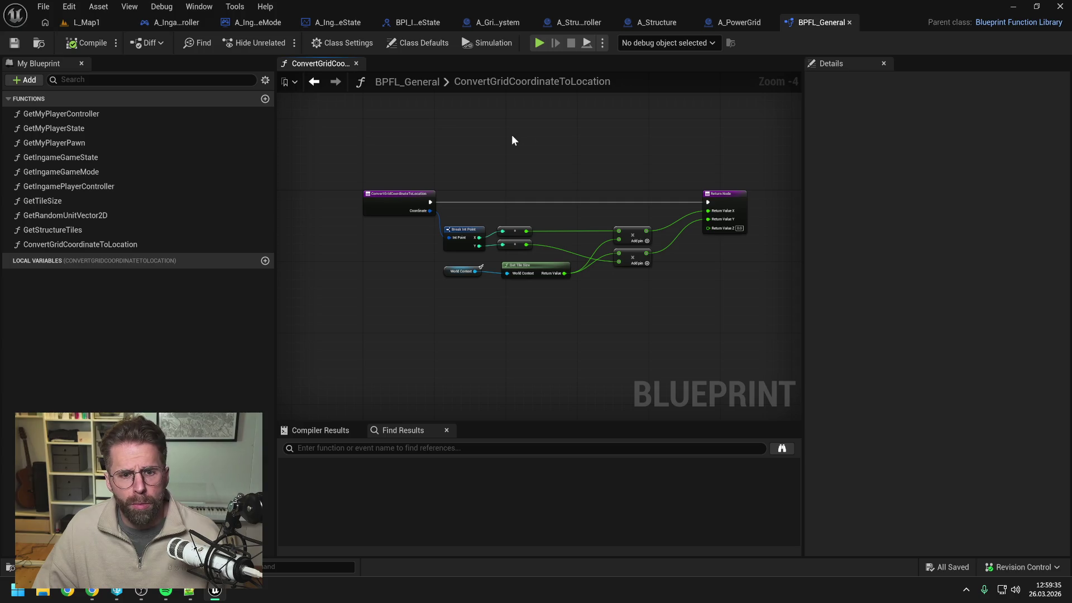
key("ctrl+space")
key("ctrl+space")
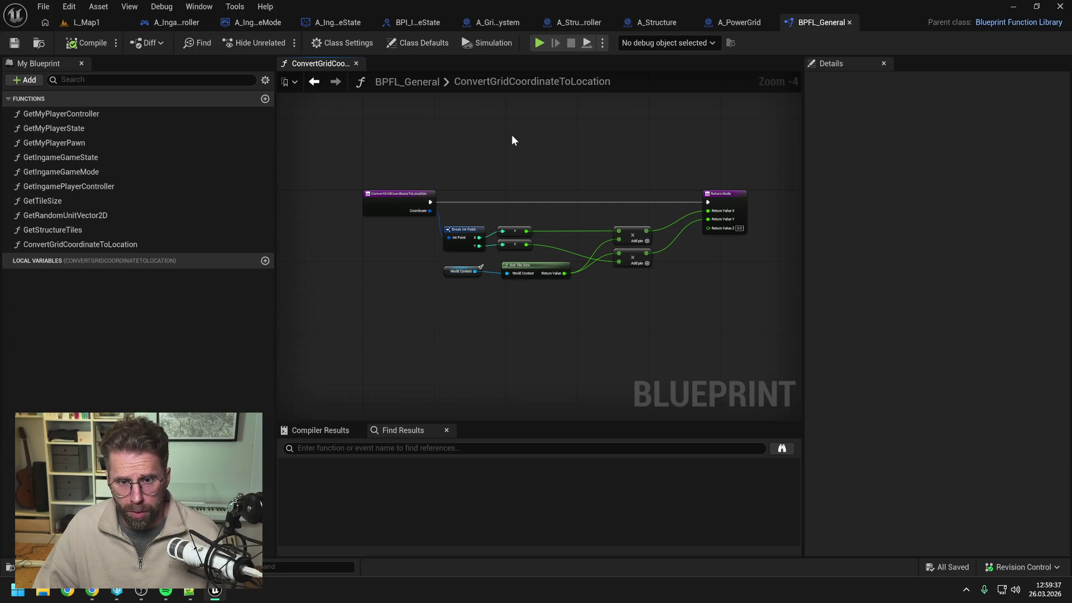
left_click(736, 23)
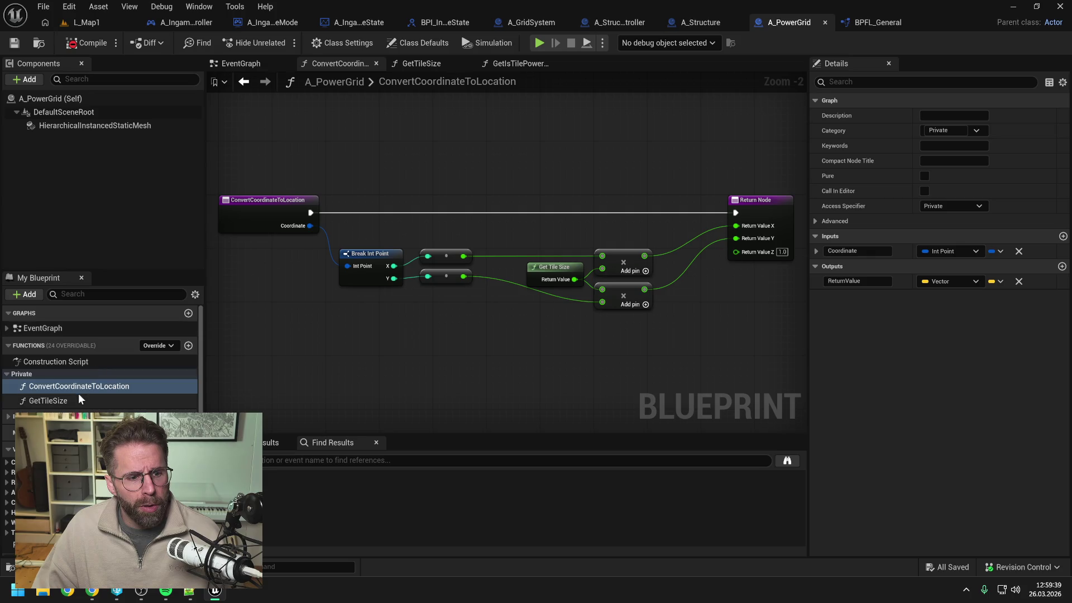
Compile A_PowerGrid to see its errors, then find 'build' in the Content Drawer and open A_BuildingModePreview
left_click(84, 43)
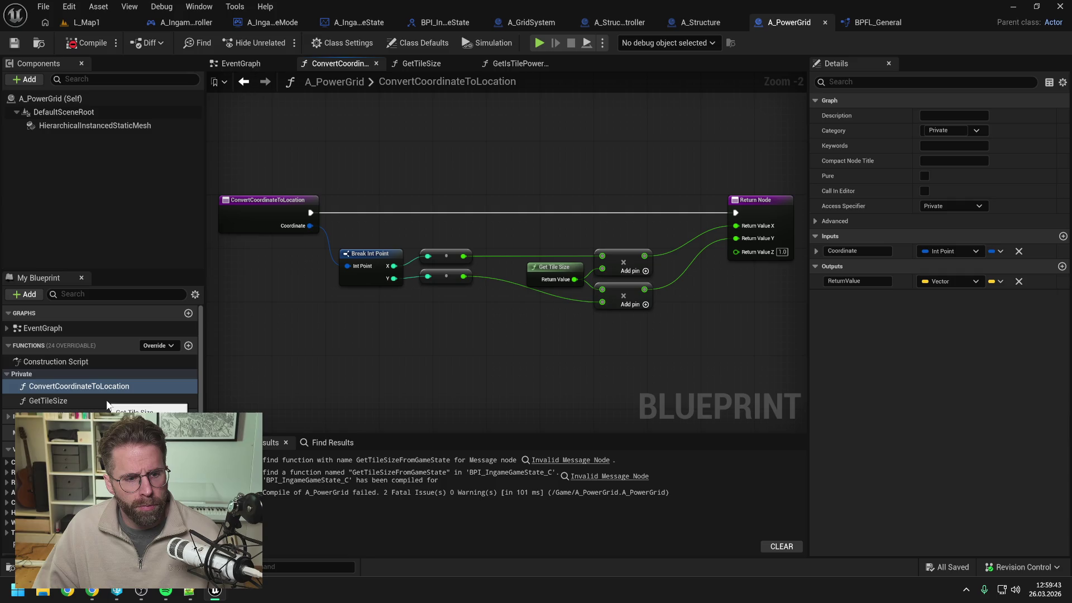
scroll(109, 396, "down", 2)
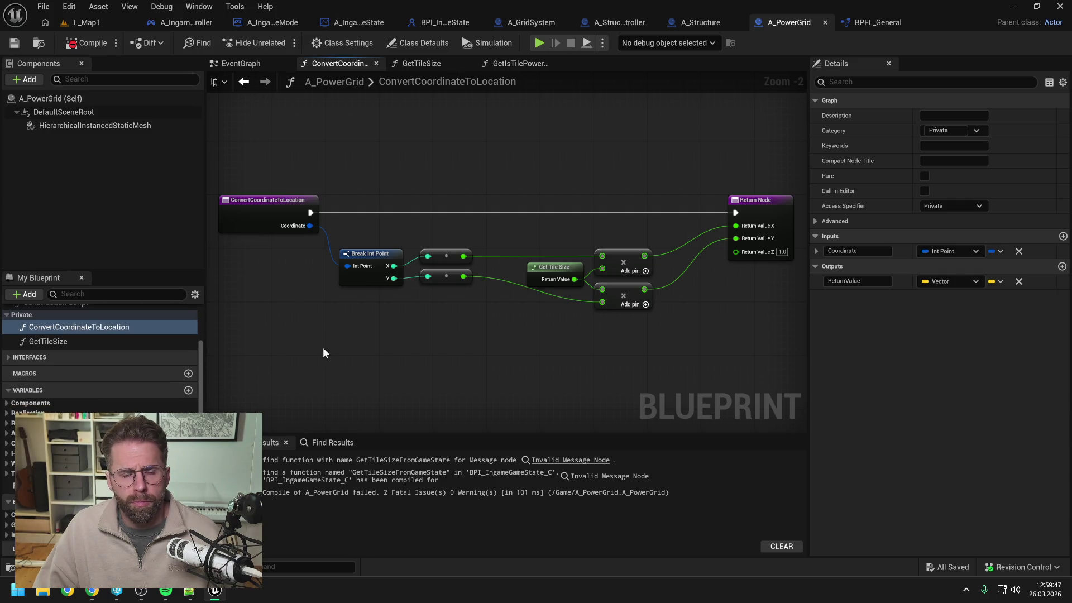
key("ctrl+space")
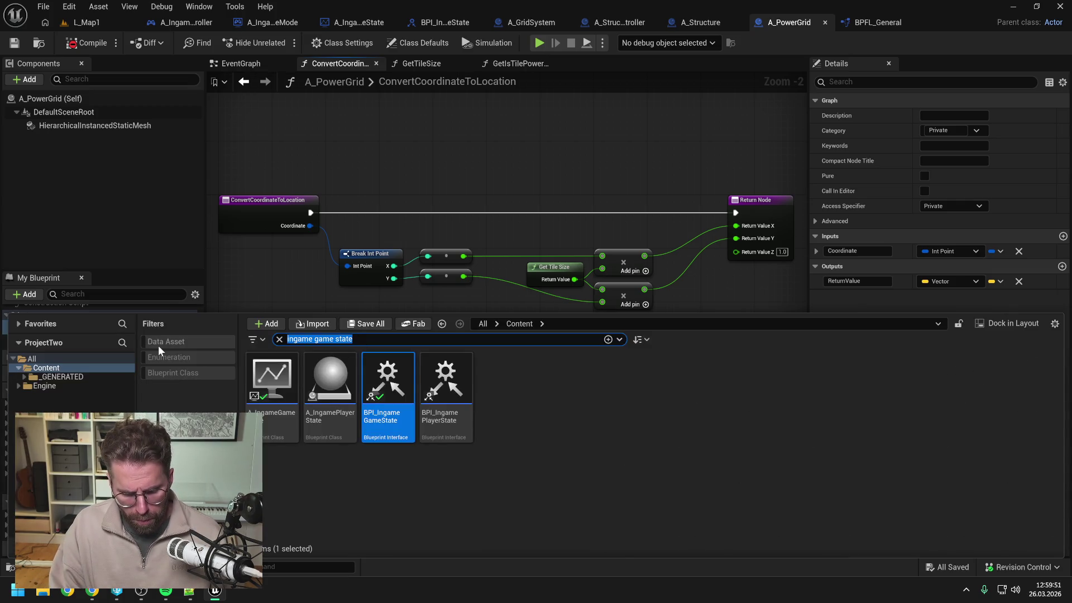
type("build")
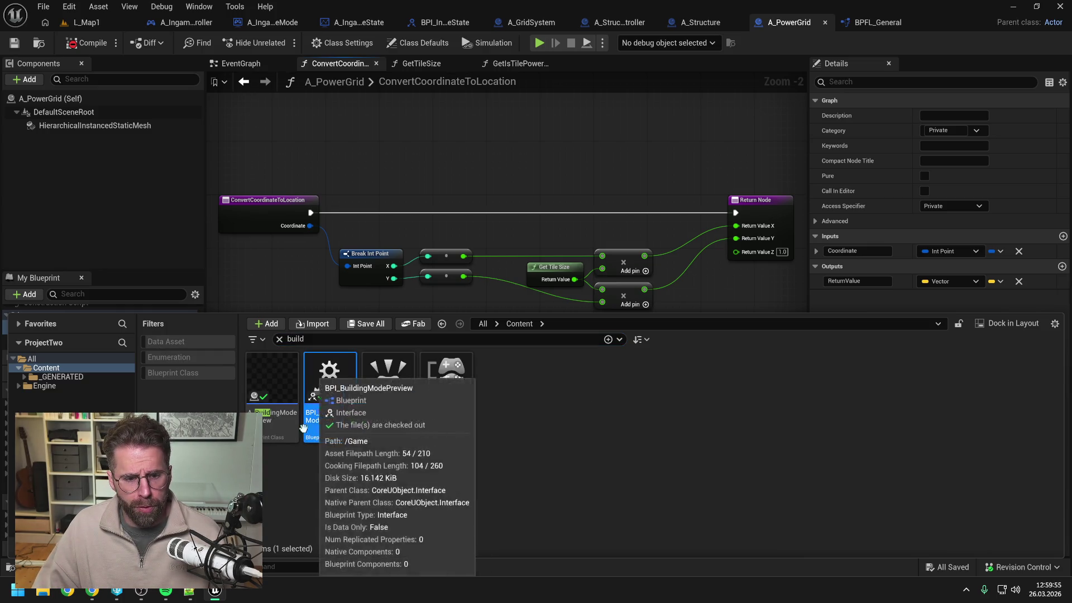
left_click(268, 430)
double_click(268, 431)
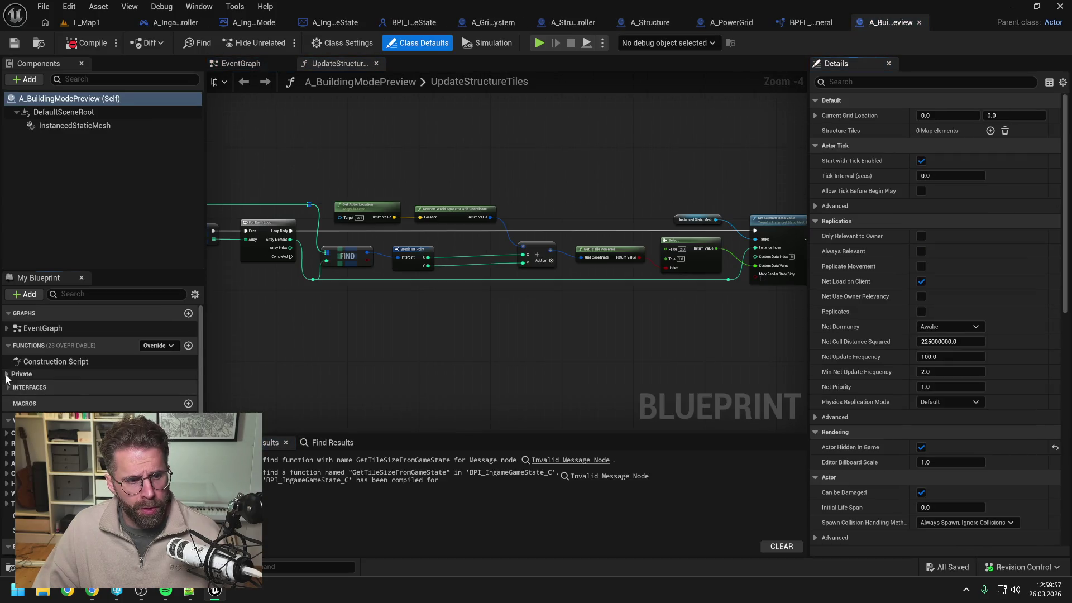
Copy A_BuildingModePreview's ConvertWorldSpaceToGridCoordinate function and paste it into BPFL_General
left_click(72, 400)
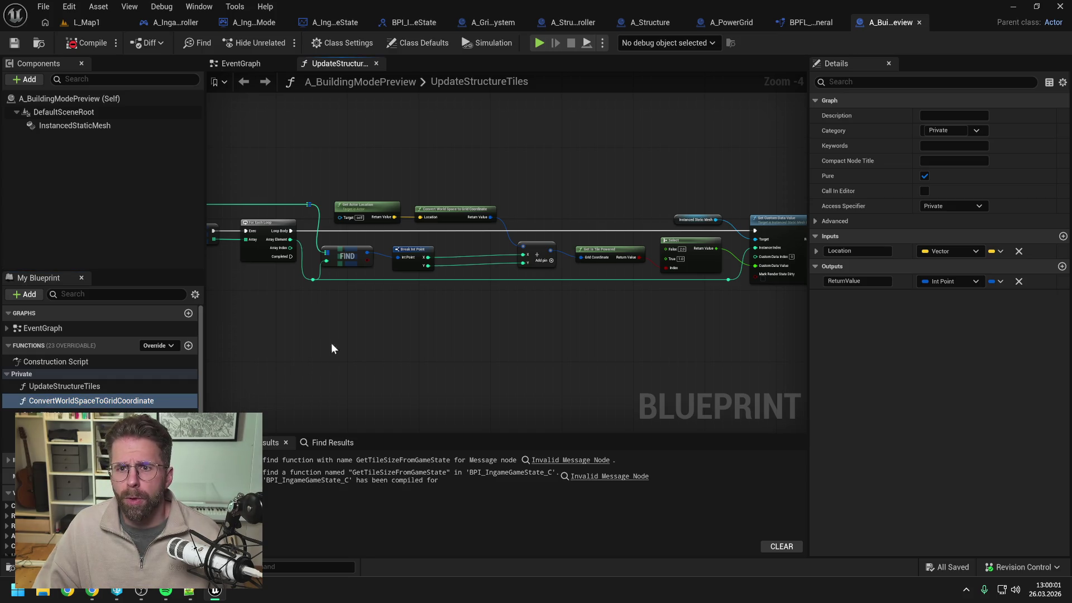
left_click(799, 23)
key("ctrl+v")
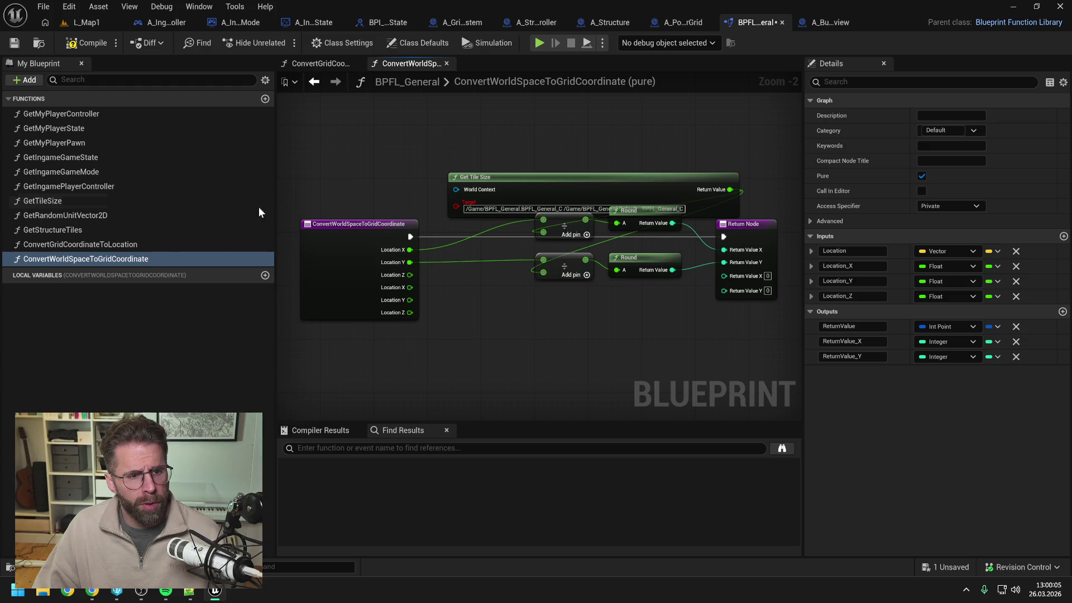
Rename the pasted function to ConvertLocationToGridCoordinate and save the library
left_click(89, 260)
left_click_drag(96, 260, 54, 260)
type("Location")
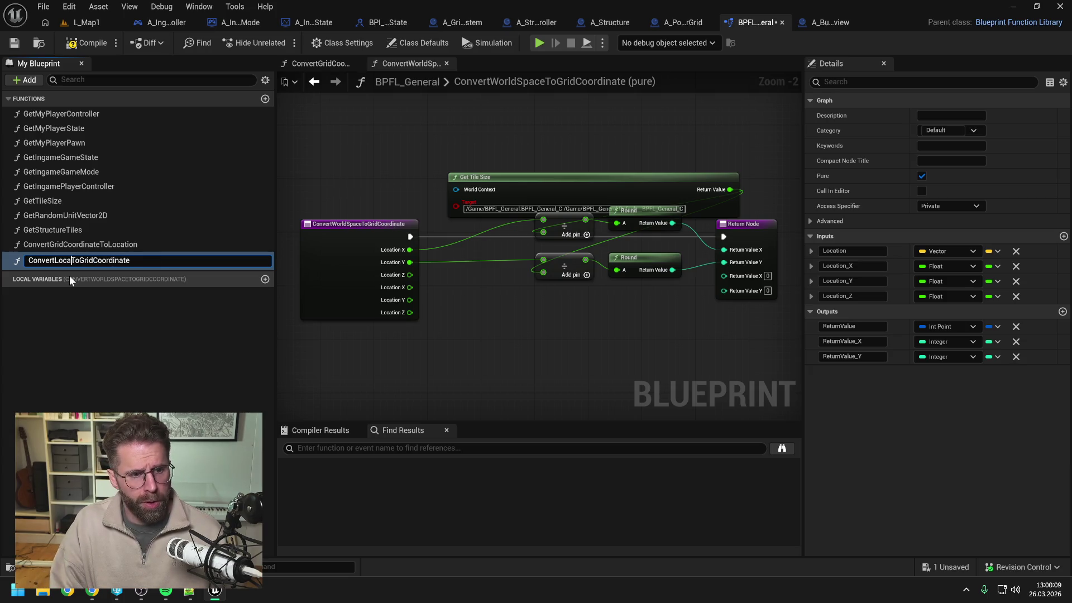
key("Return")
key("ctrl+s")
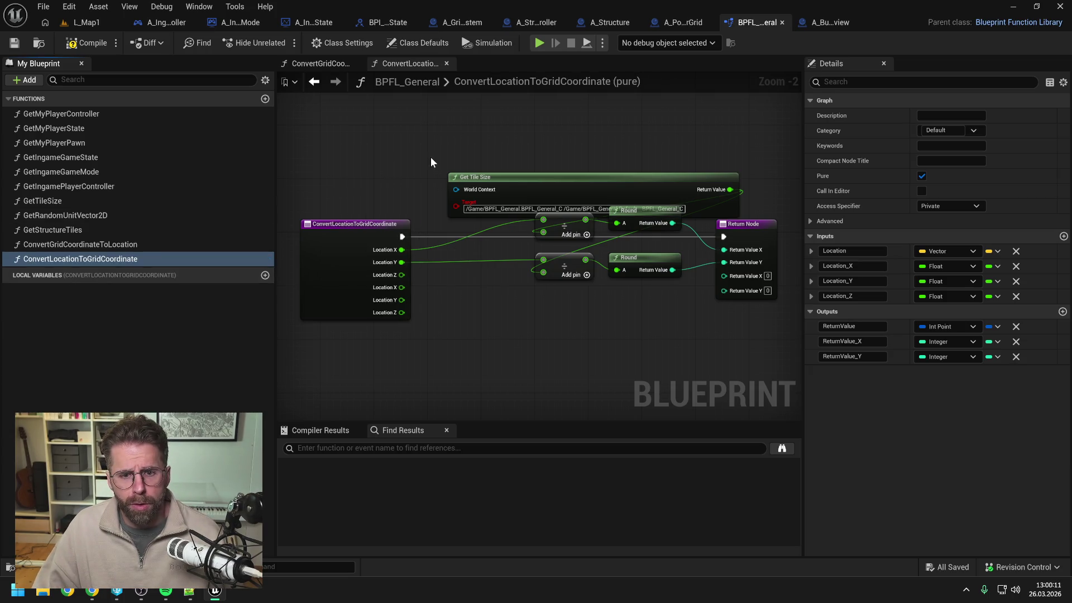
Refresh the Get Tile Size node to drop its broken target pin
mouse_move(629, 178)
left_mouse_down()
mouse_move(488, 145)
mouse_move(600, 140)
left_mouse_up()
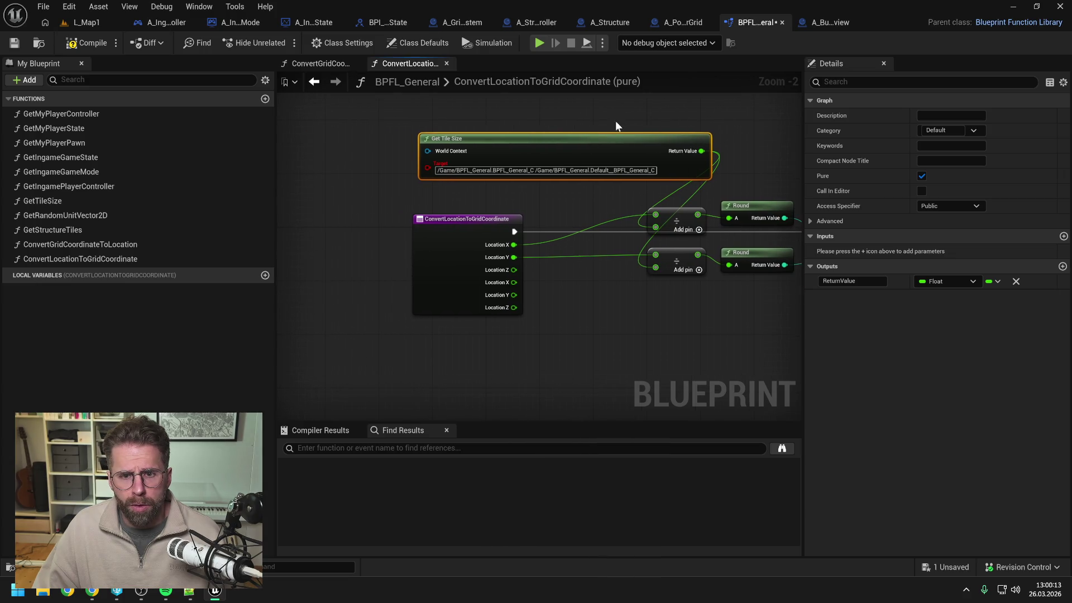
right_click(565, 147)
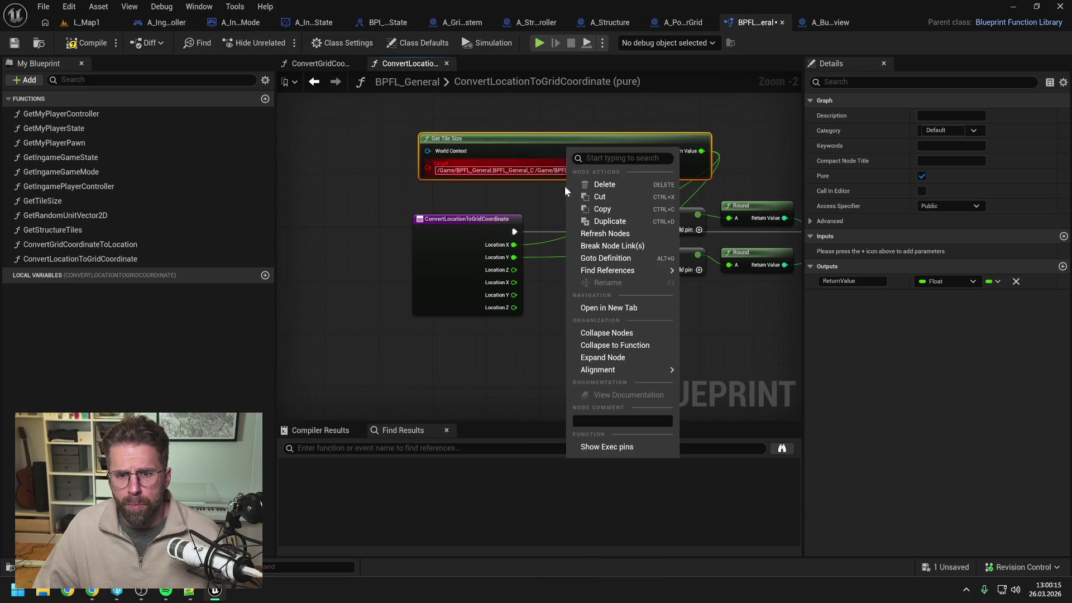
left_click(591, 236)
left_click(530, 197)
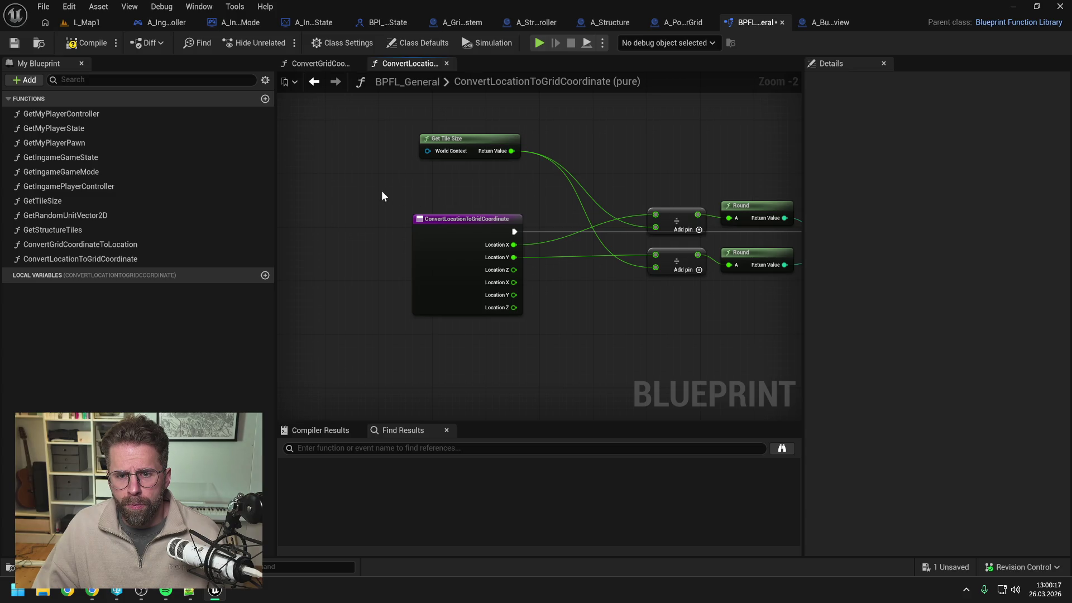
Remove the Location_X, Location_Y and Location_Z inputs, and wire Location X and Y into the two divide nodes
left_click(431, 261)
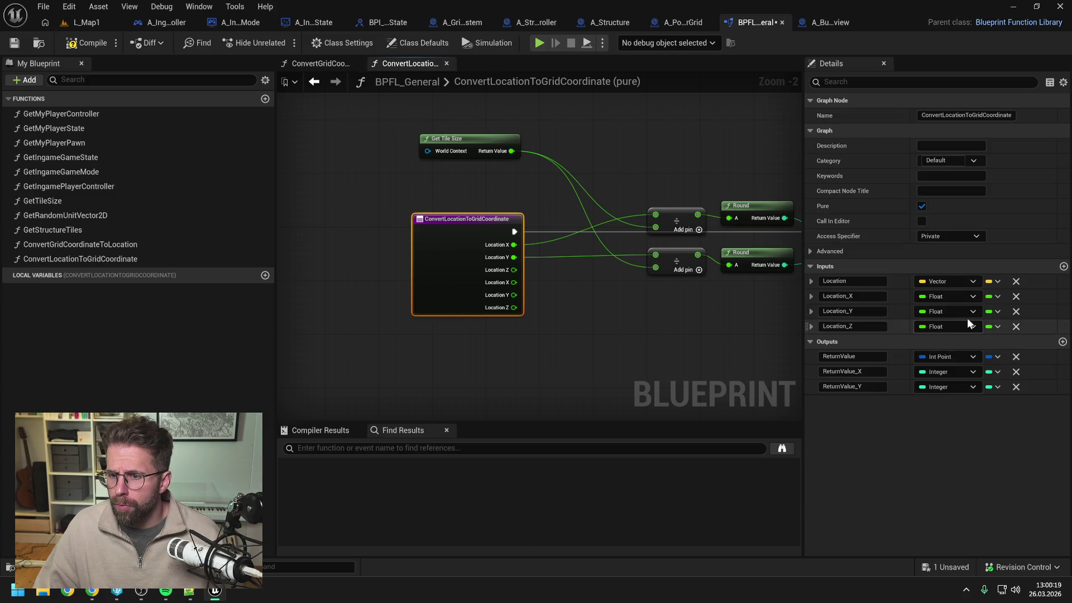
left_click(1016, 326)
left_click(1017, 311)
left_click(1017, 296)
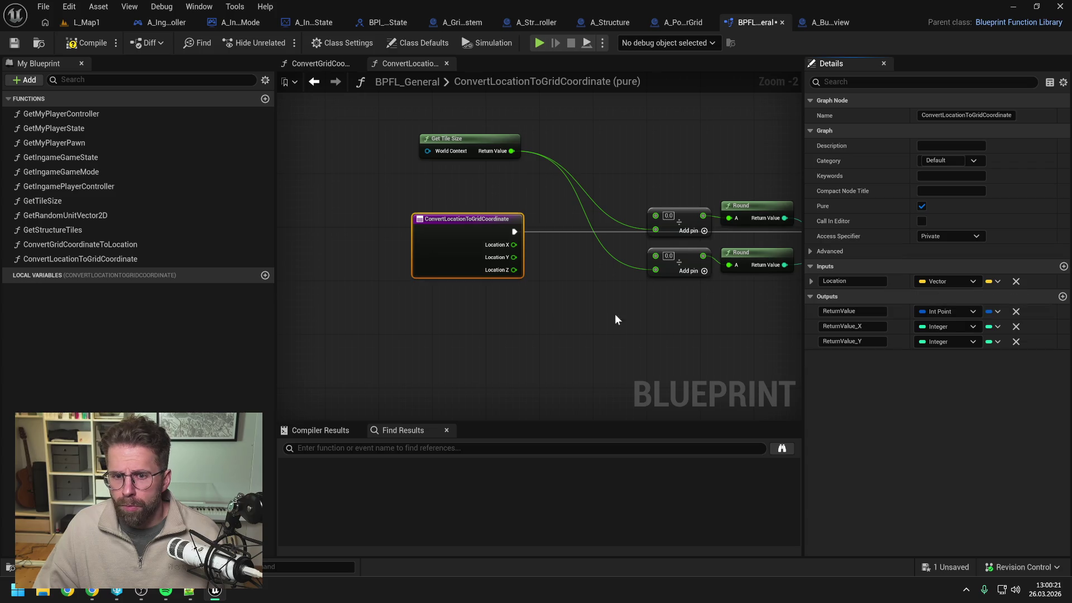
left_click(615, 320)
left_click_drag(615, 320, 473, 322)
left_click_drag(445, 259, 594, 227)
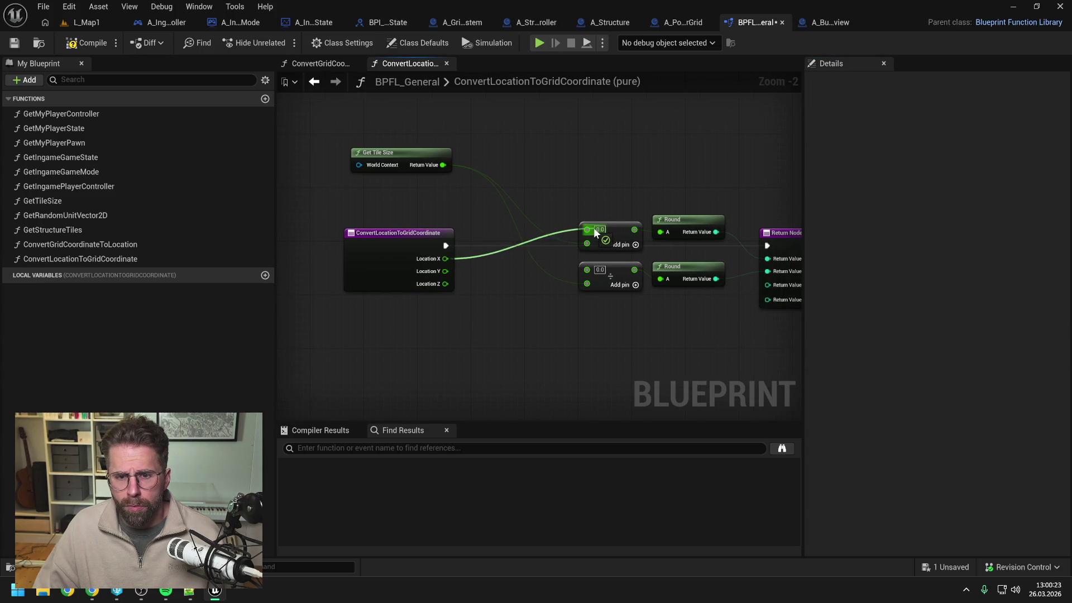
left_click_drag(445, 272, 594, 273)
left_click_drag(411, 221, 529, 222)
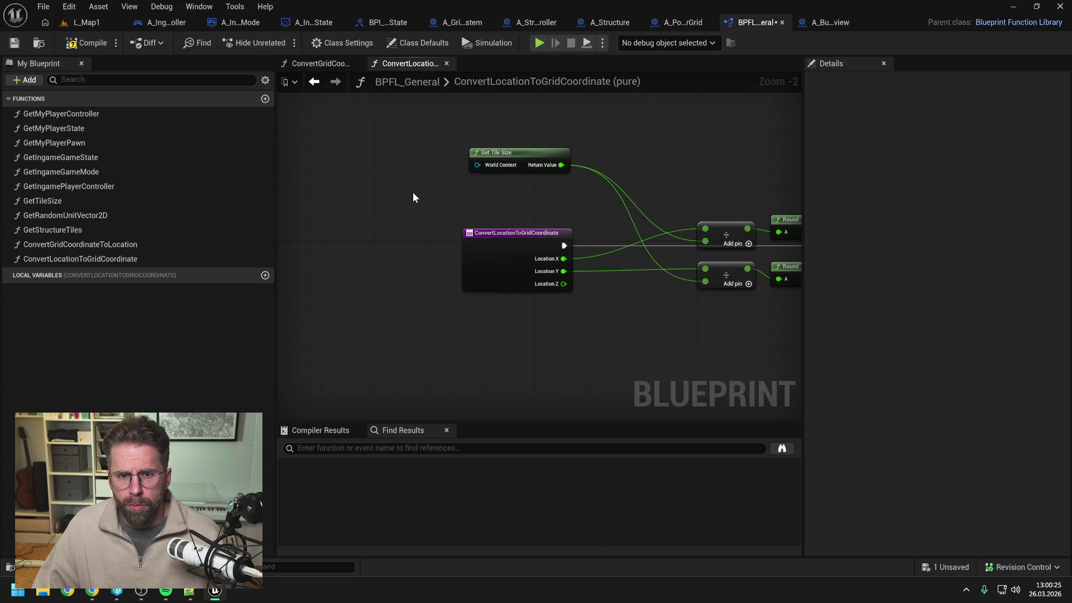
Feed a Get World Context node into Get Tile Size's World Context pin
right_click(413, 192)
type("get wor")
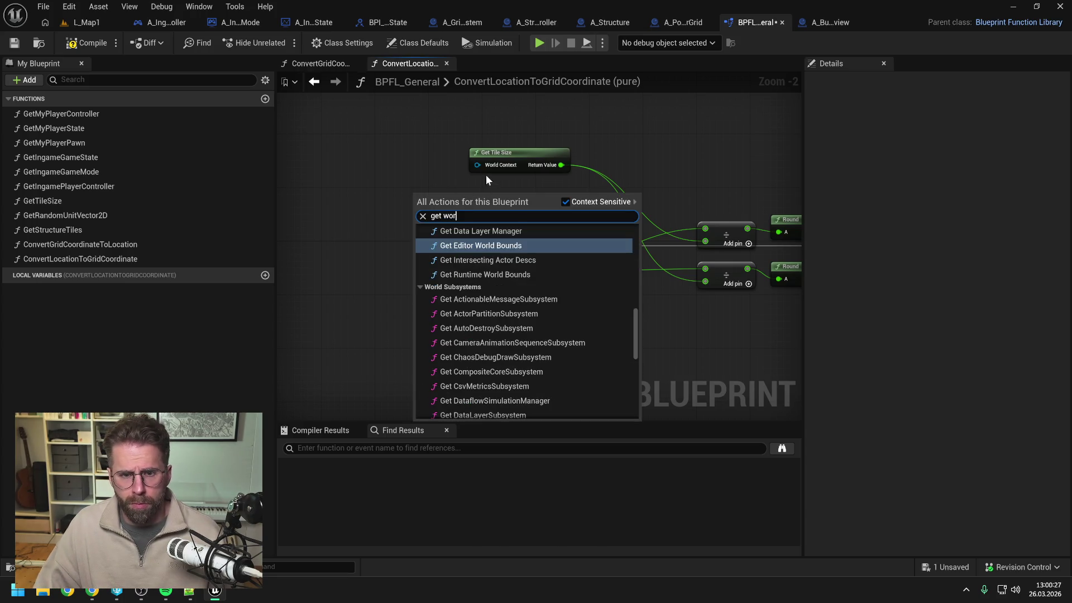
key("Return")
left_click_drag(477, 165, 391, 173)
type("get worldcont")
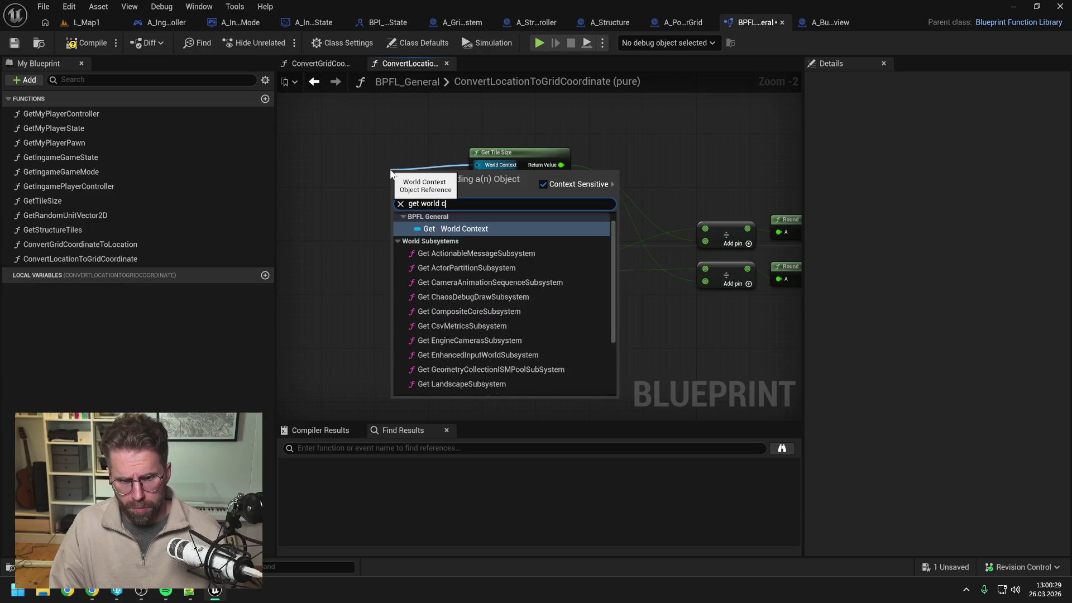
key("Return")
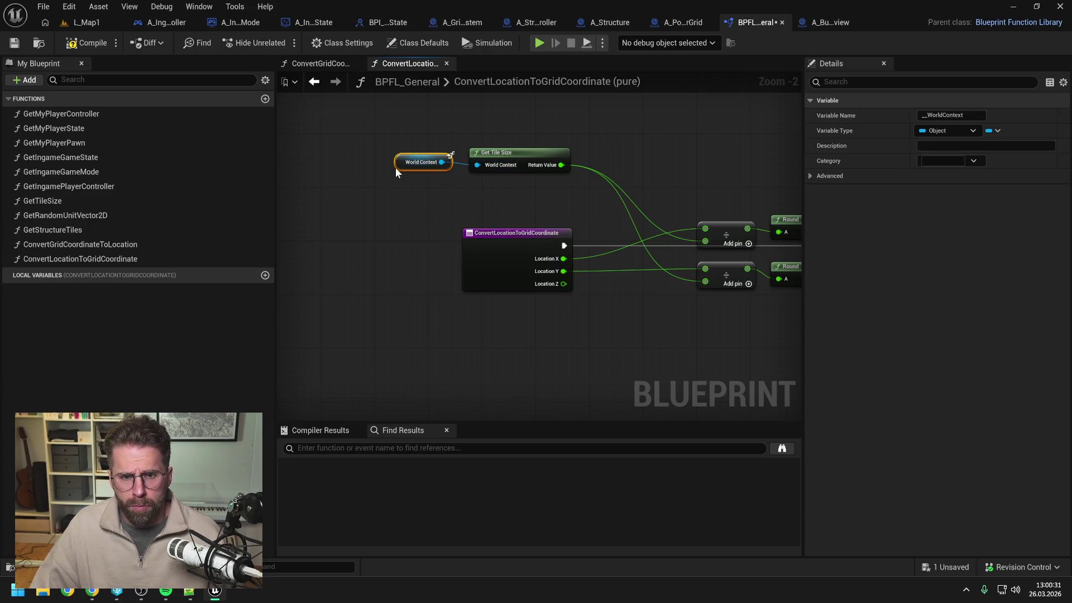
scroll(449, 141, "down", 1)
left_click(472, 154)
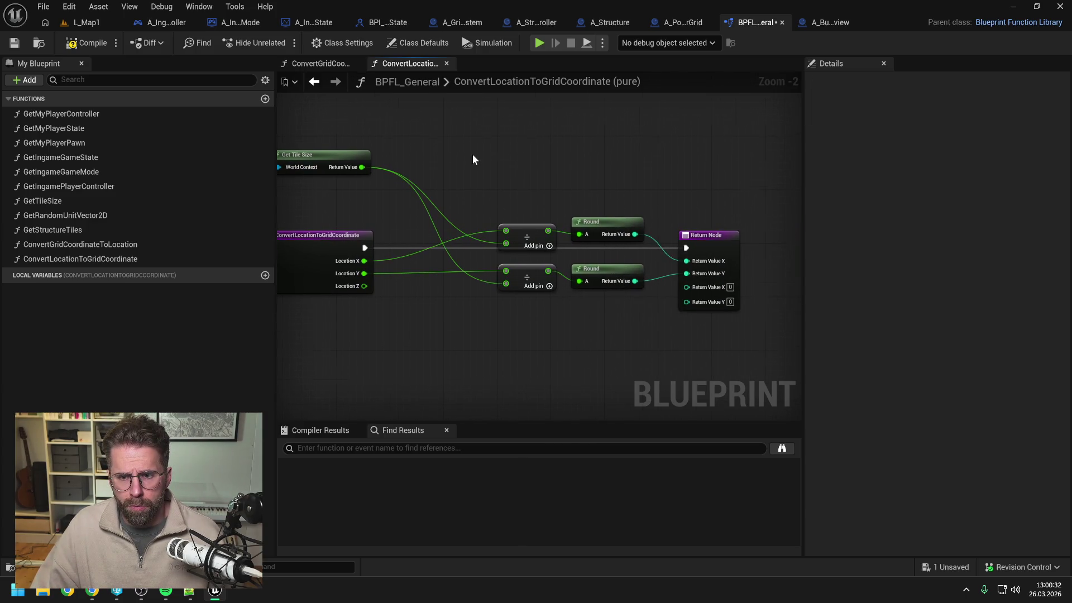
Remove the extra Return Node output, wire the rounded values into return X and Y, then compile and save
left_click(684, 233)
left_click(1017, 297)
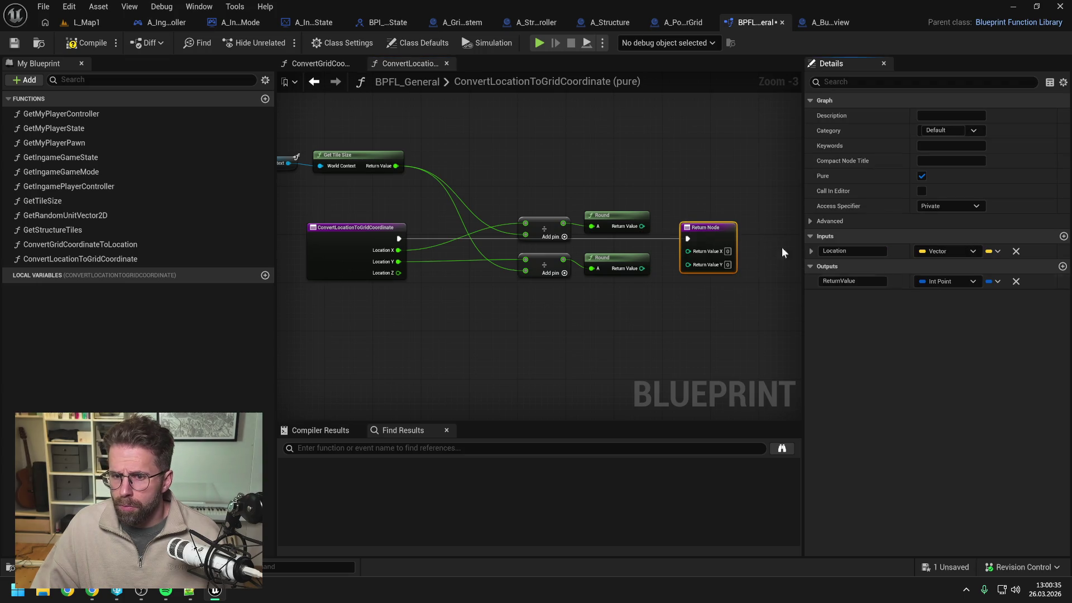
mouse_move(642, 226)
left_mouse_down()
mouse_move(688, 252)
mouse_move(656, 263)
mouse_move(689, 265)
left_mouse_up()
left_click_drag(368, 159, 567, 204)
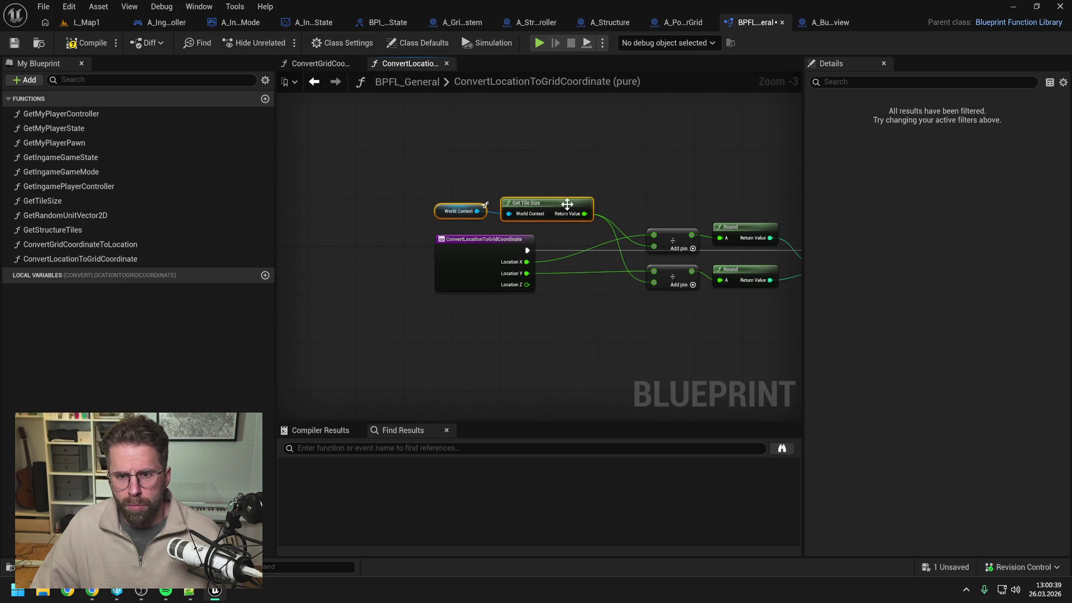
key("ctrl+s")
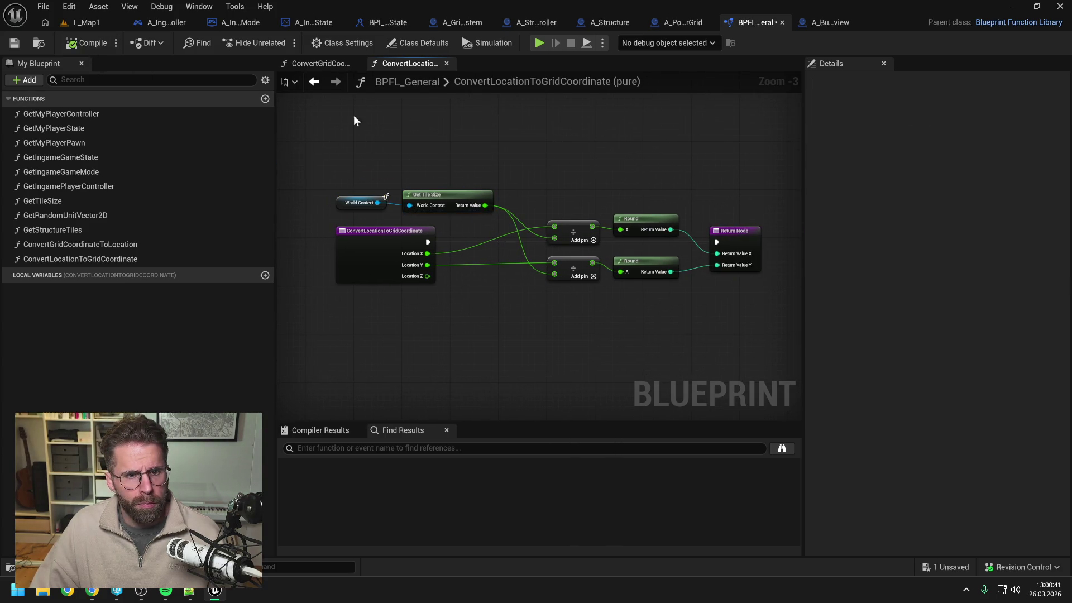
left_click(316, 65)
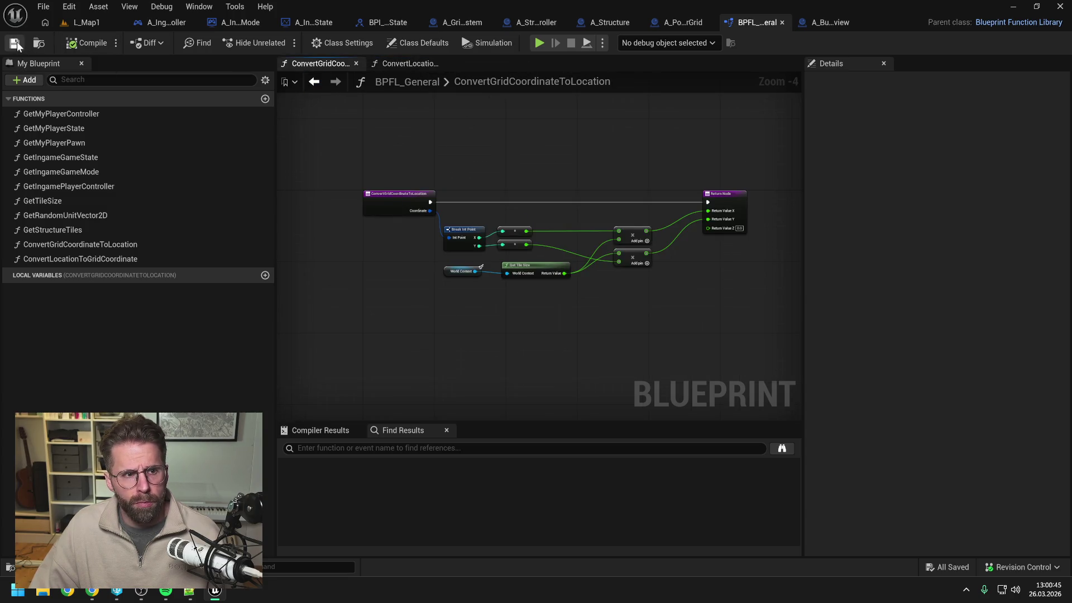
Close the A_PowerGrid and A_BuildingModePreview blueprint editors
left_click(406, 64)
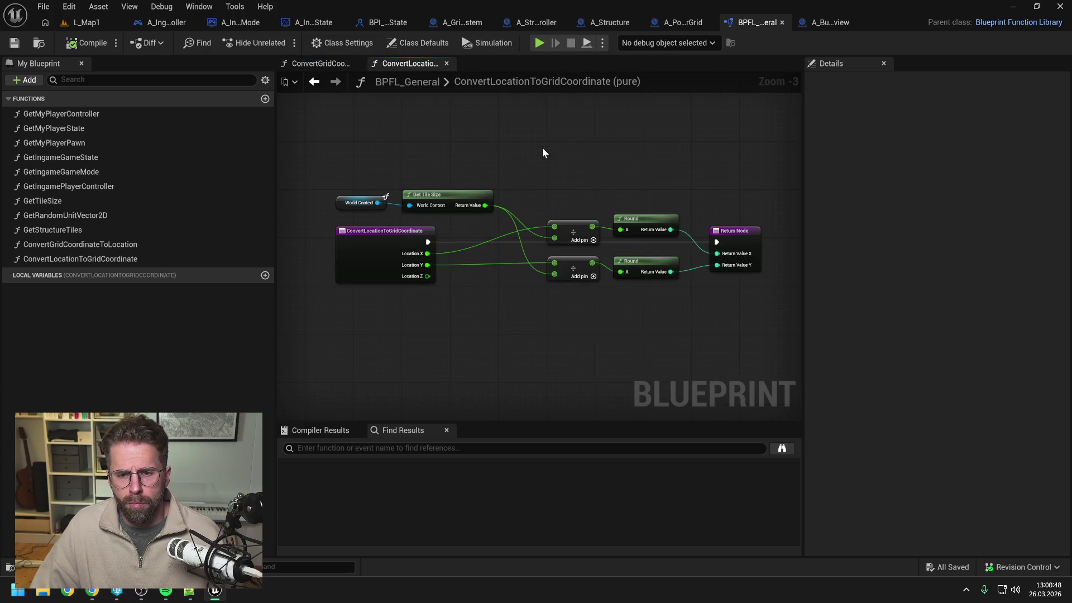
left_click(691, 24)
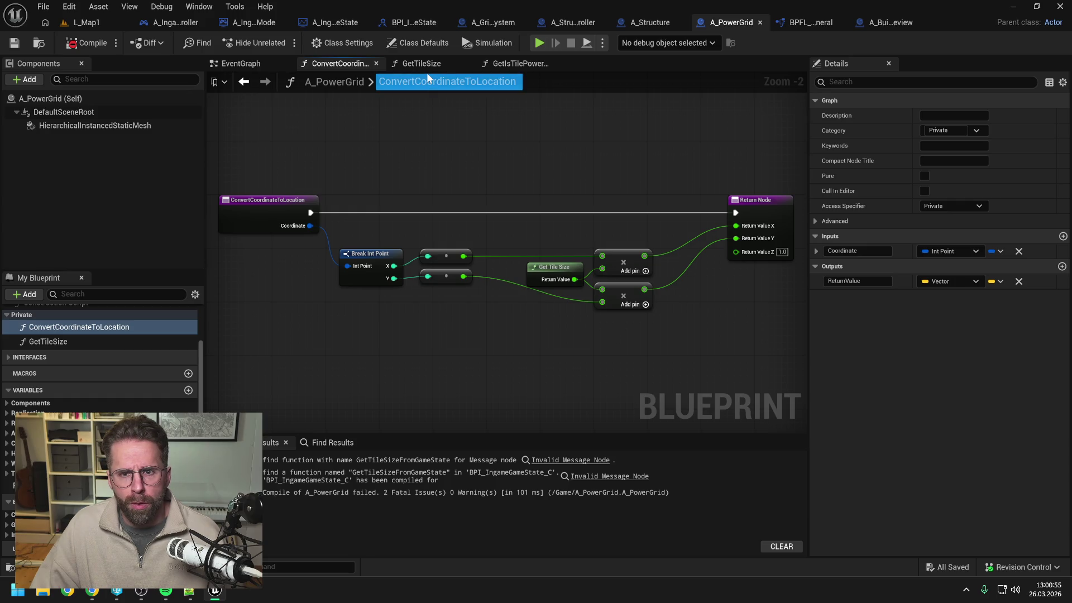
left_click(760, 22)
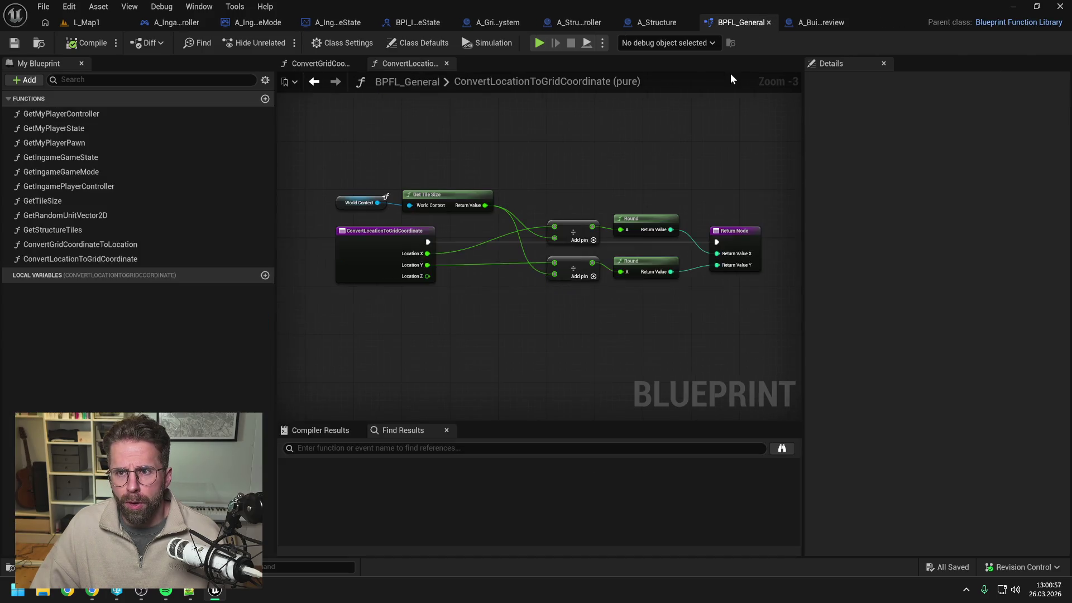
left_click(831, 20)
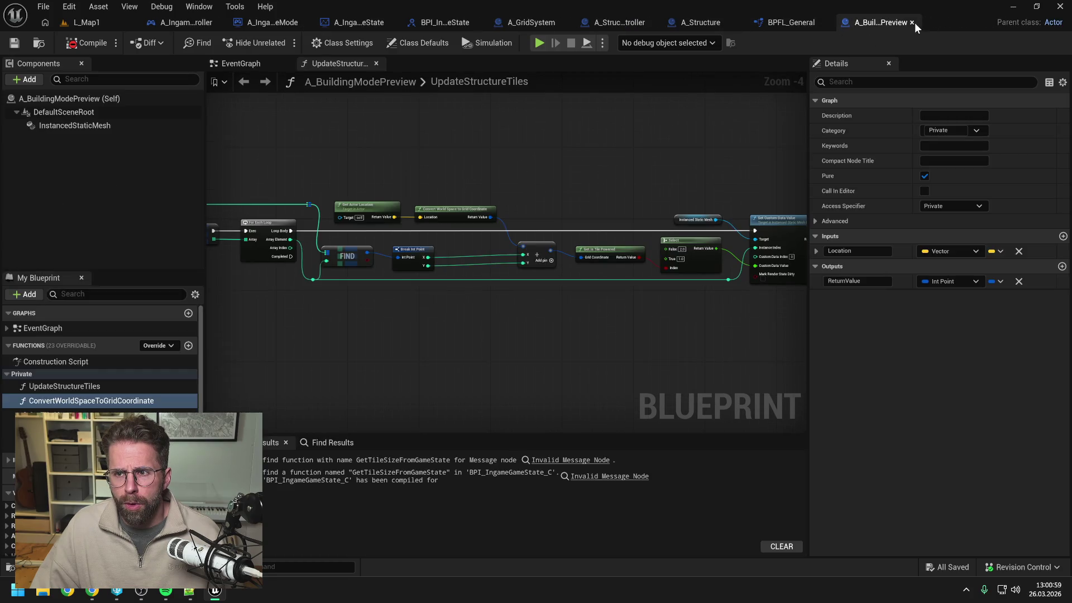
left_click(912, 22)
Search HandleStructureBuilt's action menu for 'convert loca'; finding nothing, switch to BPFL_General
left_click(535, 24)
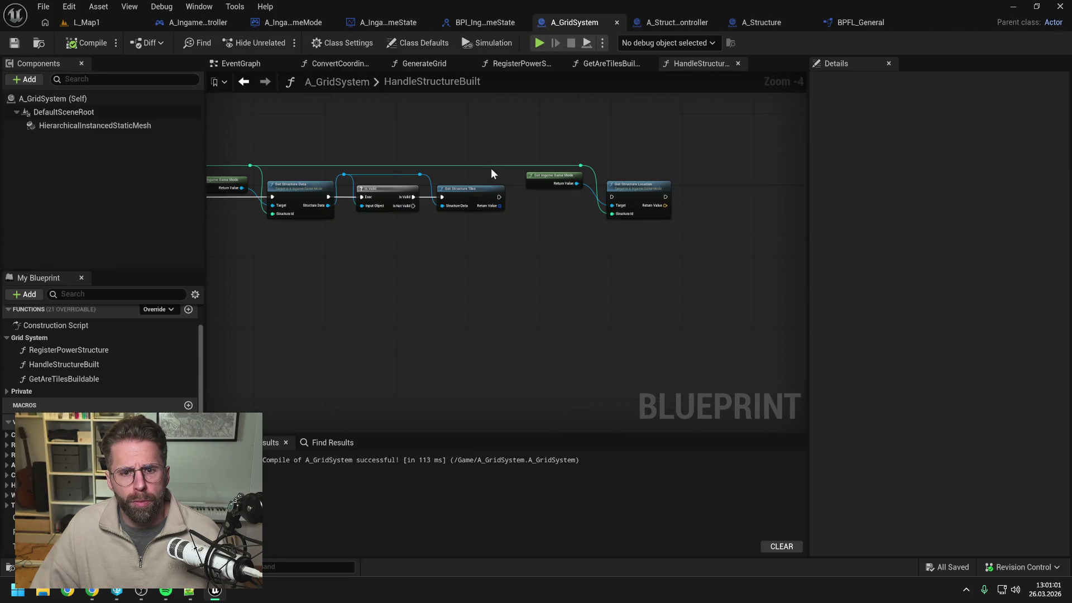
mouse_move(691, 202)
left_mouse_down()
mouse_move(634, 203)
mouse_move(640, 217)
left_mouse_up()
right_click(635, 202)
type("convert")
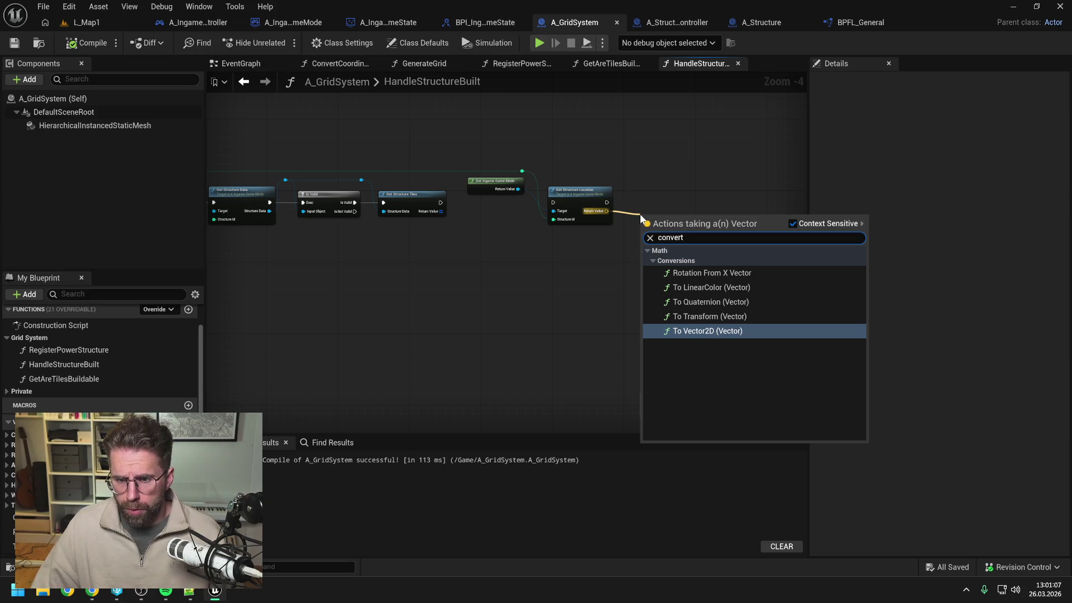
key("Escape")
right_click(662, 213)
type("convert loc")
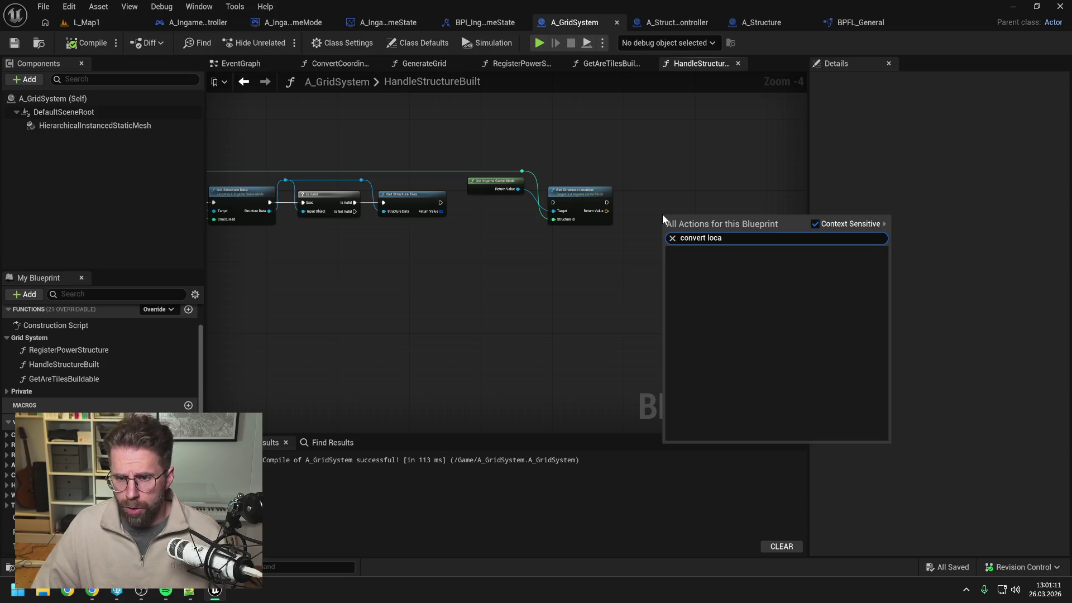
type("a")
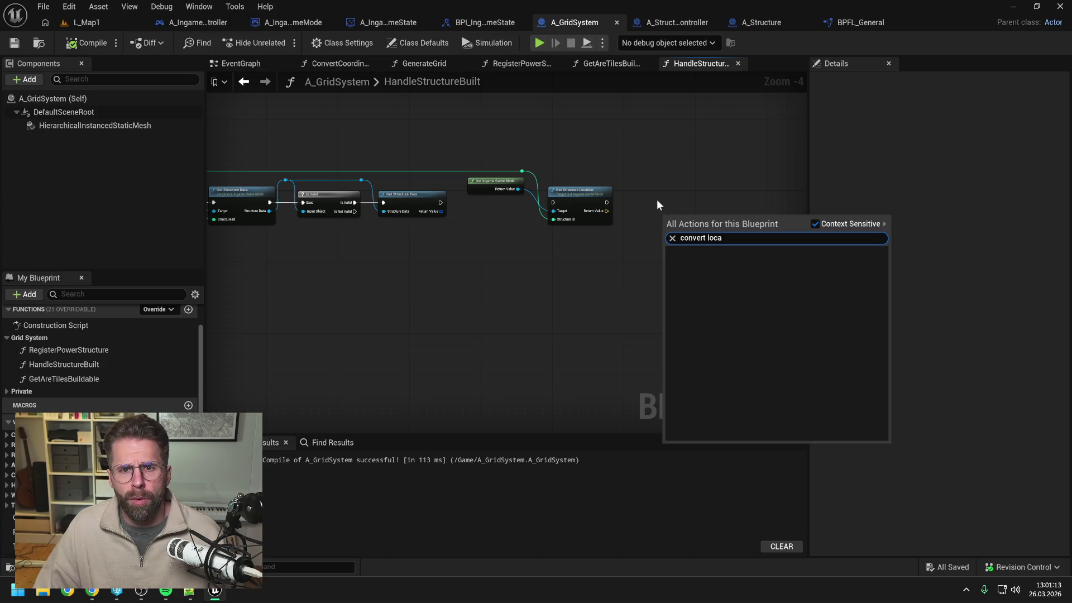
key("Escape")
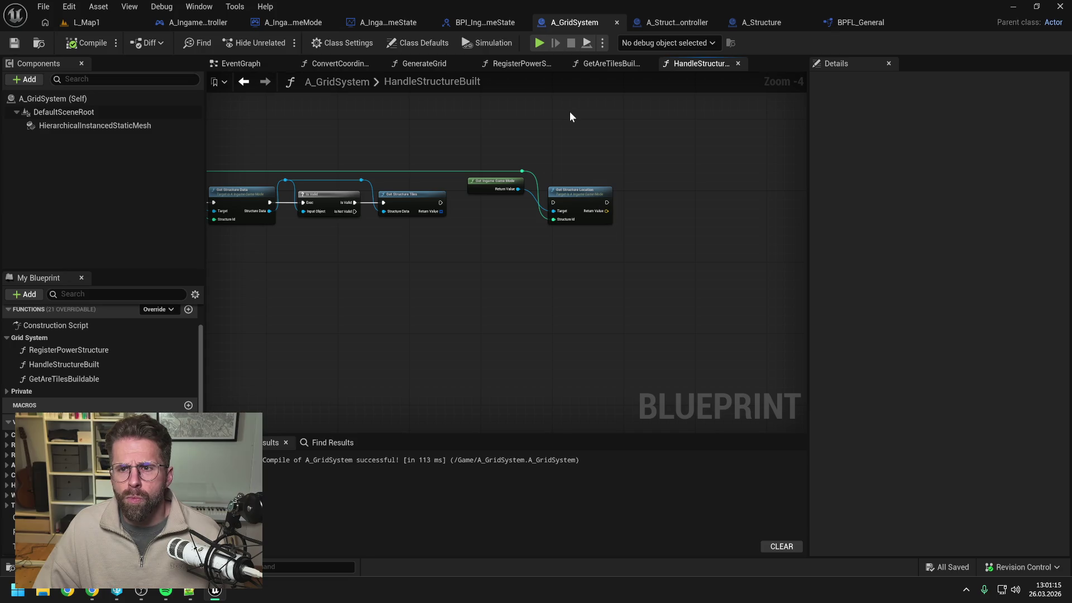
left_click(857, 21)
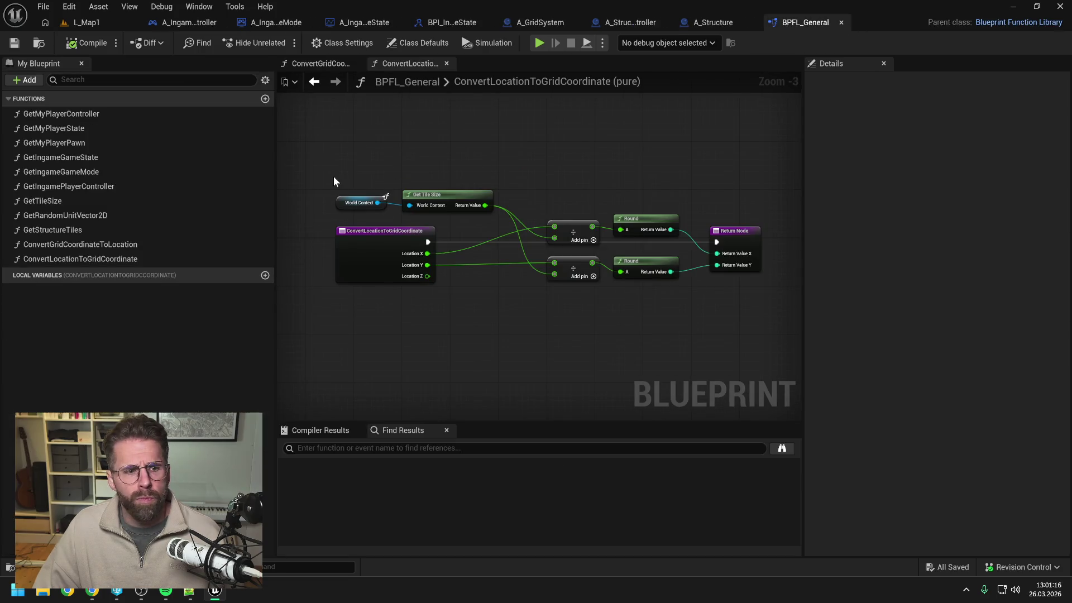
Untick Pure on ConvertLocationToGridCoordinate and set both convert functions' Access Specifier to Public
left_click(105, 260)
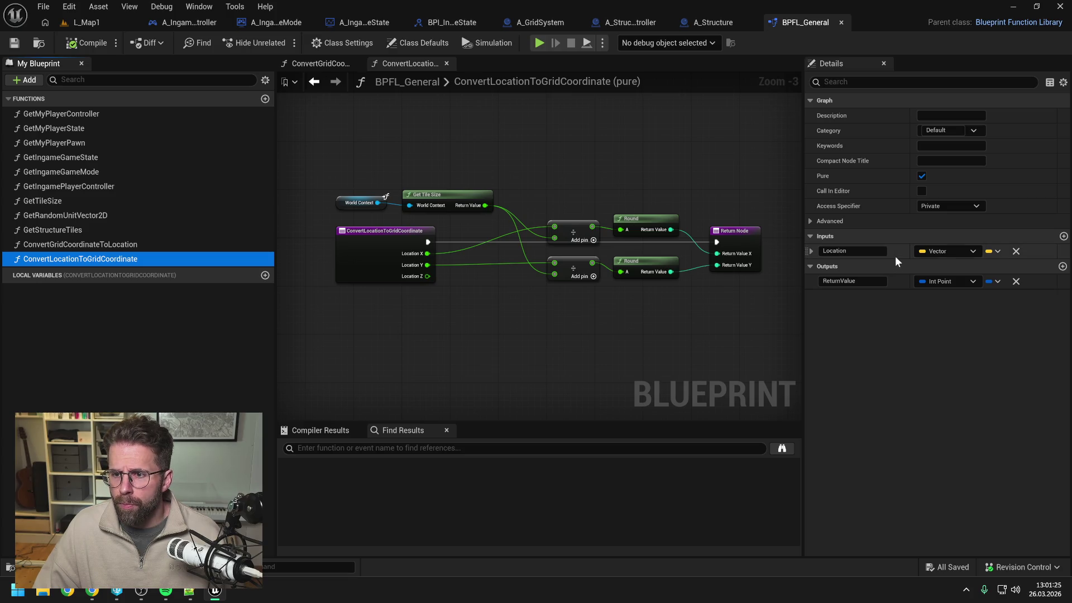
left_click(922, 177)
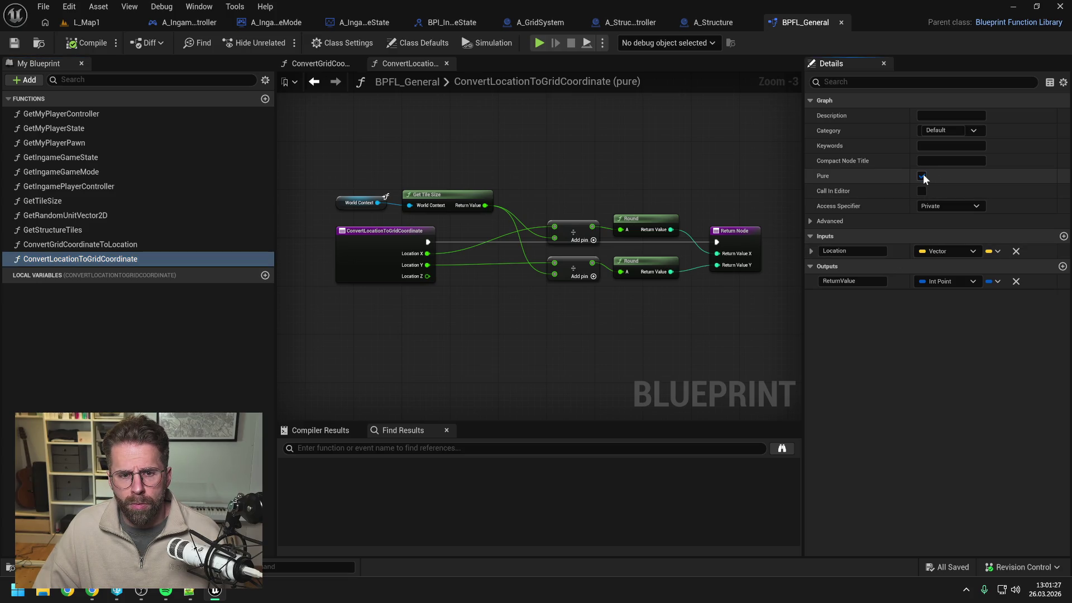
left_click(111, 244)
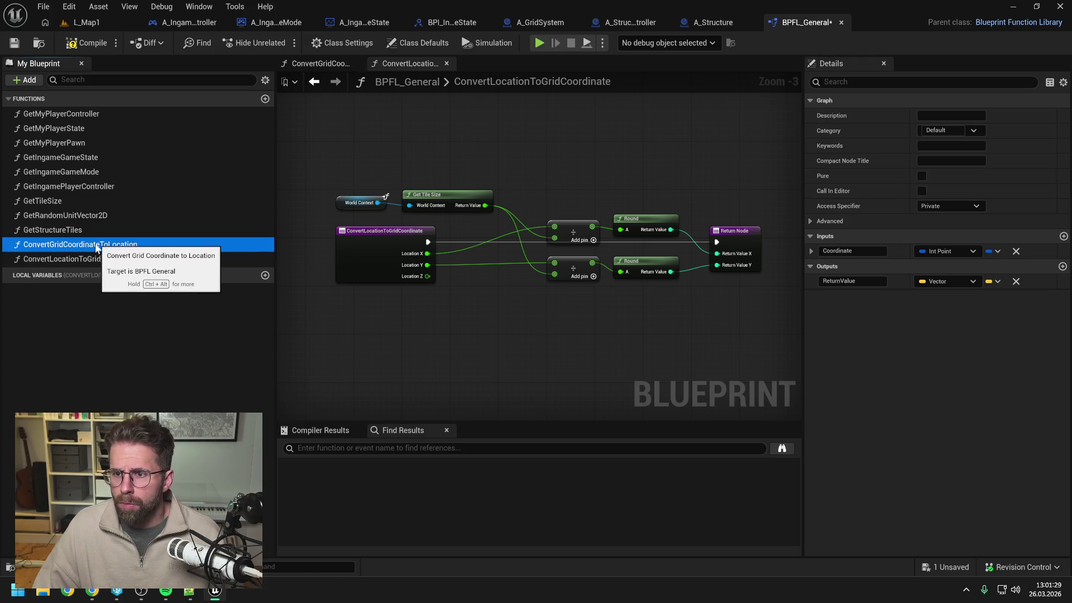
left_click(949, 206)
left_click(940, 220)
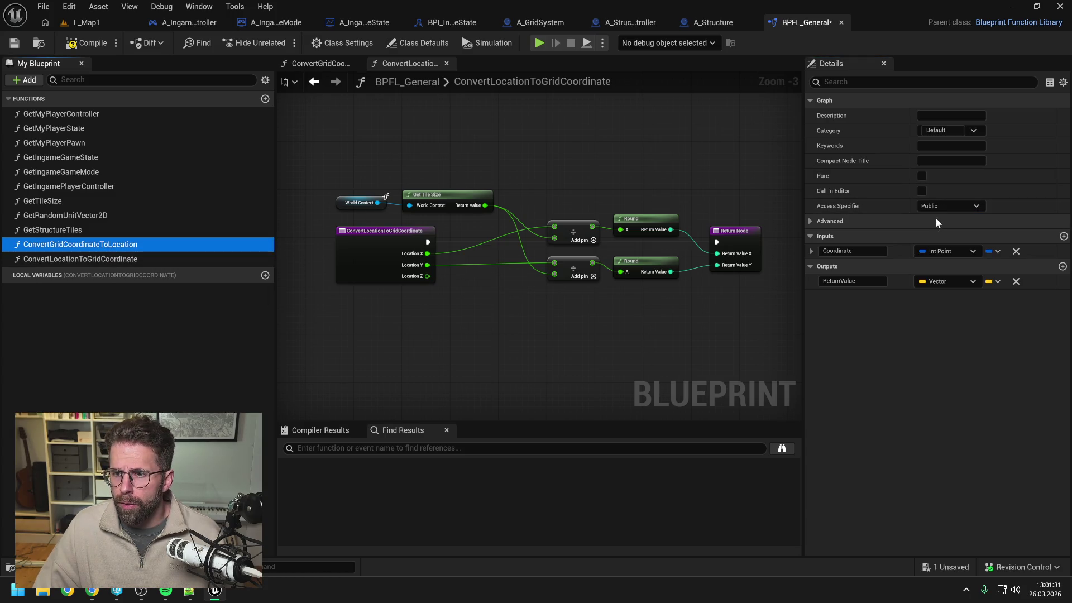
left_click(81, 259)
left_click(940, 208)
left_click(940, 215)
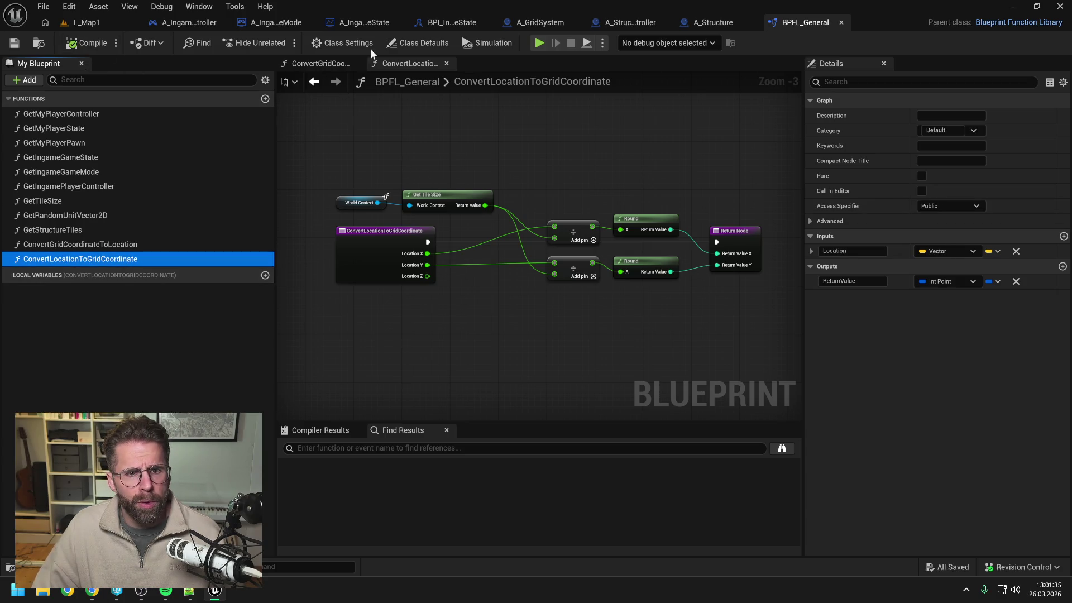
Return to A_GridSystem's HandleStructureBuilt graph and drag a connection off the structure location
left_click(370, 22)
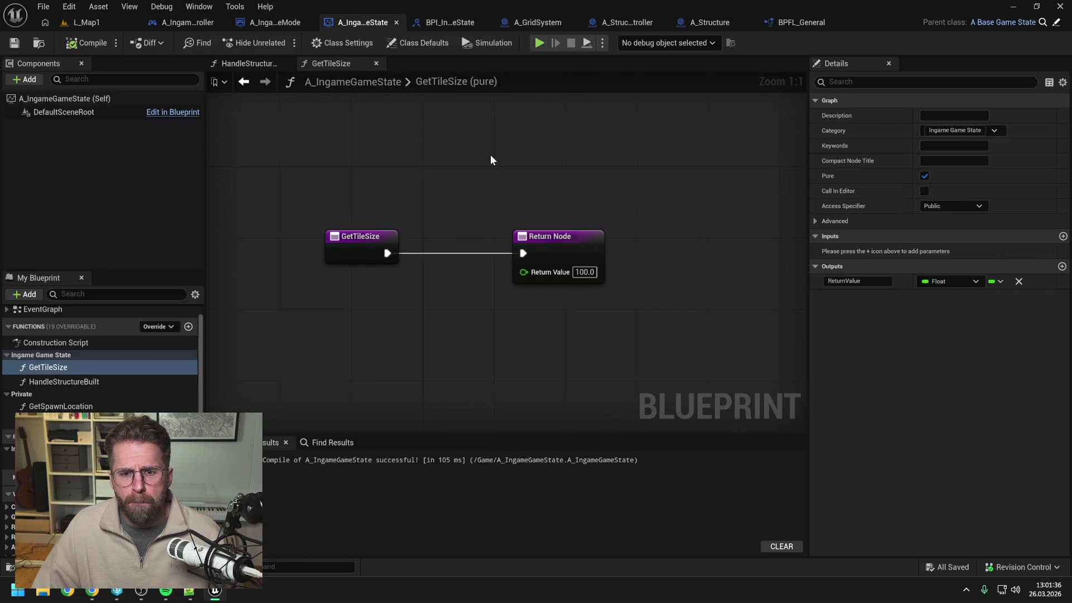
left_click(553, 23)
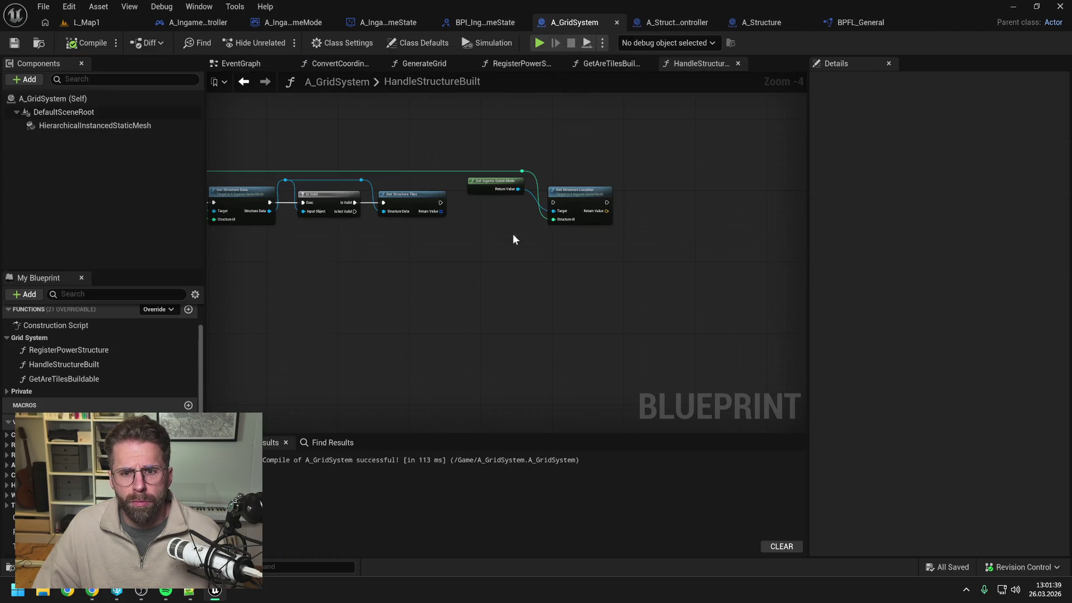
left_click_drag(606, 212, 648, 217)
Add a Convert Location to Grid Coordinate node fed by the structure location
type("convert")
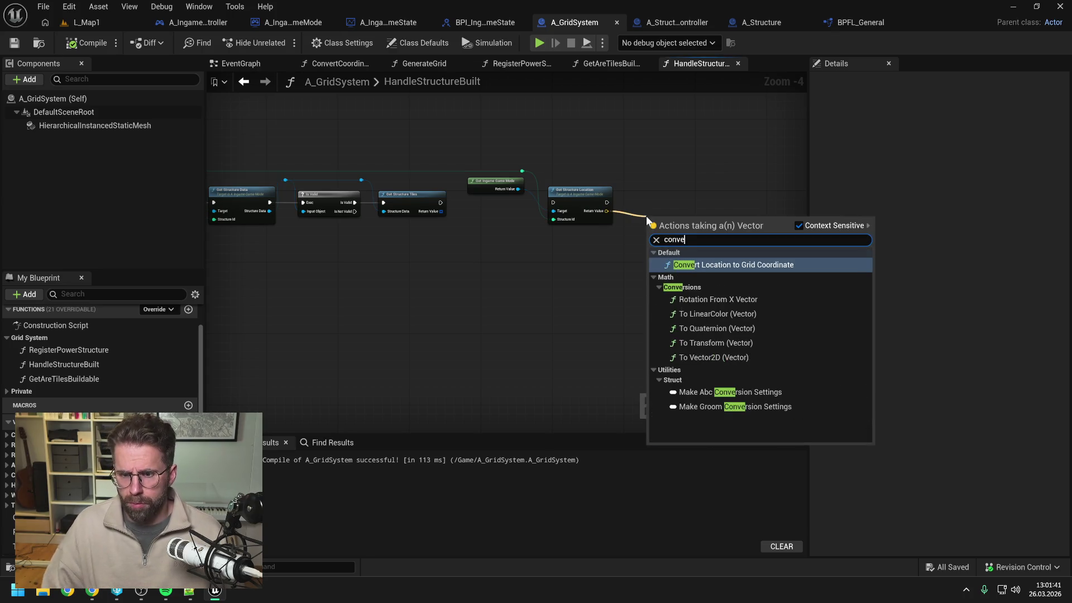
left_click(703, 263)
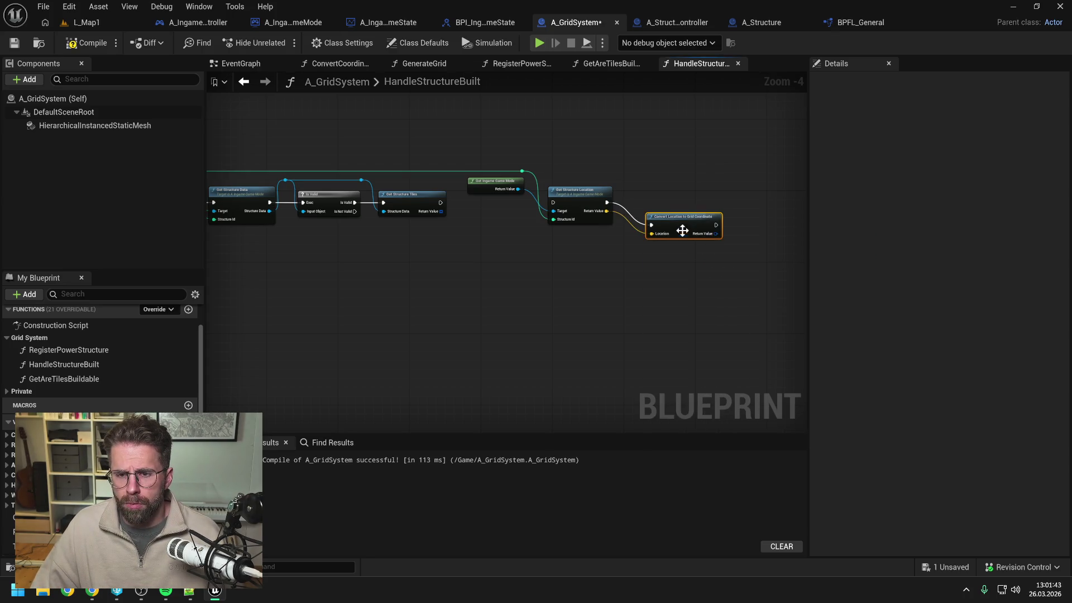
left_click_drag(669, 207, 666, 202)
left_click(672, 239)
Search the action list for 'convert loca' and 'get my play' without adding any node
right_click(672, 239)
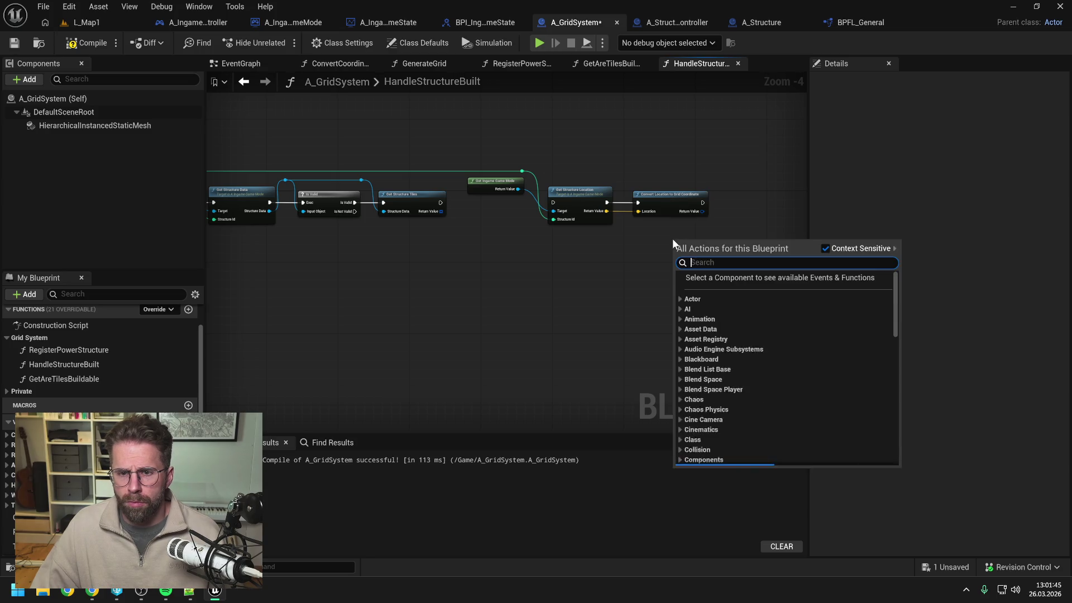
type("convert ")
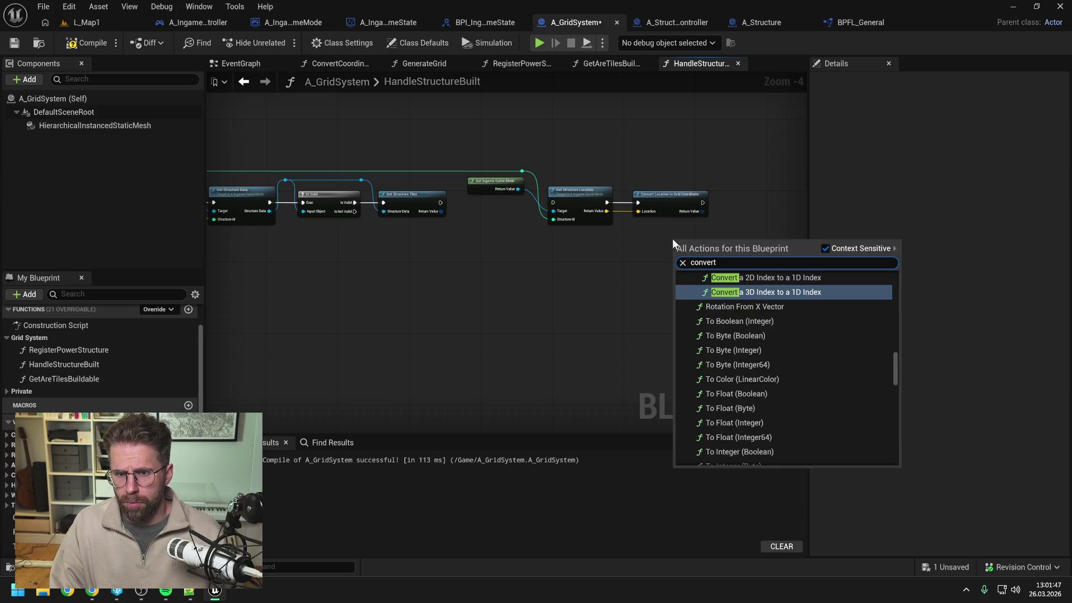
type("loca")
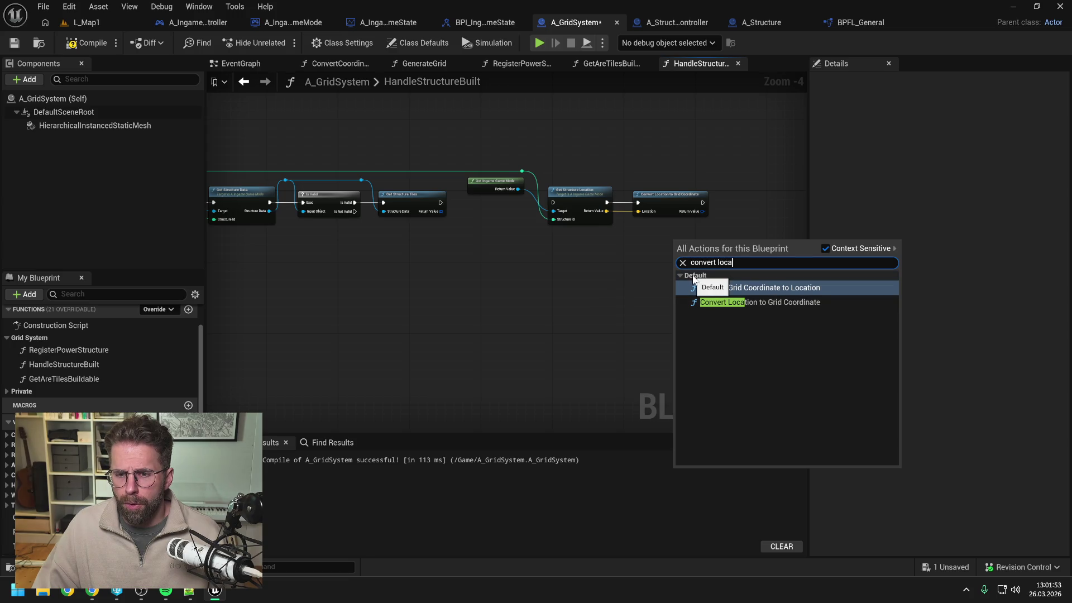
key("Escape")
left_click(860, 22)
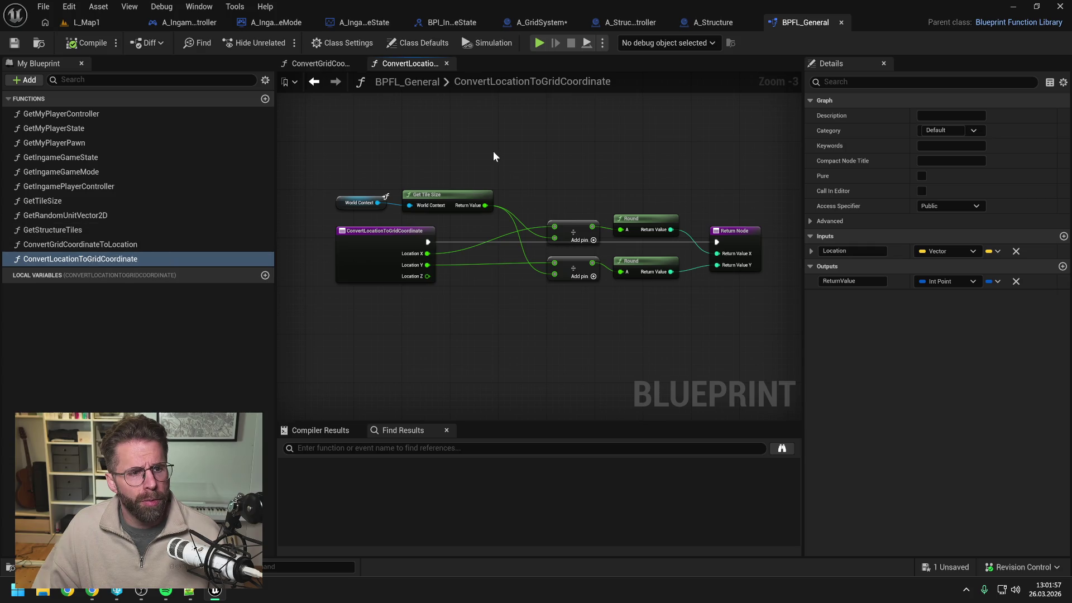
left_click(542, 23)
right_click(603, 256)
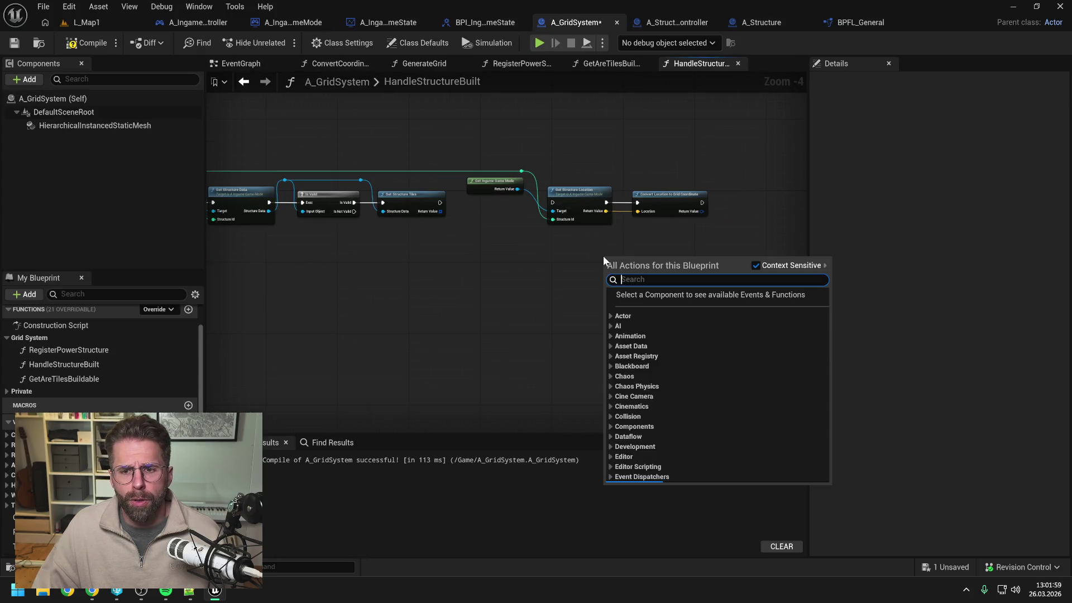
type("get my play")
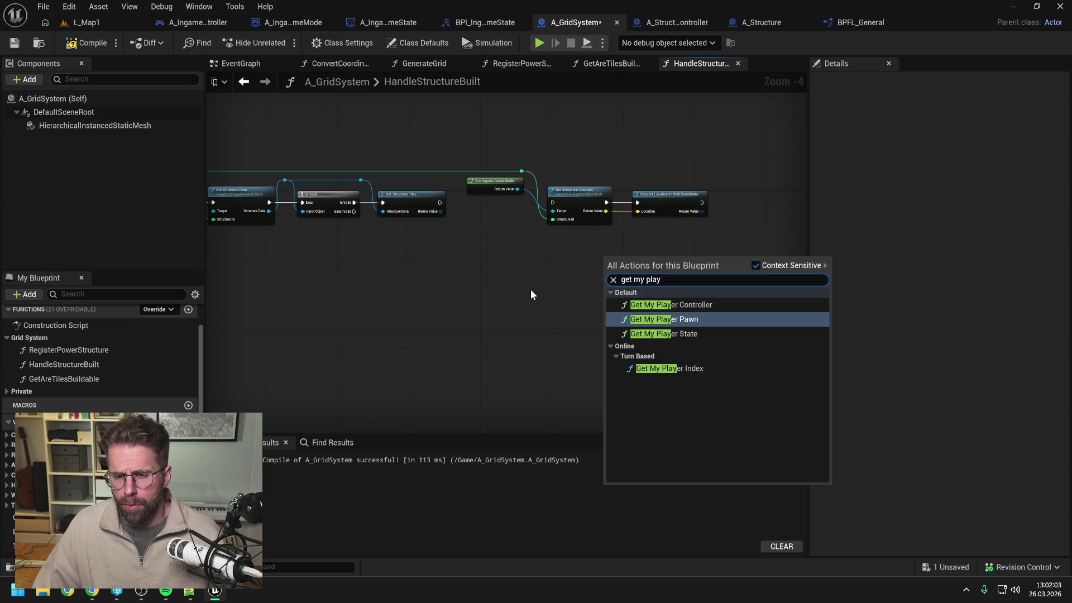
key("Escape")
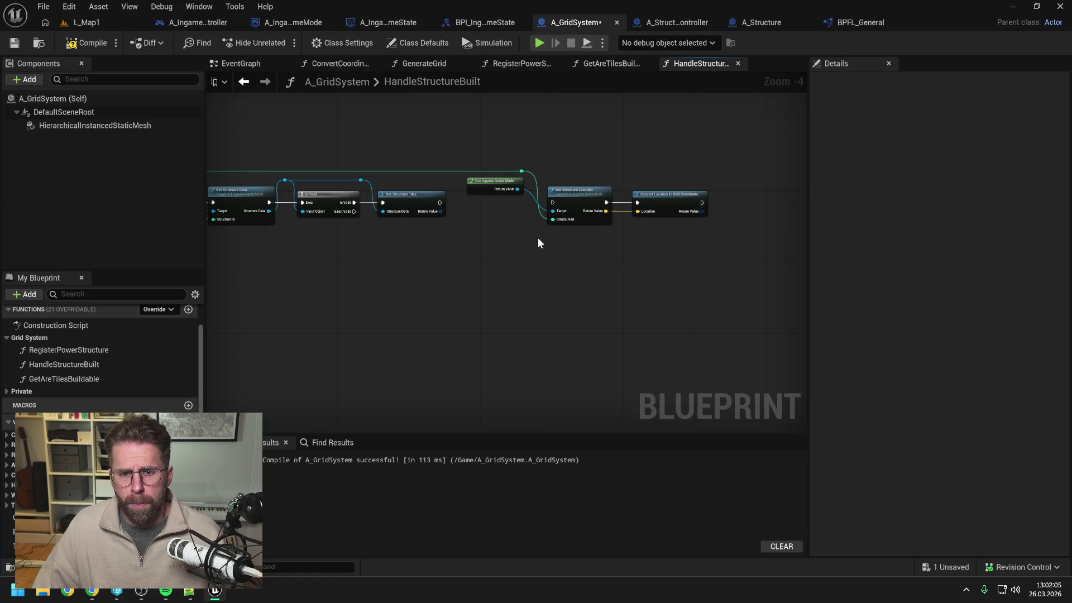
Run Get Structure Location after Get Structure Tiles and arrange the structure-location node chain
left_click_drag(440, 202, 552, 202)
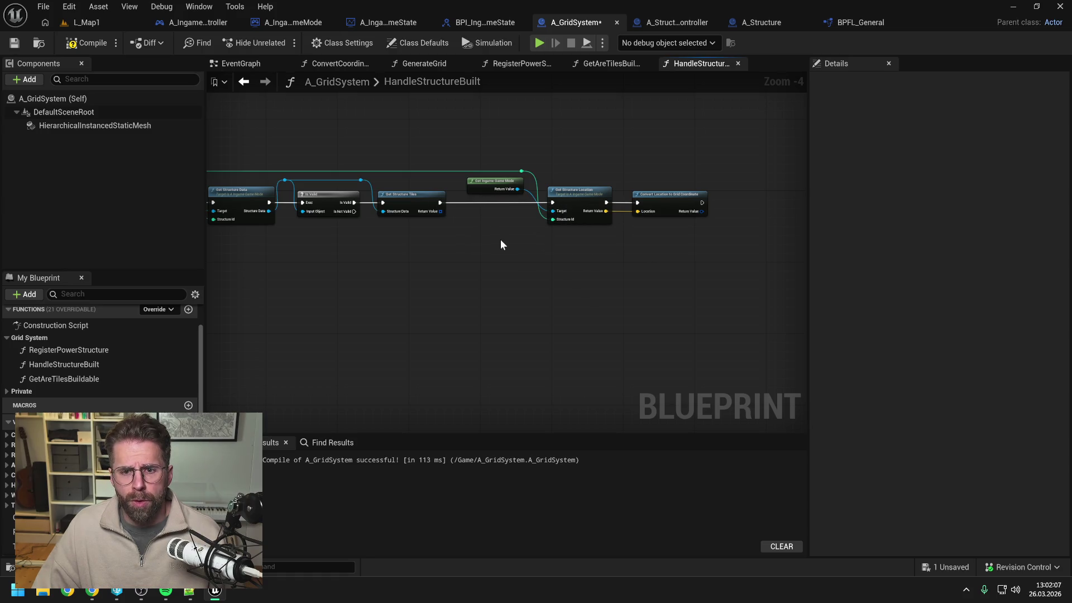
left_click_drag(453, 142, 649, 223)
left_click(499, 150)
left_click_drag(500, 152, 648, 214)
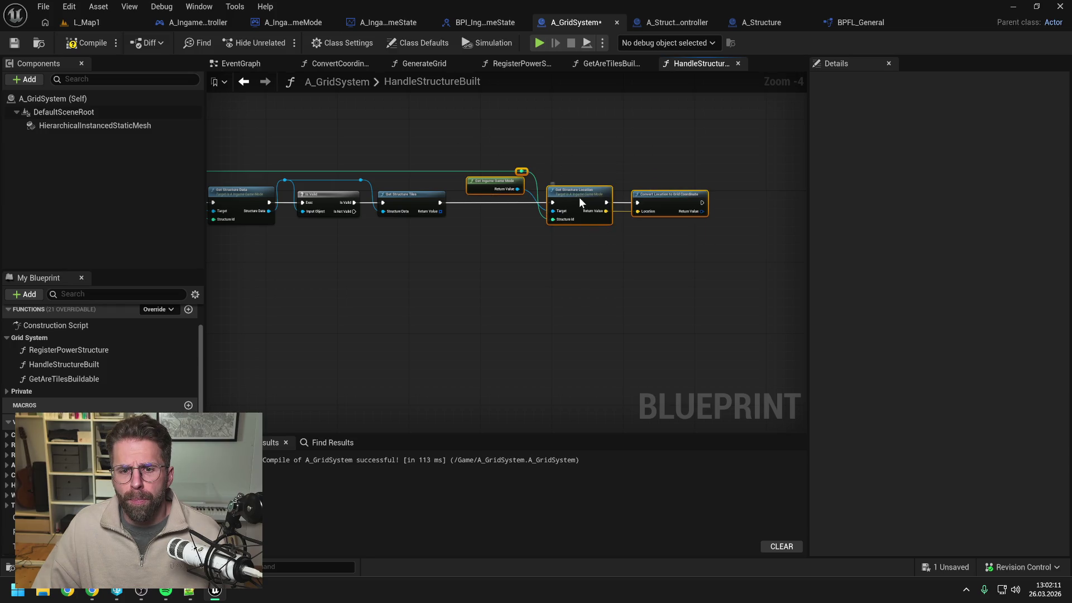
left_click(477, 229)
left_click_drag(477, 229, 441, 240)
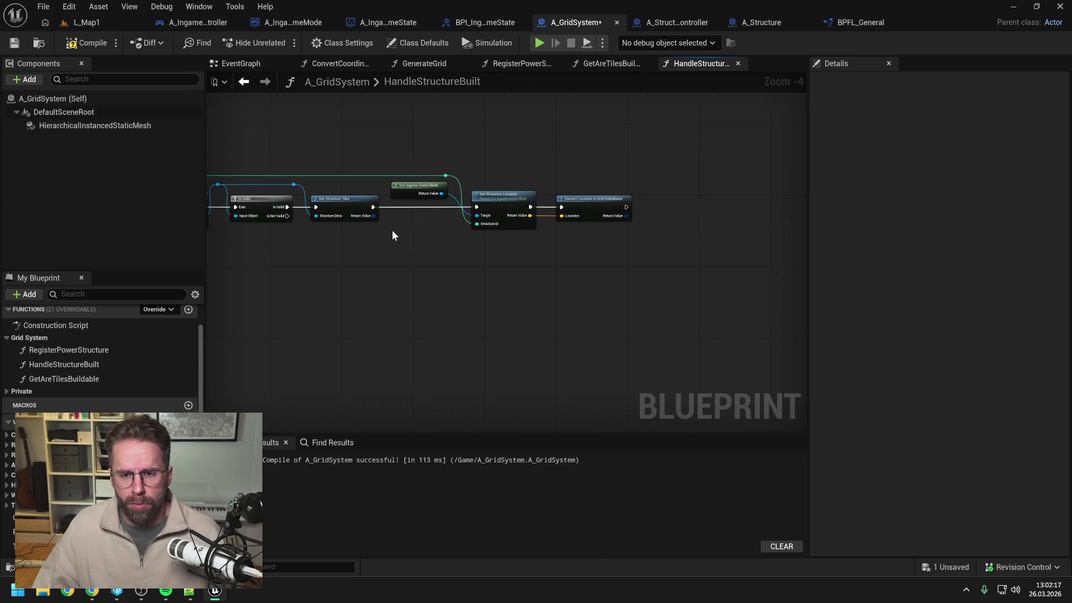
mouse_move(374, 216)
left_mouse_down()
mouse_move(517, 240)
mouse_move(674, 223)
left_mouse_up()
Add a For Each Loop over Get Structure Tiles after the conversion, rerouting its array wire above the chain, and save
type("for each")
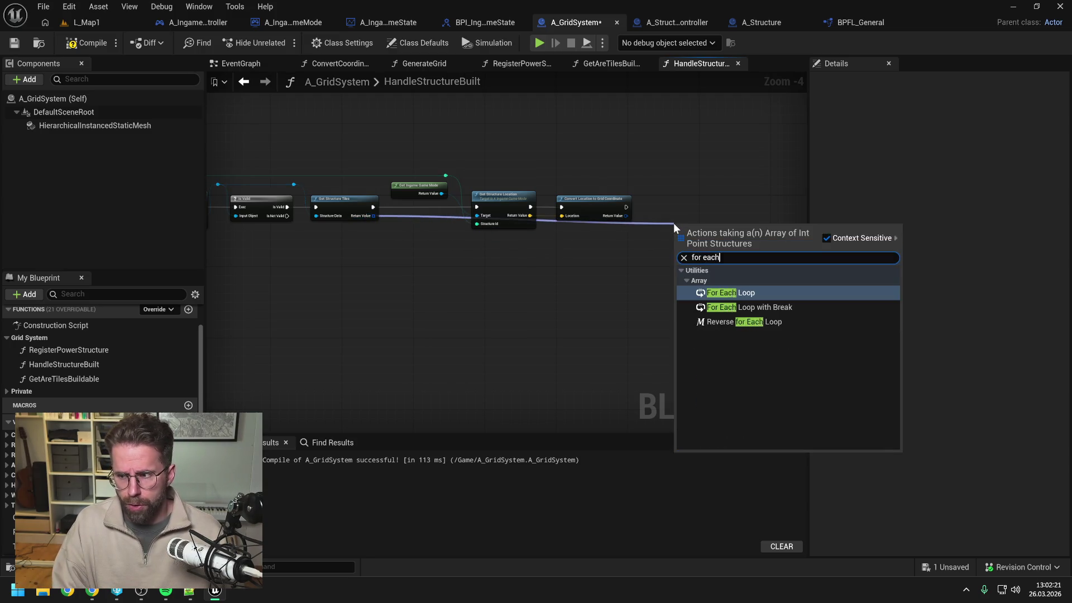
key("Return")
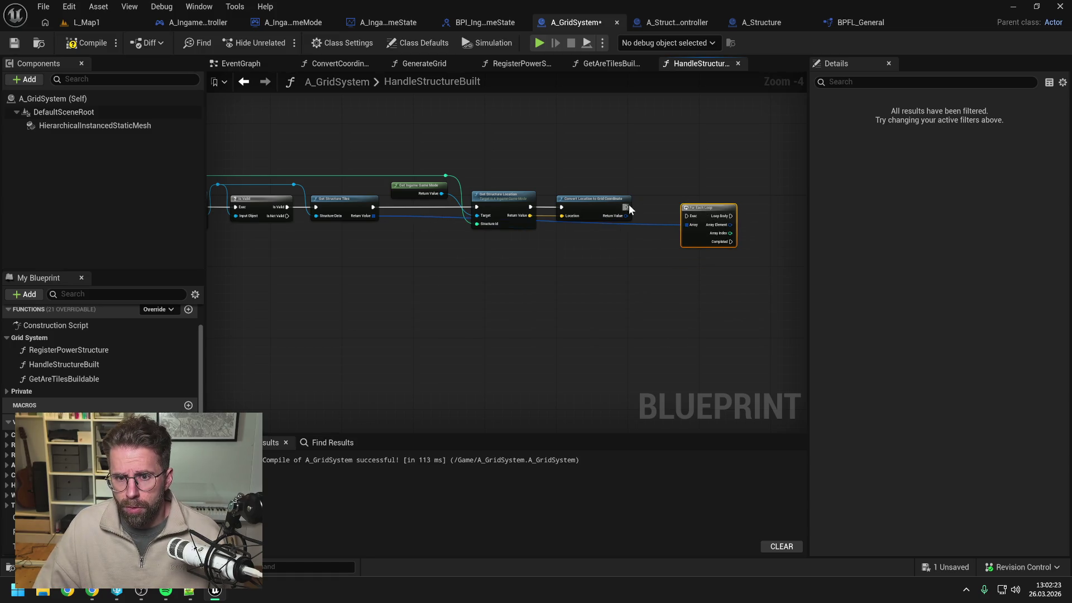
left_click_drag(630, 209, 687, 216)
left_click_drag(697, 208, 693, 199)
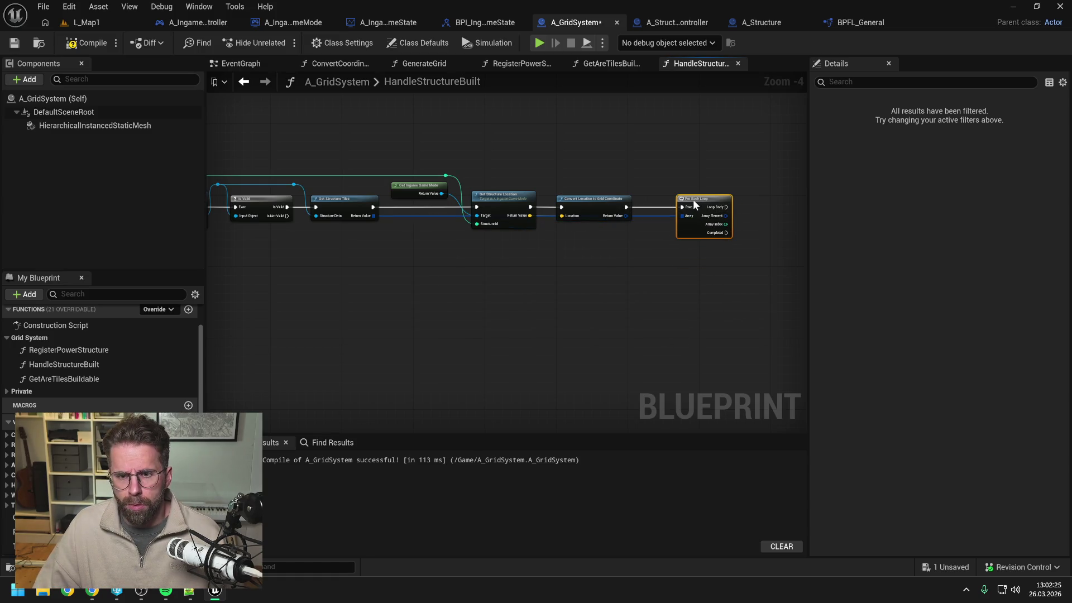
double_click(657, 215)
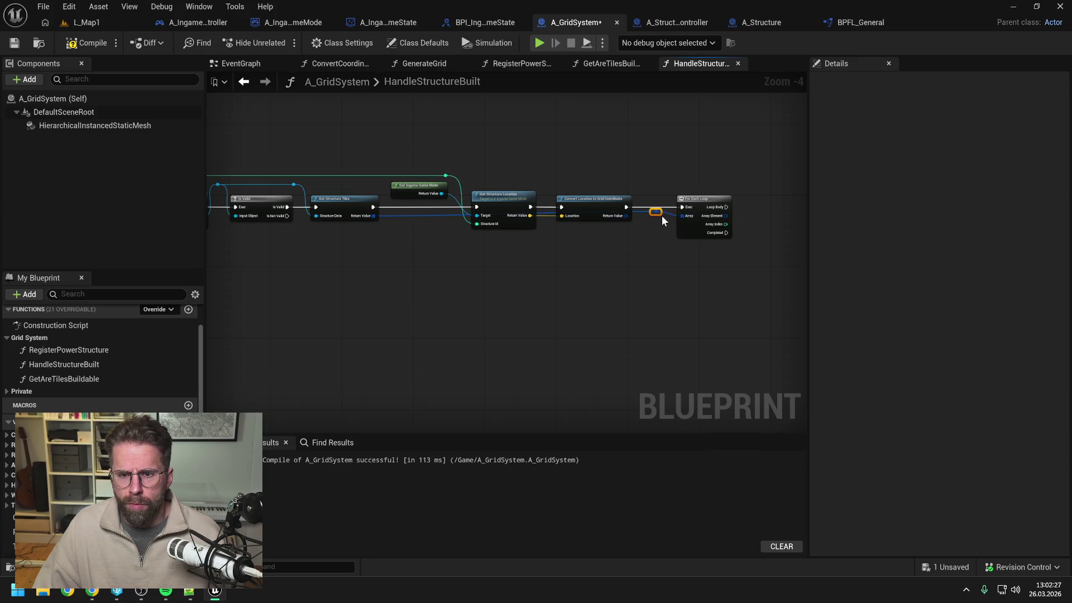
left_click_drag(661, 216, 661, 176)
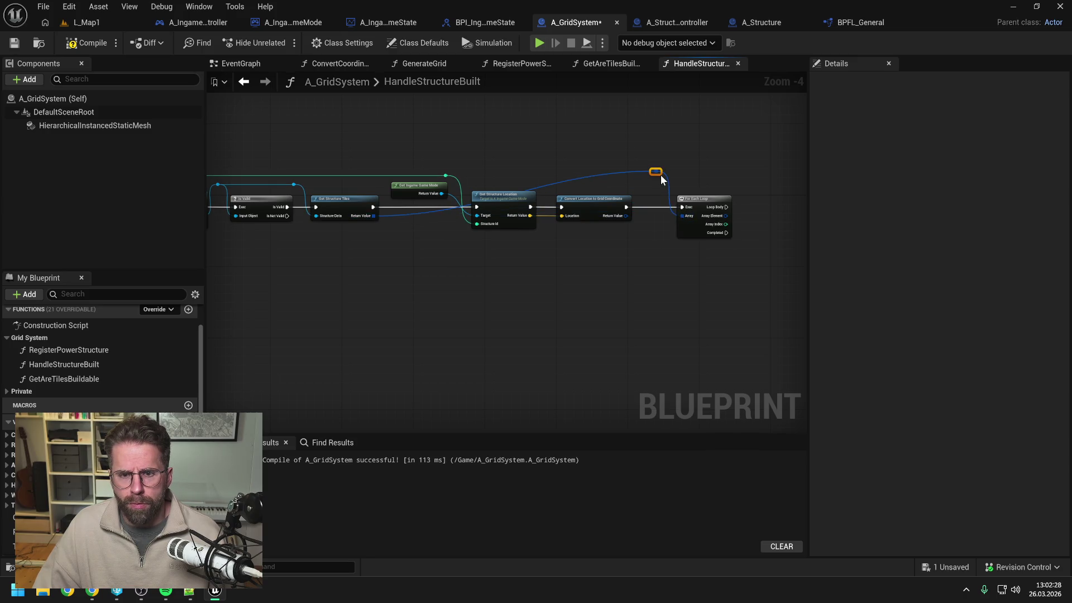
double_click(628, 173)
mouse_move(629, 169)
left_mouse_down()
mouse_move(531, 147)
mouse_move(401, 174)
left_mouse_up()
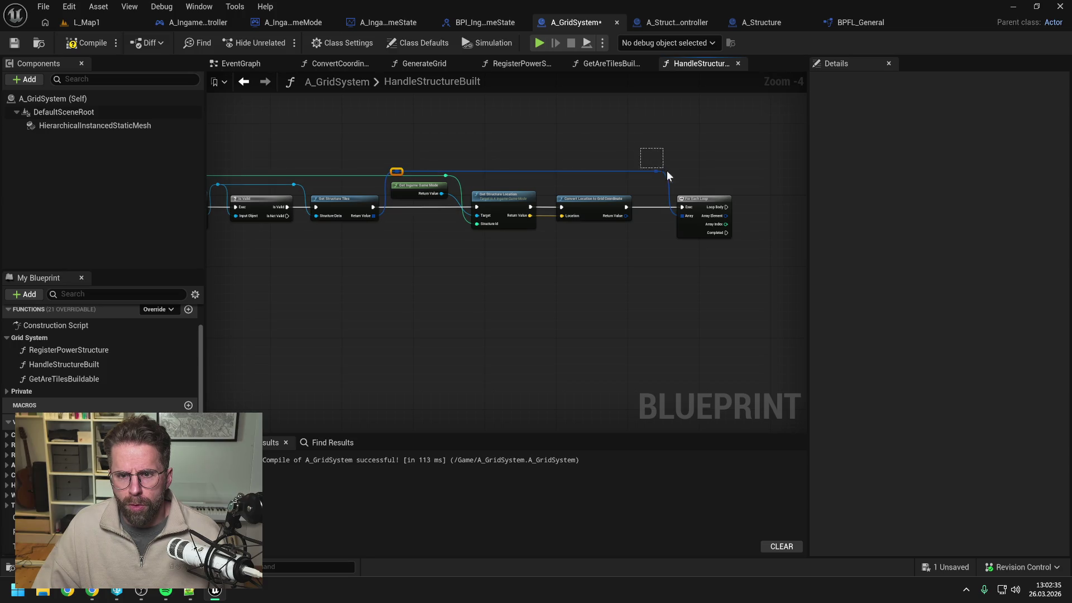
left_click(716, 154)
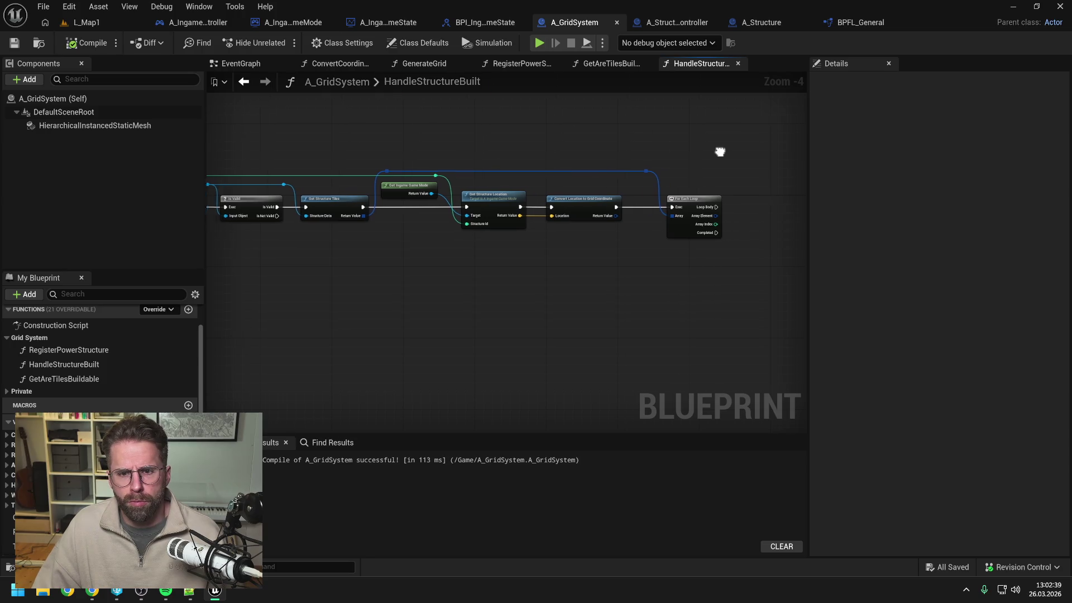
left_click_drag(719, 151, 634, 151)
left_click(14, 44)
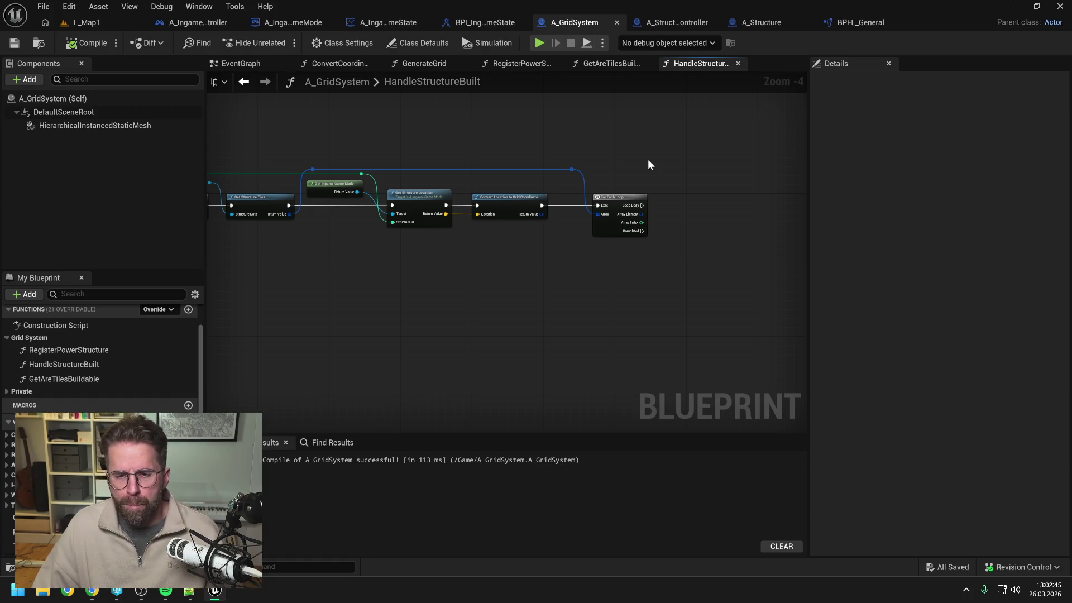
Add an Add node fed by Array Element, routing that wire above the loop with reroute points
left_click_drag(642, 214, 715, 213)
type("+")
left_click(743, 283)
left_click_drag(642, 214, 719, 224)
double_click(701, 216)
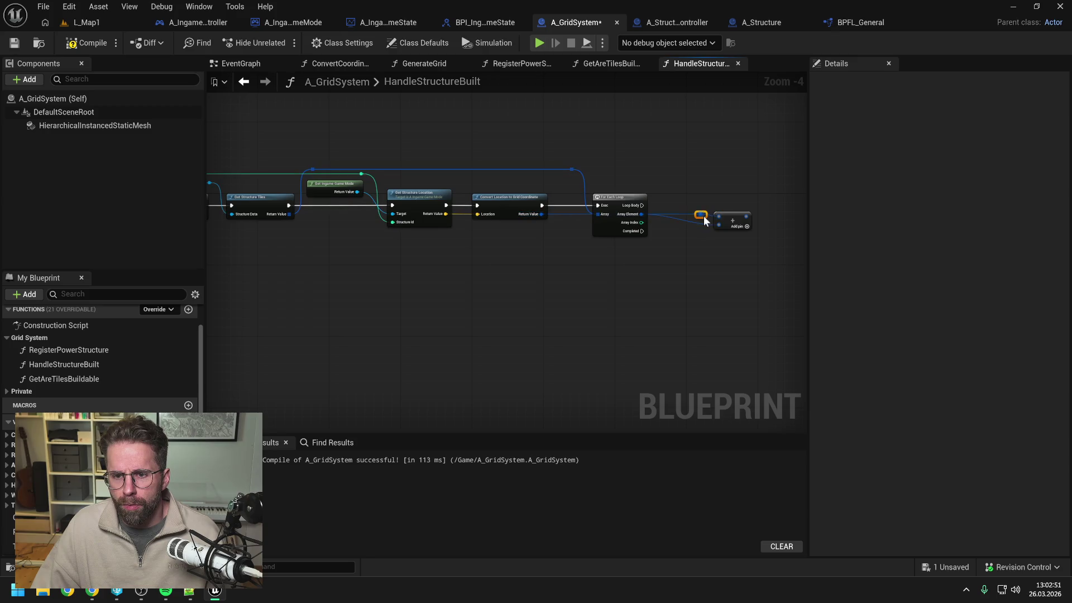
left_click_drag(702, 215, 690, 179)
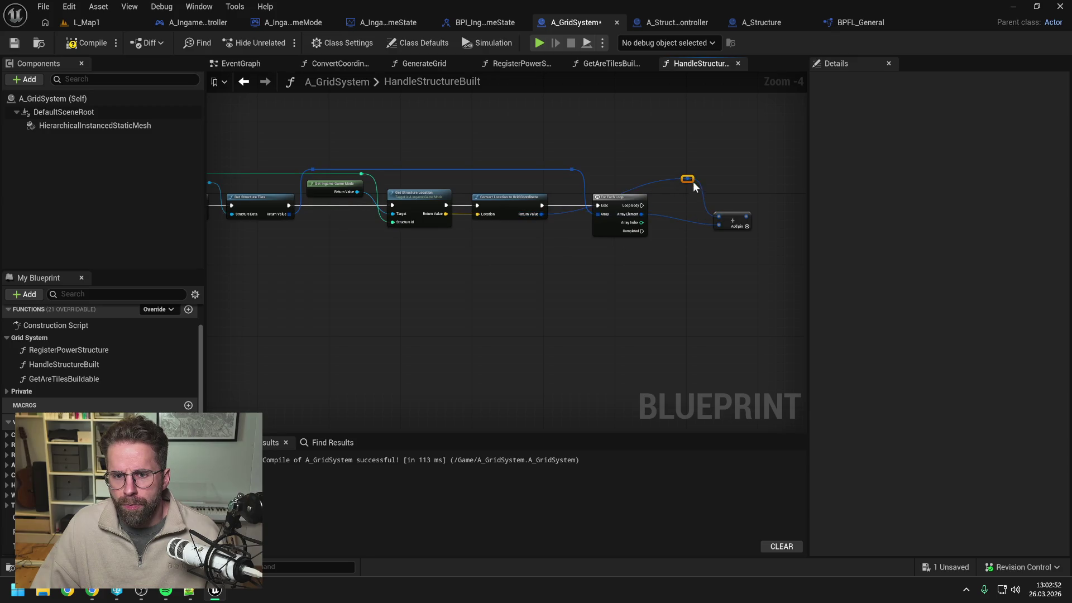
double_click(655, 181)
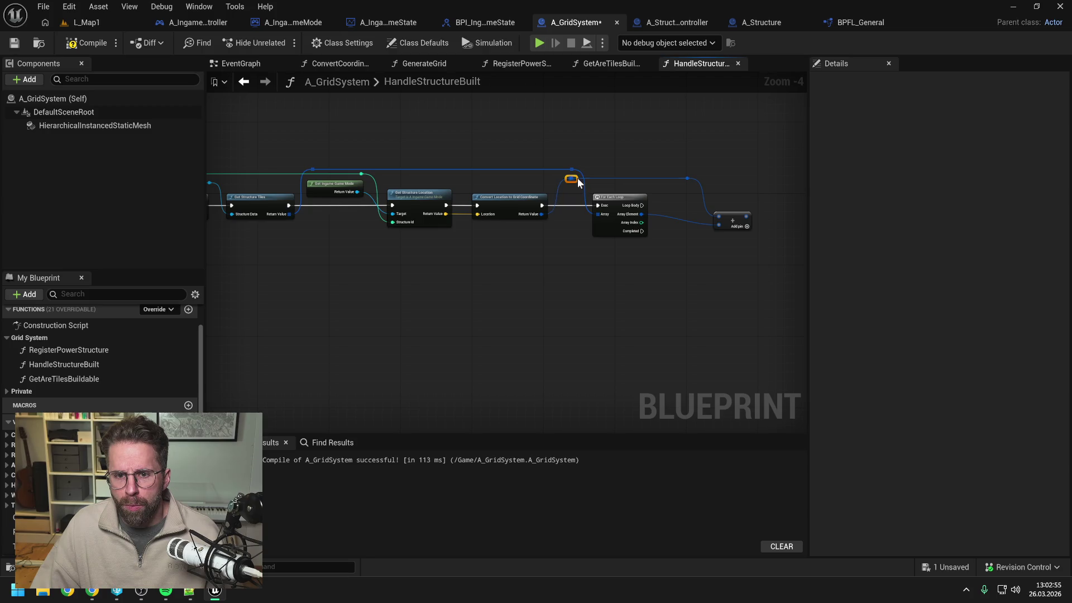
left_click(746, 187)
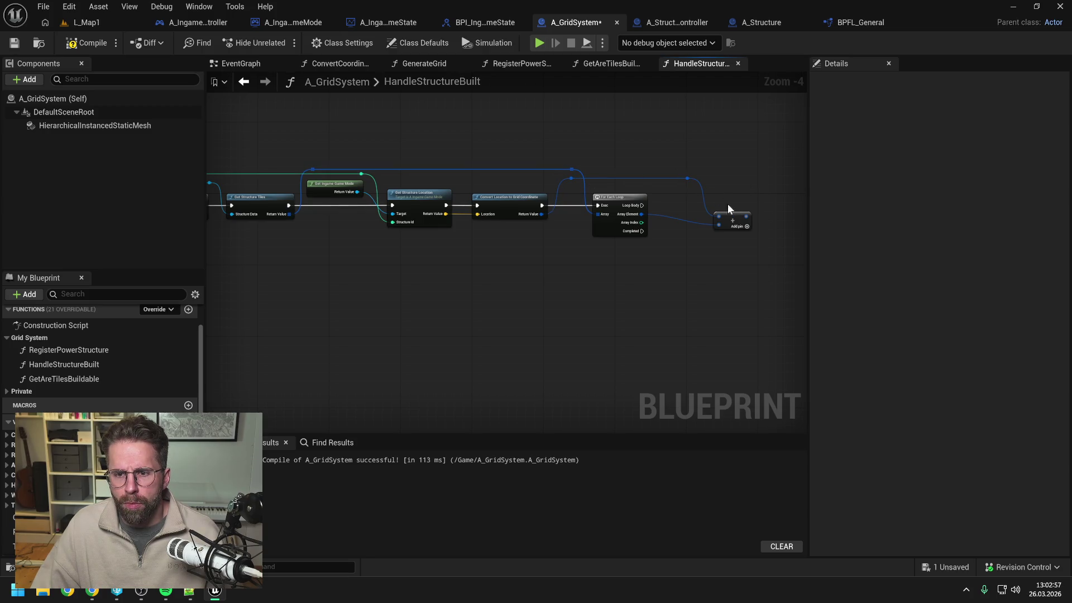
key("Left")
key("Left")
key("Left")
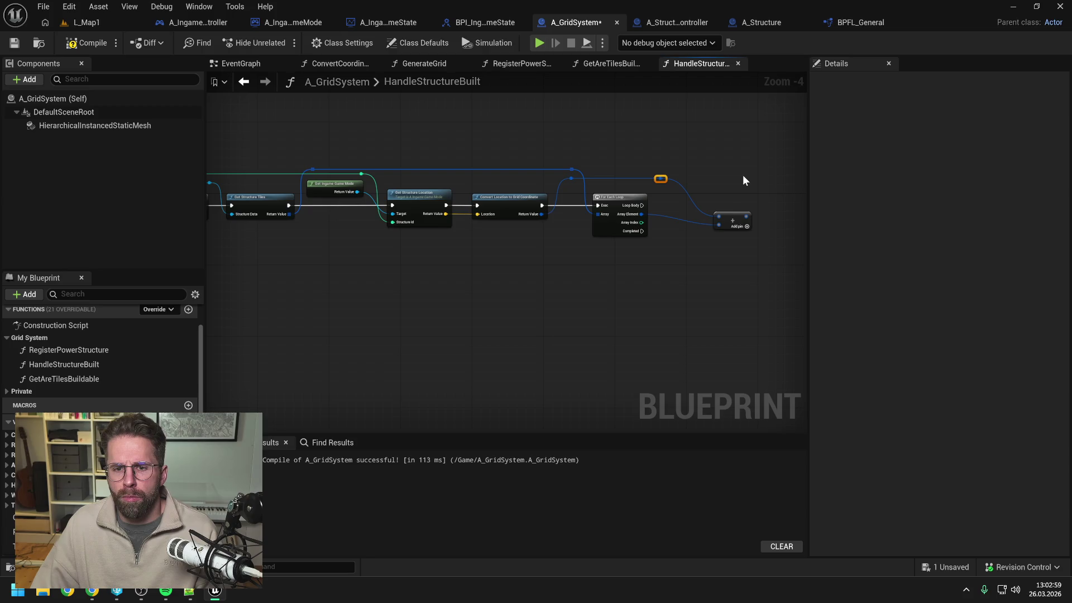
left_click(661, 178)
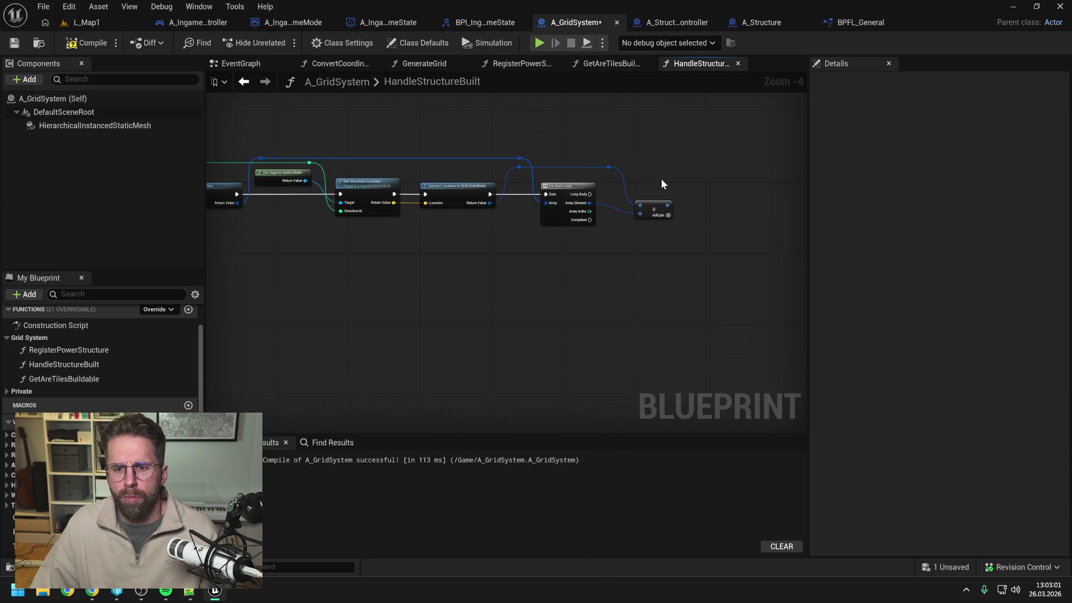
Compile and save A_GridSystem, then review the HandleStructureBuilt graph from entry to loop
left_click(98, 44)
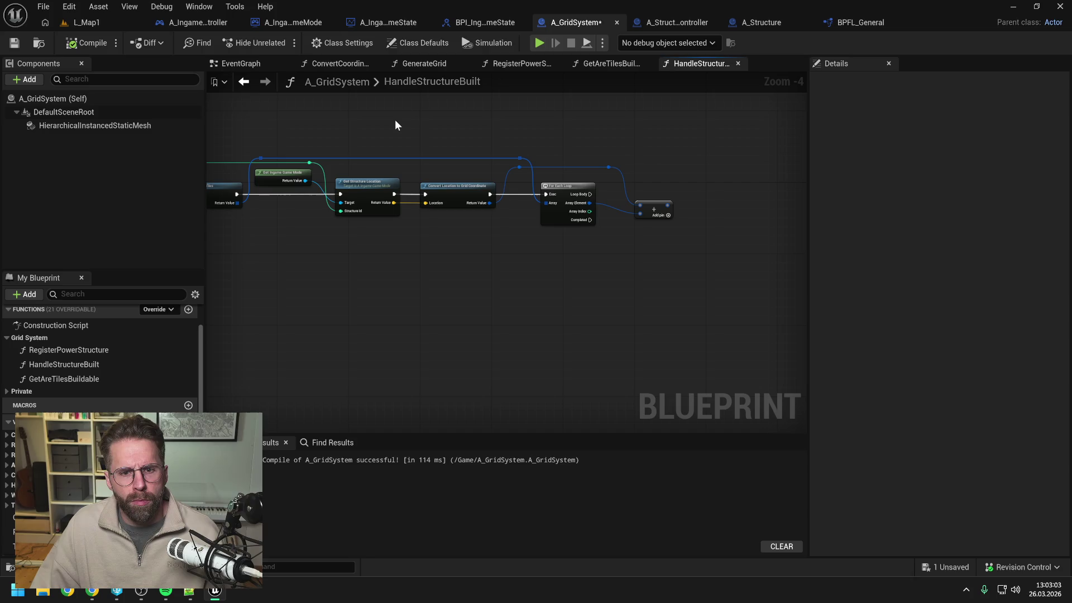
key("ctrl+s")
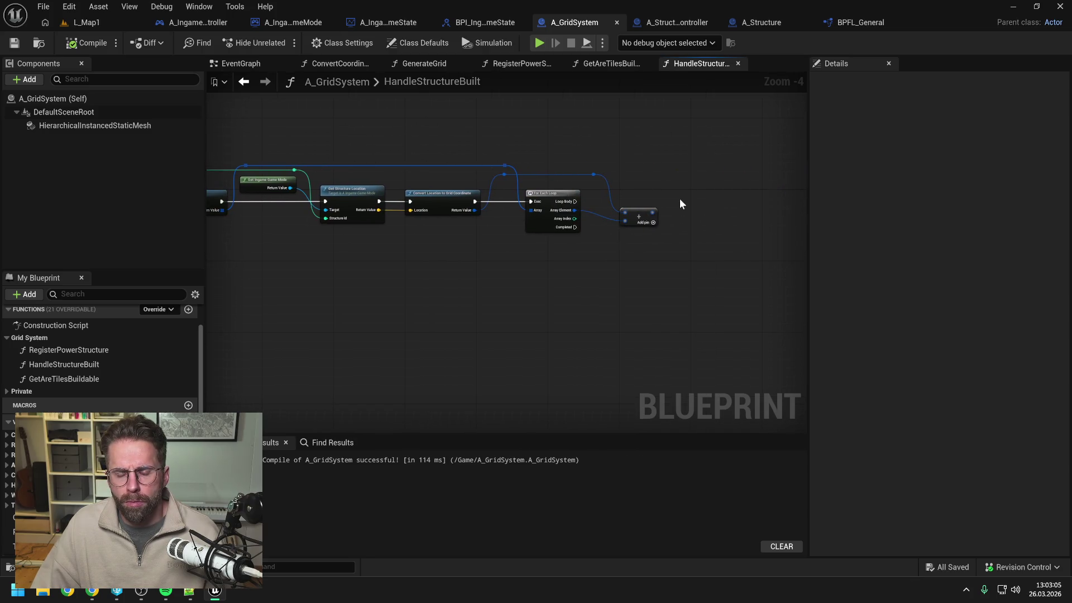
left_click(698, 66)
left_click_drag(512, 147, 667, 148)
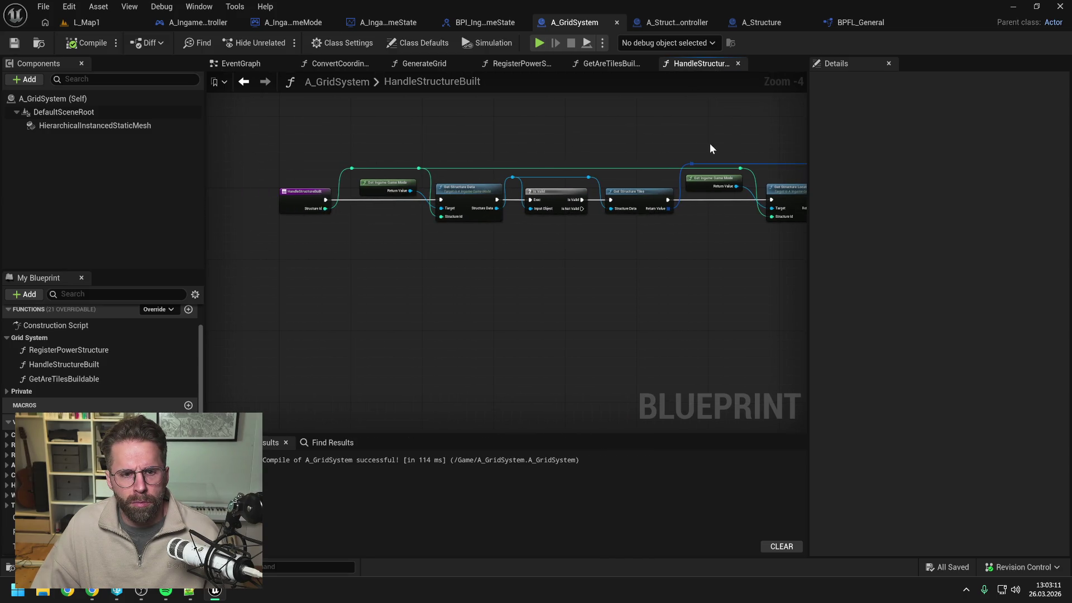
left_click_drag(709, 143, 501, 139)
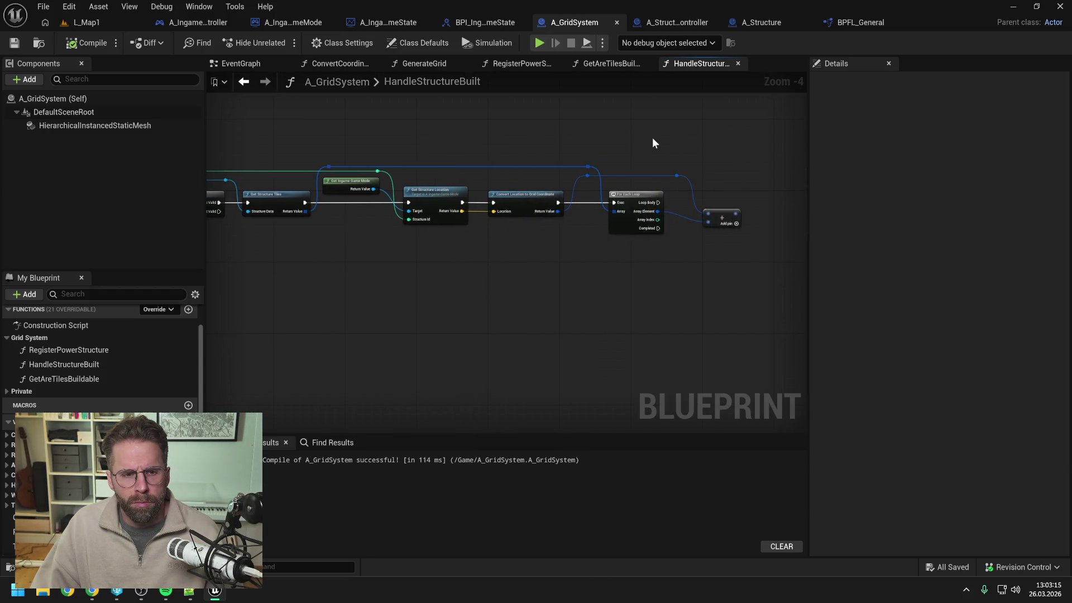
scroll(196, 383, "down", 3)
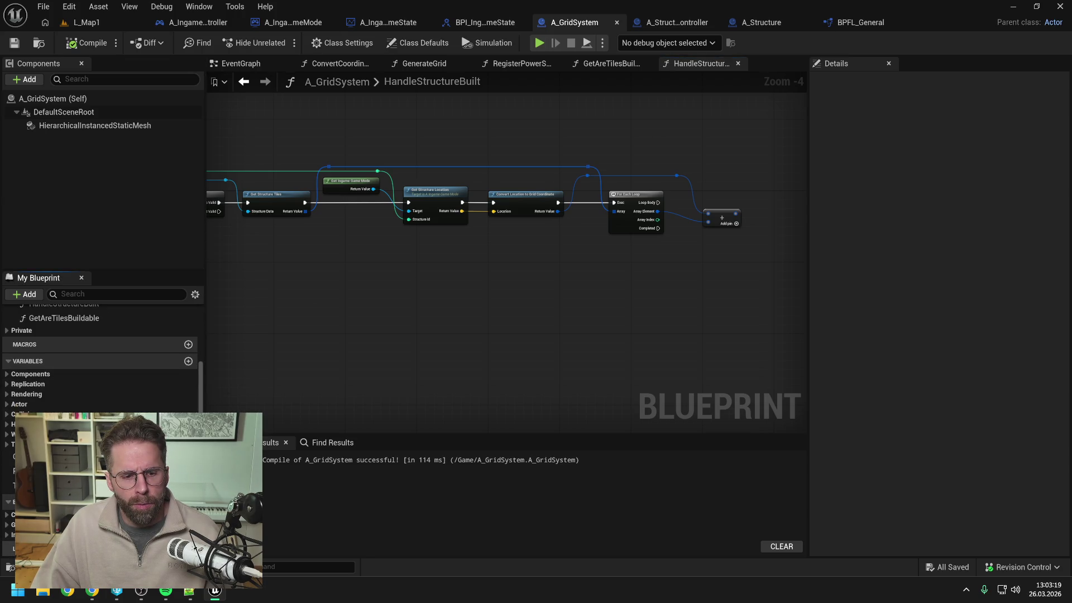
Add a local Int Point variable named StructureTilesLocal and save the blueprint
left_click(188, 549)
left_click(179, 549)
type("int p")
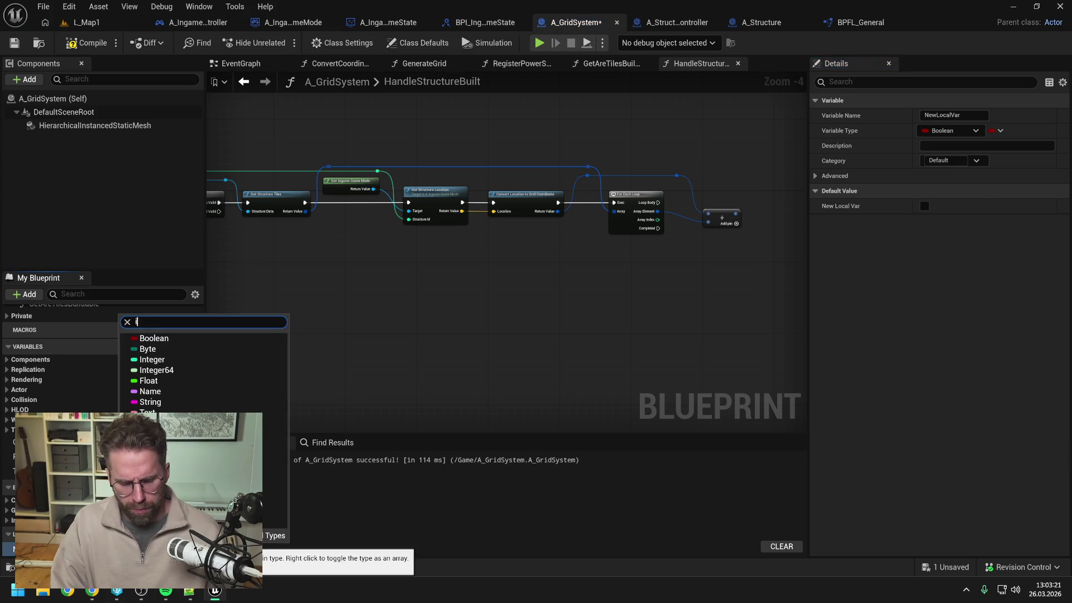
type("oint")
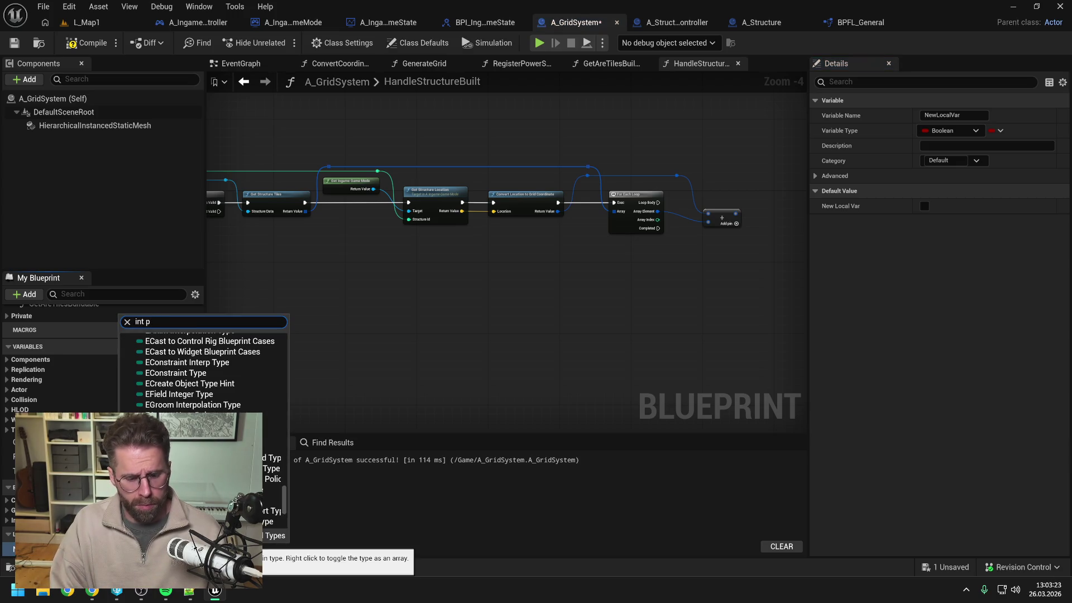
left_click(170, 395)
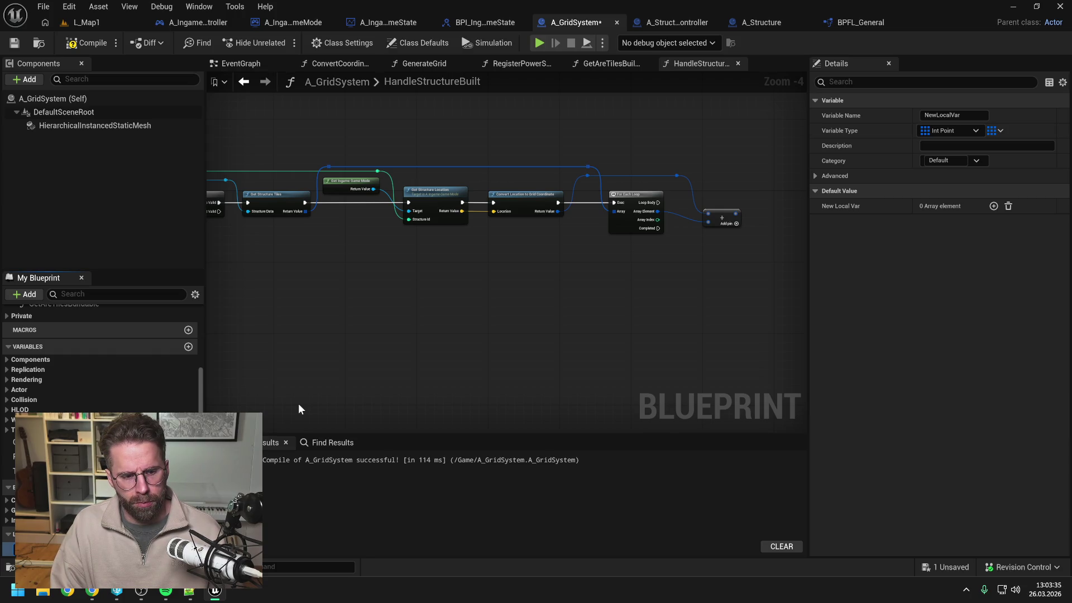
key("Return")
key("ctrl+s")
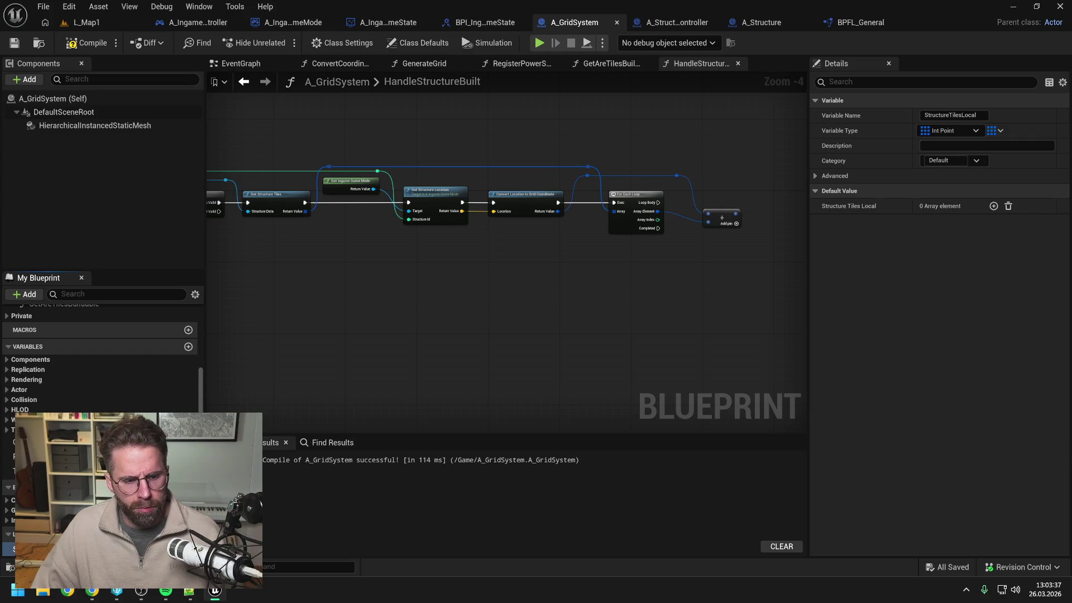
Place a StructureTilesLocal getter in the graph and attach an array ADD node to it
mouse_move(33, 549)
left_mouse_down()
mouse_move(760, 188)
mouse_move(726, 202)
left_mouse_up()
left_click(804, 211)
type("add")
left_click(766, 259)
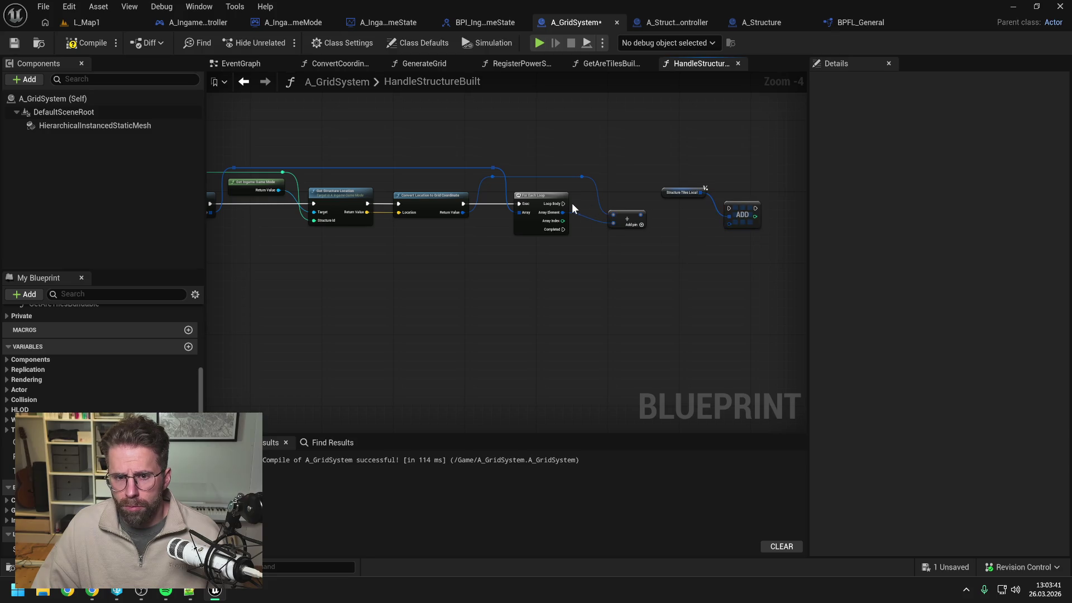
Wire the For Each Loop's Loop Body into the StructureTilesLocal ADD node, tidy it, and save
mouse_move(564, 204)
left_mouse_down()
mouse_move(734, 206)
mouse_move(625, 193)
left_mouse_up()
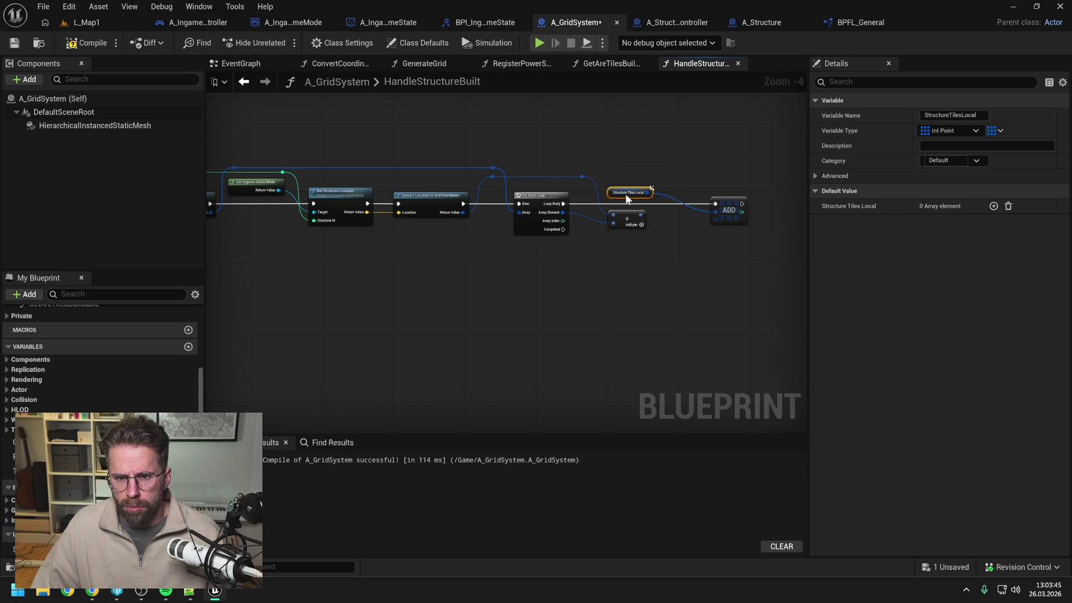
left_click_drag(730, 212, 703, 211)
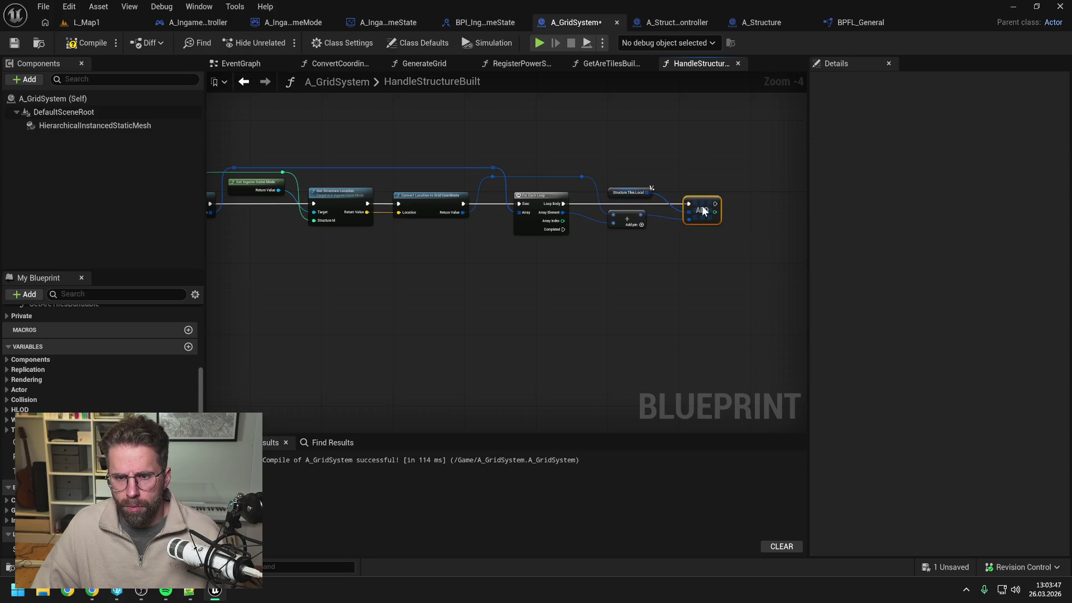
left_click(680, 255)
key("ctrl+s")
mouse_move(424, 133)
left_mouse_down()
mouse_move(713, 128)
mouse_move(448, 139)
mouse_move(468, 143)
left_mouse_up()
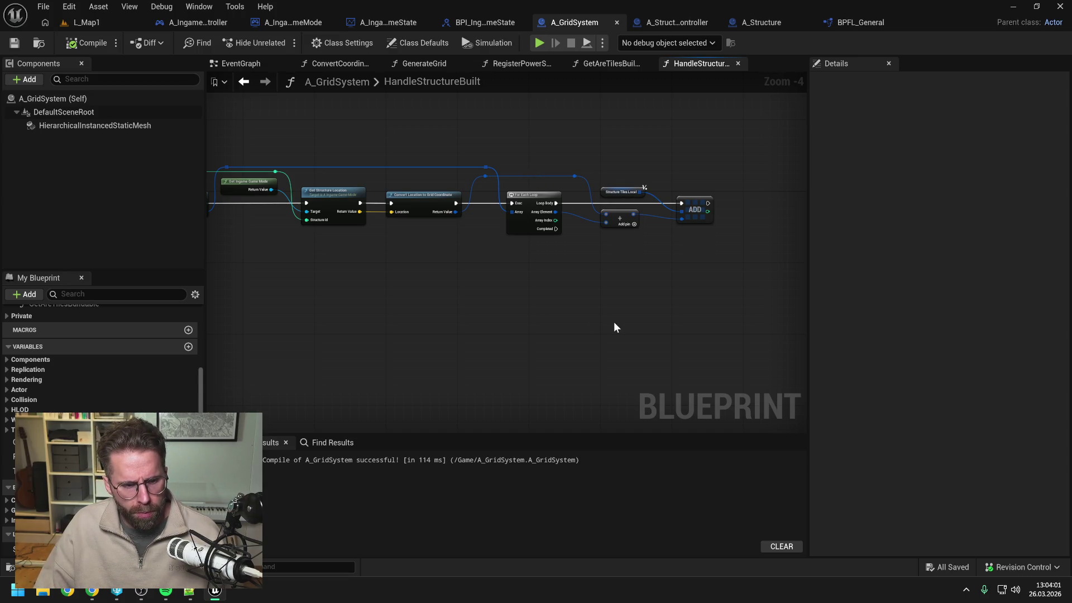
Place a Grid variable getter in the HandleStructureBuilt graph and save
left_click_drag(613, 325, 577, 315)
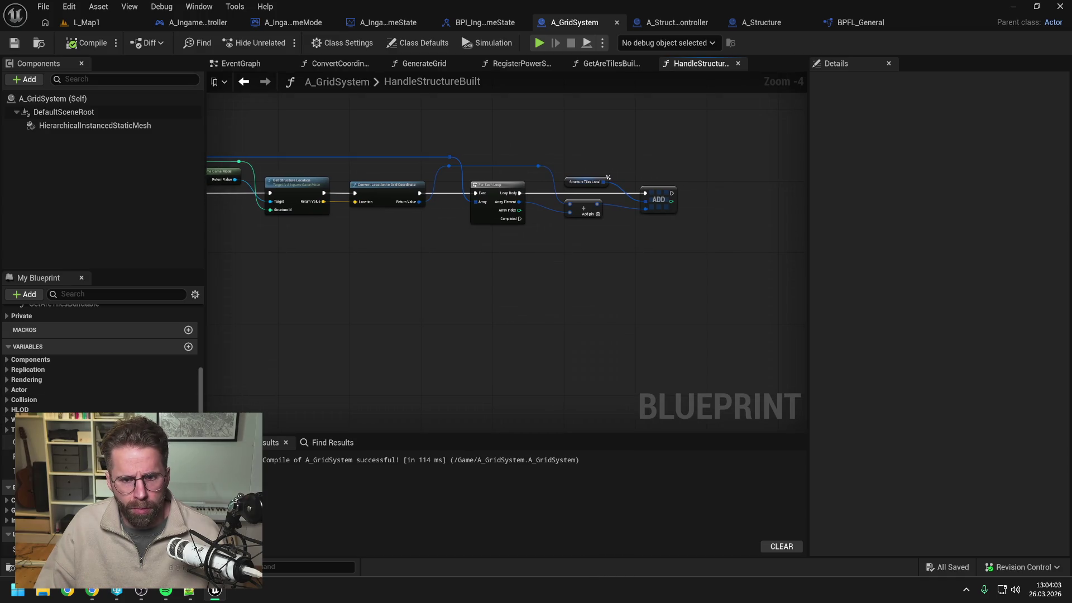
left_click_drag(55, 548, 523, 301)
left_click(536, 316)
left_click(605, 307)
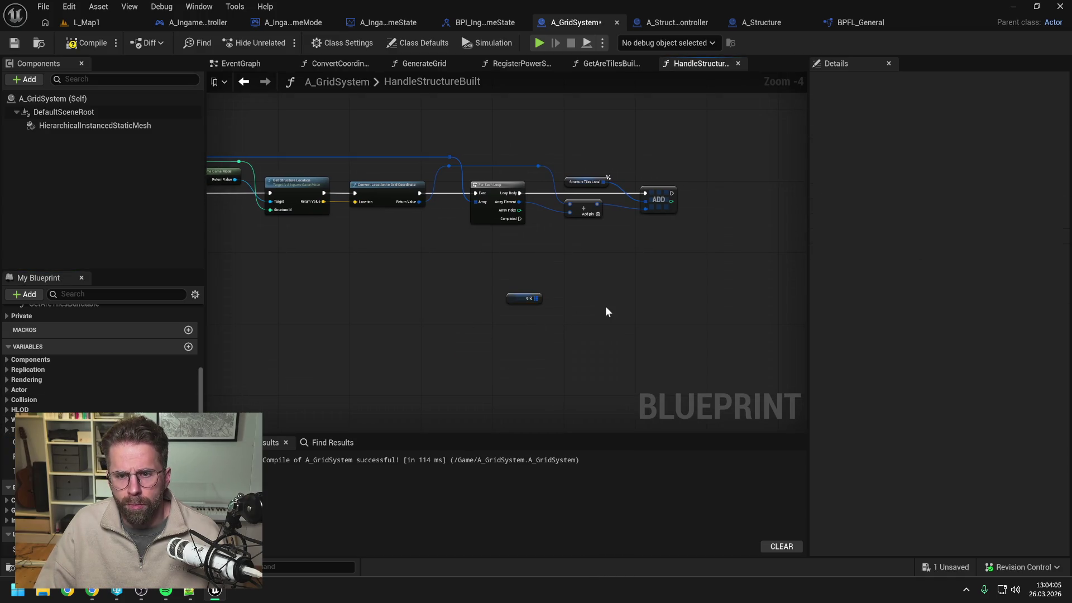
key("ctrl+s")
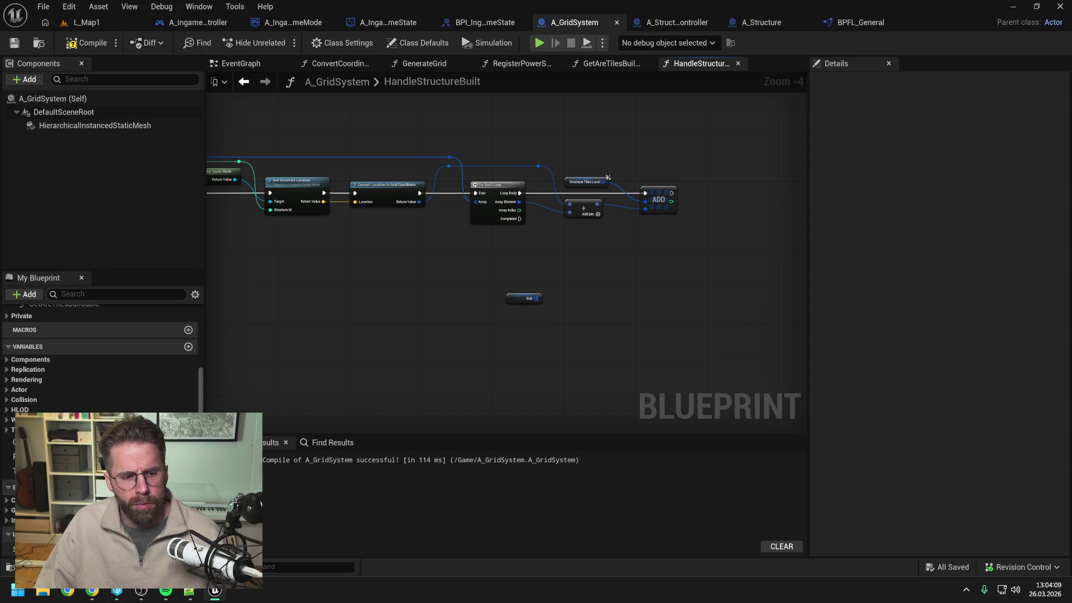
Add a For Each Loop over StructureTilesLocal that runs when the first loop completes
mouse_move(9, 549)
left_mouse_down()
mouse_move(585, 276)
mouse_move(561, 260)
mouse_move(478, 255)
mouse_move(544, 266)
mouse_move(602, 246)
mouse_move(591, 245)
left_mouse_up()
left_click(500, 282)
type("forea")
key("Return")
left_click_drag(520, 218, 568, 256)
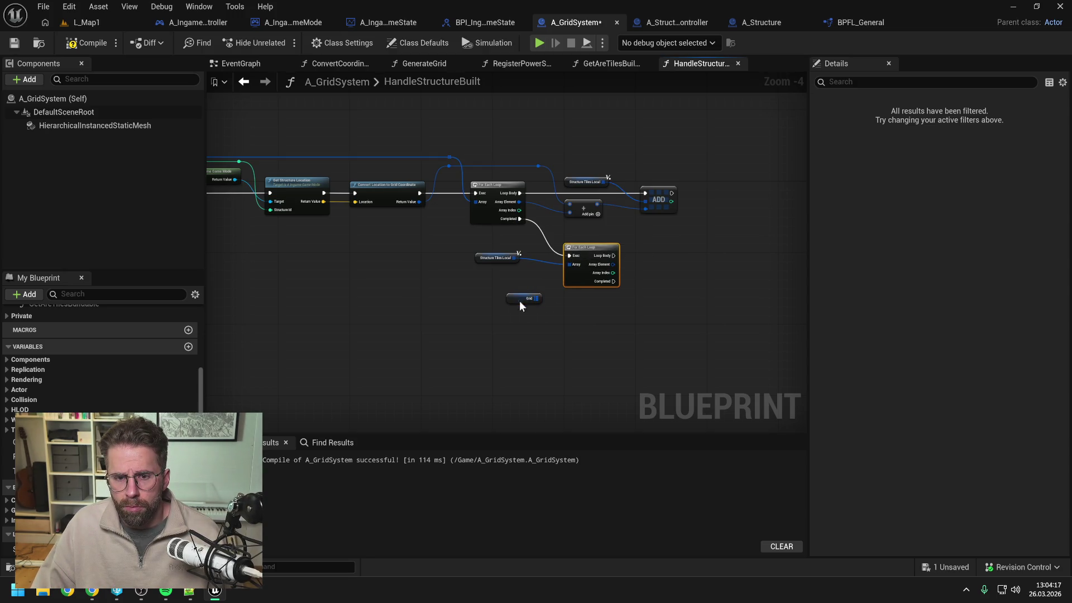
Look up each loop tile with a Find node on the Grid map, then save and compile
mouse_move(520, 306)
left_mouse_down()
mouse_move(594, 304)
mouse_move(664, 283)
mouse_move(635, 279)
mouse_move(669, 295)
left_mouse_up()
type("fin")
key("Return")
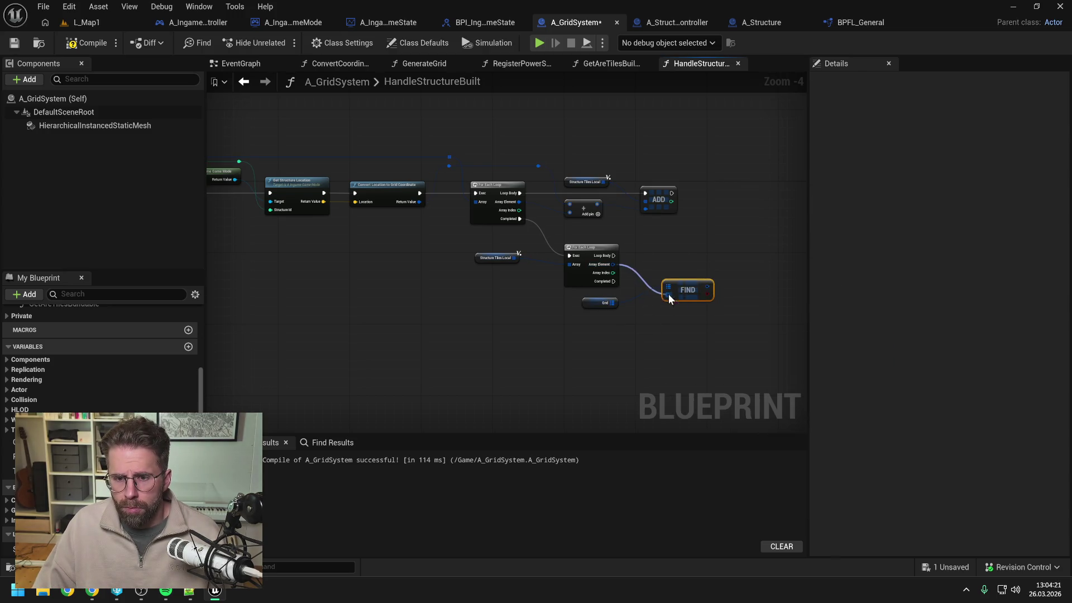
left_click_drag(602, 305, 601, 235)
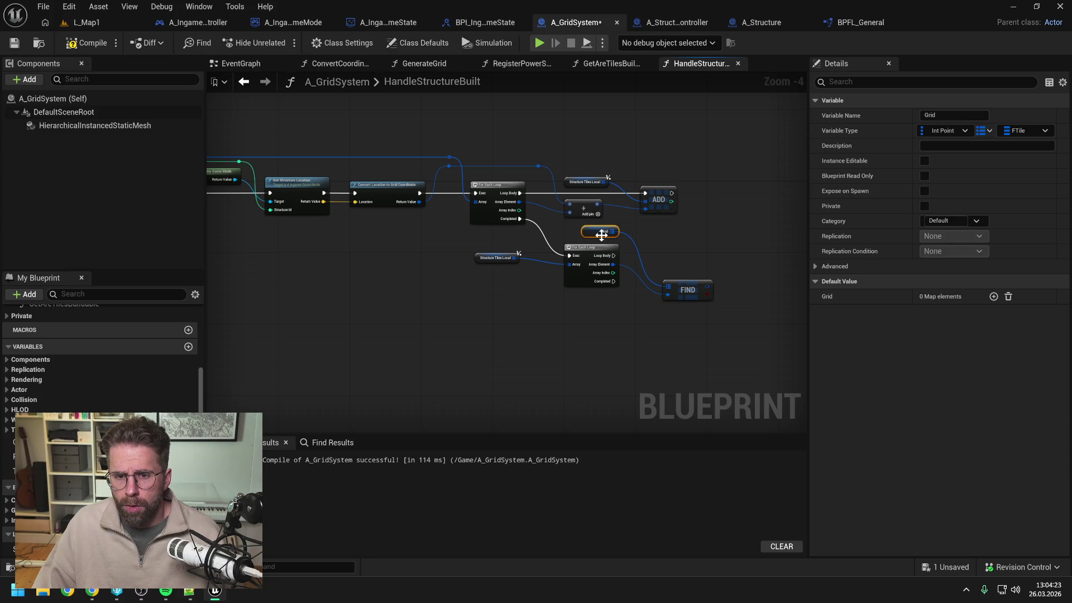
left_click(685, 258)
key("ctrl+s")
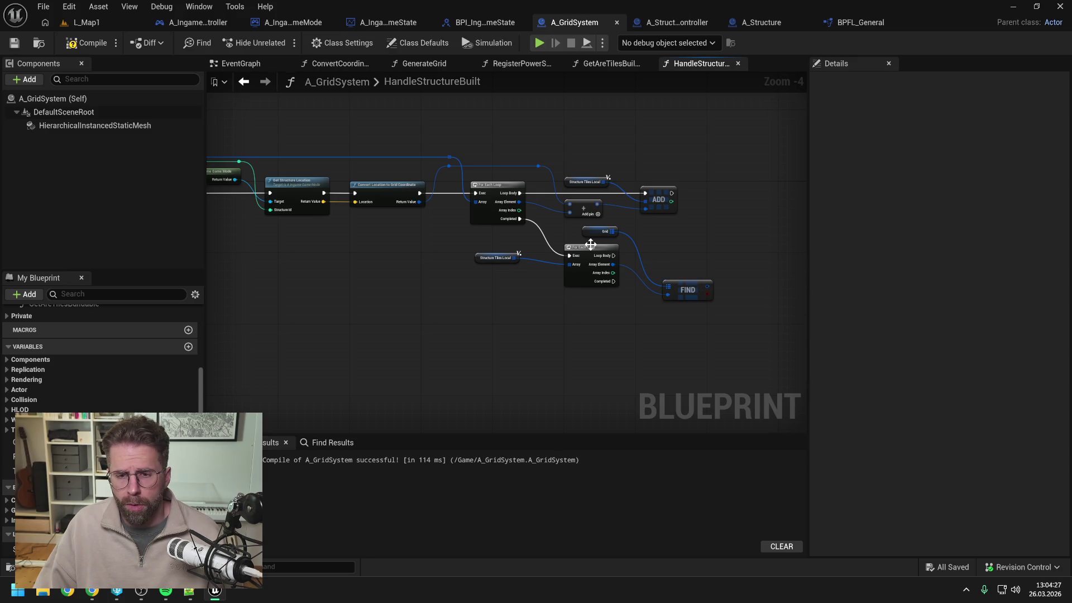
left_click(85, 43)
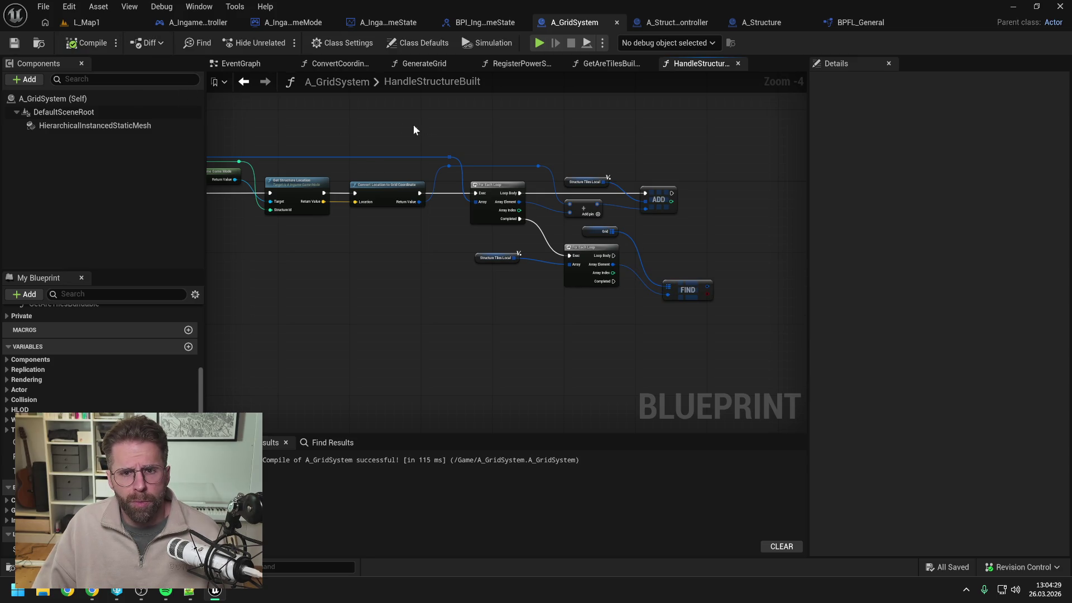
Check the RegisterPowerStructure and HandleStructureBuilt signatures (StructureId input), then open GenerateTile
left_click(519, 63)
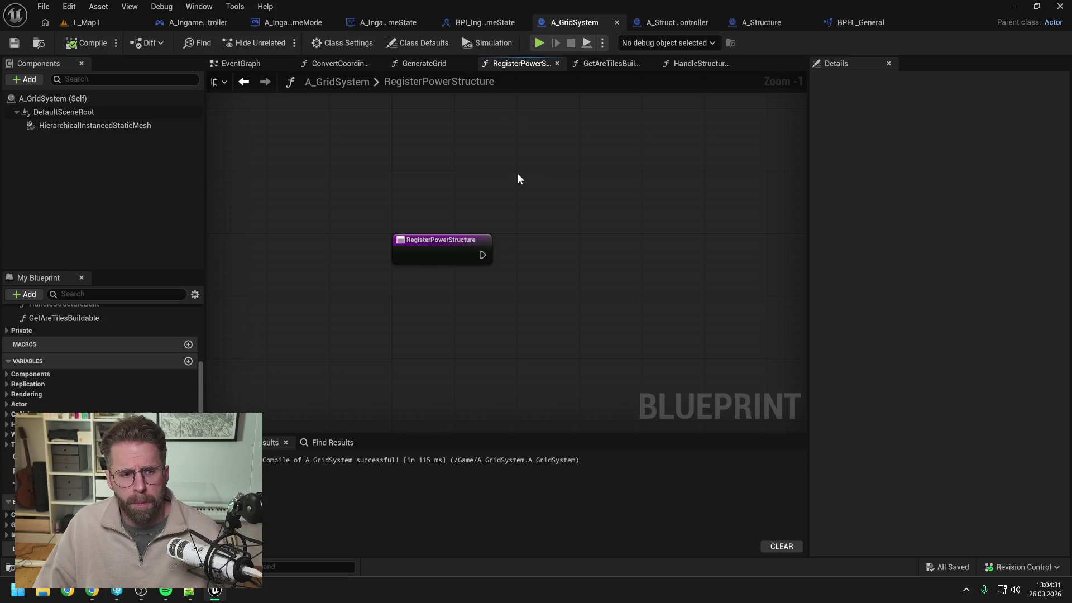
scroll(87, 367, "up", 5)
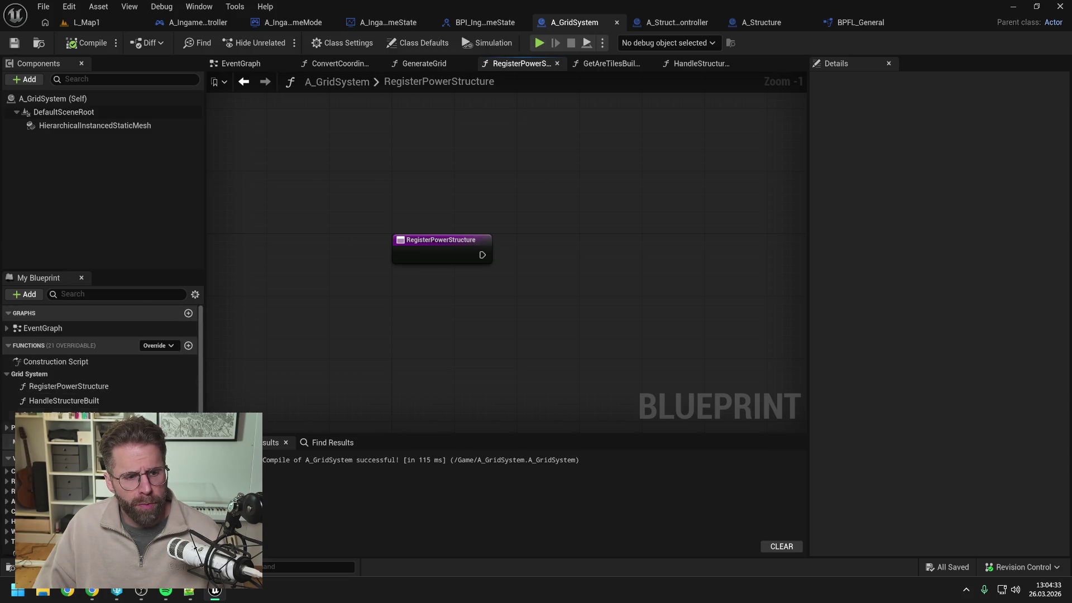
left_click(7, 428)
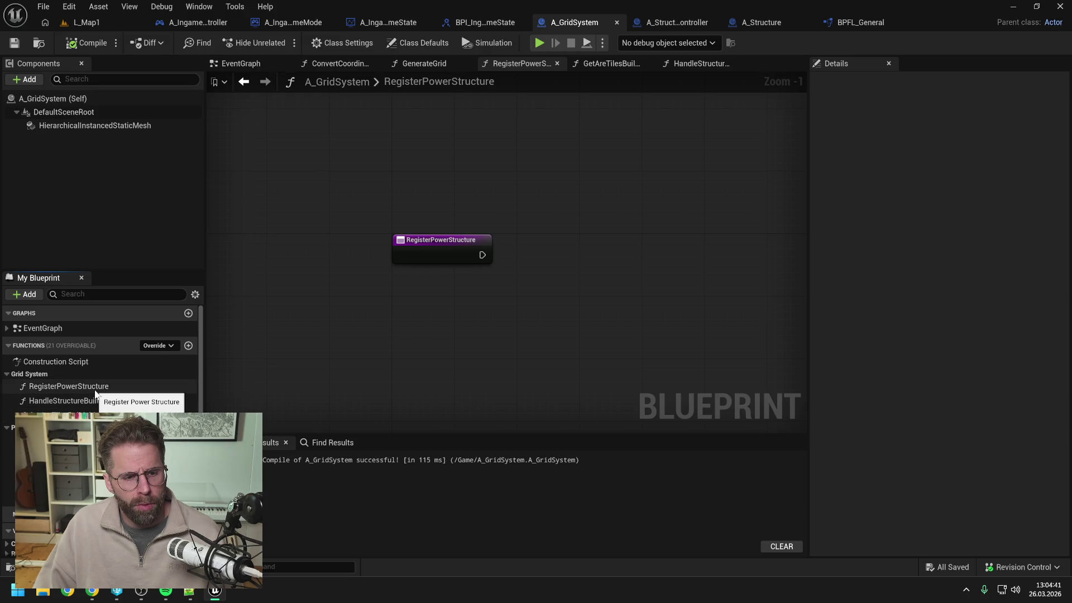
left_click(95, 414)
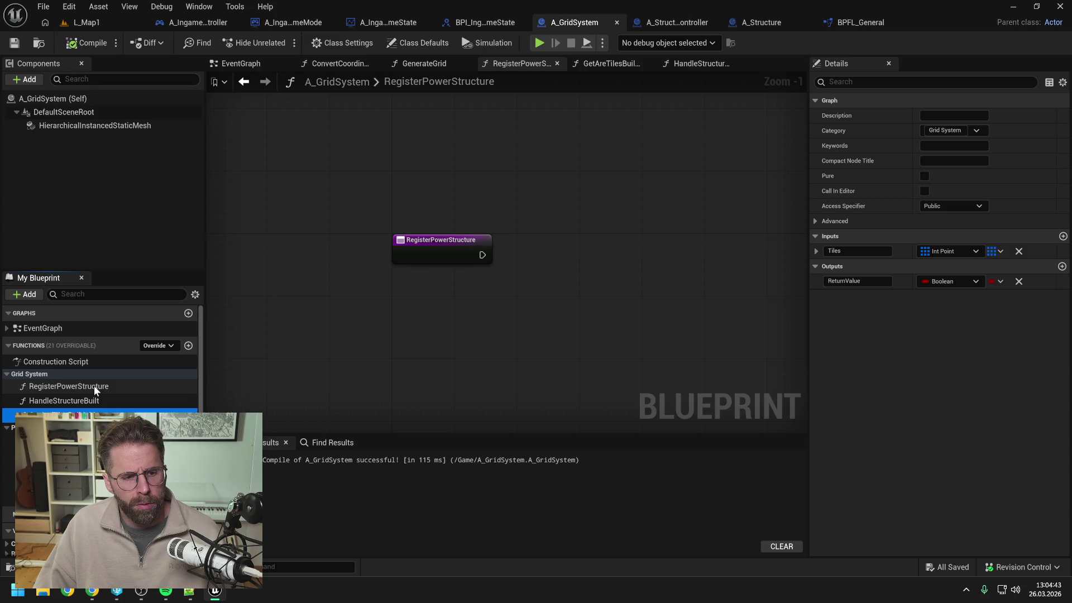
left_click(97, 401)
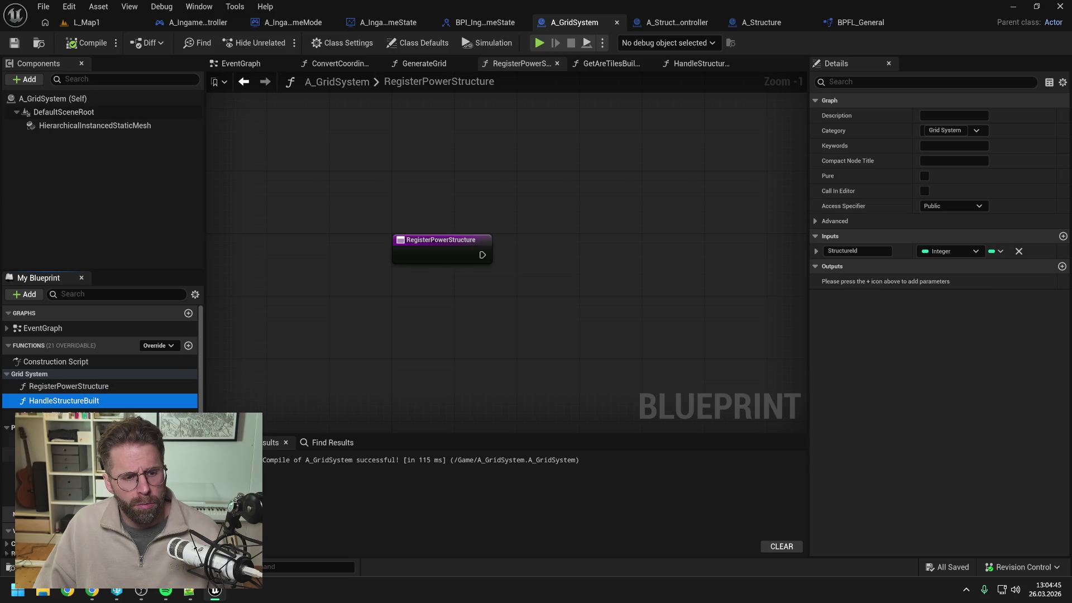
double_click(67, 414)
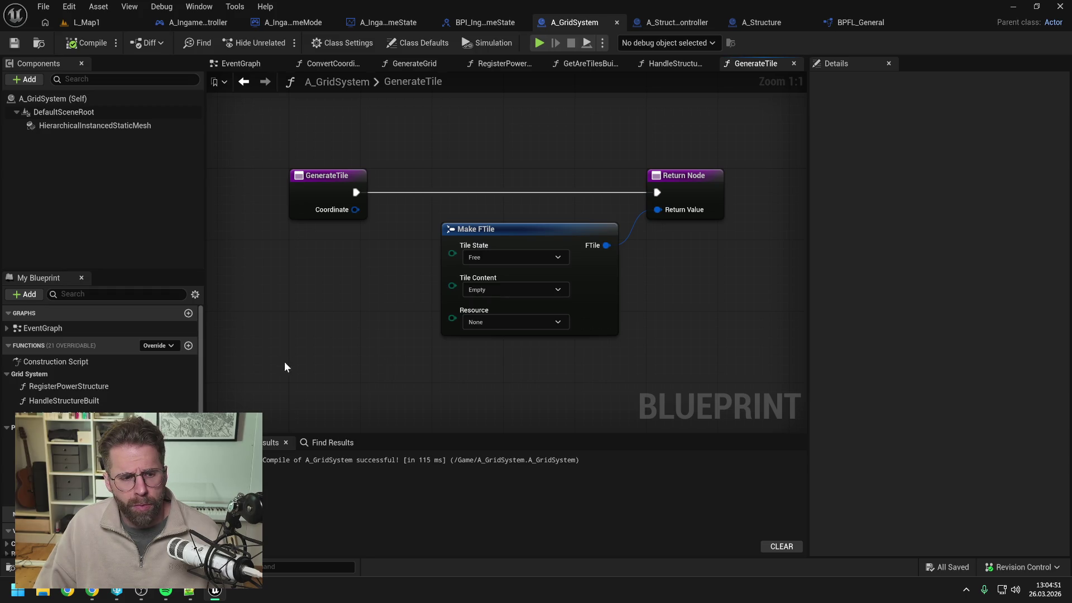
double_click(102, 401)
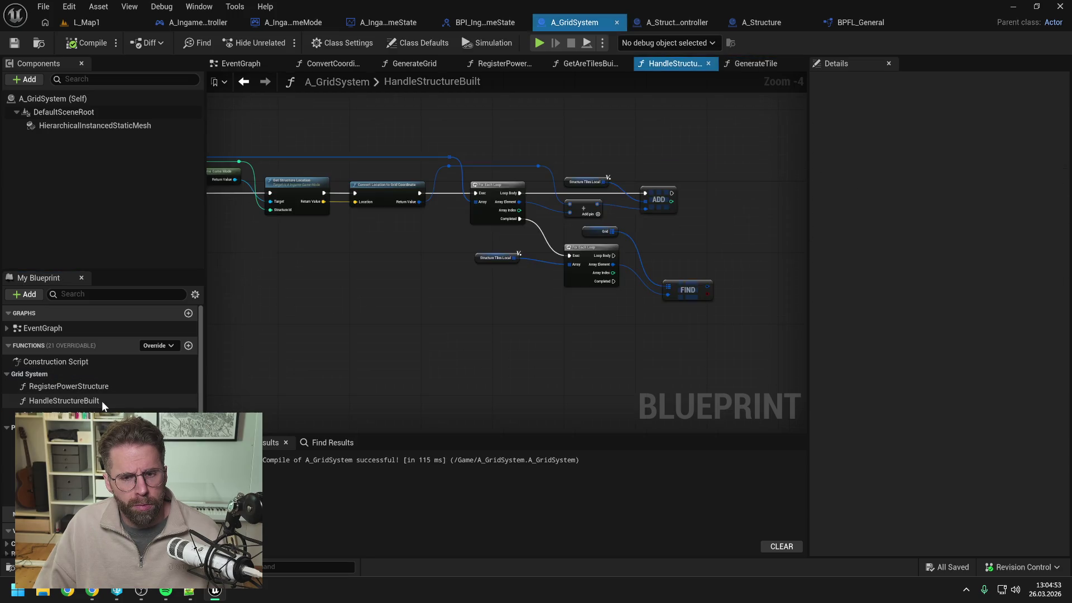
scroll(93, 387, "down", 3)
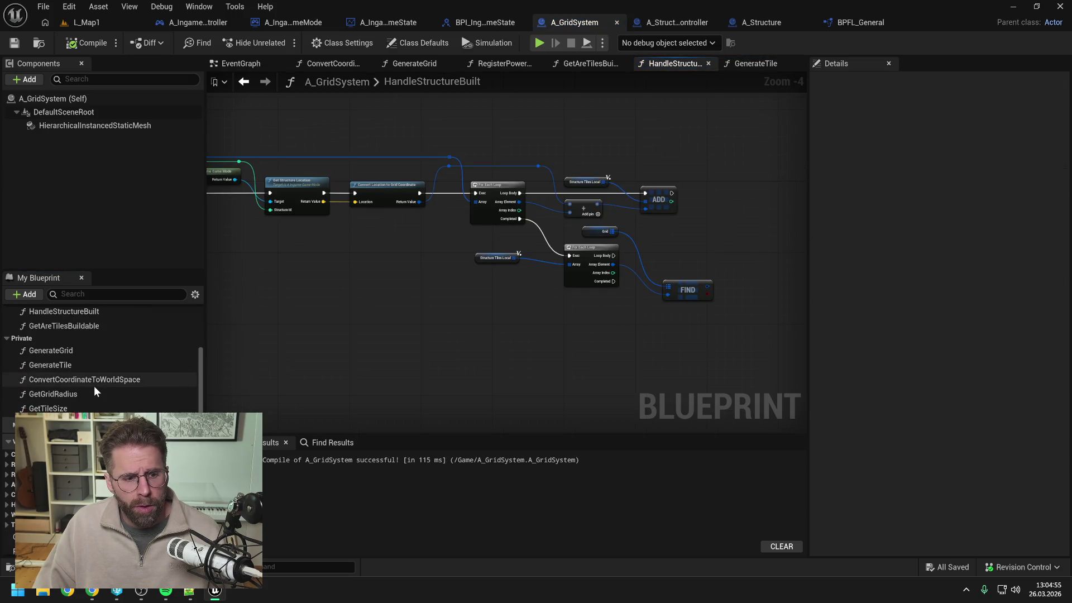
scroll(95, 386, "up", 3)
double_click(57, 327)
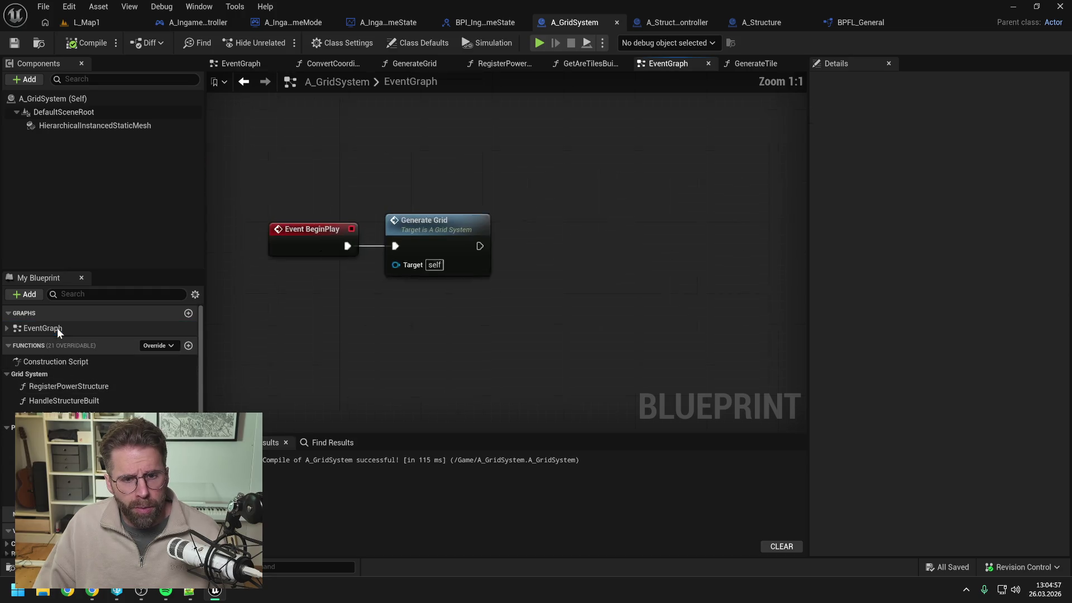
double_click(561, 229)
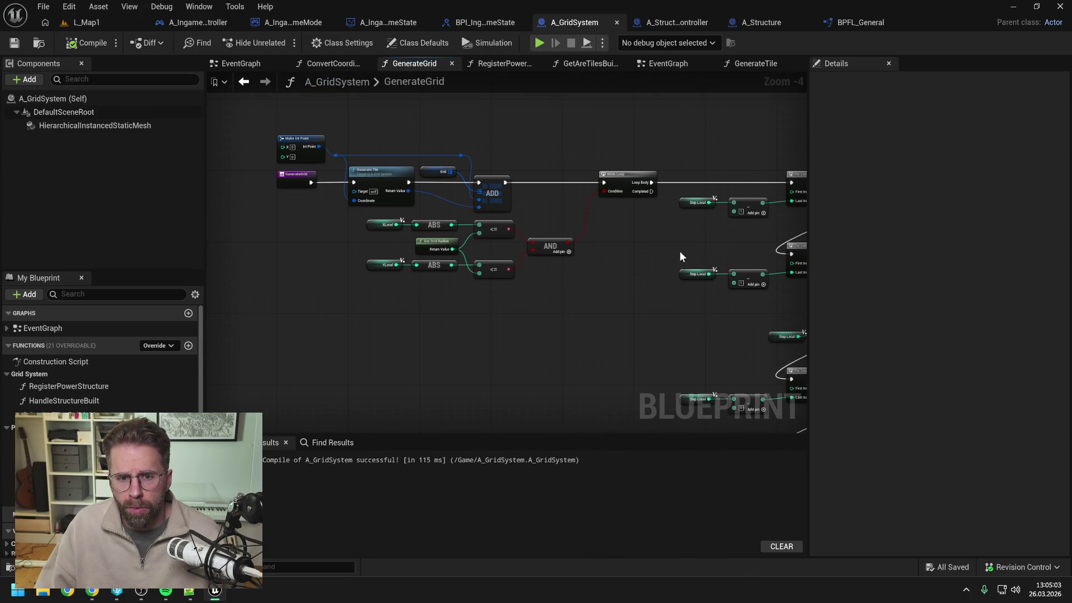
left_click_drag(679, 251, 469, 256)
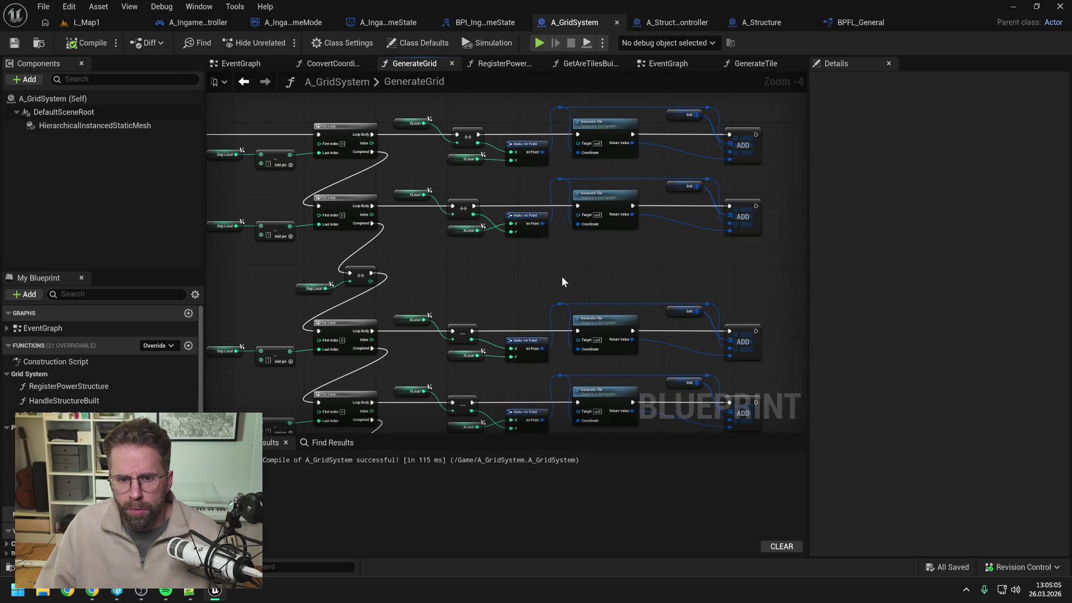
mouse_move(608, 278)
left_mouse_down()
mouse_move(598, 268)
mouse_move(642, 103)
mouse_move(634, 184)
left_mouse_up()
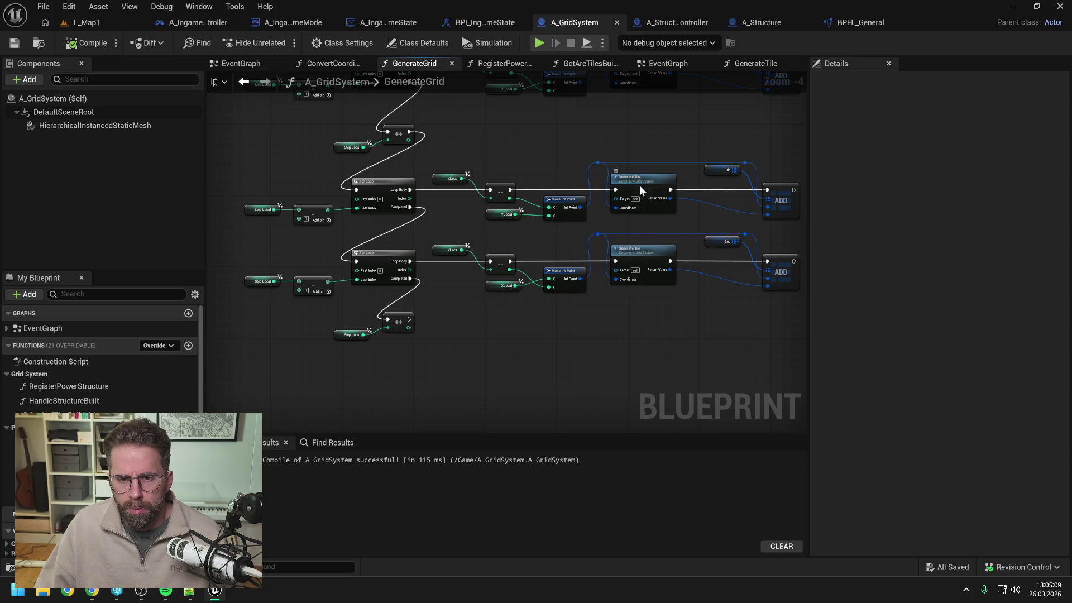
double_click(637, 185)
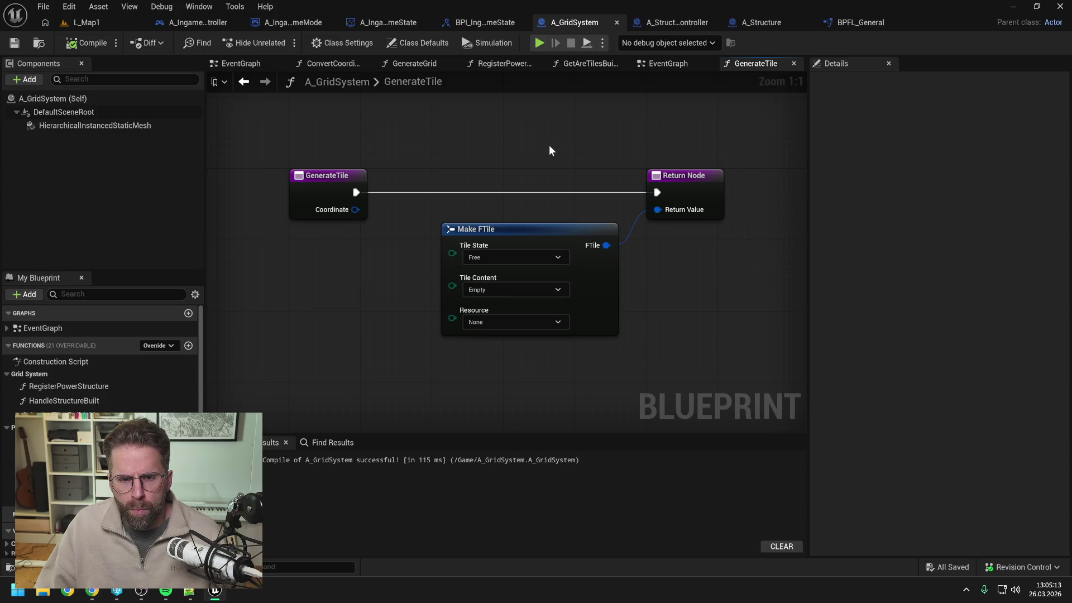
scroll(548, 145, "down", 1)
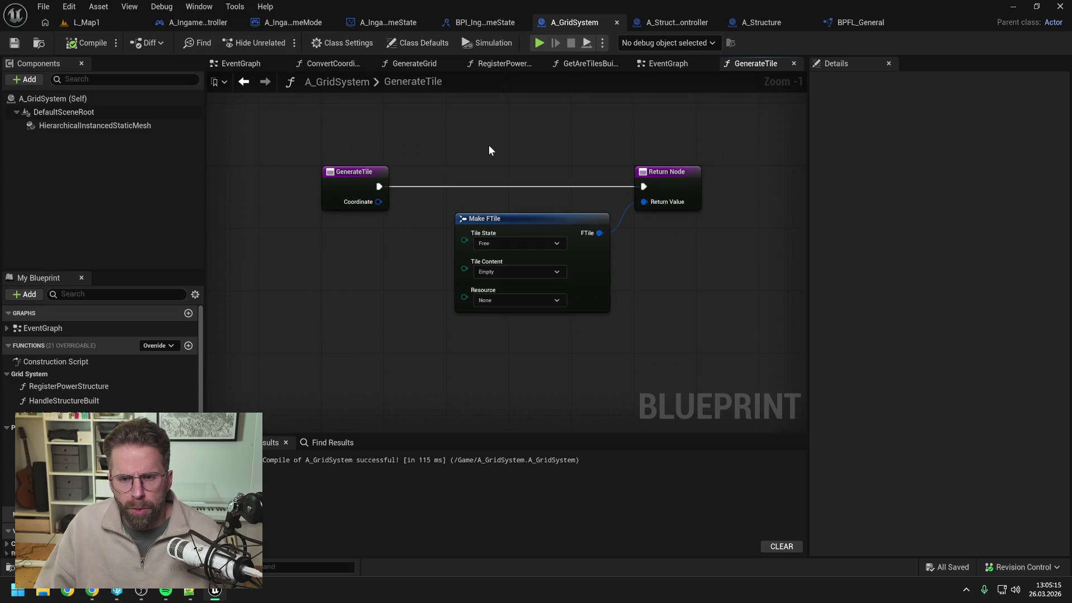
left_click(665, 63)
In GenerateGrid, remove the Coordinate input from the GenerateTile function
double_click(577, 220)
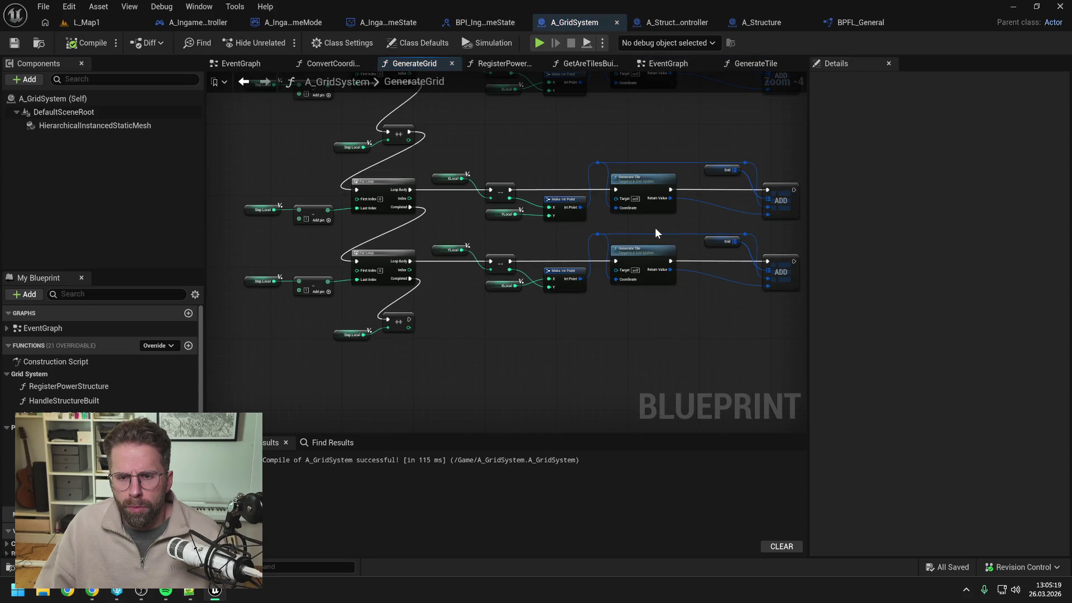
left_click_drag(703, 314, 632, 317)
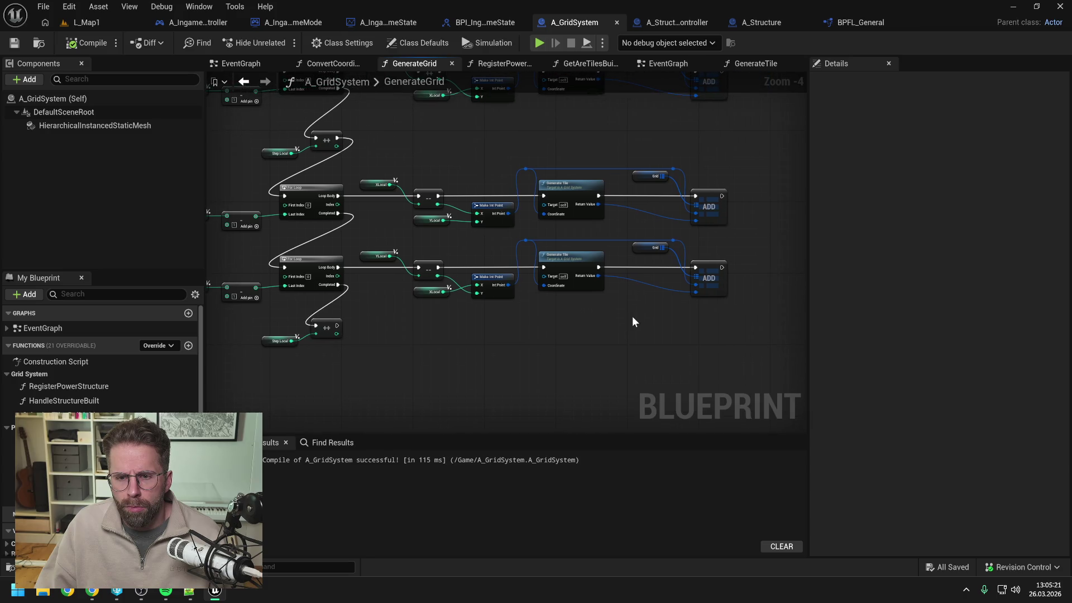
left_click(565, 260)
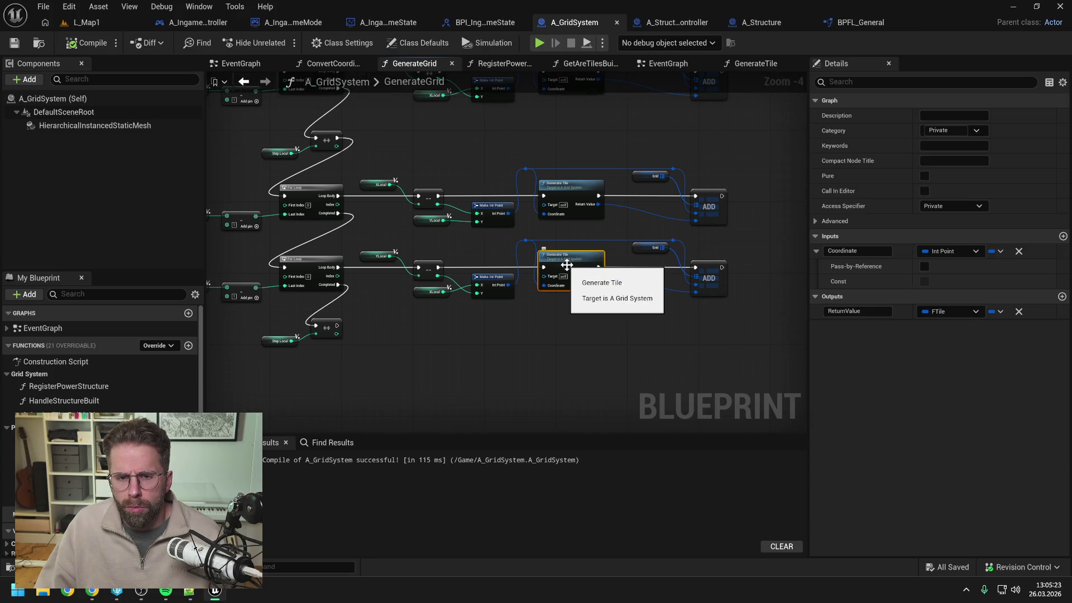
left_click(1019, 250)
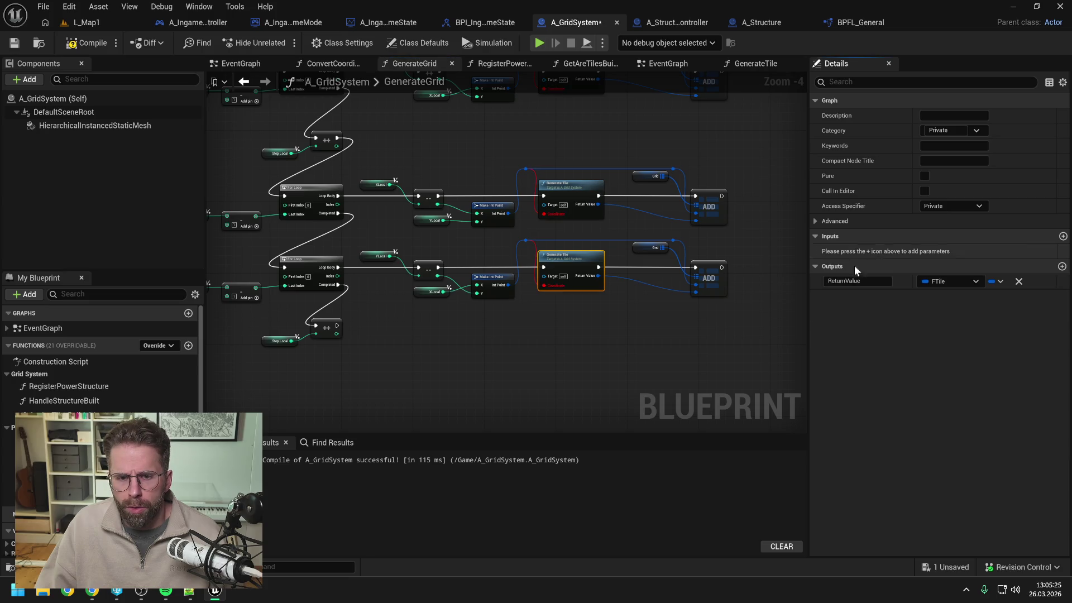
Refresh the Generate Tile call nodes to drop their stale Coordinate pins
left_click_drag(595, 318, 606, 368)
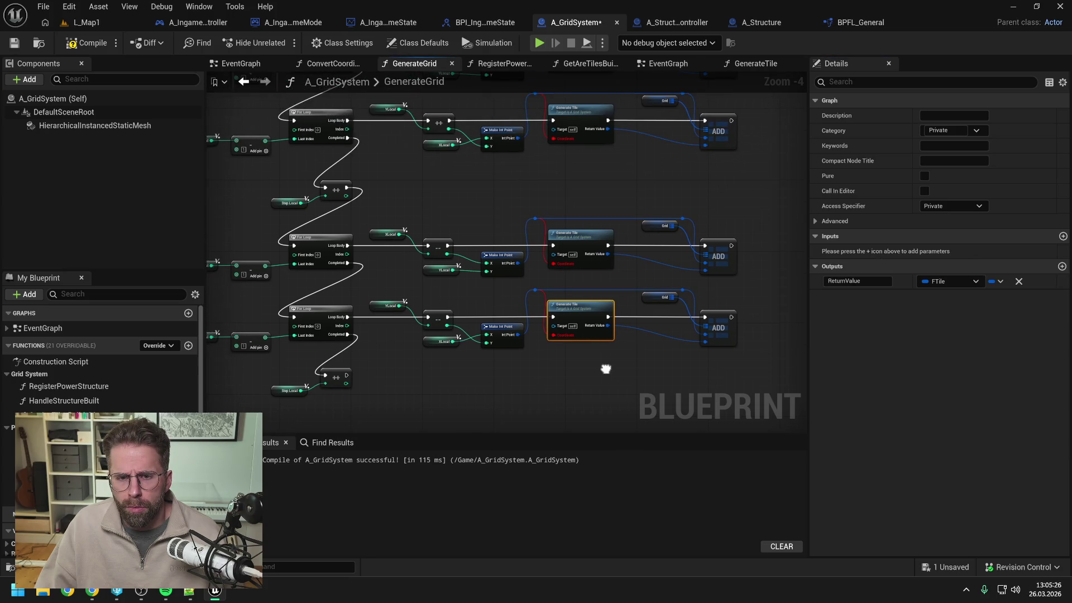
right_click(583, 340)
left_click(609, 330)
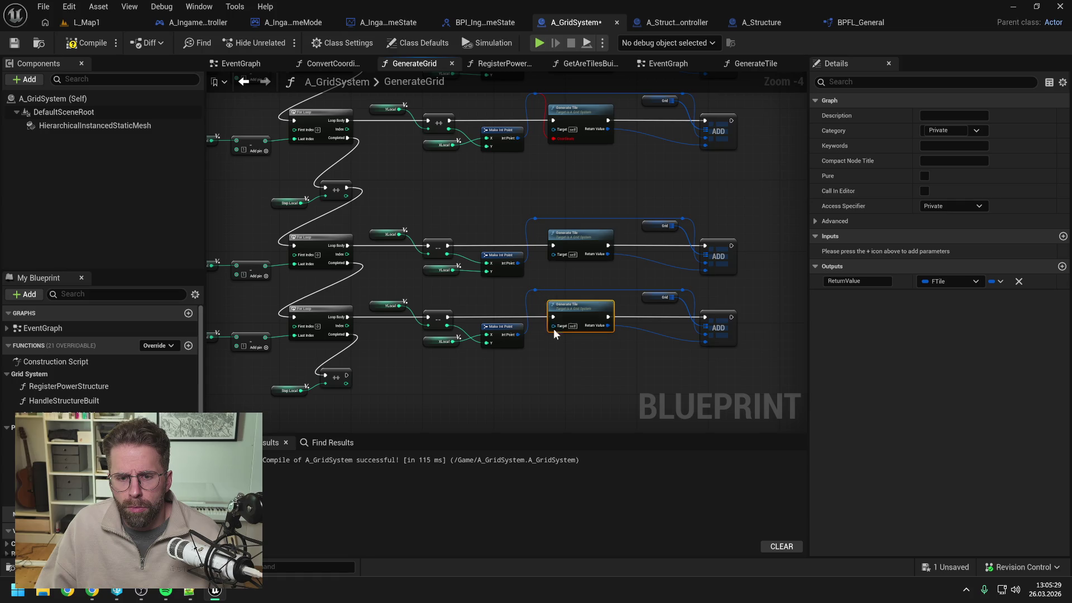
left_click_drag(577, 172, 578, 256)
left_click(554, 223, "alt")
left_click(554, 152, "alt")
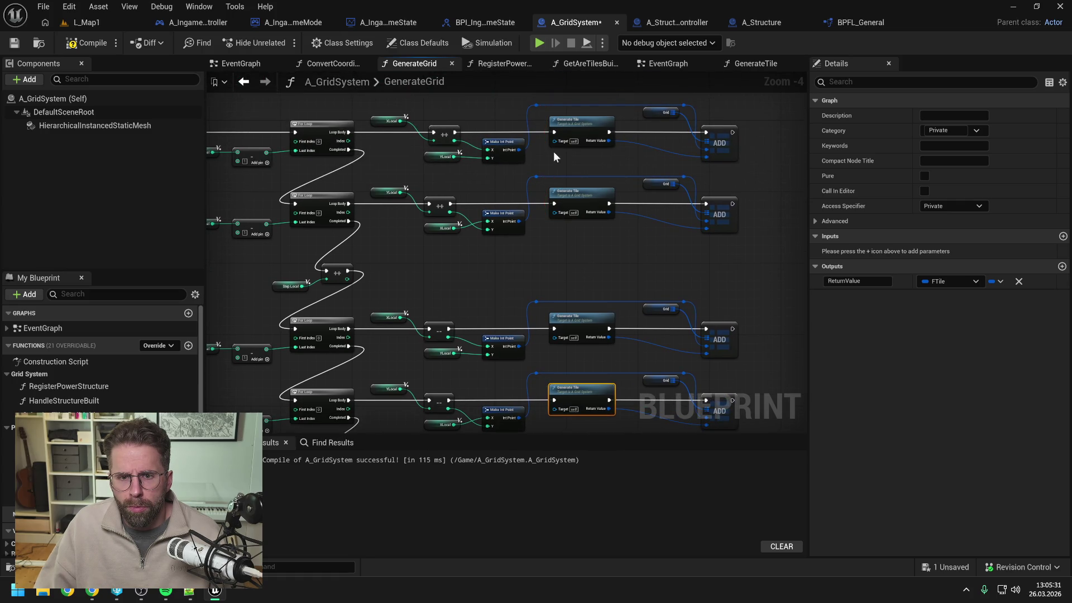
left_click(613, 160)
Compile, clear the last stale Coordinate pin at the reported error, and recompile successfully
left_click(88, 43)
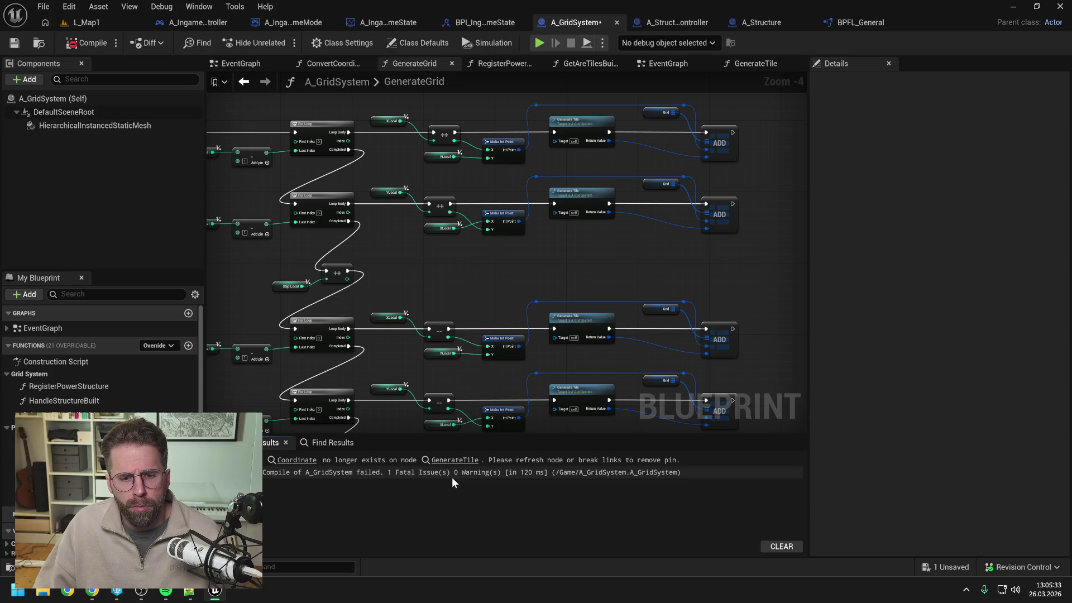
left_click(454, 460)
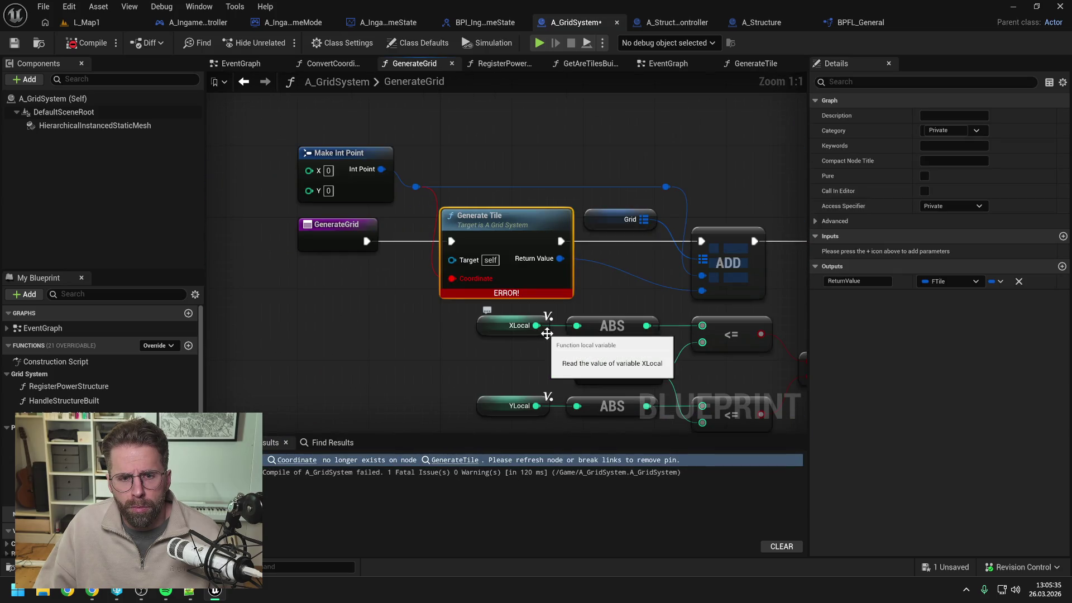
left_click(420, 337)
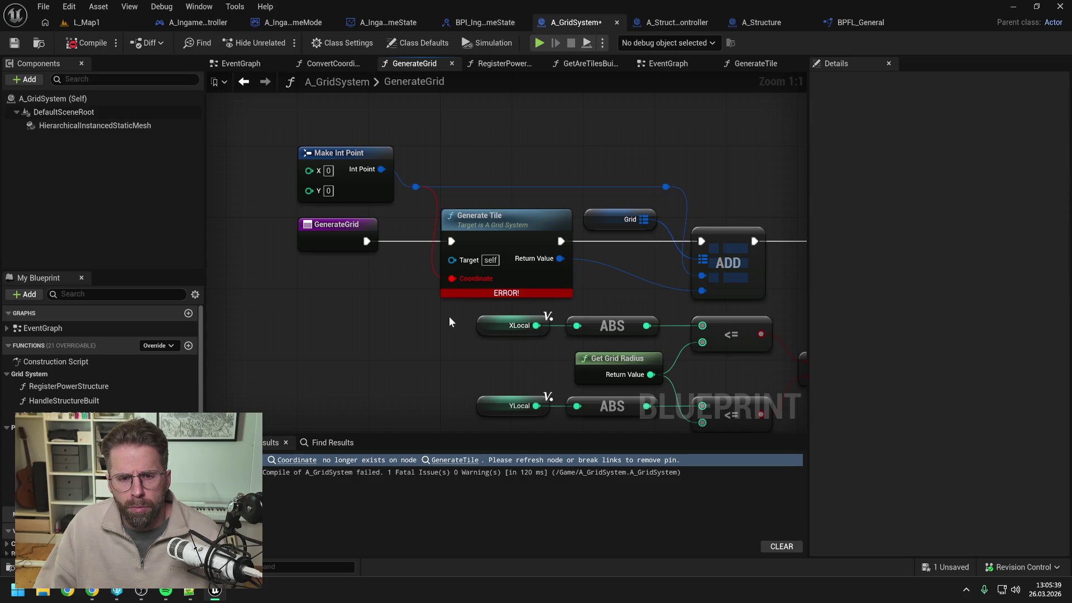
left_click(452, 279, "alt")
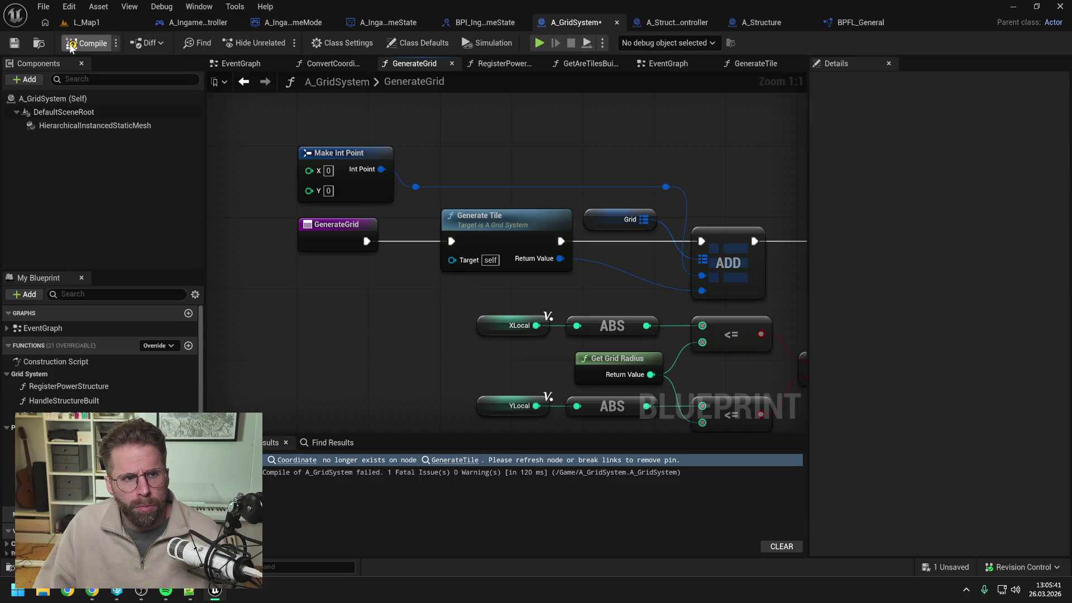
left_click(86, 42)
scroll(472, 142, "down", 3)
Review the GenerateTile, A_Structure and structure controller graphs, then return to A_GridSystem's event graph
scroll(446, 155, "down", 2)
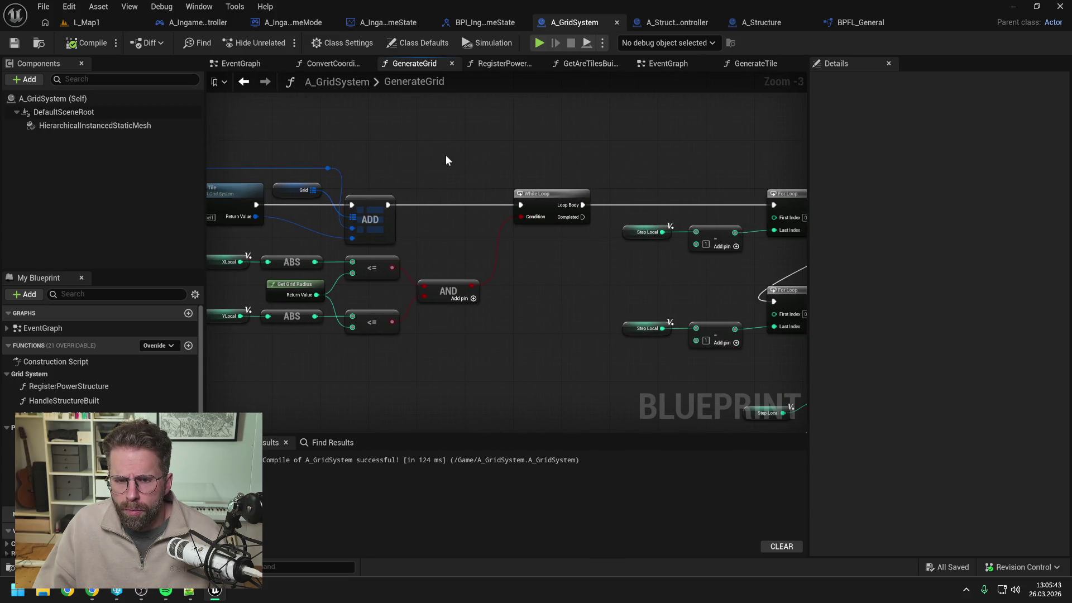
scroll(597, 239, "up", 1)
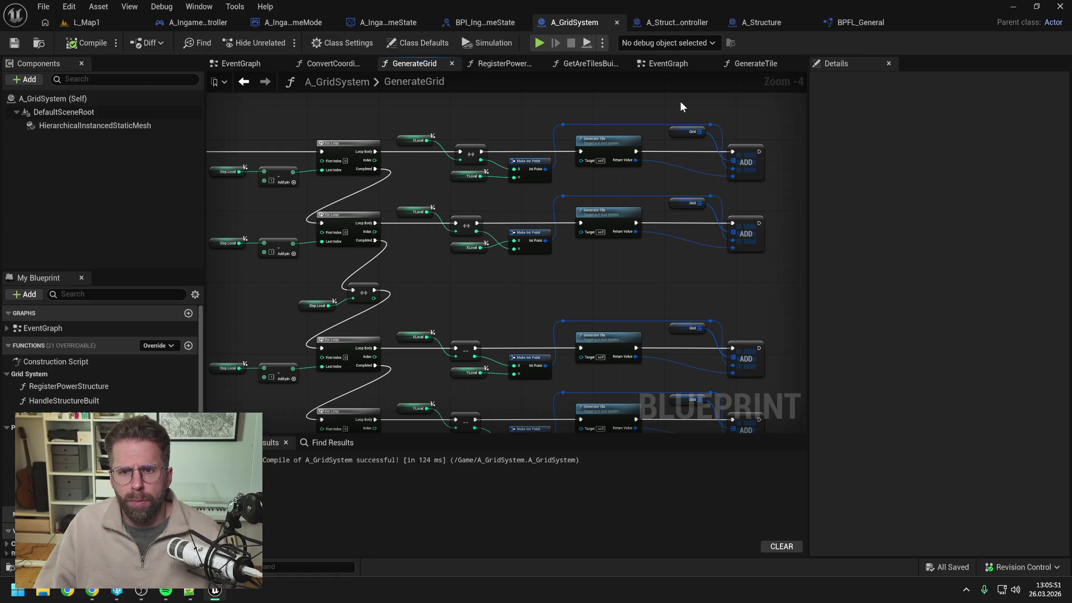
left_click(759, 64)
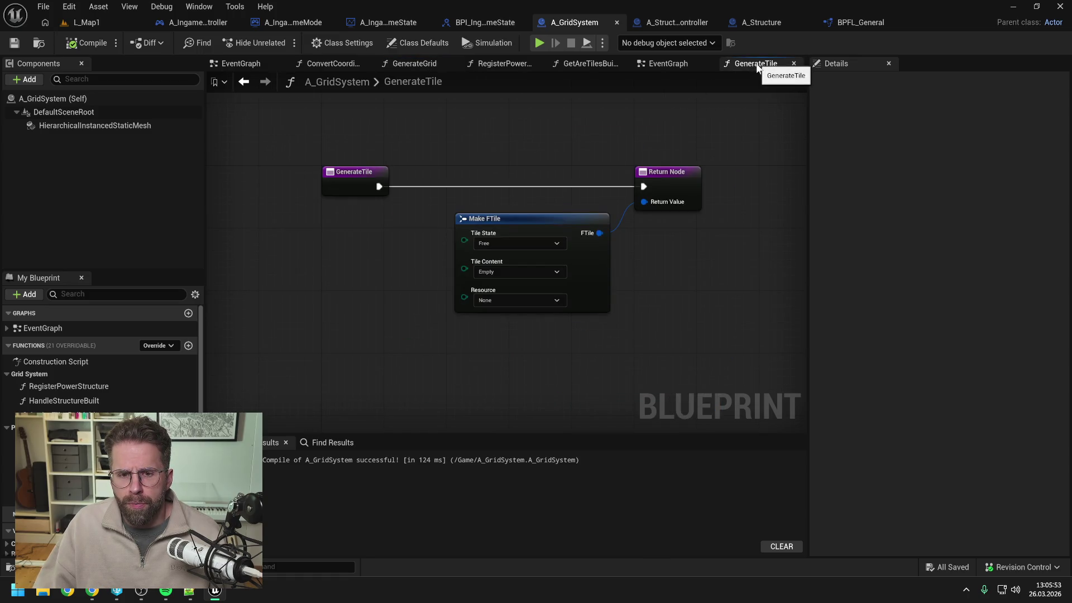
left_click(762, 23)
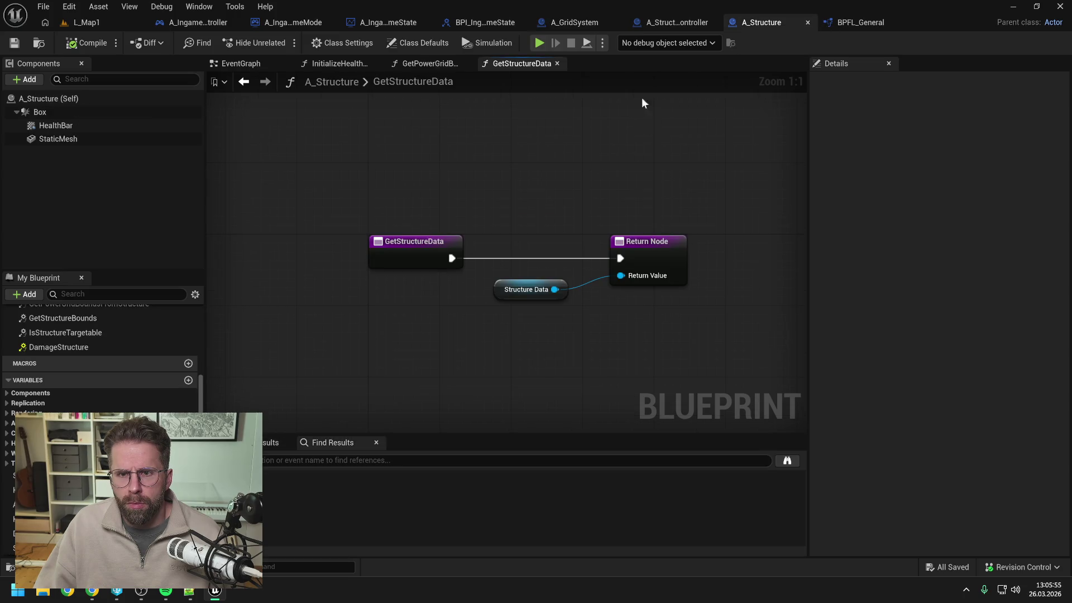
left_click(681, 21)
scroll(535, 129, "down", 1)
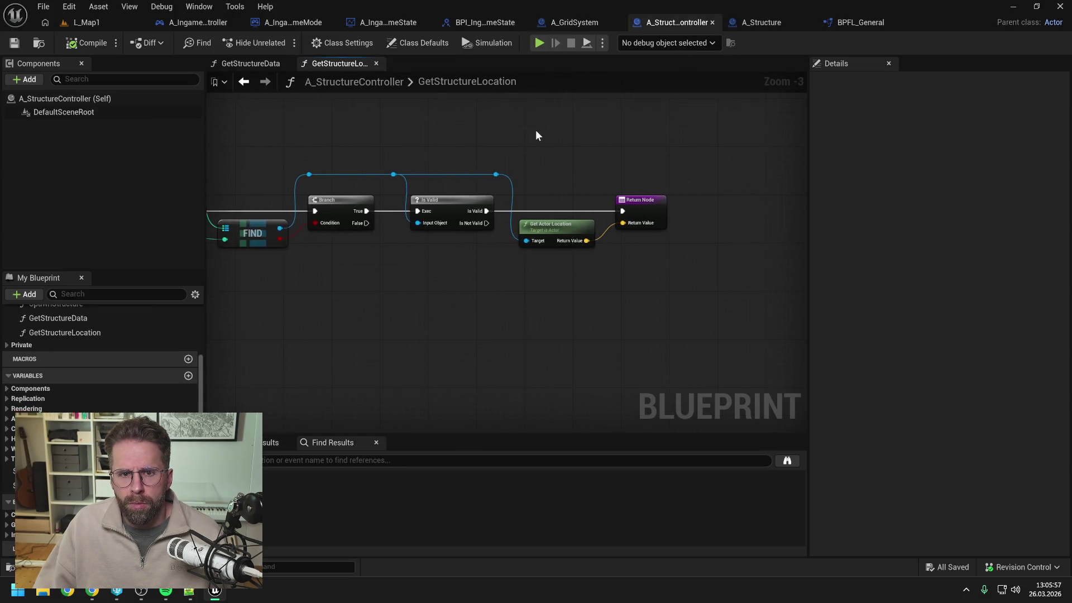
left_click(558, 23)
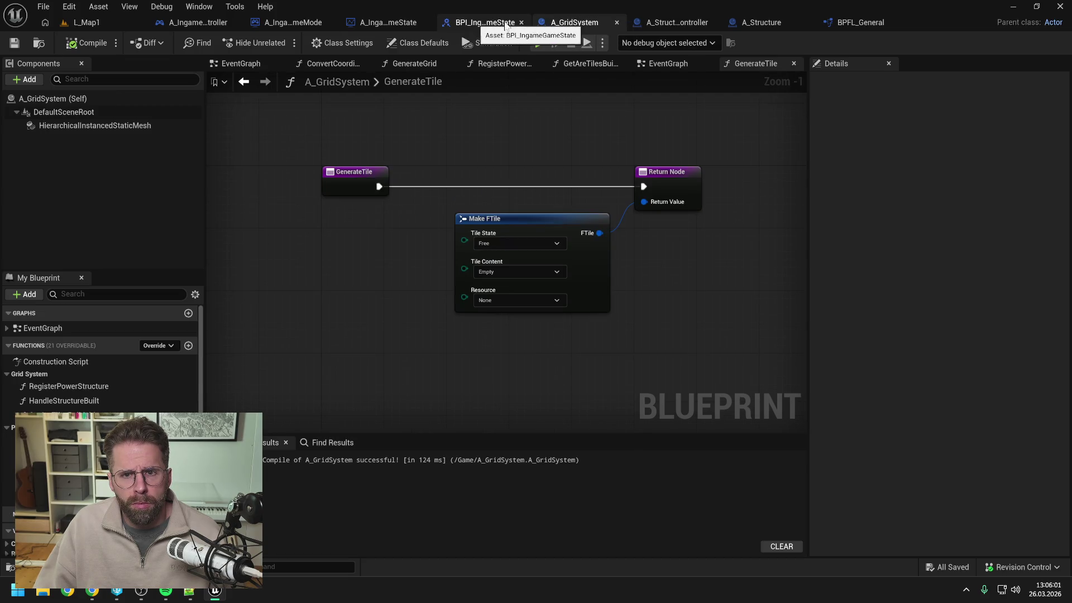
left_click(673, 64)
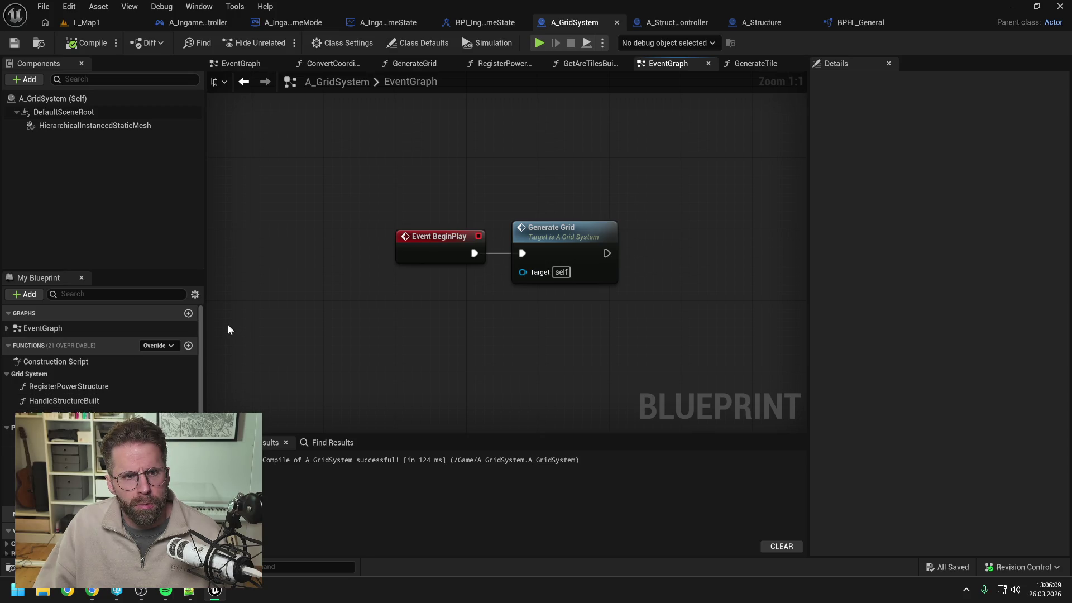
Look over the game mode's BuildStructure graph, then go back to A_GridSystem
left_click(287, 21)
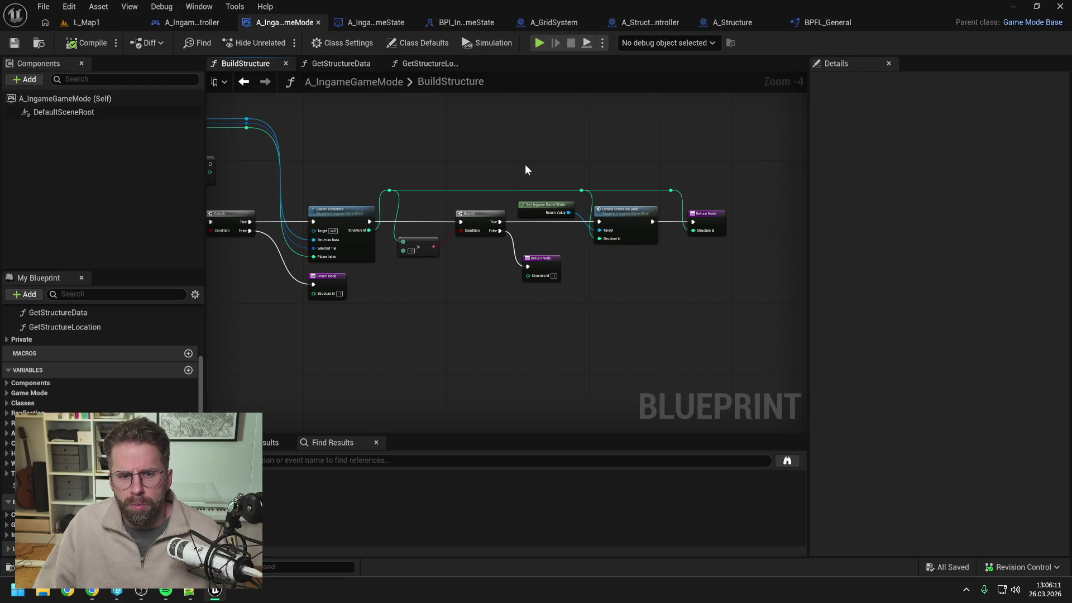
left_click_drag(525, 170, 583, 169)
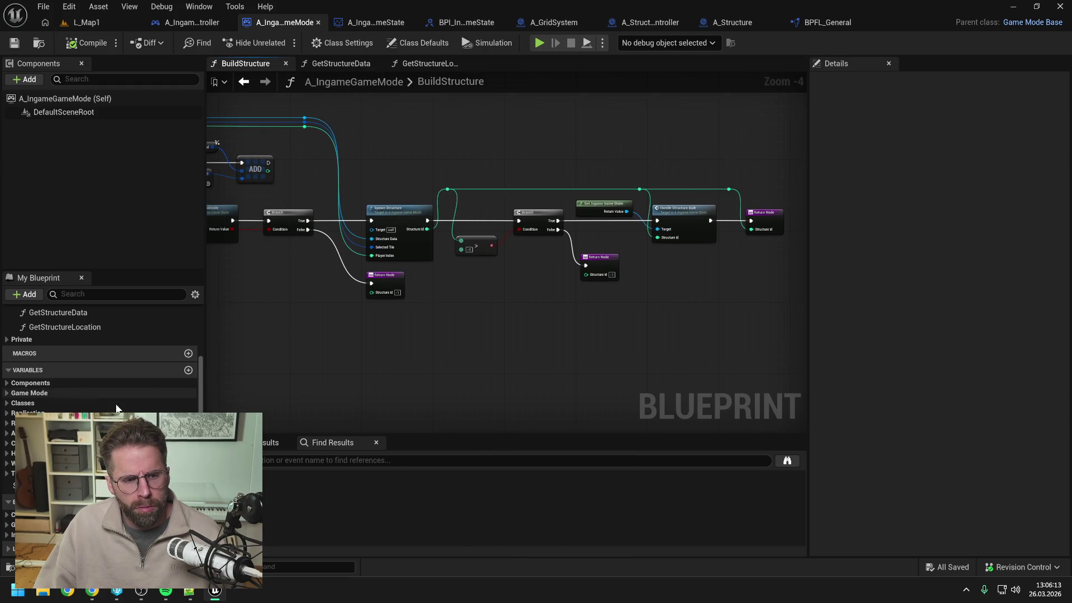
scroll(97, 412, "up", 3)
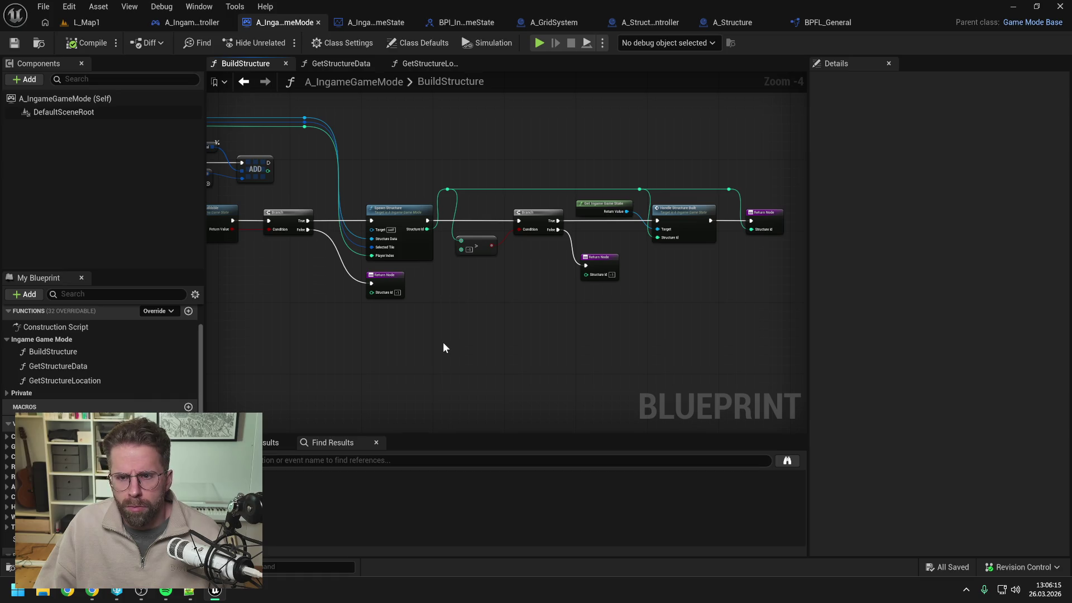
left_click(564, 22)
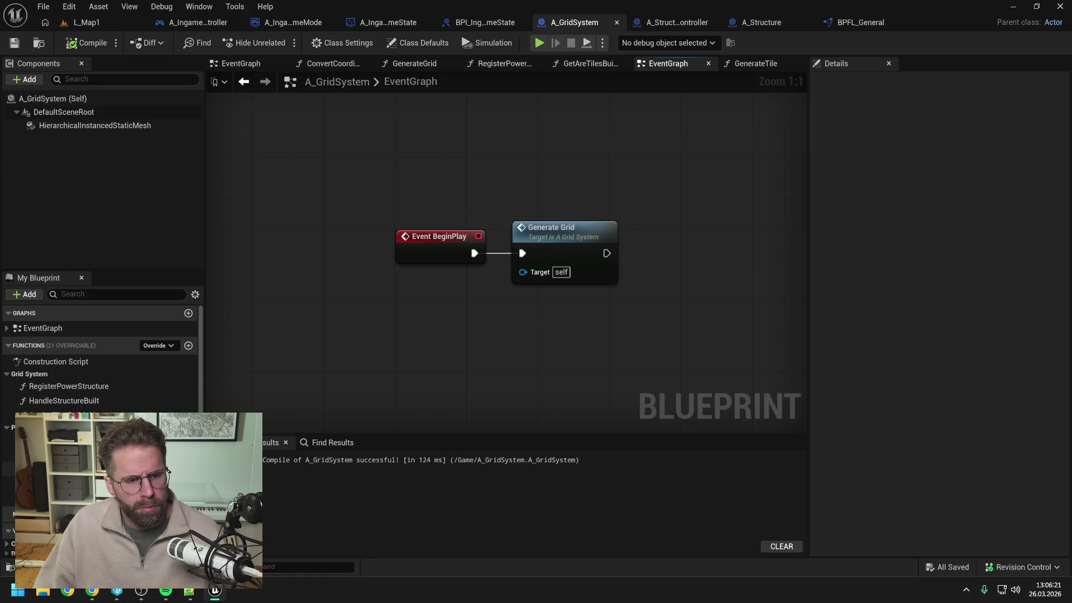
In HandleStructureBuilt, add a Break FTile node on the Find result, then switch to the Claude chat
double_click(64, 401)
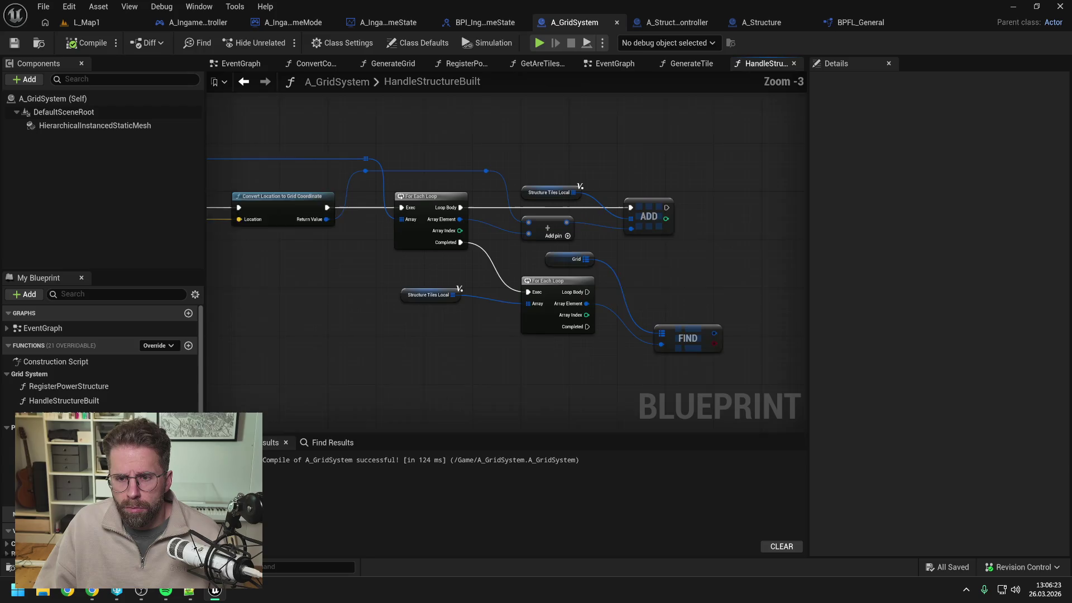
left_click_drag(579, 323, 612, 323)
key("Escape")
type("break")
key("Return")
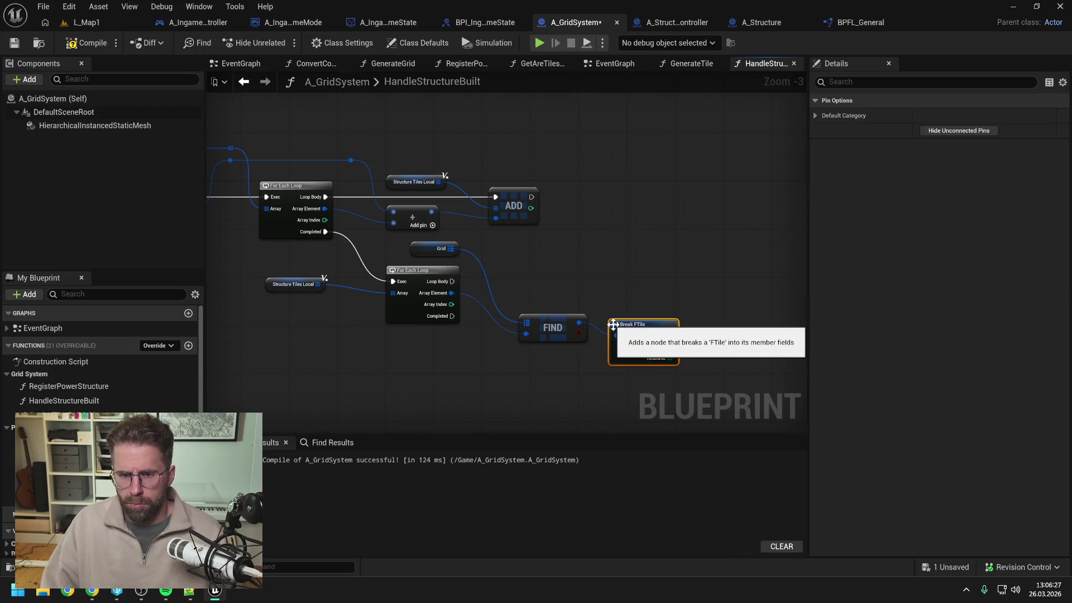
scroll(629, 277, "down", 1)
left_click(621, 269)
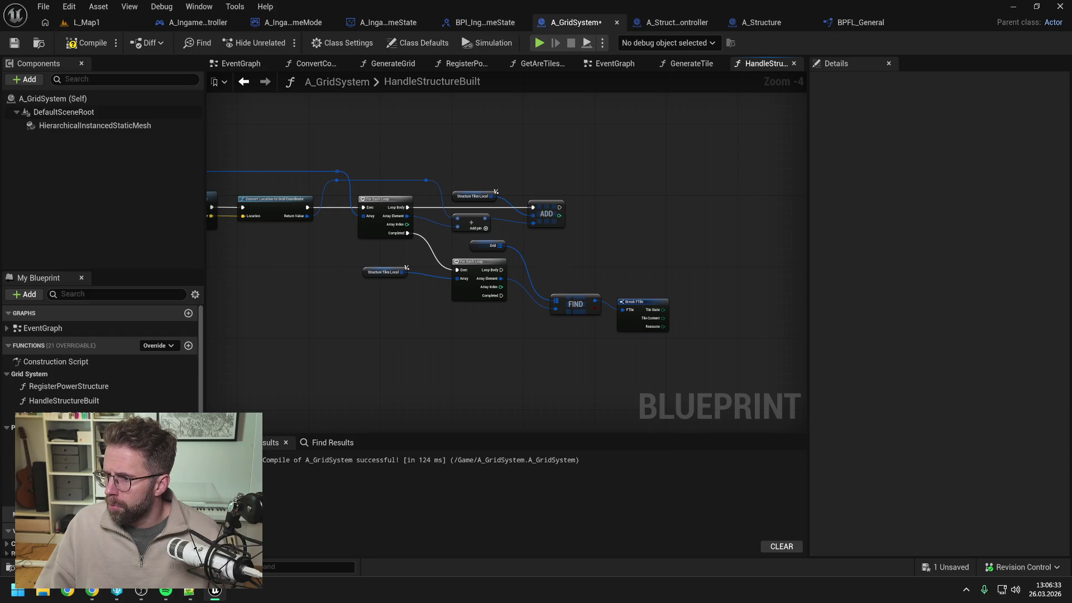
key("alt+Tab")
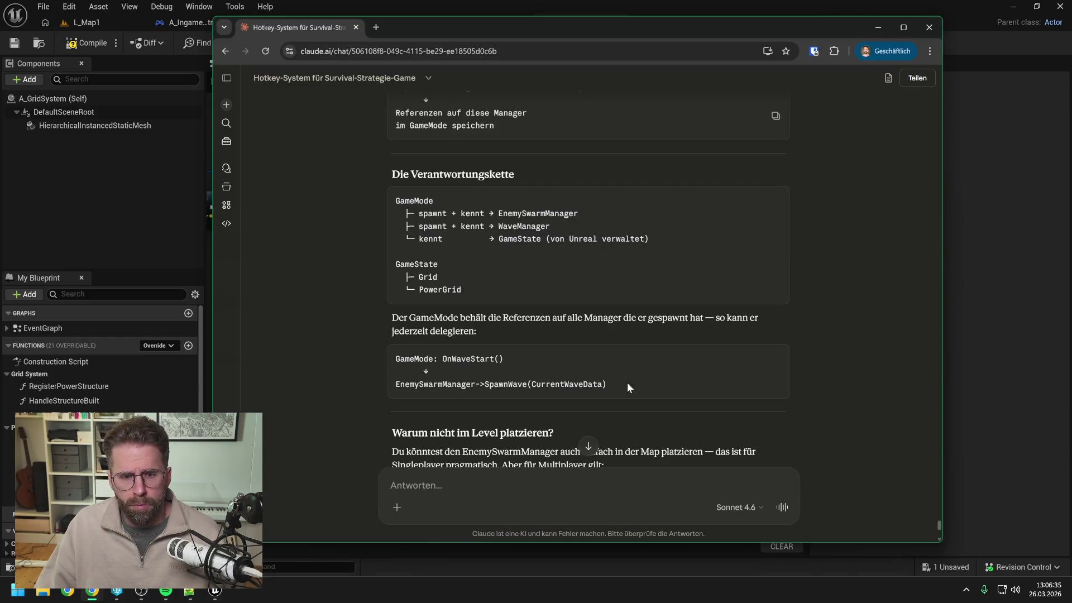
In the build-success boolean chat, ask Claude whether Set Member nodes should be avoided entirely
type("Wie ä")
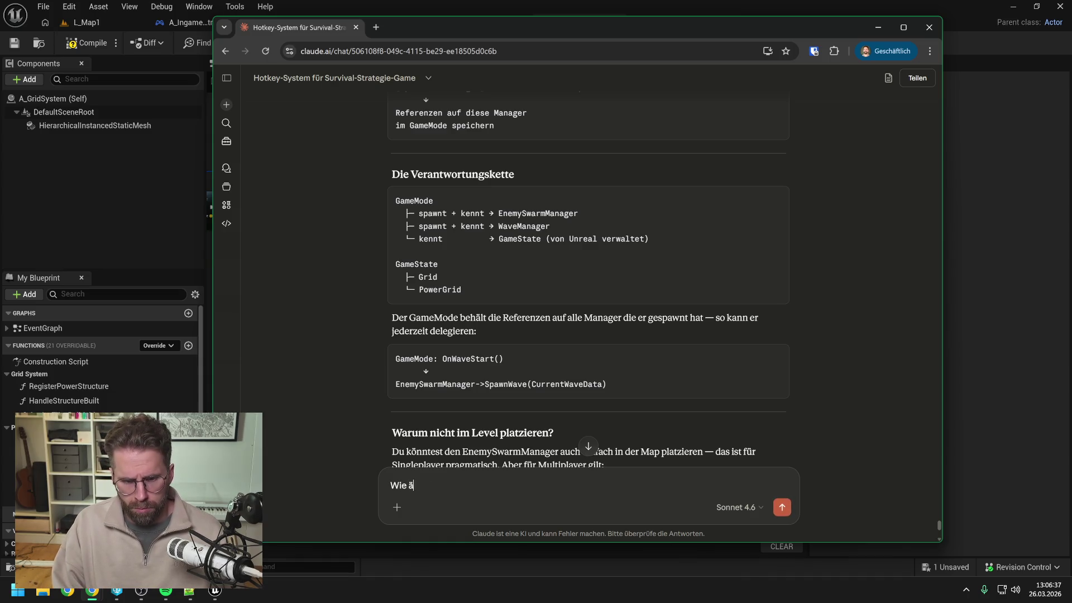
type("ndere ich am siche")
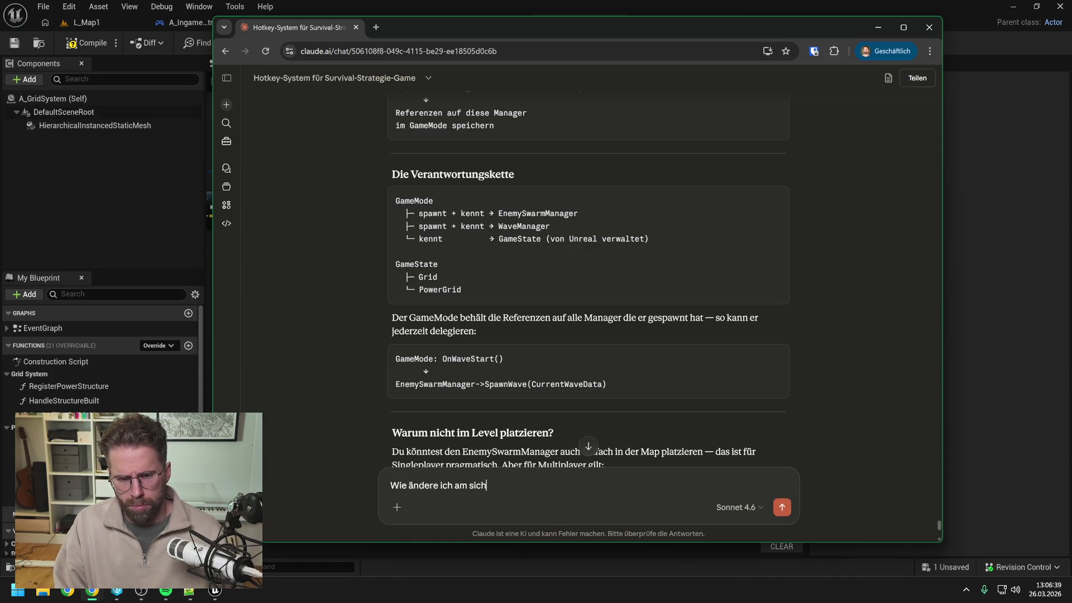
key("ctrl+BackSpace")
key("ctrl+BackSpace")
key("ctrl+BackSpace")
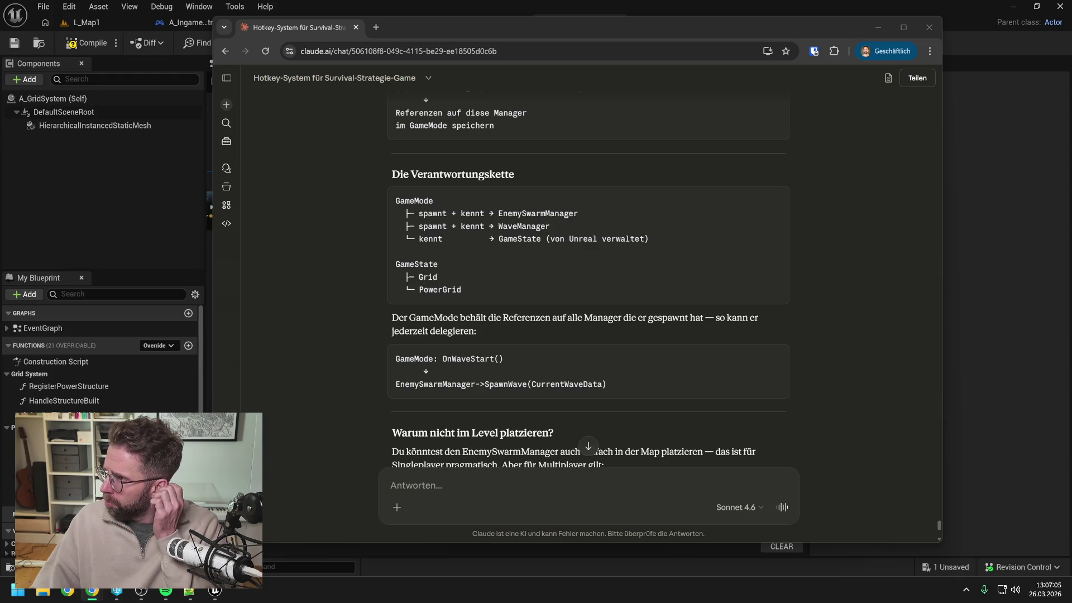
key("ctrl+shift+t")
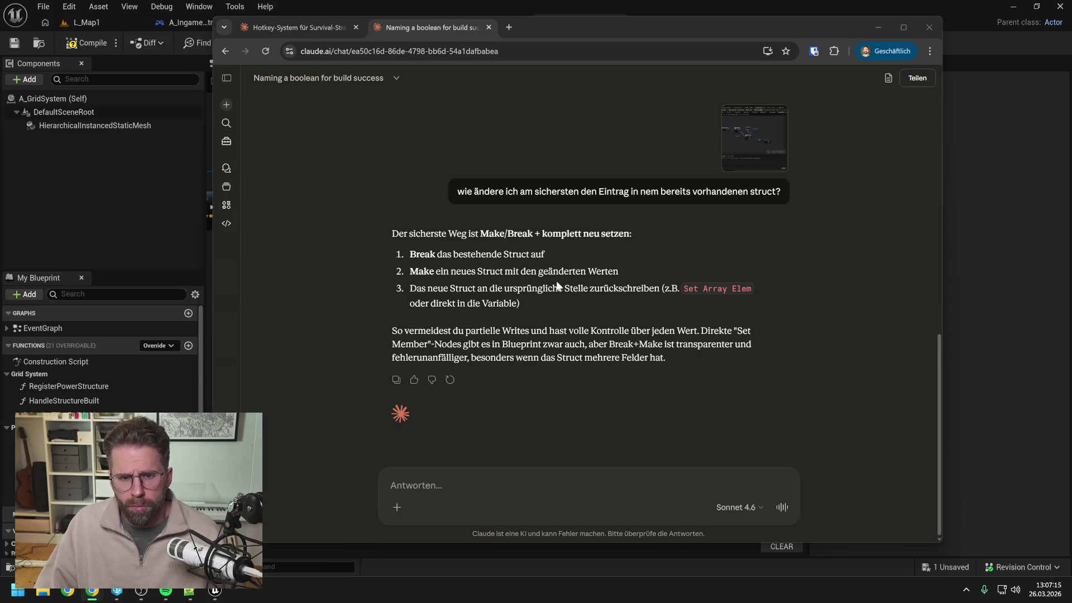
left_click(569, 260)
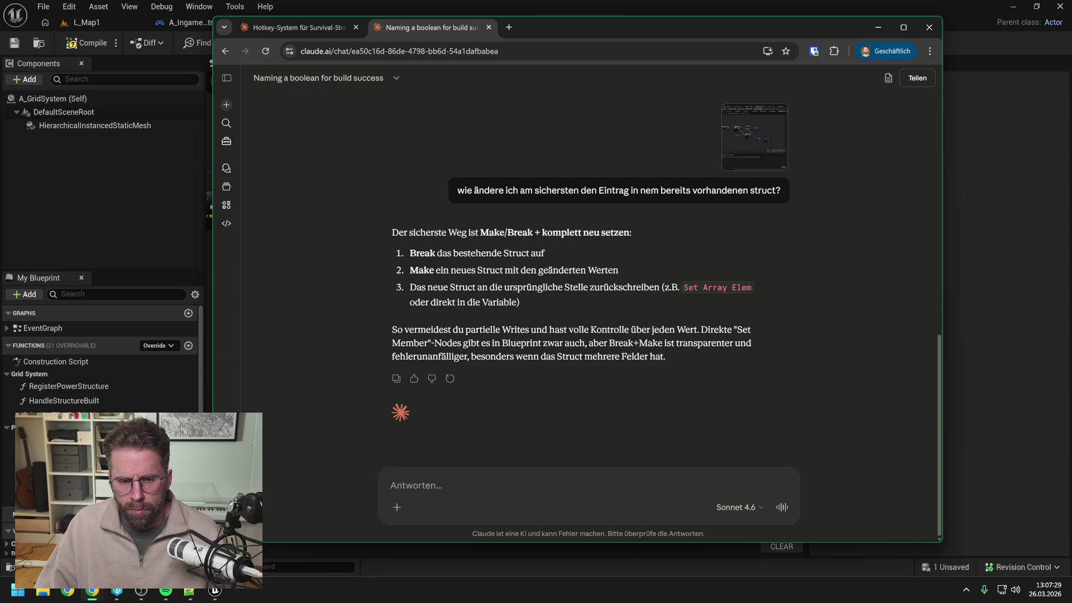
type("al")
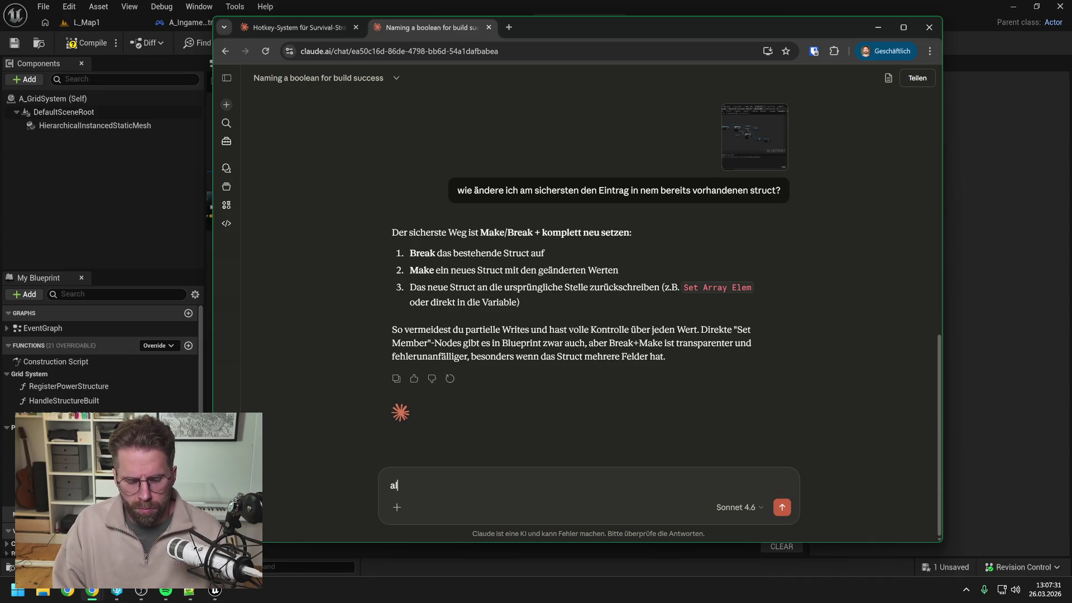
type("so set m")
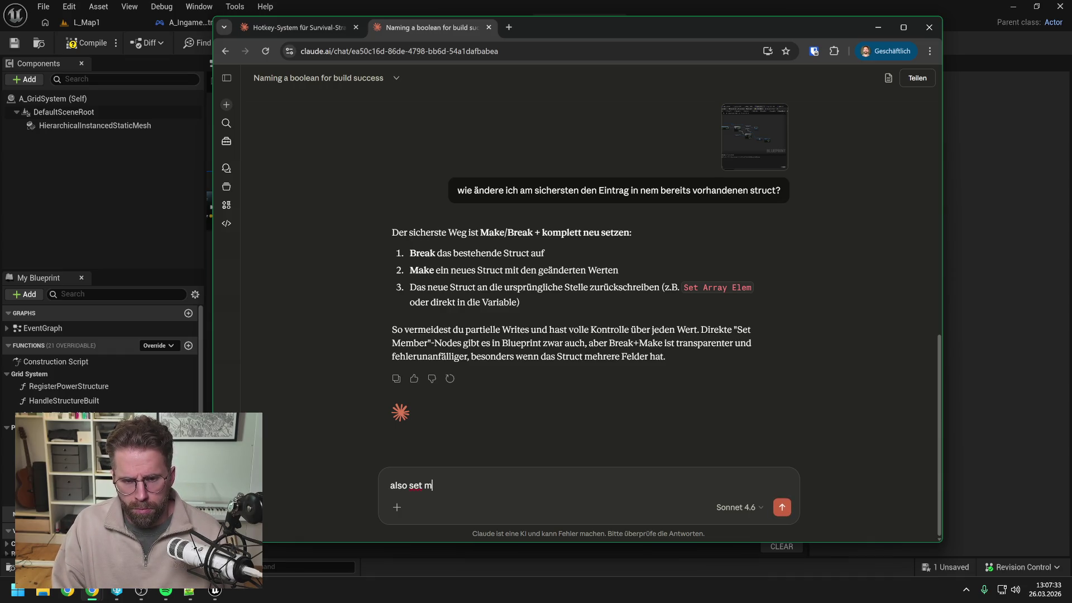
type("ember nodes gar nicht verwenden?")
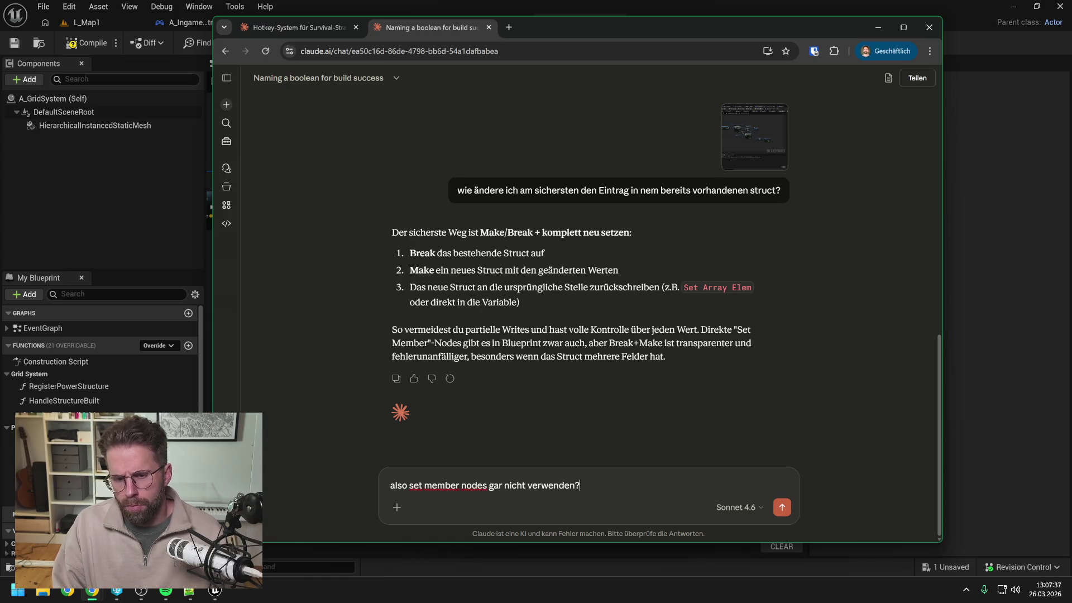
key("Return")
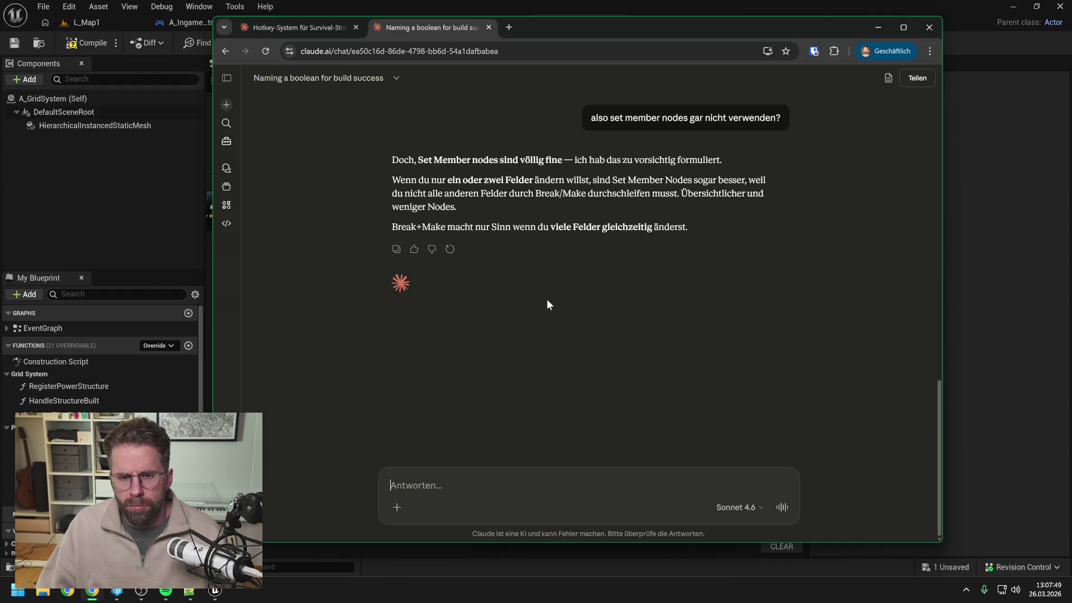
Add a Set members in FTile node on the Find result and wire the loop body into it
left_click(955, 304)
scroll(640, 312, "up", 1)
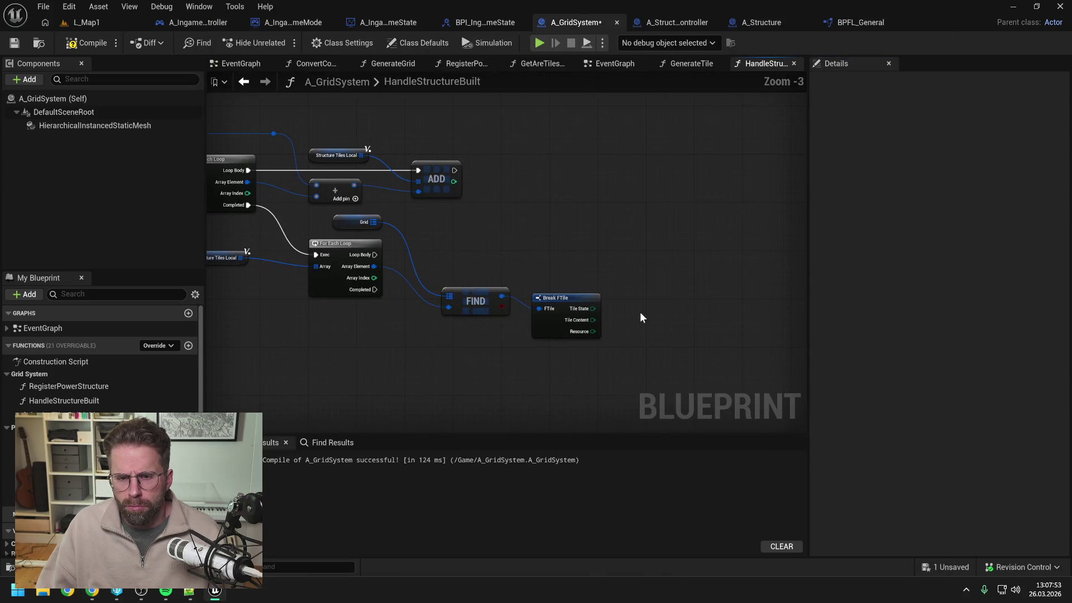
left_click_drag(503, 296, 654, 262)
type("set mem")
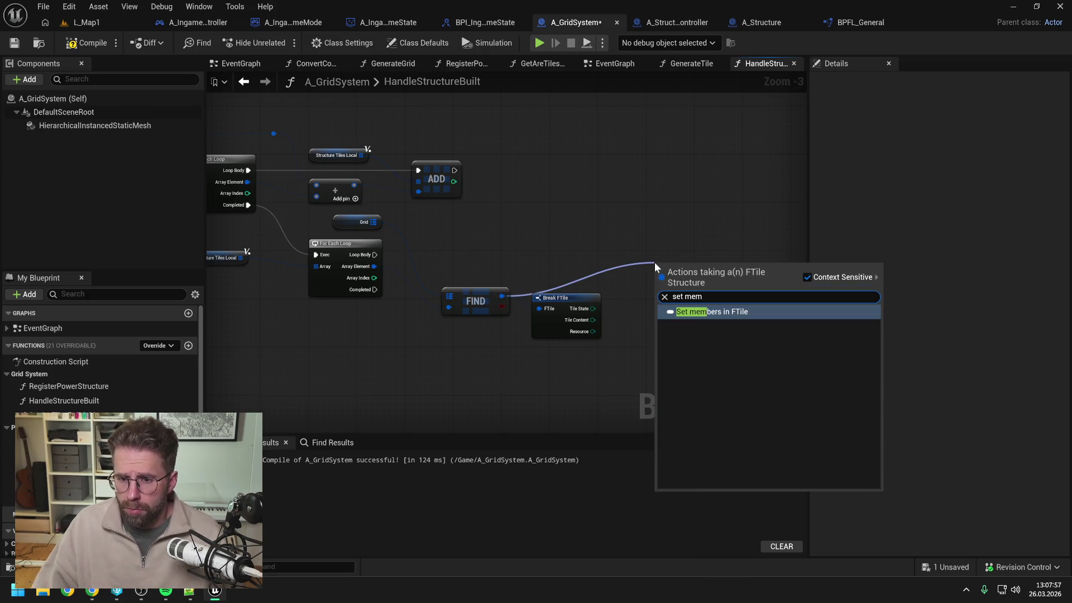
left_click(715, 311)
left_click(601, 251)
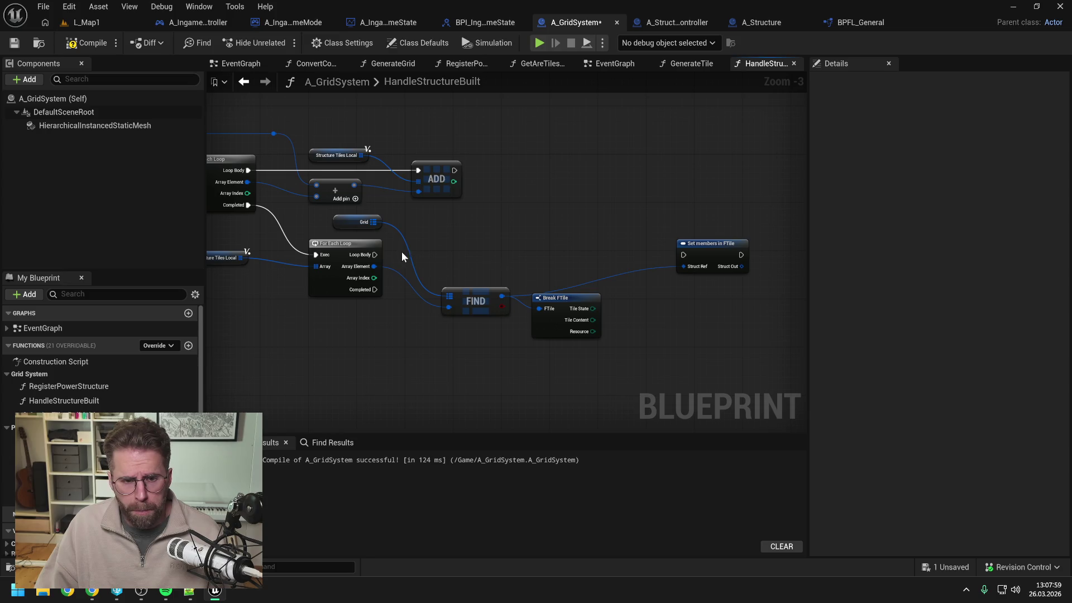
left_click_drag(375, 255, 731, 252)
left_click(677, 308)
Expose TileState as a pin on Set members, delete the Break FTile node, tidy, and save
left_click(728, 253)
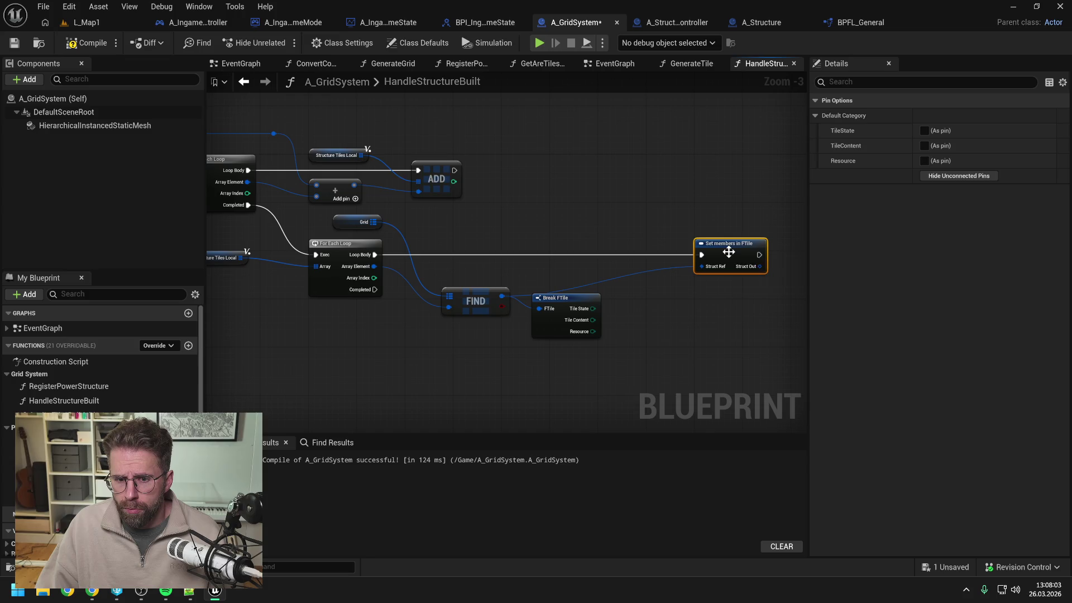
left_click(924, 130)
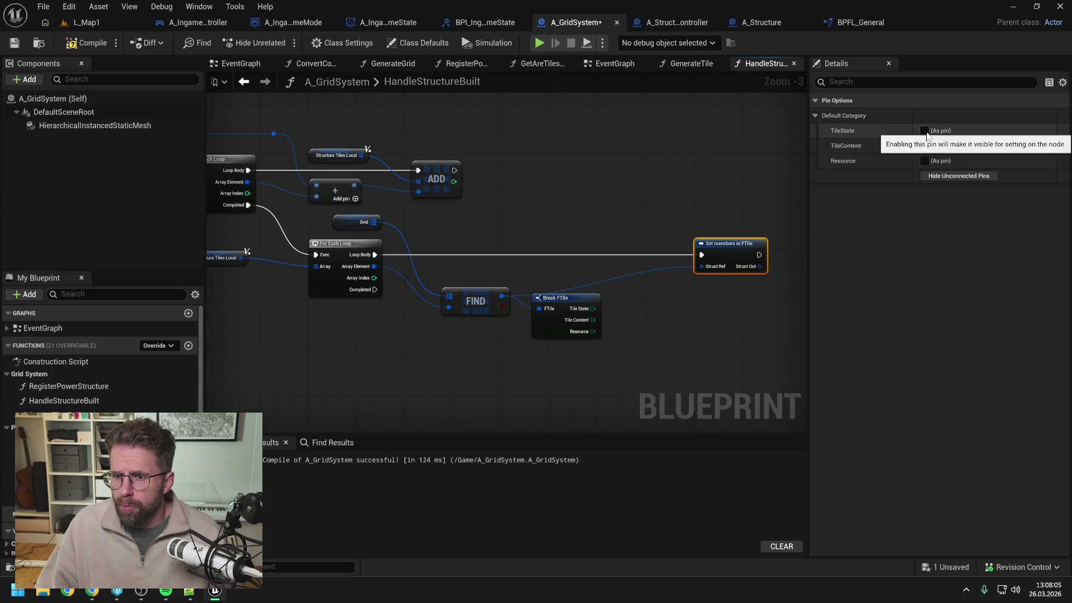
left_click_drag(736, 181, 627, 195)
left_click(626, 196)
left_click(468, 304)
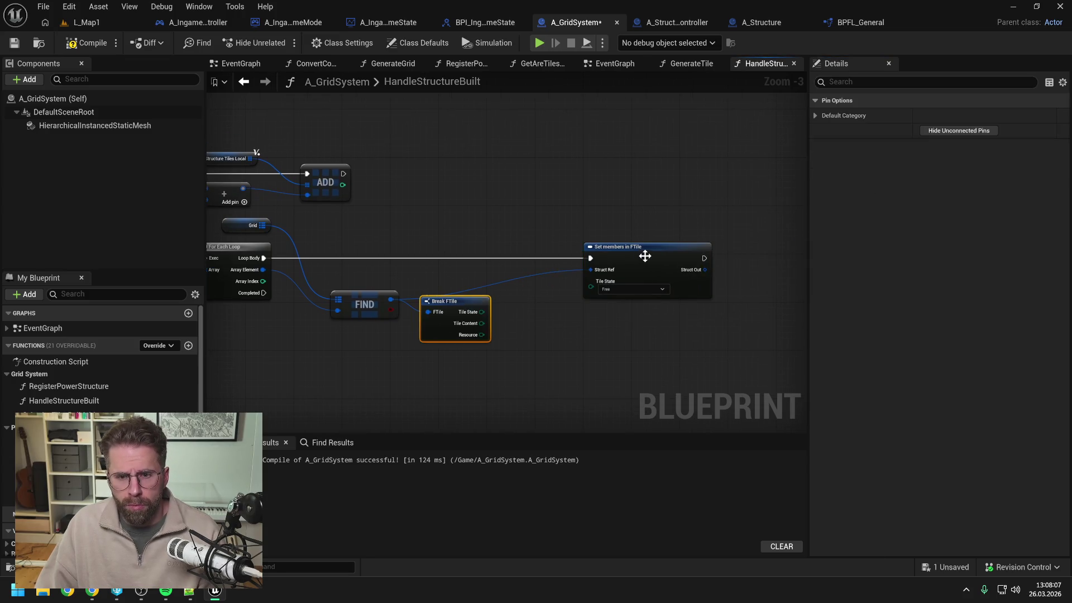
key("Delete")
mouse_move(648, 254)
left_mouse_down()
mouse_move(591, 251)
mouse_move(560, 269)
mouse_move(521, 255)
left_mouse_up()
left_click(543, 345)
left_click(504, 320)
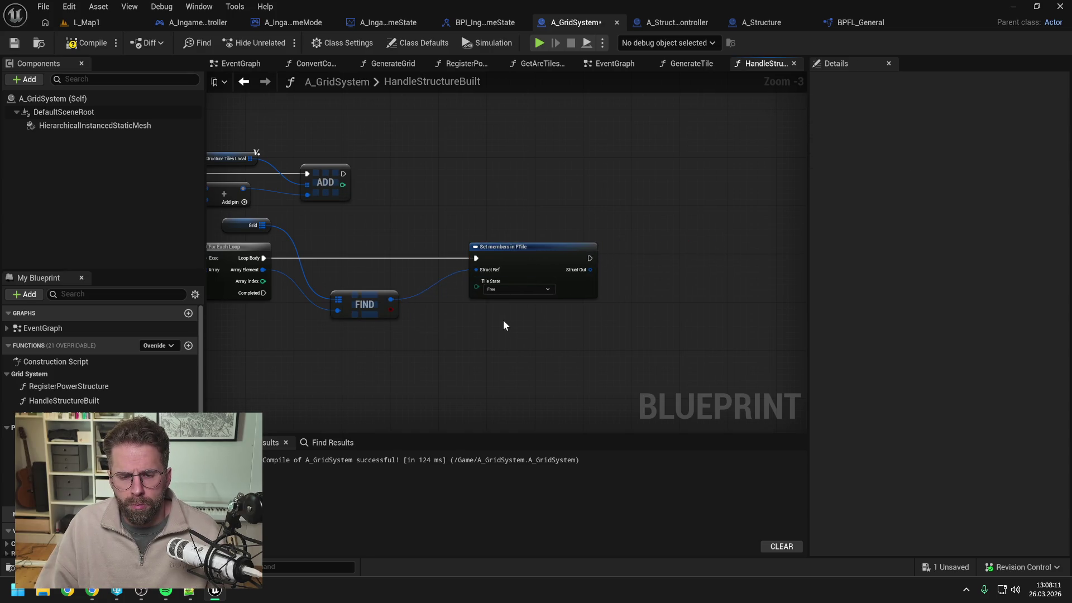
key("ctrl+s")
Set the Tile State input on Set members in FTile to Occupied
left_click(519, 289)
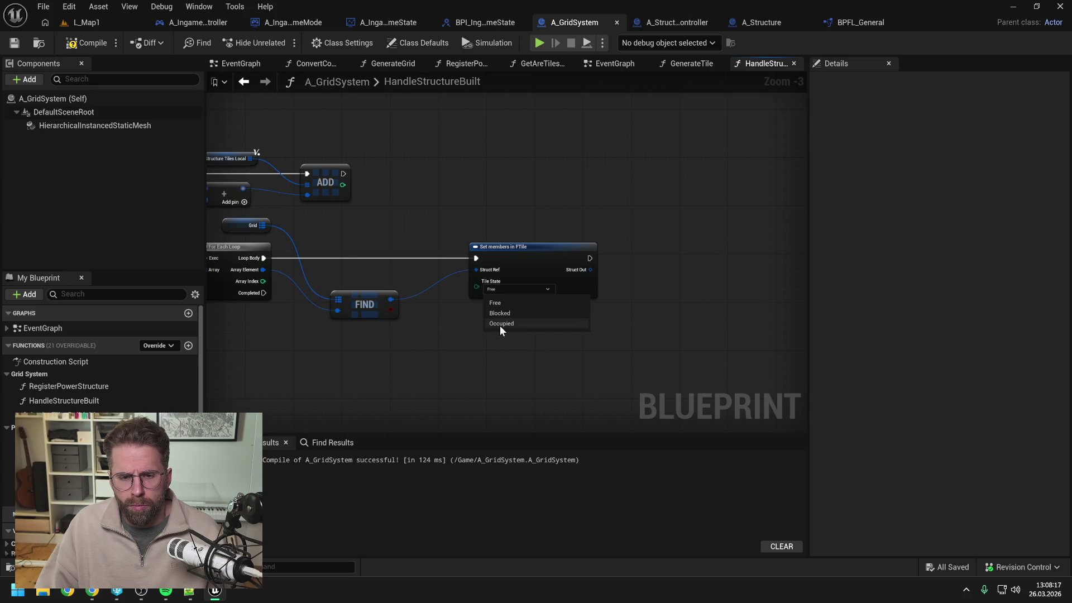
left_click_drag(500, 326, 576, 336)
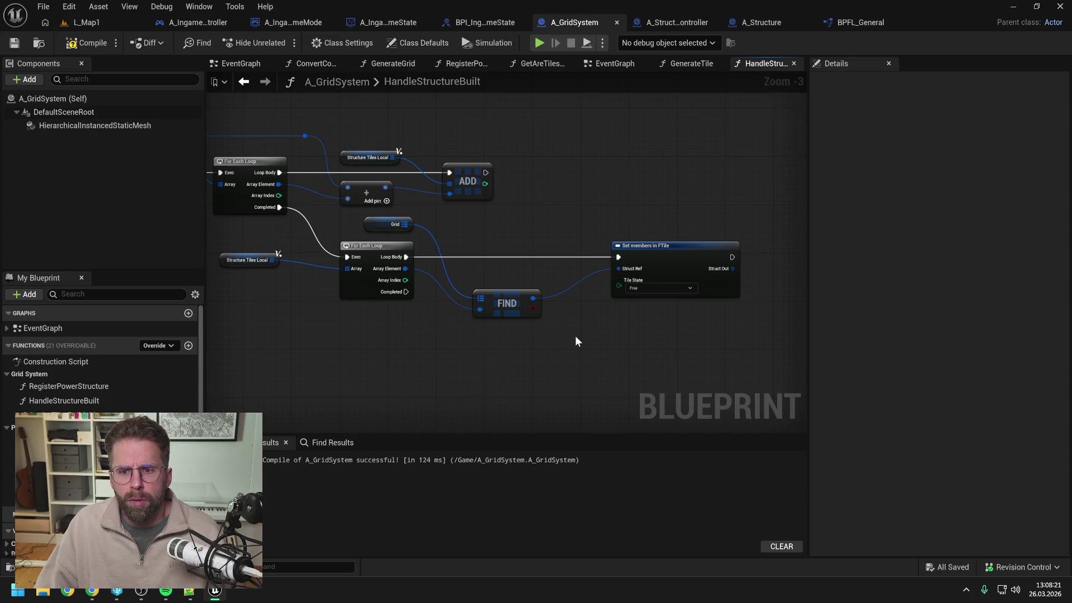
left_click(642, 289)
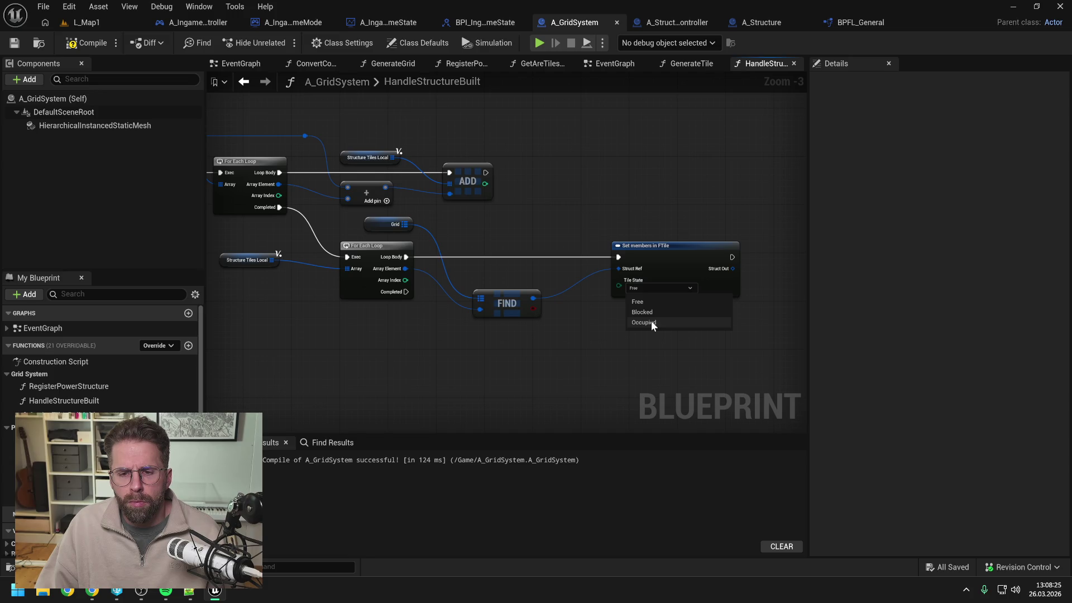
left_click(558, 330)
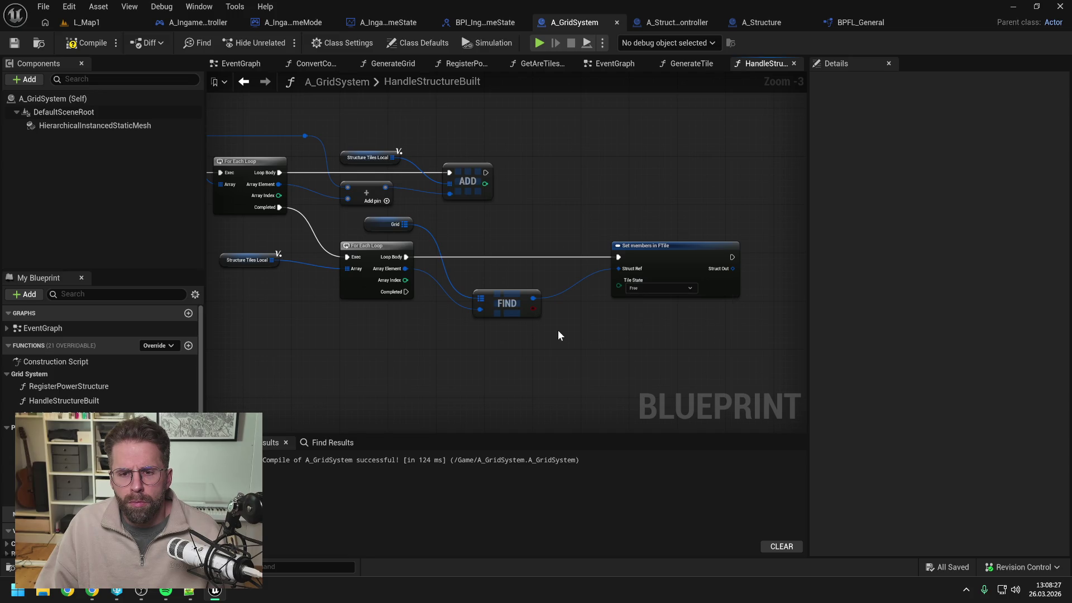
scroll(558, 336, "down", 1)
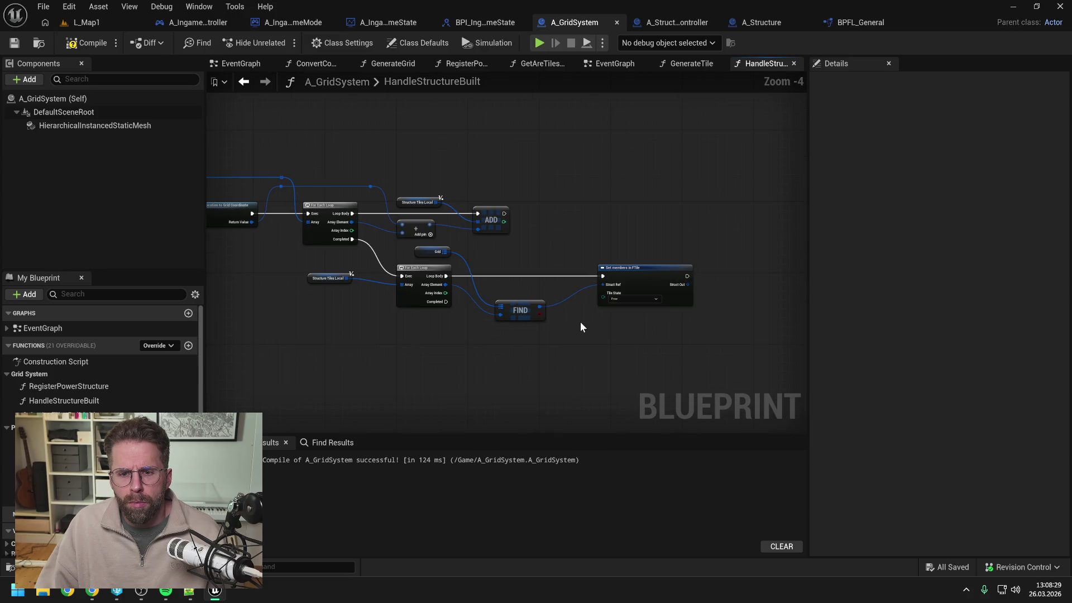
scroll(581, 327, "up", 1)
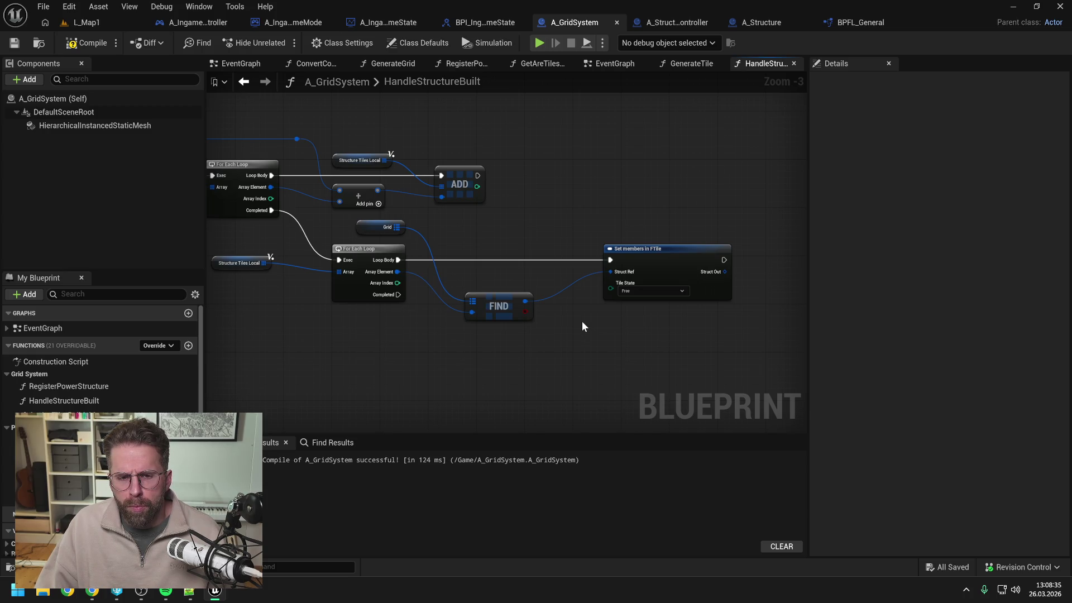
left_click(637, 290)
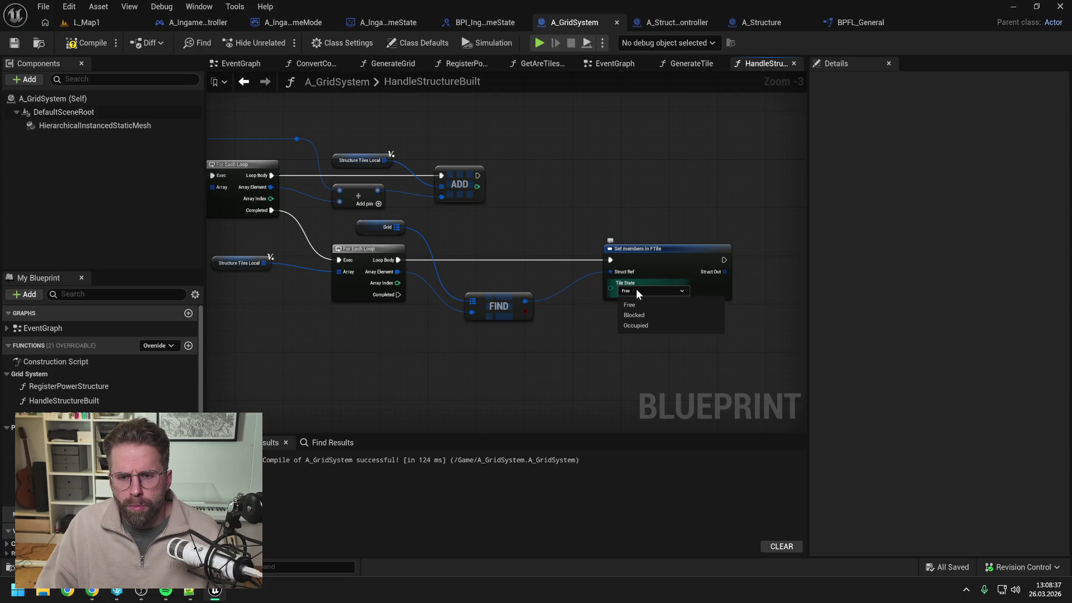
left_click(635, 325)
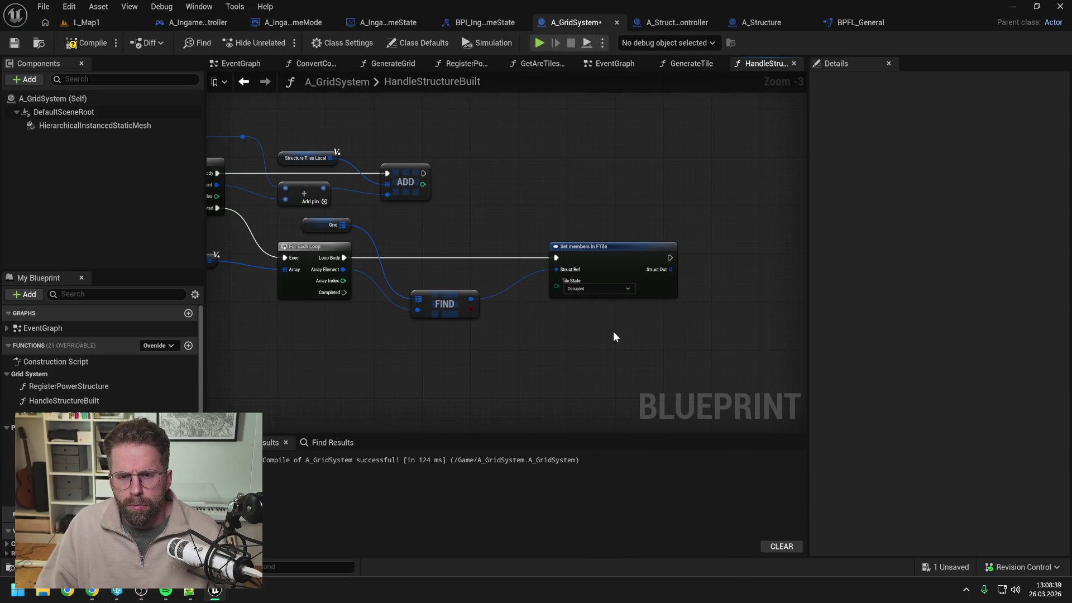
scroll(613, 337, "down", 1)
left_click_drag(613, 337, 552, 330)
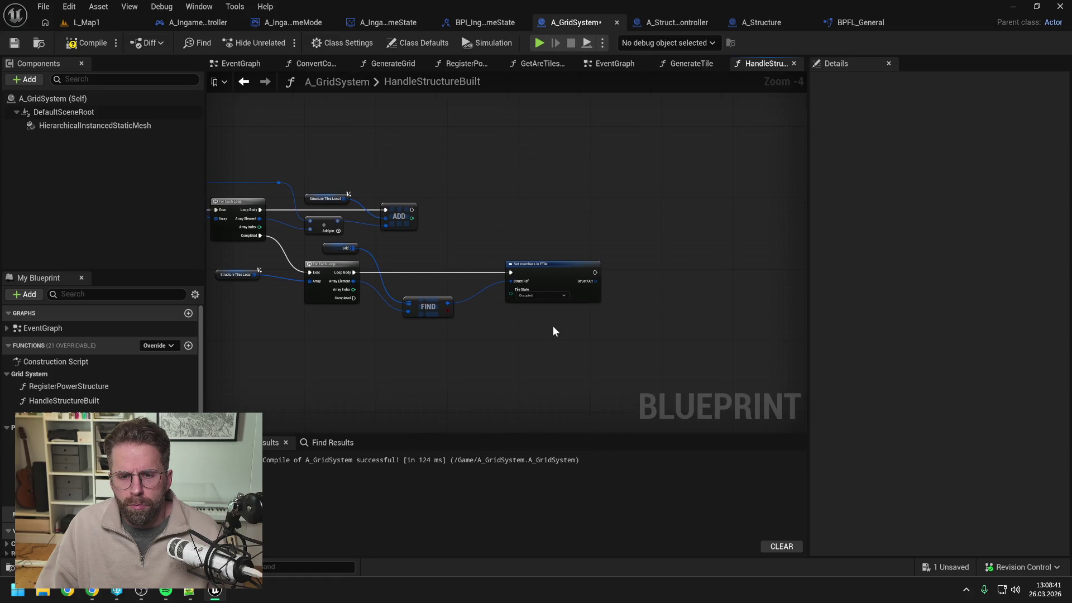
Add a Print String node beside the Set members in FTile node
right_click(641, 286)
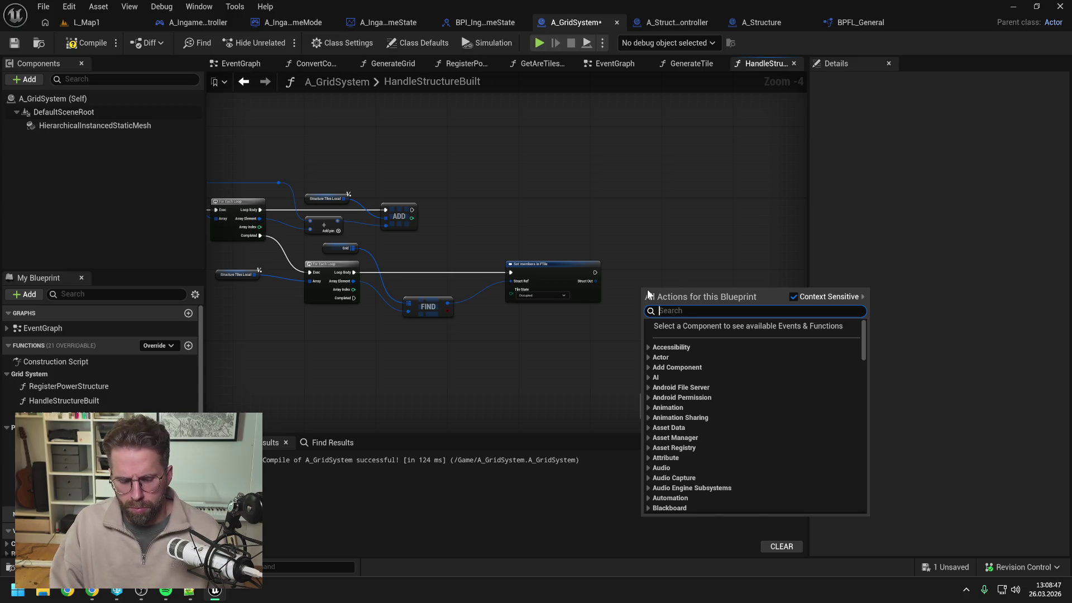
type("por")
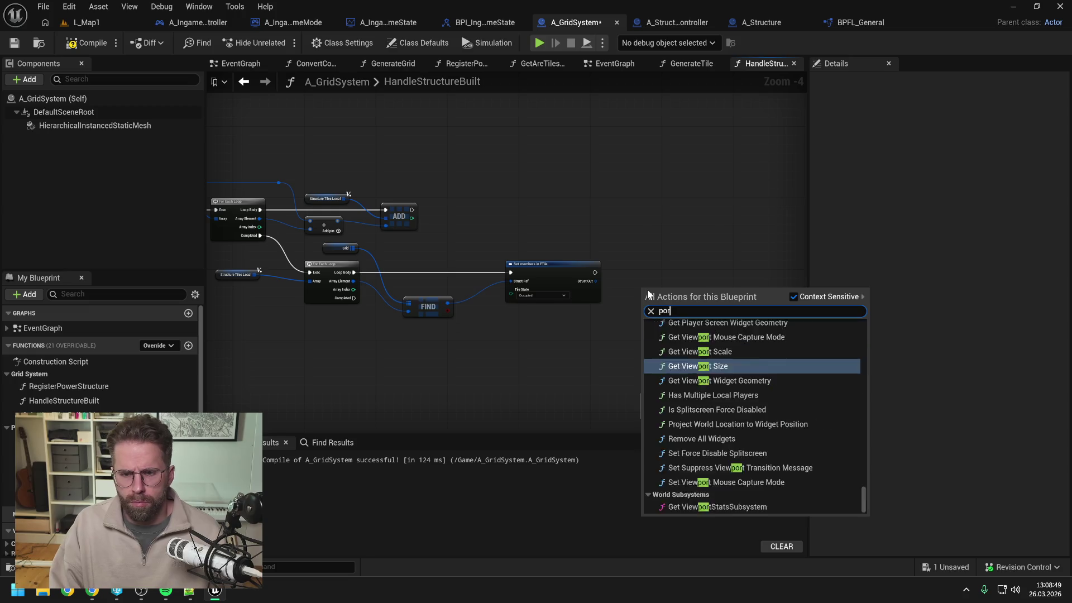
key("BackSpace")
key("BackSpace")
key("BackSpace")
type("print")
key("Return")
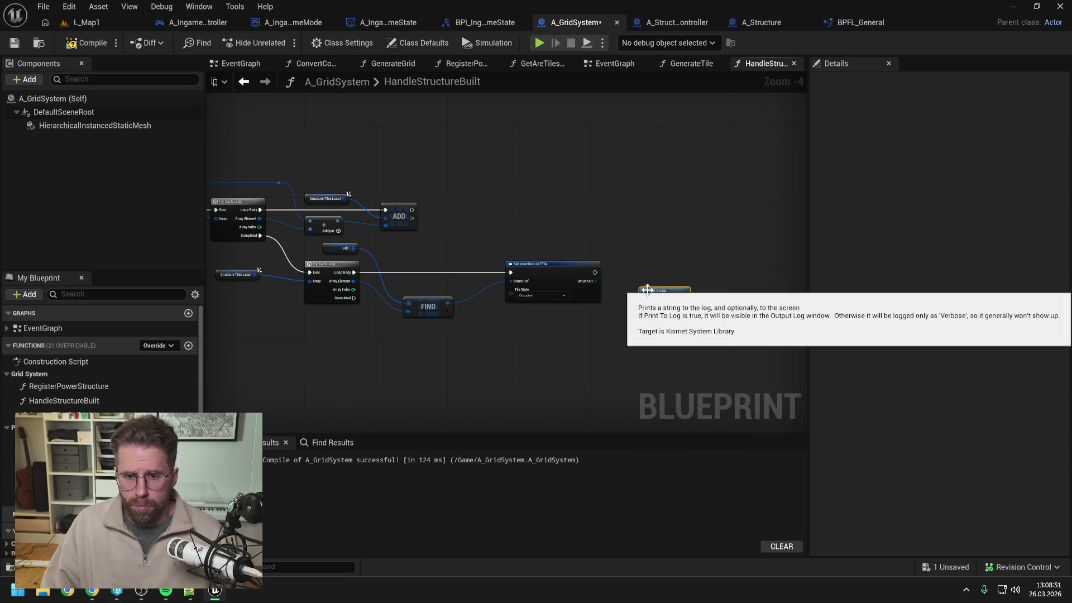
scroll(632, 283, "up", 1)
left_click_drag(643, 295, 654, 265)
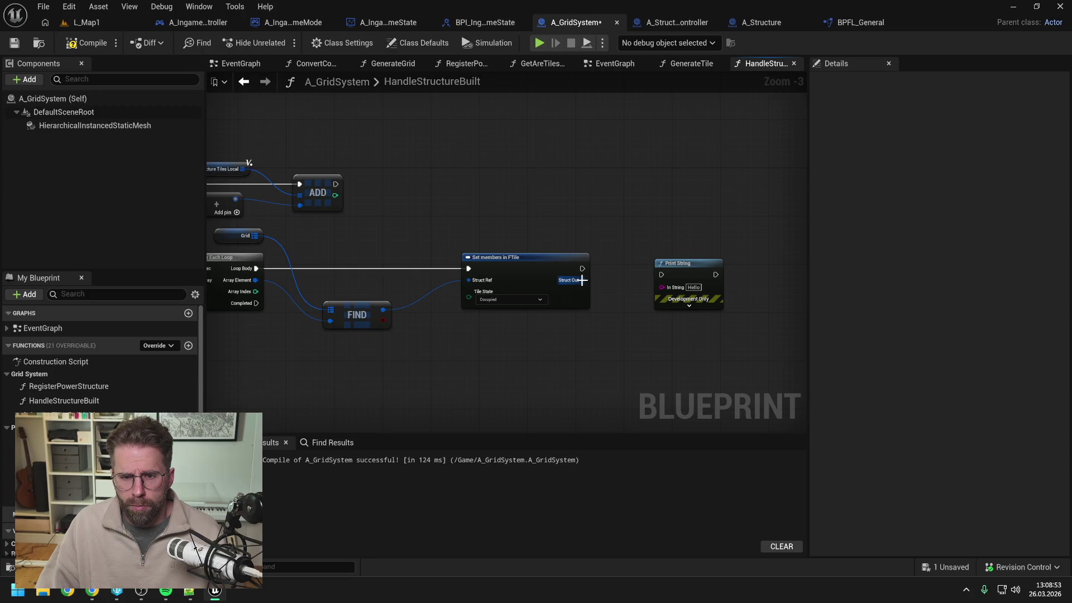
scroll(577, 326, "down", 1)
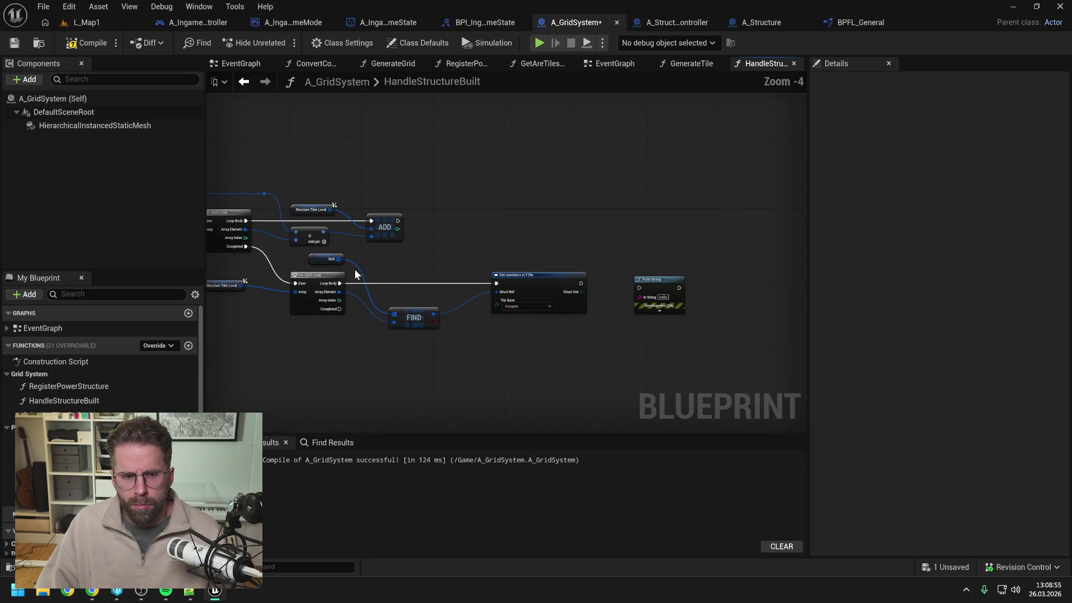
Add a Break FTile node fed by the Find node's tile result
left_click_drag(339, 258, 615, 328)
type("find")
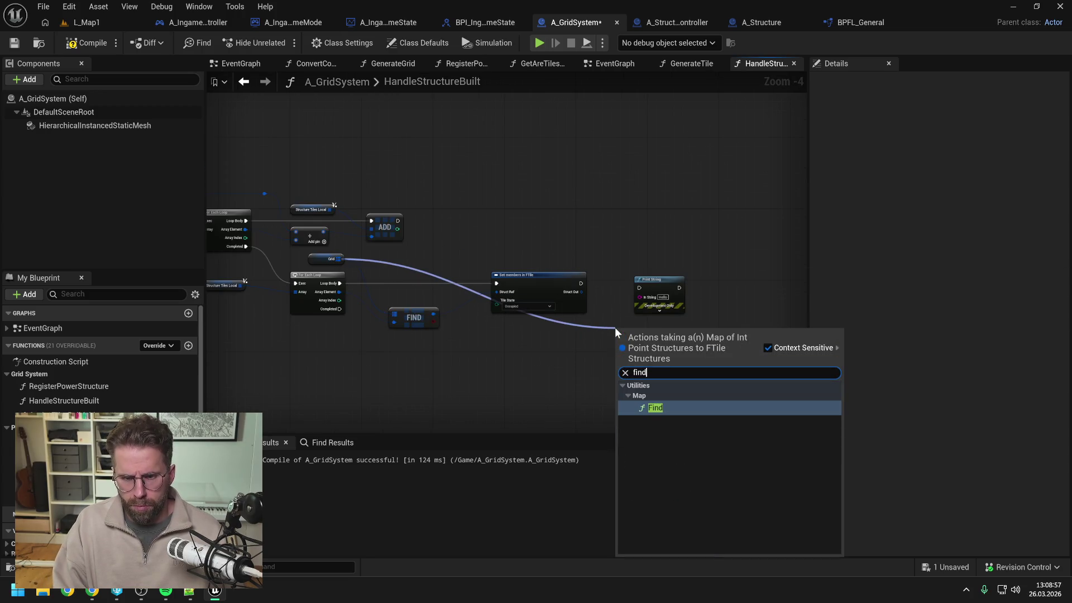
left_click(535, 351)
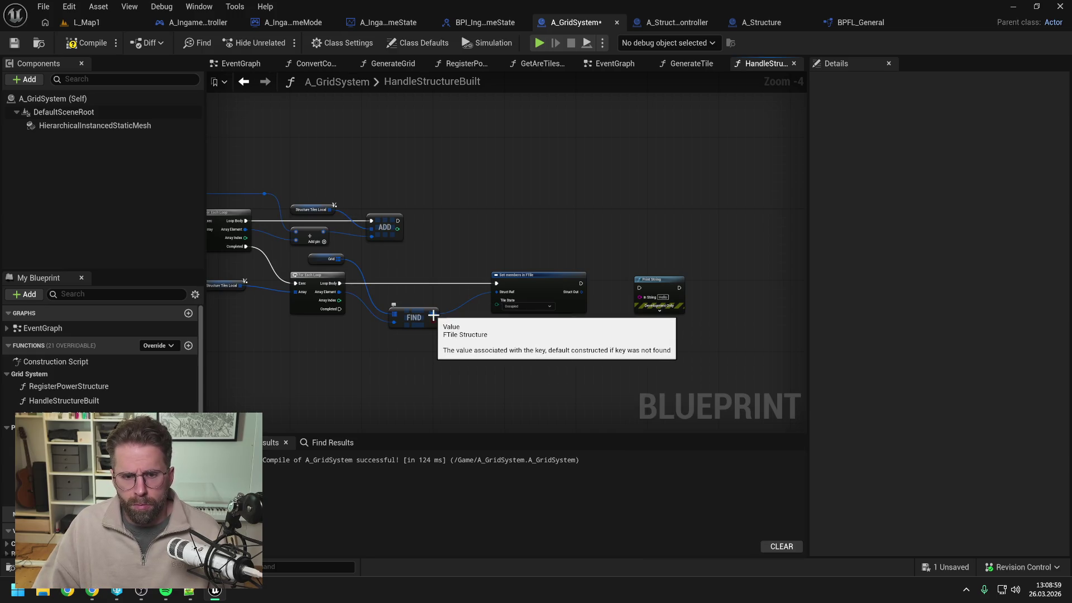
left_click_drag(530, 346, 629, 329)
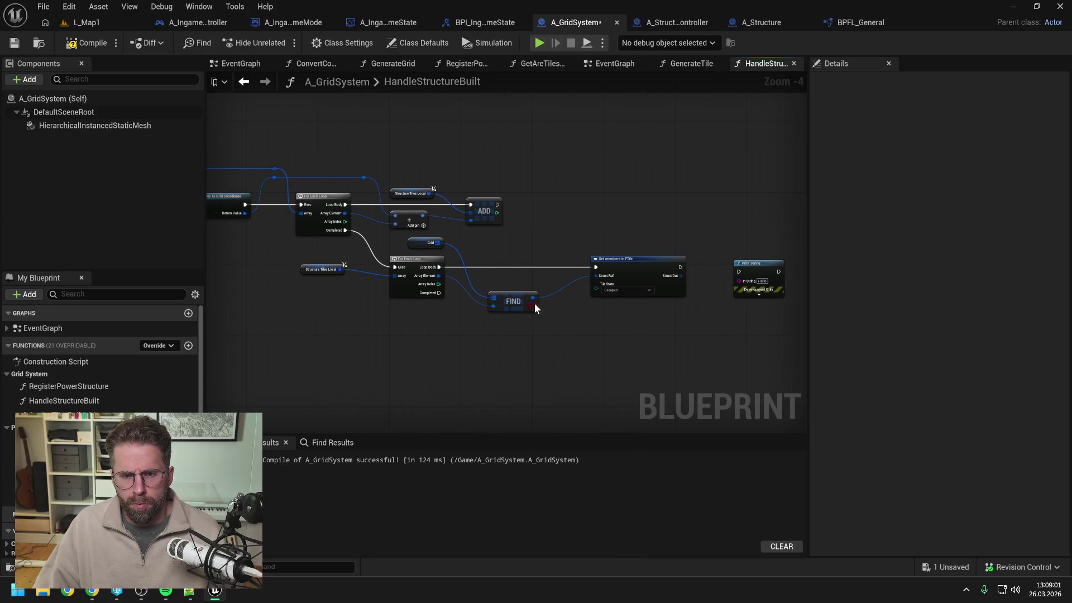
left_click_drag(531, 297, 631, 318)
type("b")
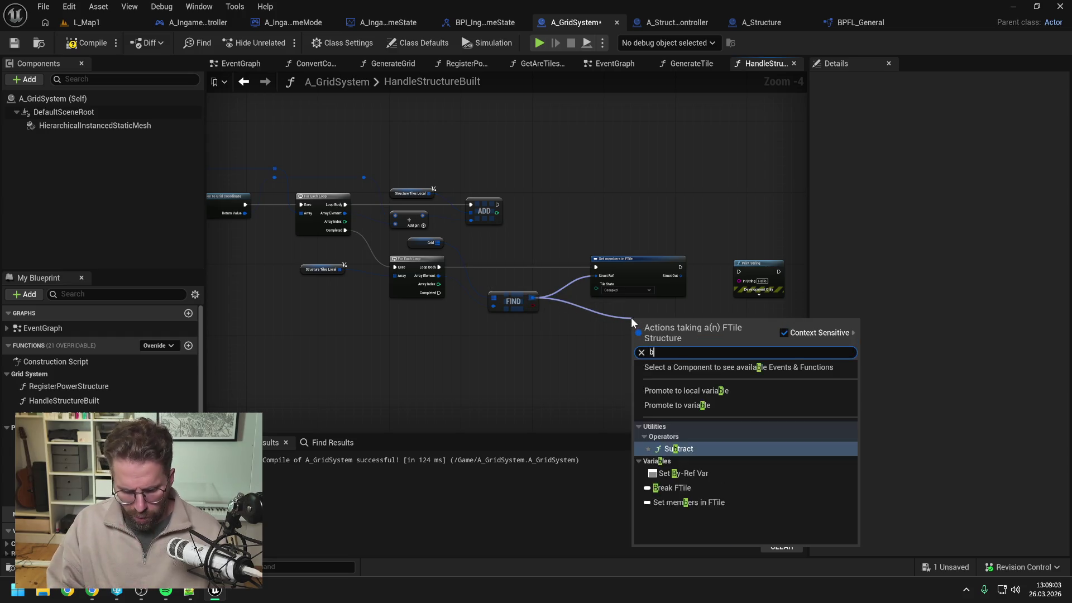
type("rea")
key("Return")
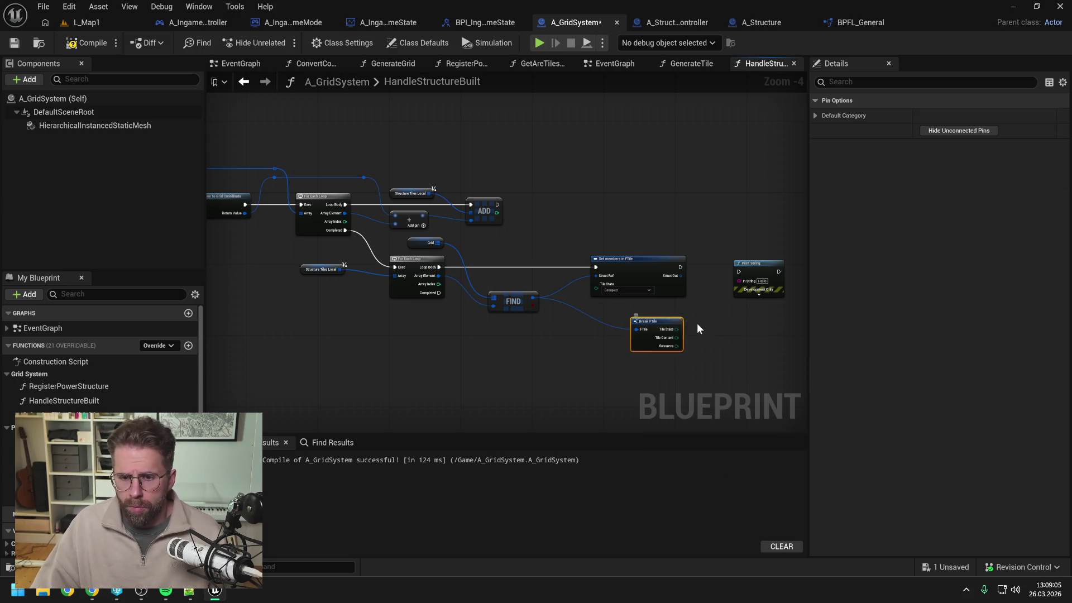
Print each tile's Tile State after Set members runs, then compile and save
left_click_drag(677, 329, 741, 281)
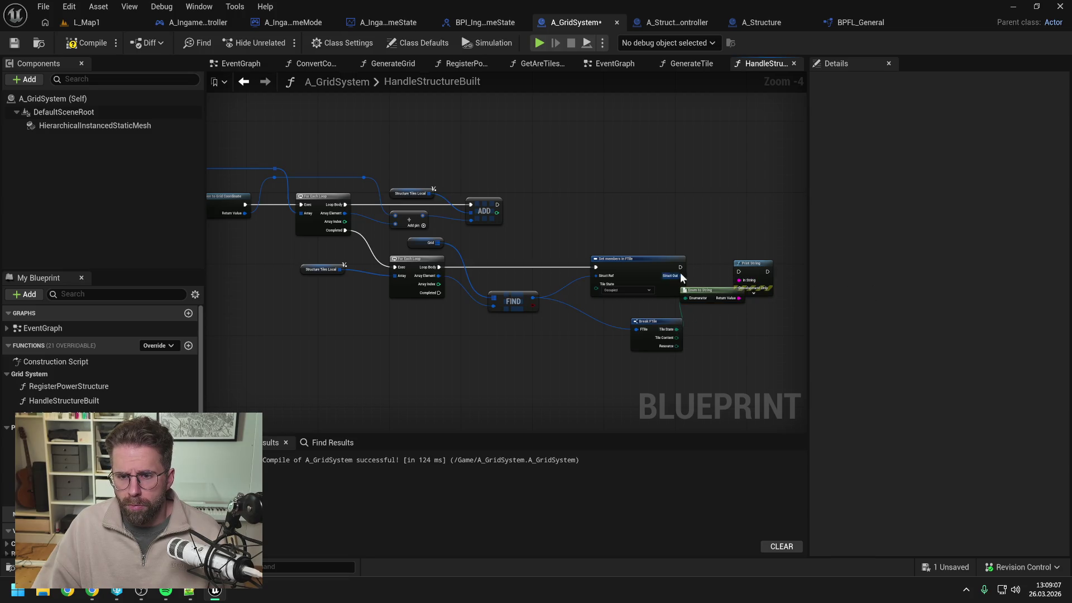
left_click_drag(680, 267, 773, 263)
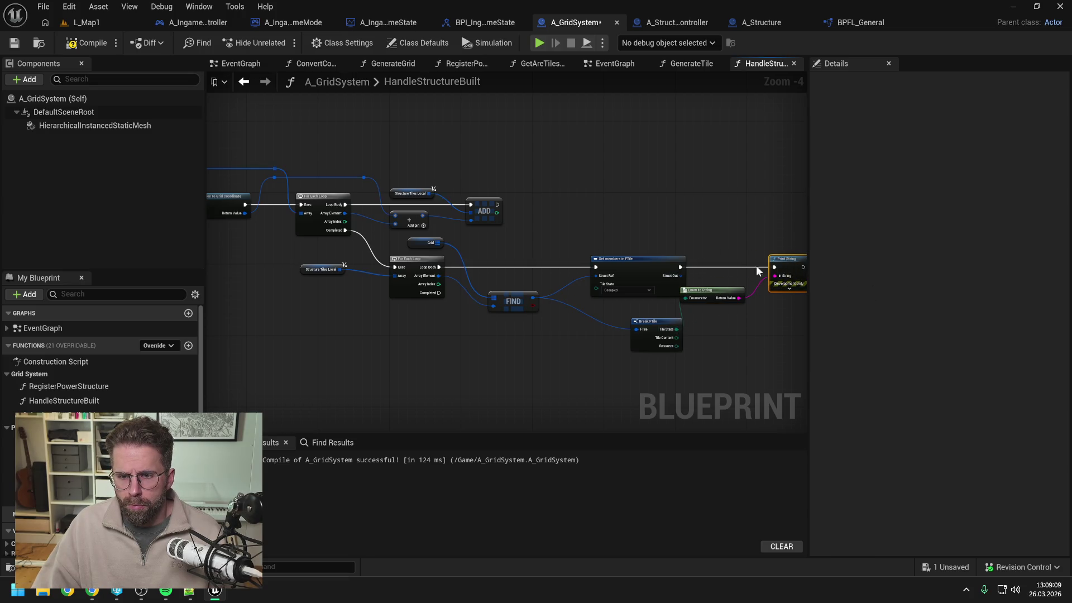
left_click_drag(688, 273, 728, 274)
left_click_drag(631, 298, 670, 294)
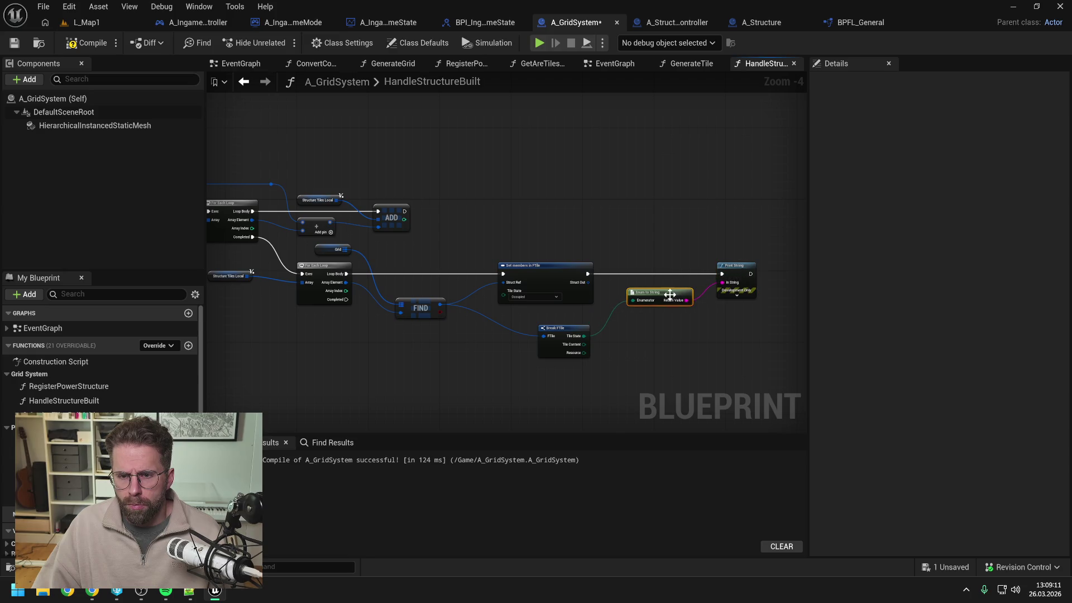
left_click(651, 337)
left_click(735, 268)
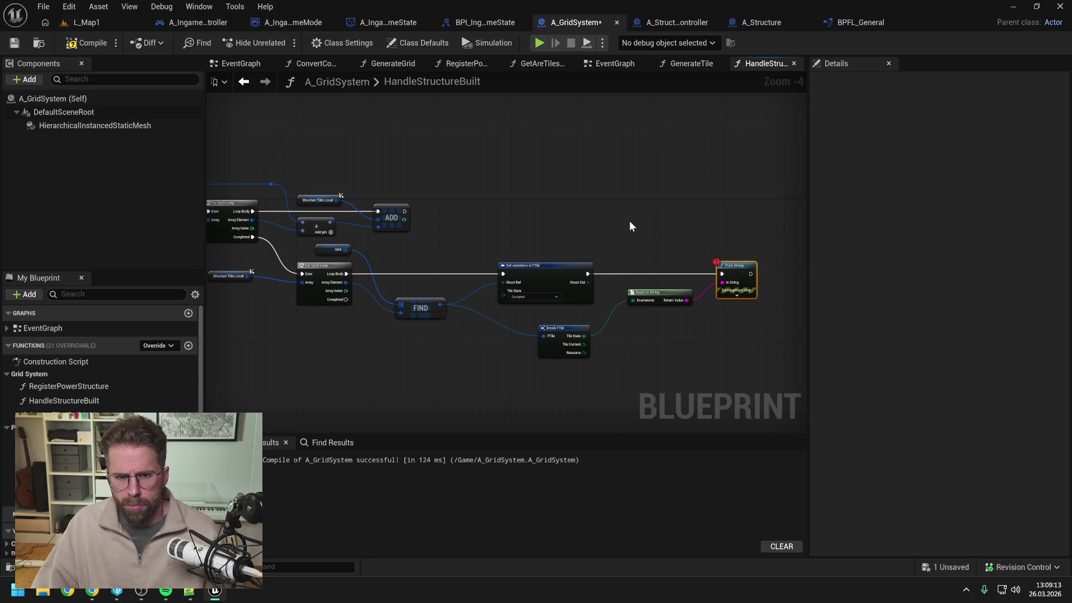
left_click(86, 43)
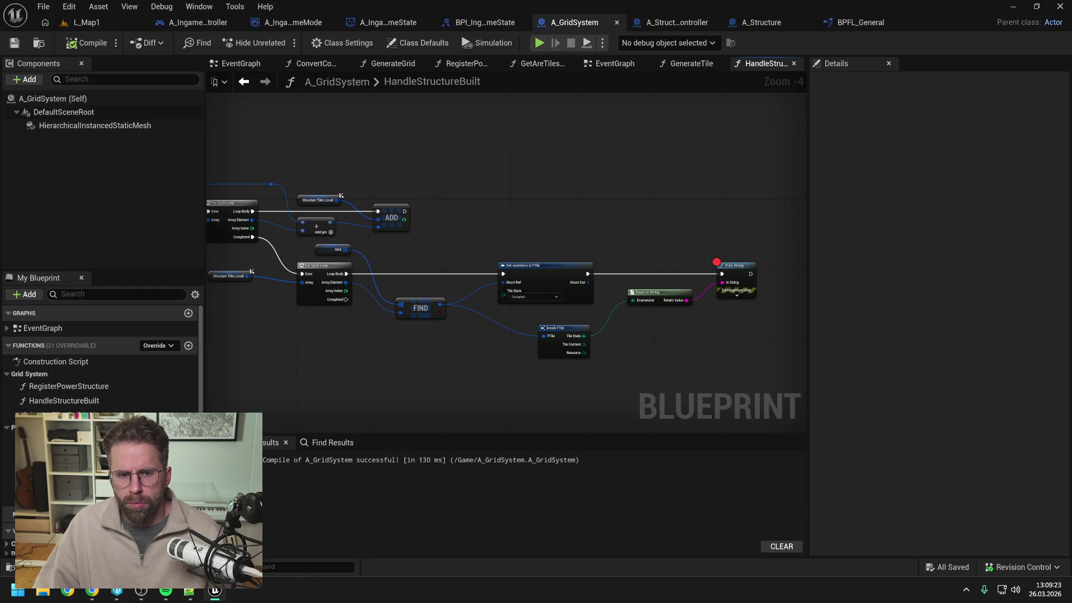
Drop a Register Power Structure call below the loops and select the function to show its Details
left_click_drag(488, 228, 552, 228)
left_click(68, 385)
left_click_drag(462, 355, 462, 356)
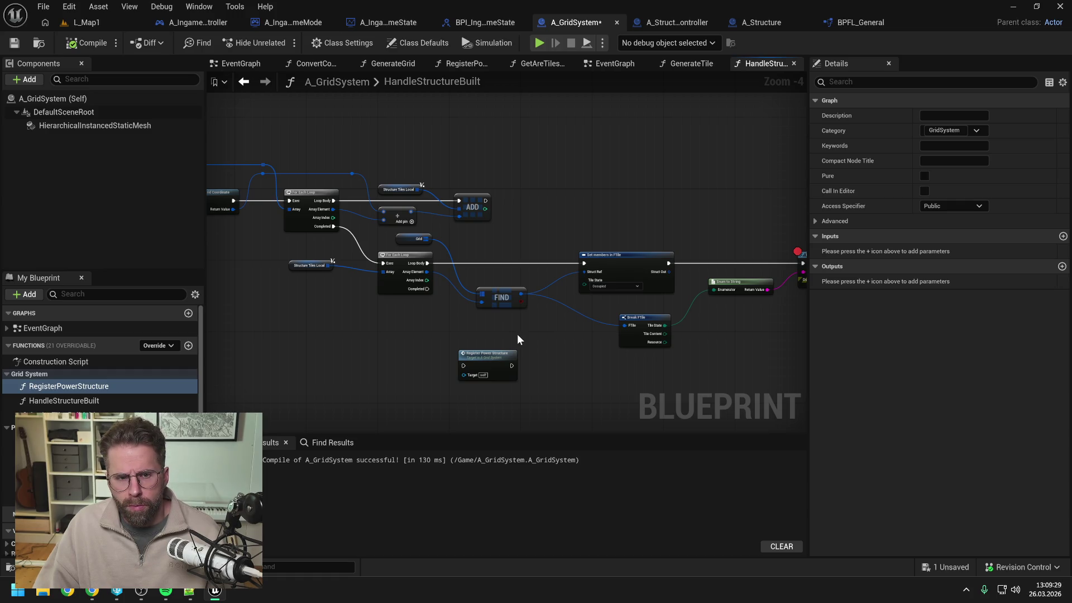
left_click_drag(374, 333, 558, 315)
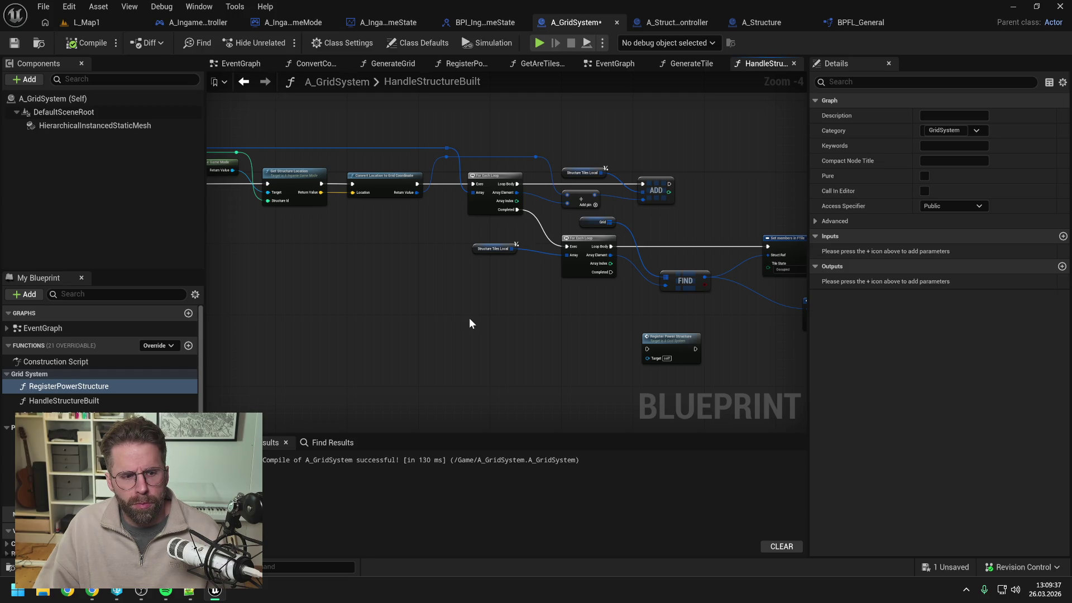
left_click(76, 387)
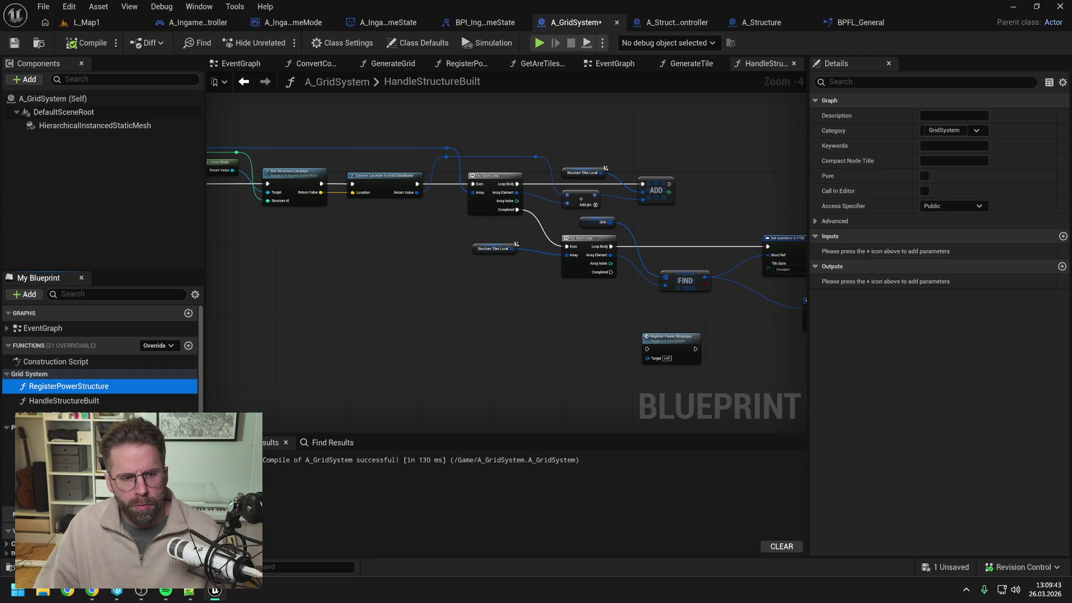
Move RegisterPowerStructure into the Private category and find references to ConvertCoordinateToWorldSpace
left_click_drag(76, 387, 11, 427)
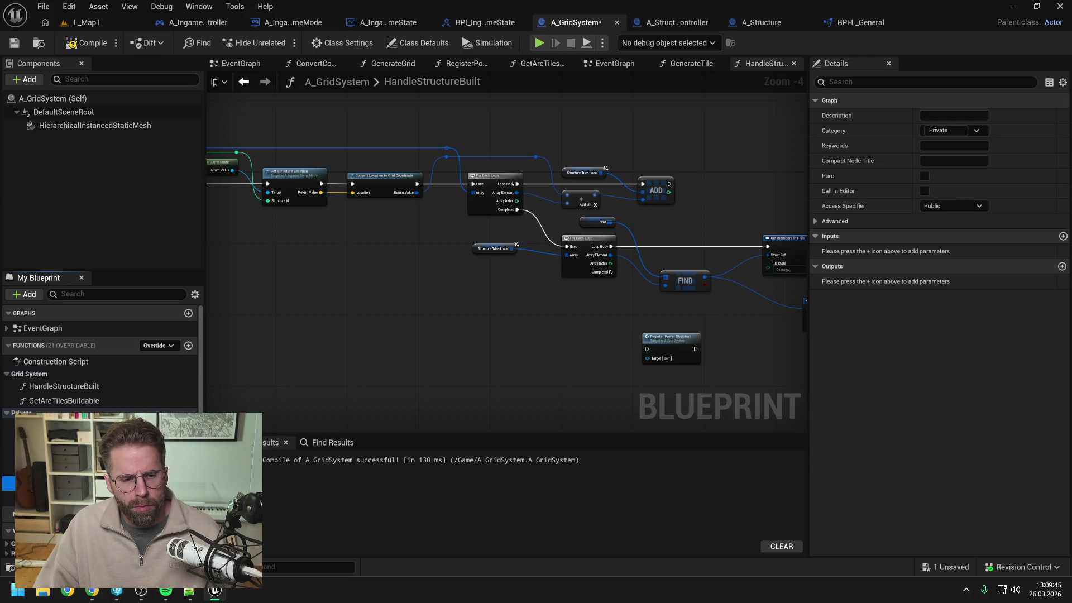
right_click(79, 455)
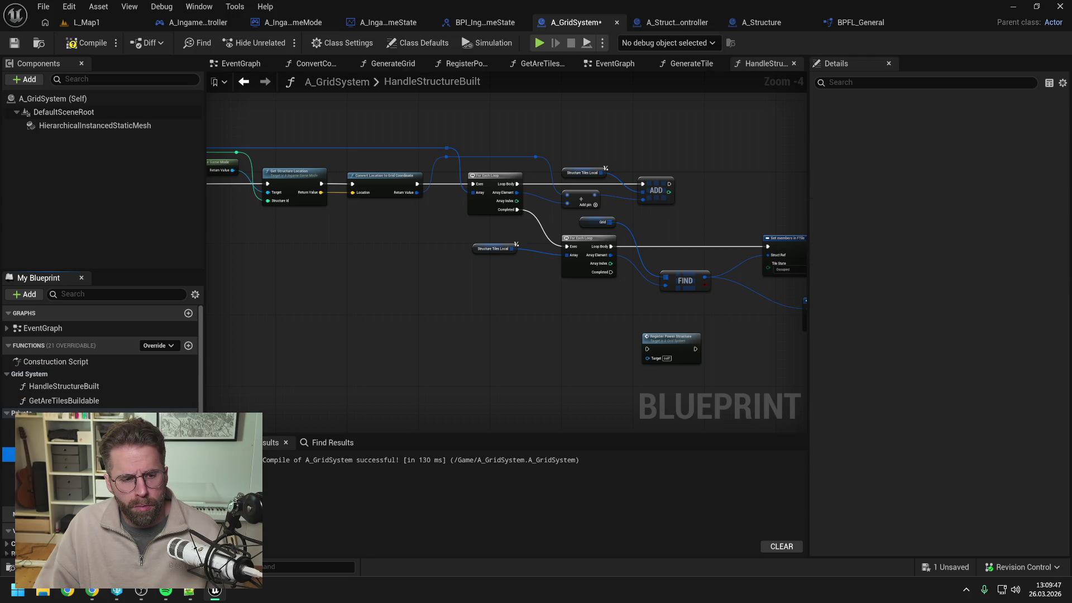
mouse_move(120, 383)
left_click(219, 387)
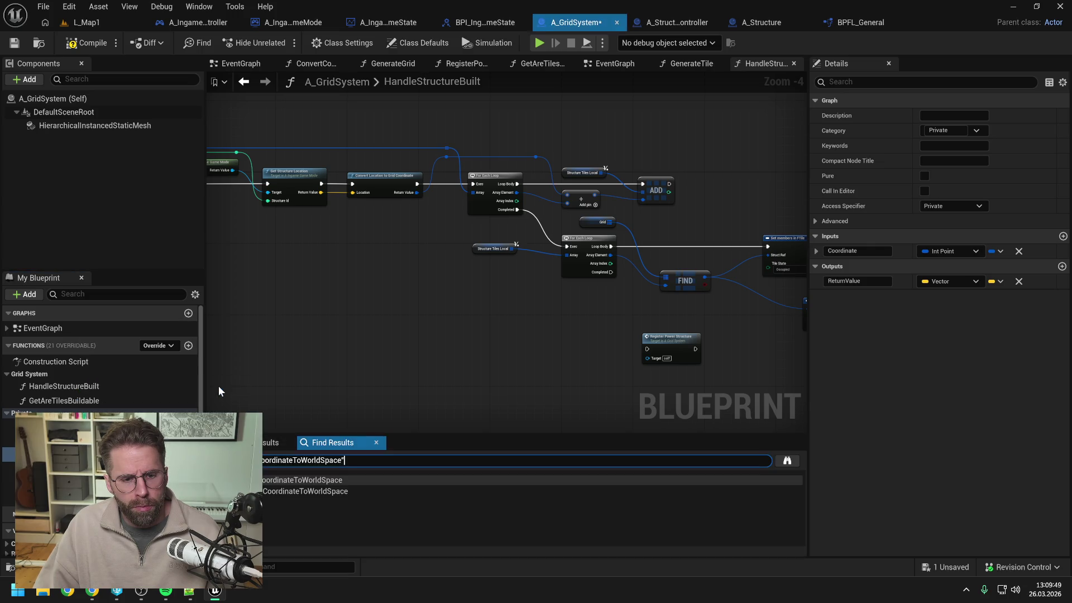
left_click(280, 491)
double_click(280, 492)
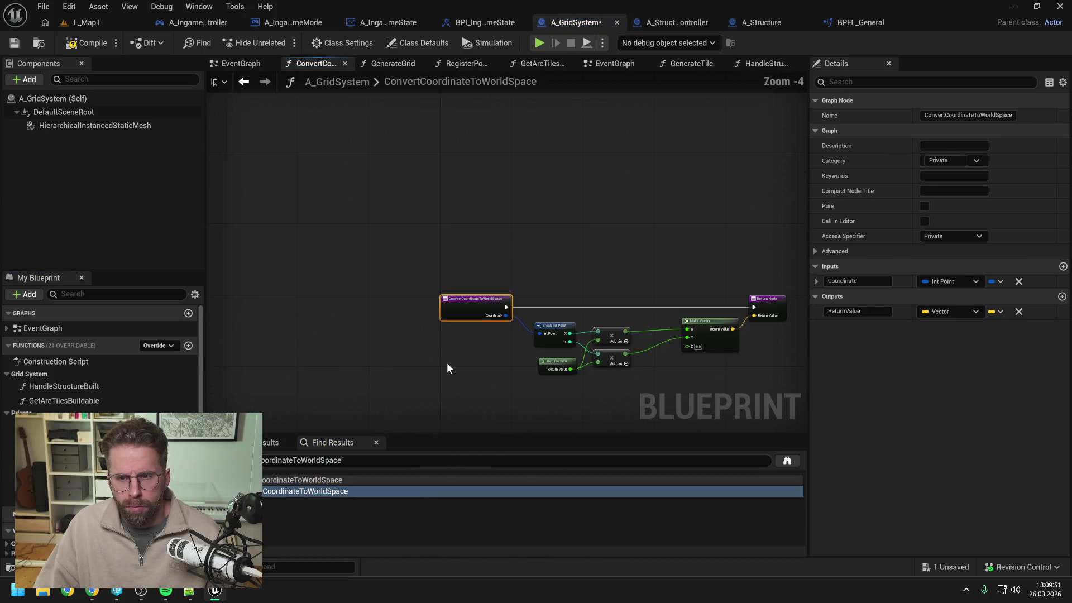
Close the ConvertCoordinateToWorldSpace graph and open the empty RegisterPowerStructure function graph
left_click(79, 455)
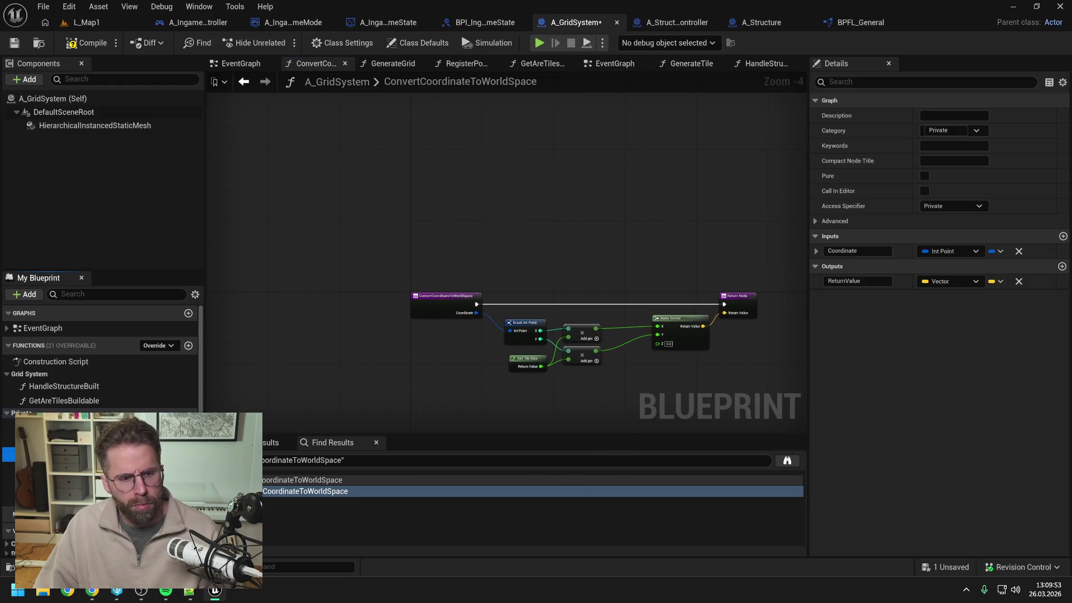
key("Delete")
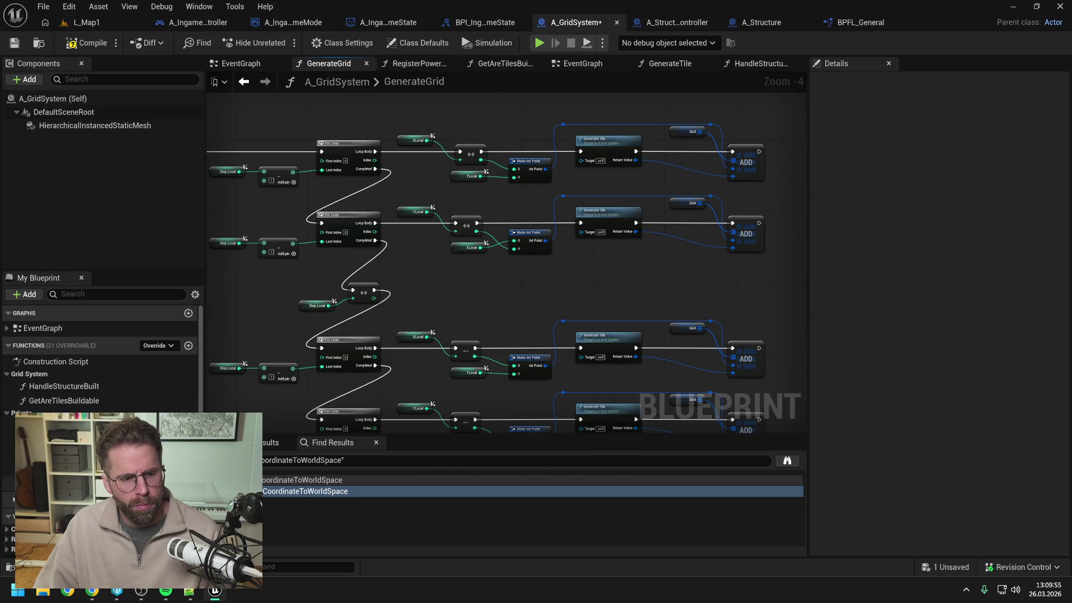
left_click(56, 470)
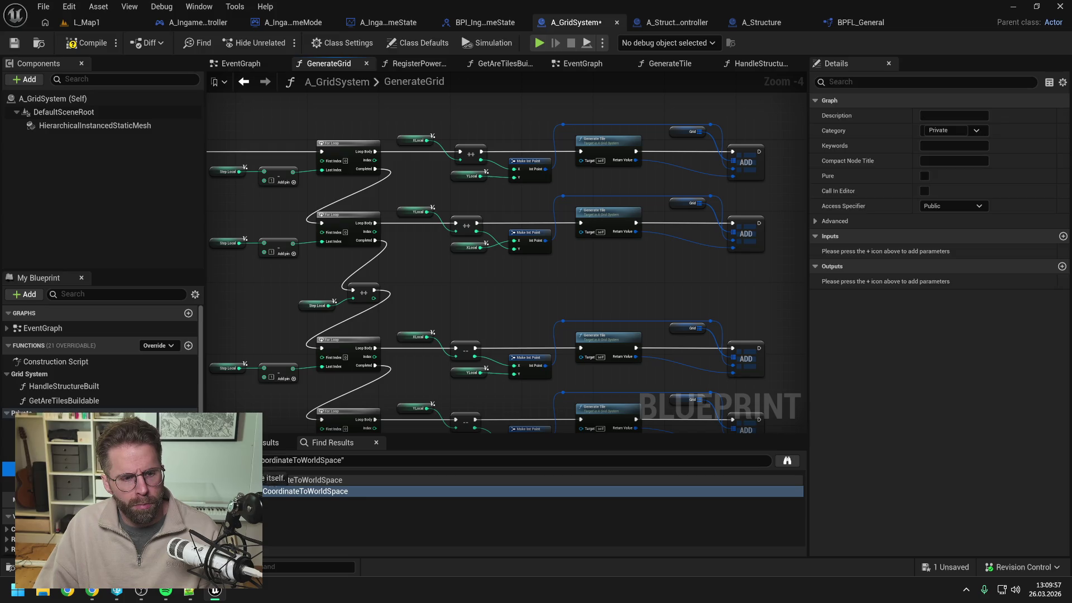
left_click(56, 454)
double_click(56, 454)
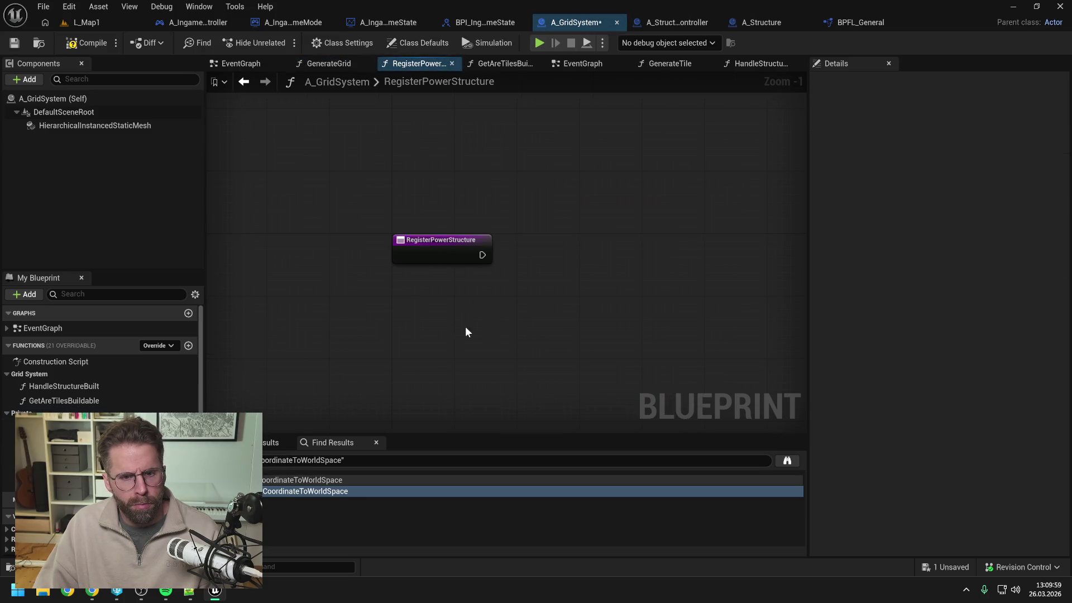
Save, then reposition the Register Power Structure node in the HandleStructureBuilt graph
key("ctrl+s")
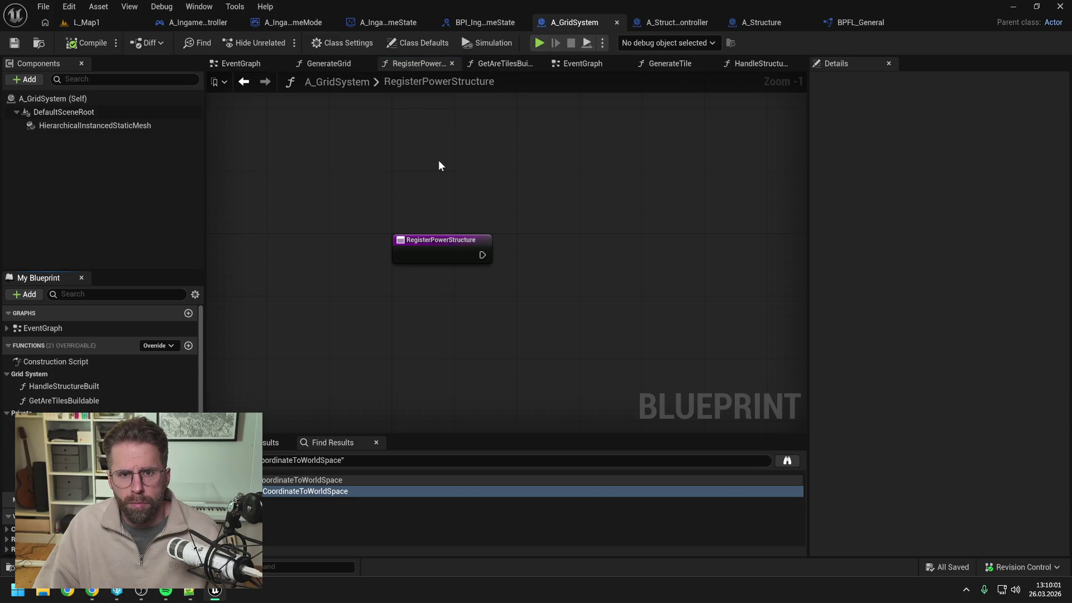
left_click(762, 63)
left_click_drag(712, 179, 585, 182)
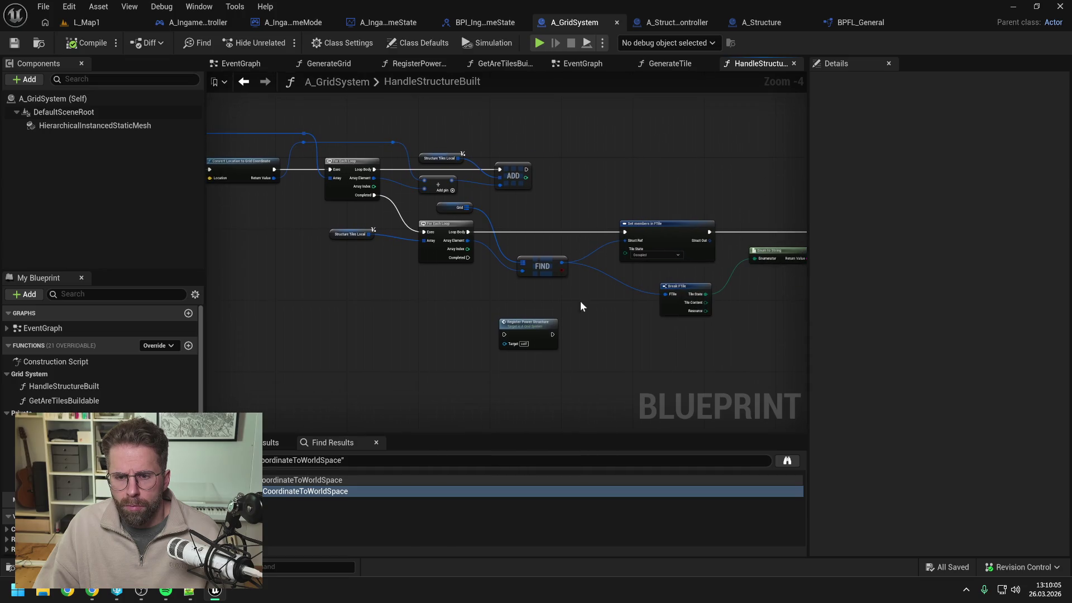
left_click_drag(580, 301, 519, 295)
left_click_drag(441, 307, 684, 323)
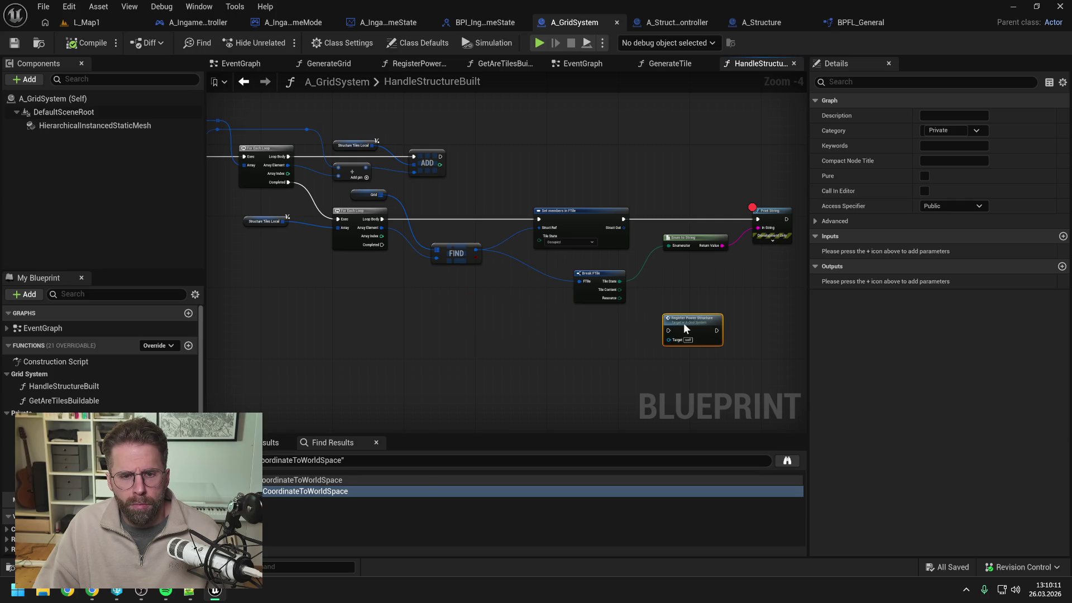
left_click(694, 289)
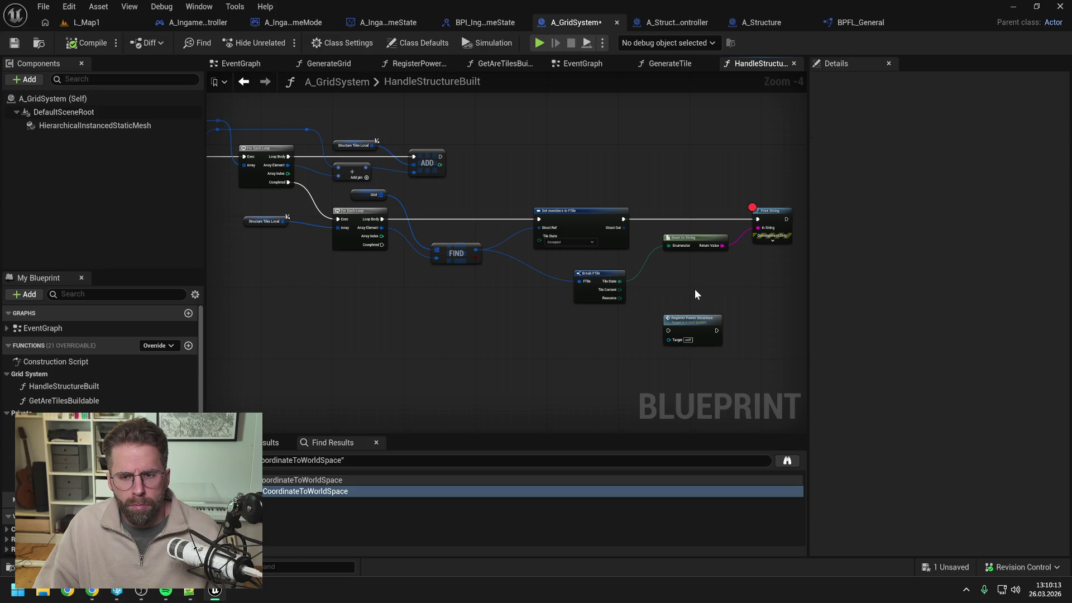
Place the Register Power Structure call after Print String, then compile and save
mouse_move(696, 290)
left_mouse_down()
mouse_move(602, 315)
mouse_move(764, 236)
left_mouse_up()
left_click_drag(691, 244, 747, 241)
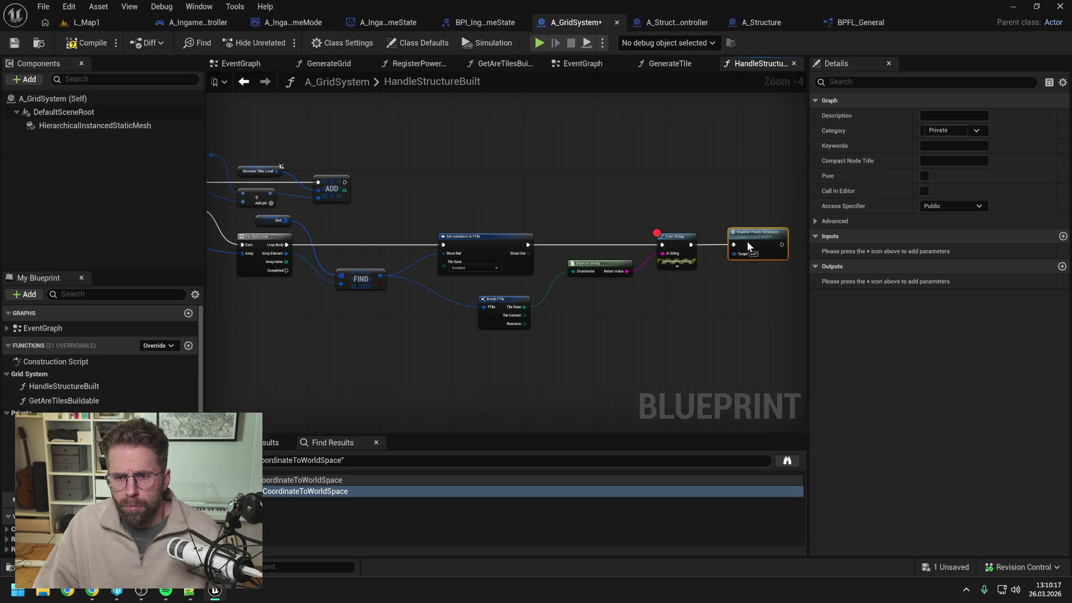
key("F7")
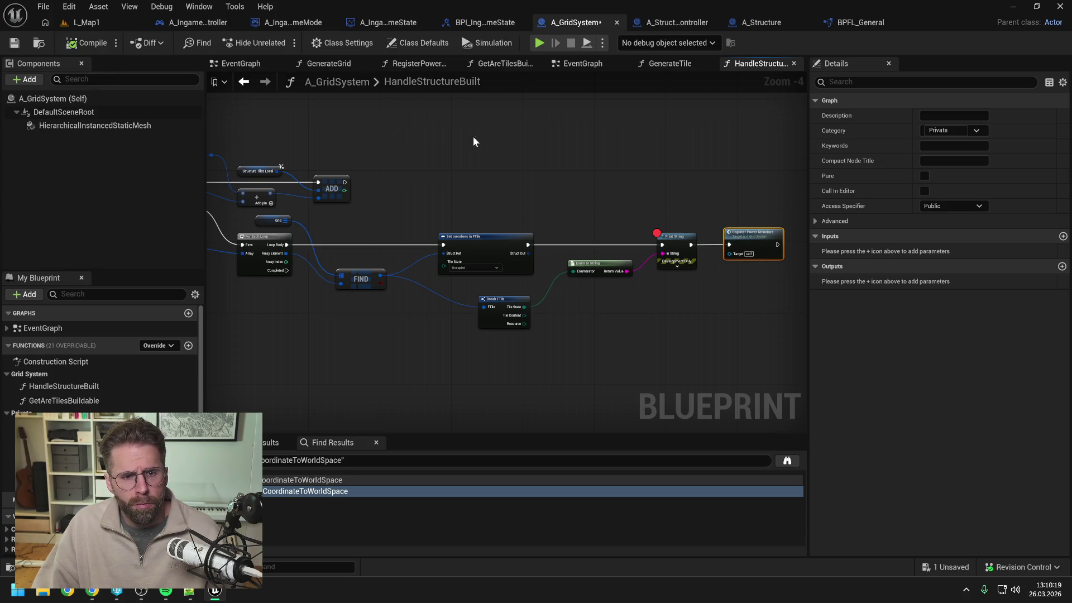
key("ctrl+s")
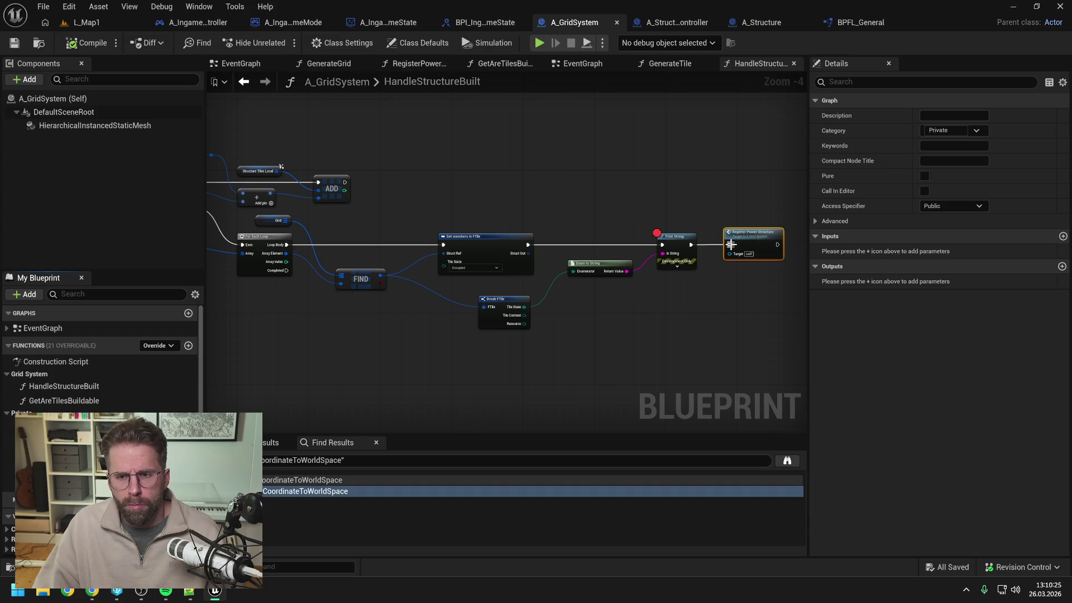
Revert that placement, leave the call unconnected below the loops, and save the blueprint
key("ctrl+x")
key("ctrl+v")
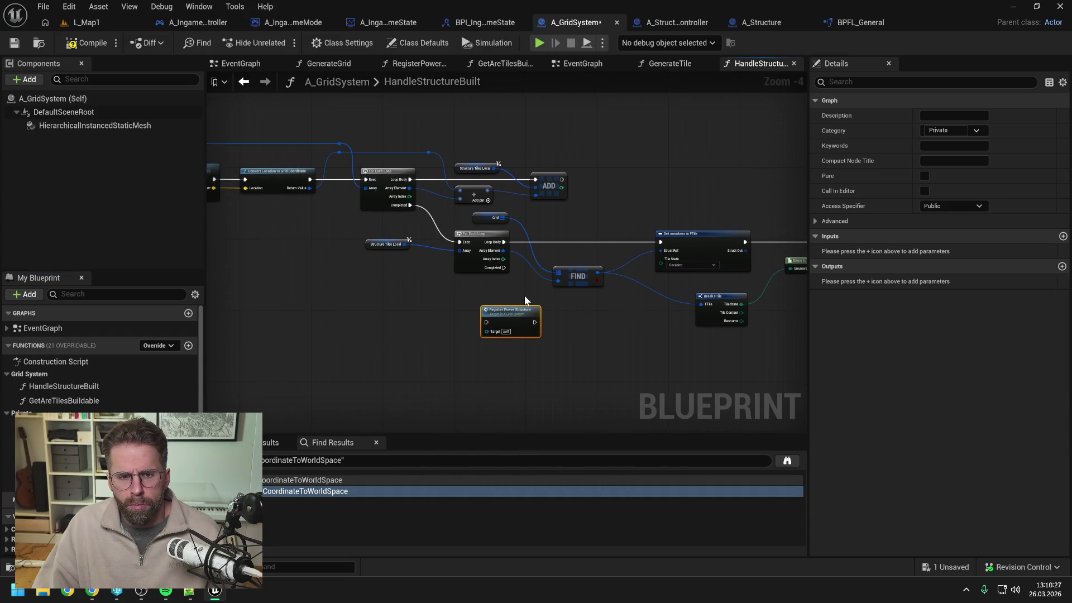
left_click_drag(473, 295, 662, 301)
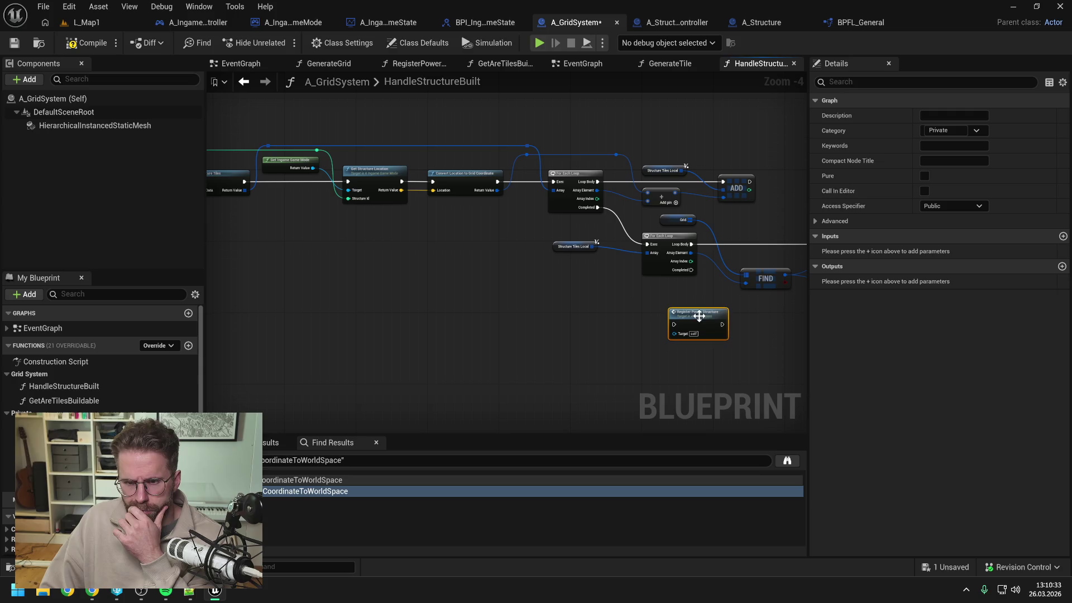
left_click_drag(702, 317, 676, 308)
left_click(591, 309)
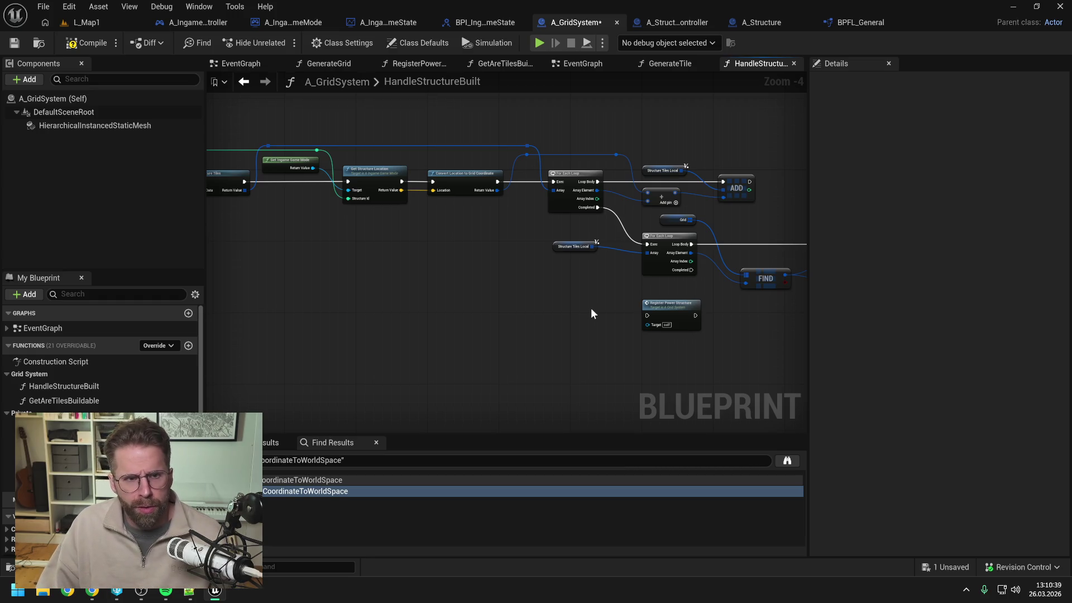
key("ctrl+s")
Search the Content Drawer for 'power' and open the A_PowerGrid blueprint
key("ctrl+space")
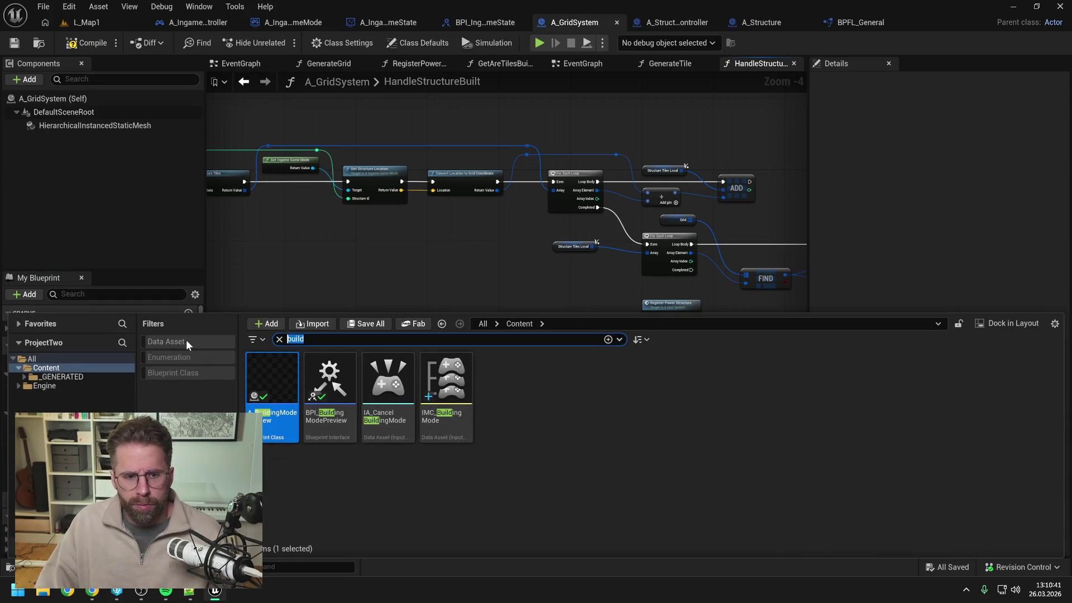
type("power")
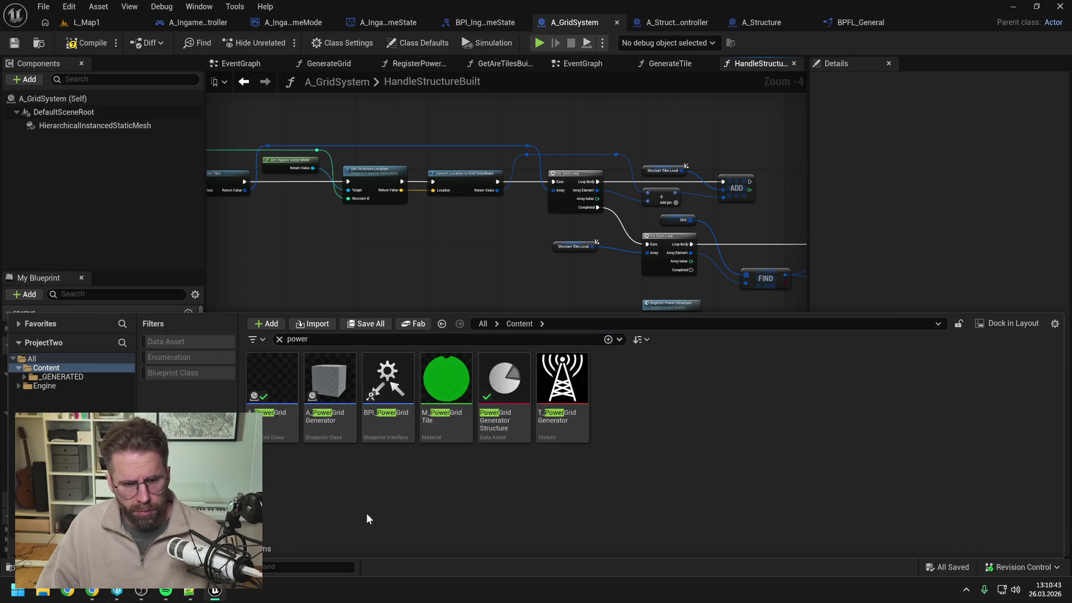
left_click(266, 395)
double_click(267, 395)
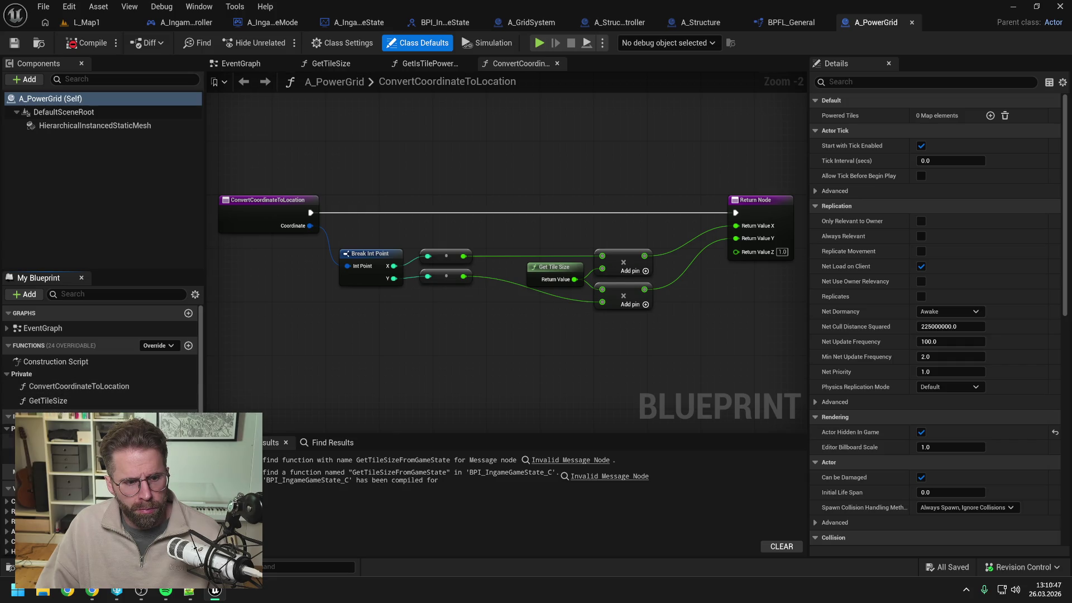
Open A_PowerGrid's EventGraph, zoom out, and select its whole node chain
left_click(55, 455)
double_click(55, 455)
scroll(512, 294, "down", 2)
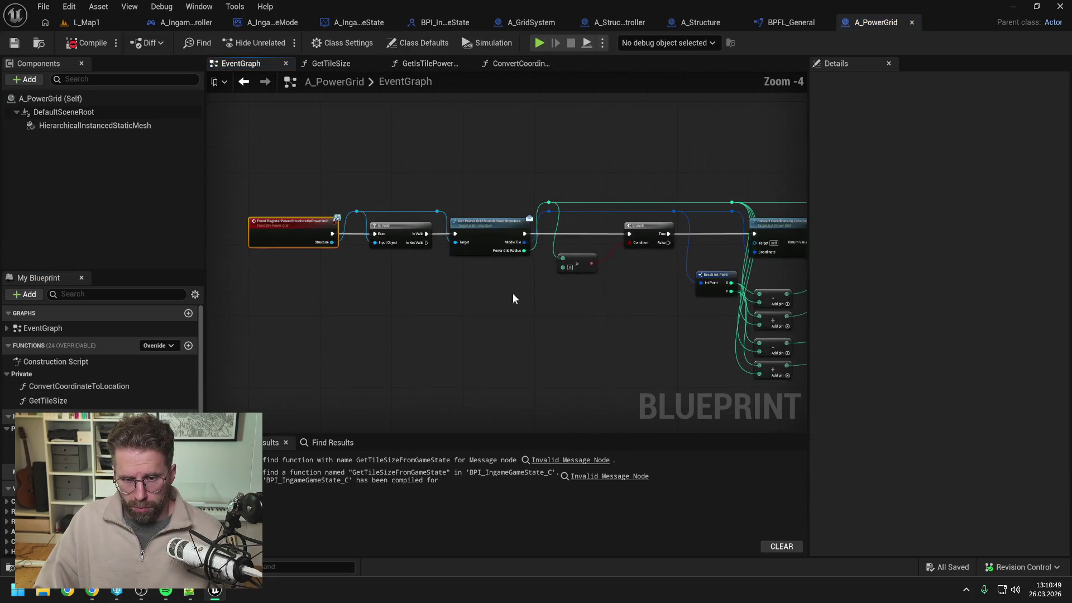
scroll(398, 299, "down", 1)
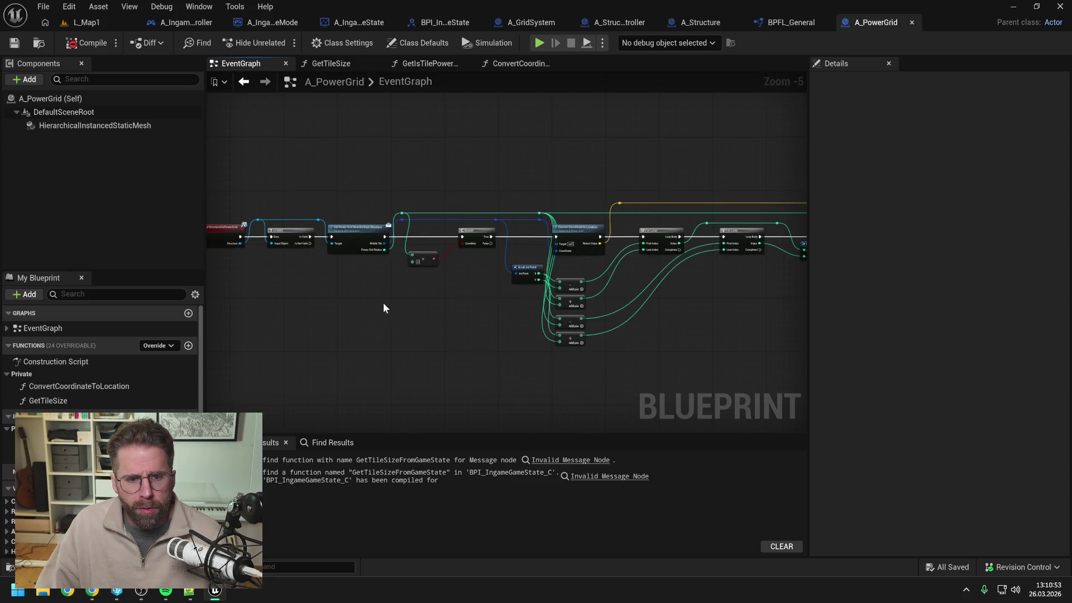
scroll(383, 303, "down", 2)
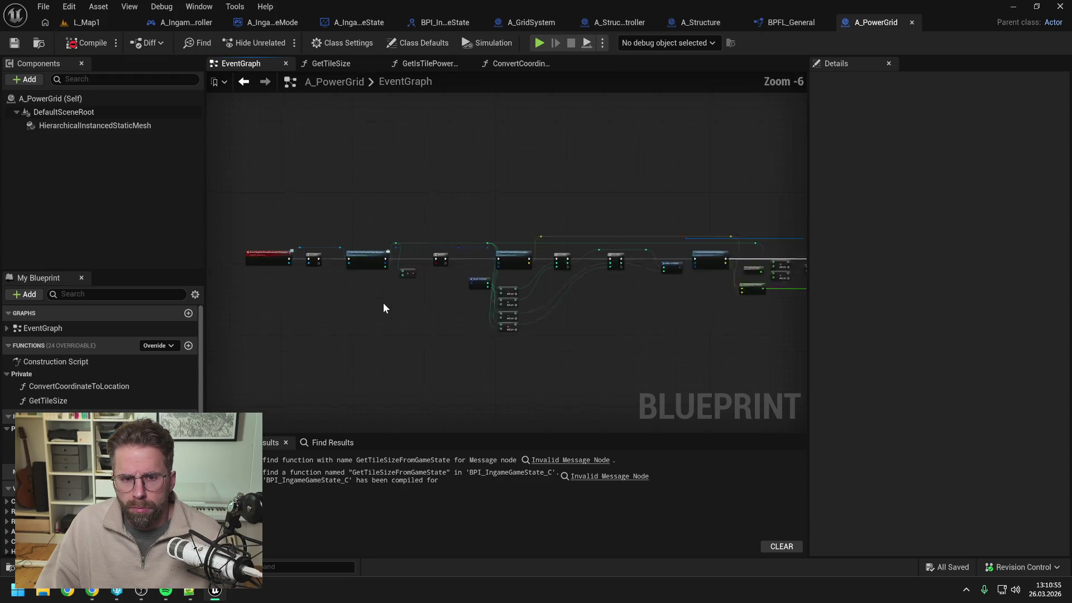
mouse_move(306, 232)
left_mouse_down()
mouse_move(507, 307)
mouse_move(819, 352)
mouse_move(750, 358)
mouse_move(776, 360)
left_mouse_up()
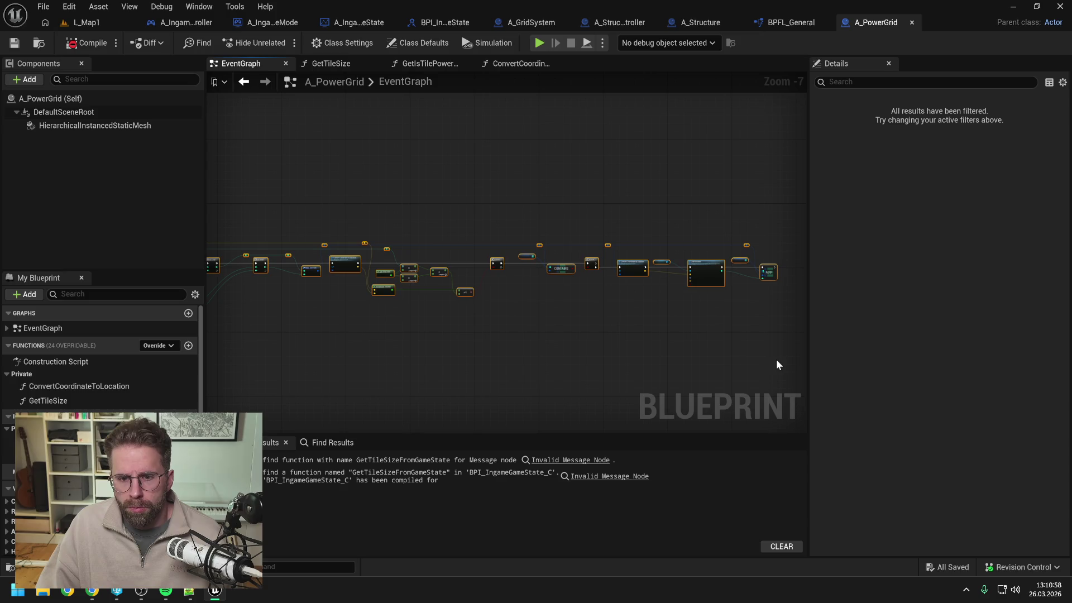
left_click(696, 159)
Paste the power-grid nodes into A_GridSystem's RegisterPowerStructure graph, keeping 'Do Nothing' for the self context
left_click(540, 25)
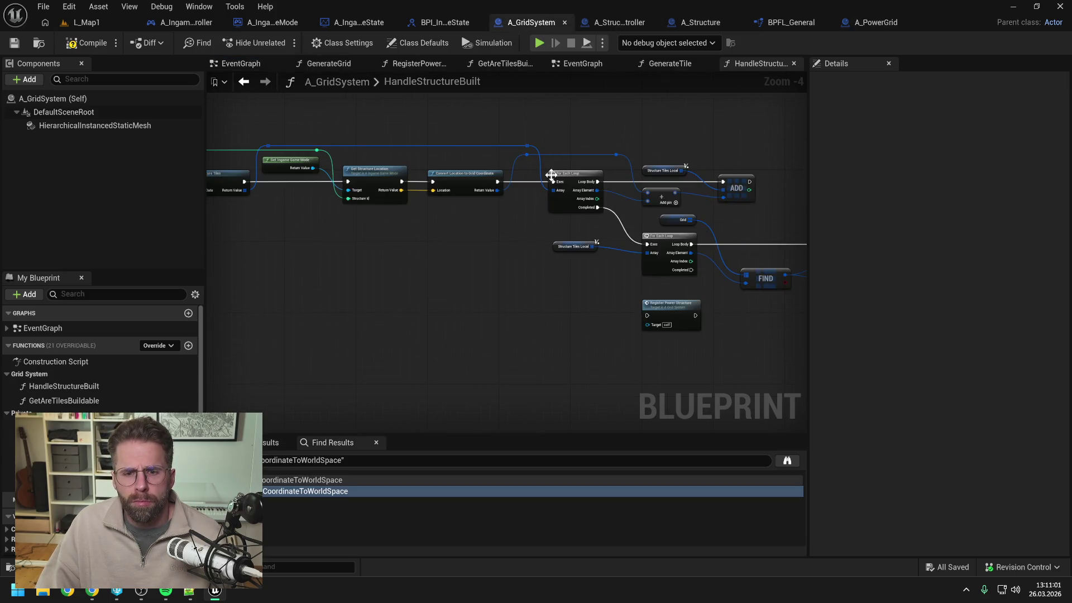
scroll(594, 311, "down", 1)
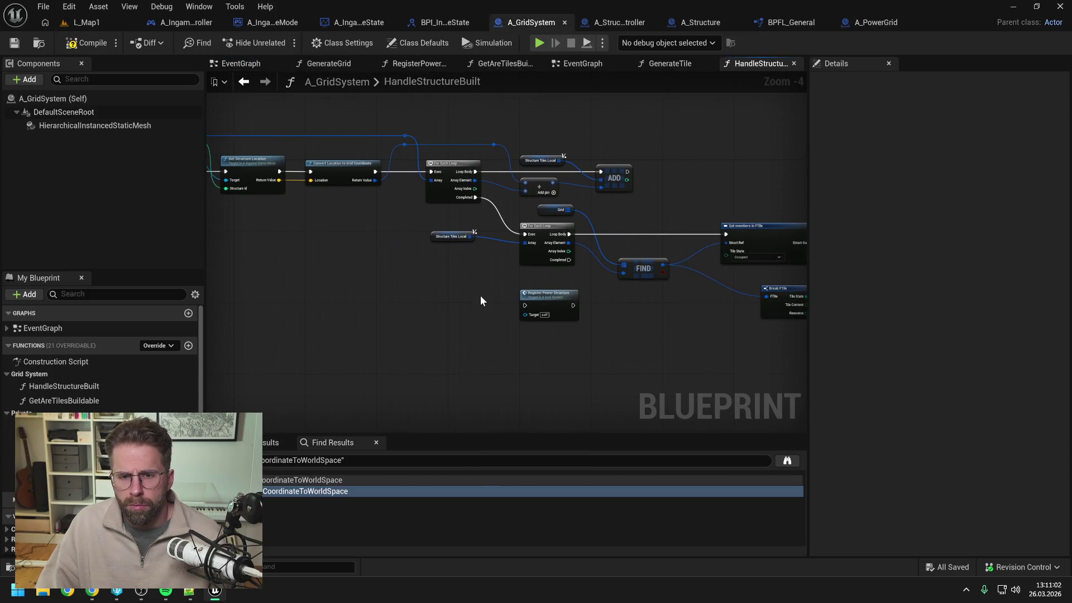
double_click(546, 306)
key("ctrl+v")
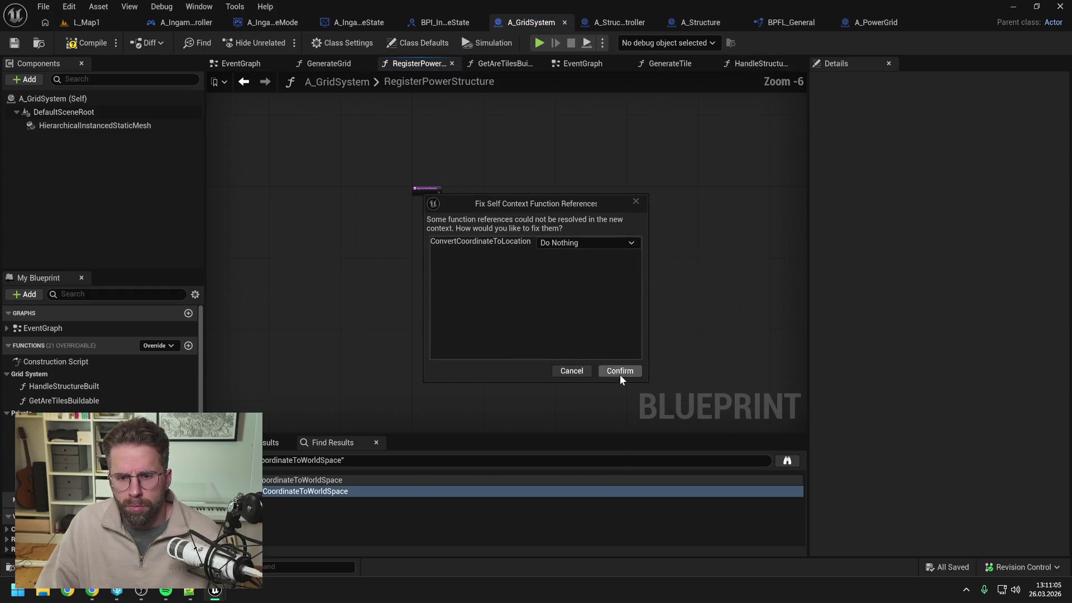
left_click(620, 371)
Arrange the pasted Is Valid chain beside the RegisterPowerStructure entry node
mouse_move(343, 263)
left_mouse_down()
mouse_move(539, 263)
mouse_move(655, 201)
left_mouse_up()
scroll(652, 195, "up", 1)
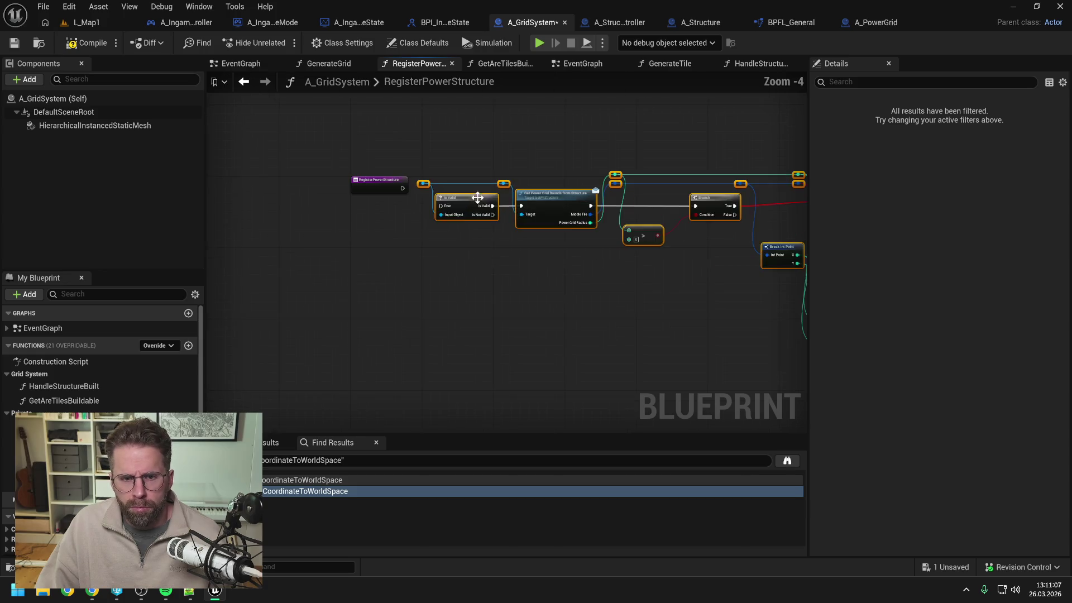
scroll(387, 232, "up", 1)
left_click_drag(421, 216, 403, 223)
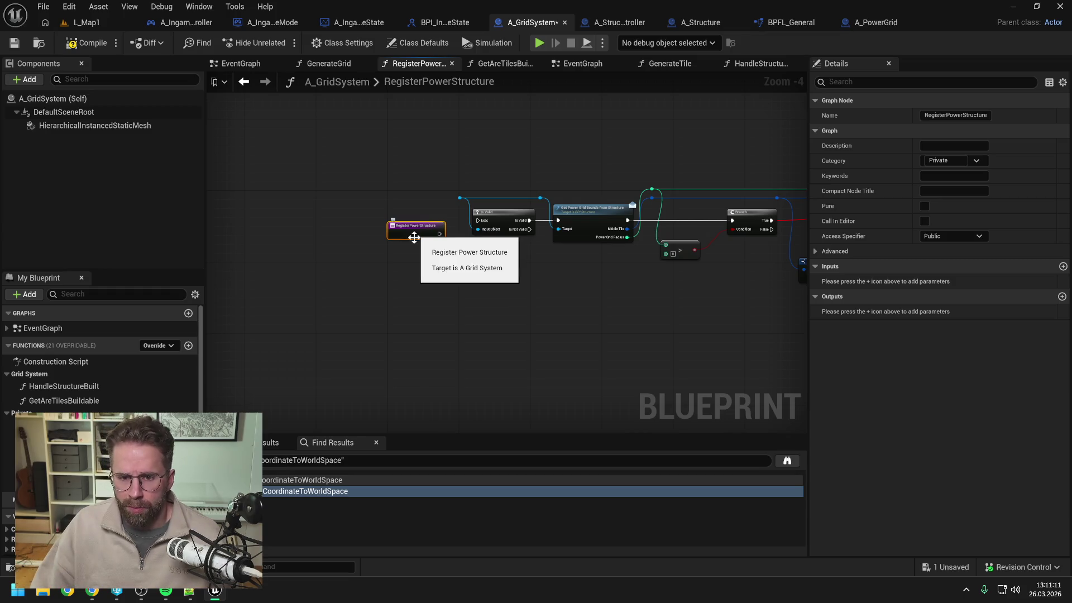
left_click(542, 277)
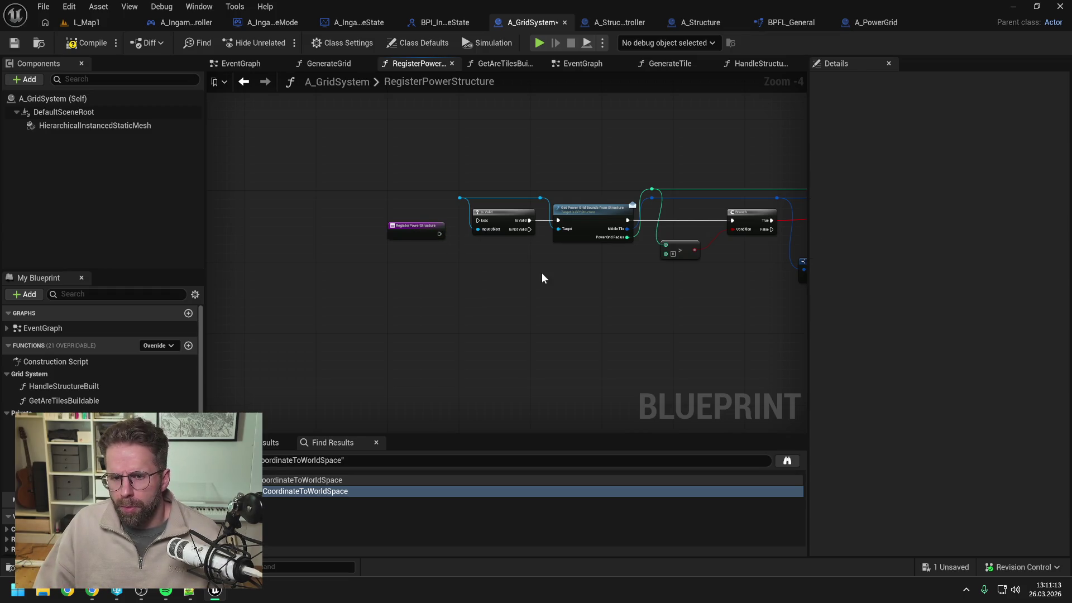
Move the RegisterPowerStructure entry node down and left of the pasted chain
left_click_drag(542, 277, 495, 276)
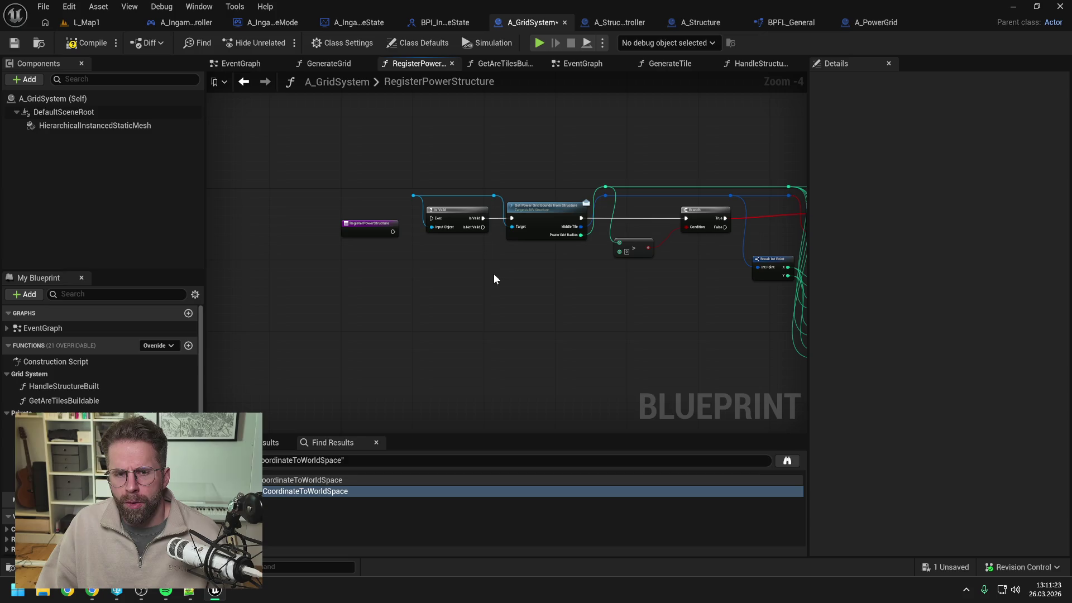
left_click_drag(360, 228, 314, 241)
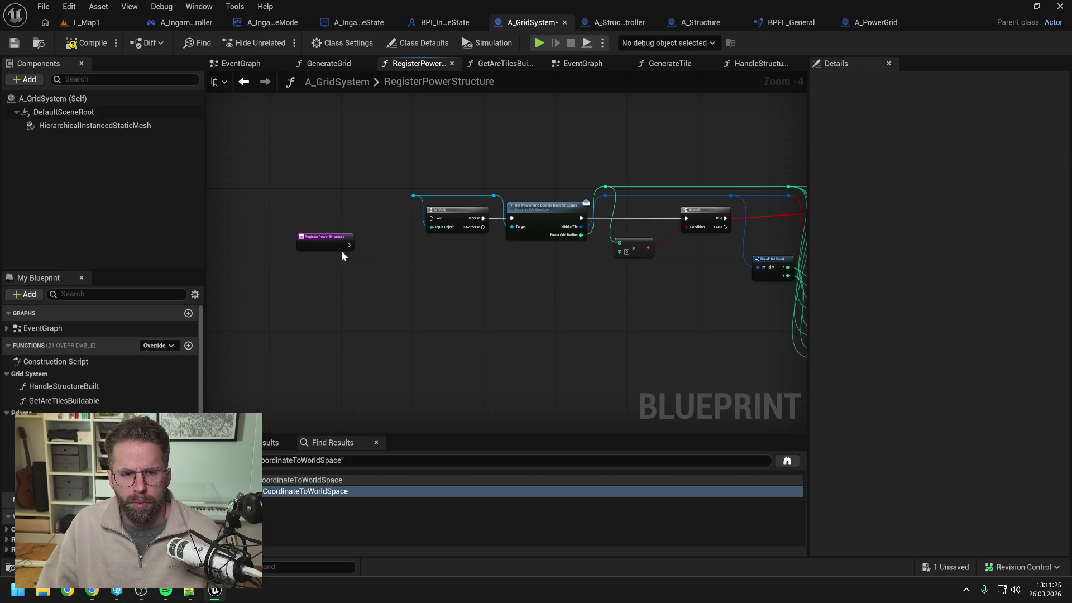
left_click(420, 286)
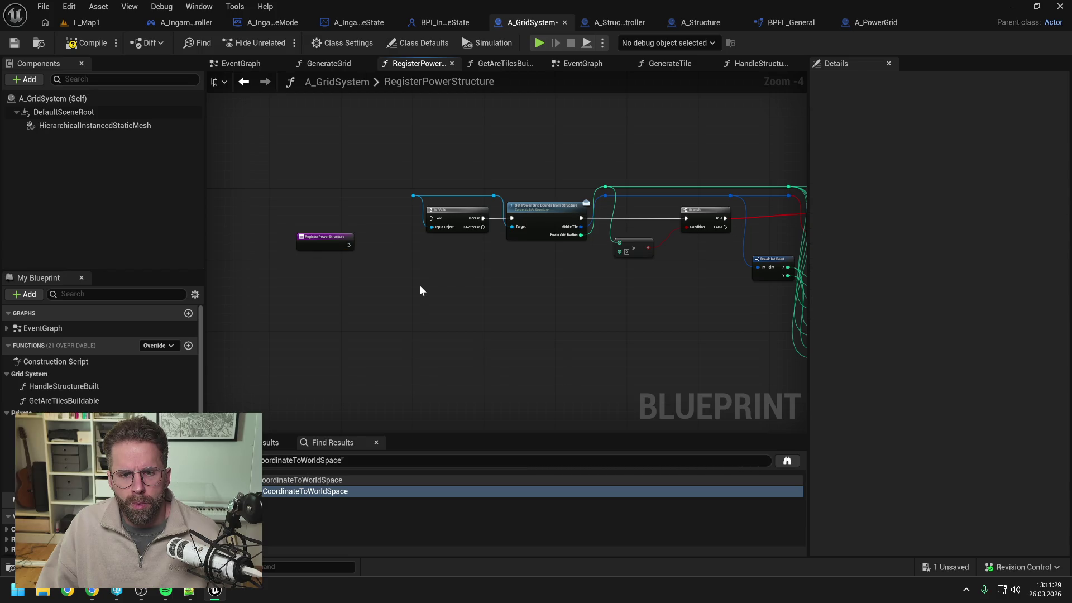
mouse_move(324, 239)
left_mouse_down()
mouse_move(311, 256)
mouse_move(314, 278)
left_mouse_up()
left_click(429, 277)
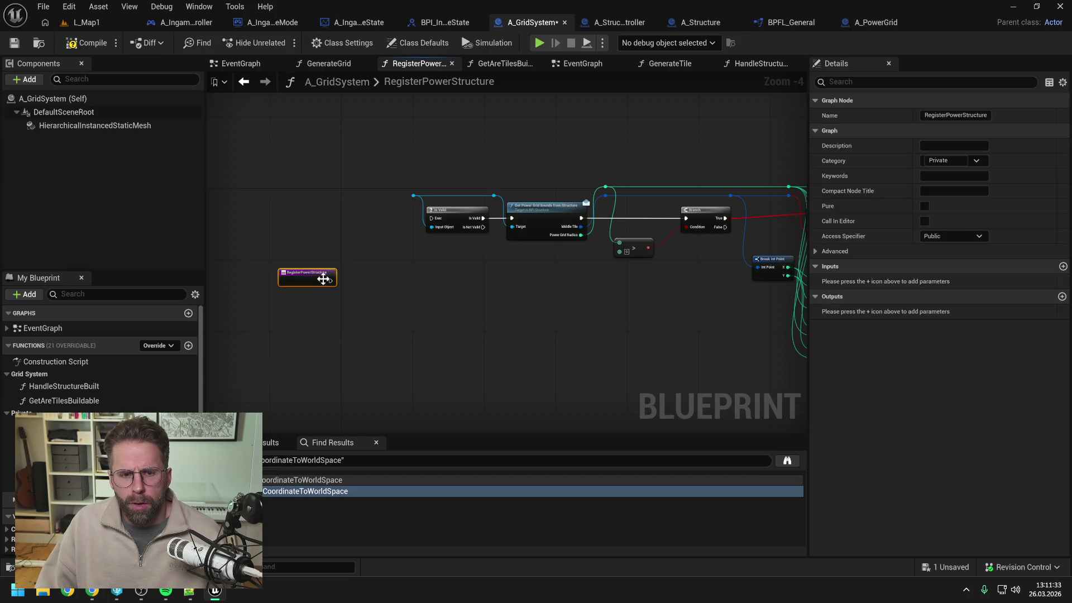
left_click(404, 277)
Add a Get Ingame Game Mode node, then abandon a 'get loca' search from its Return Value
right_click(405, 277)
type("get ingame")
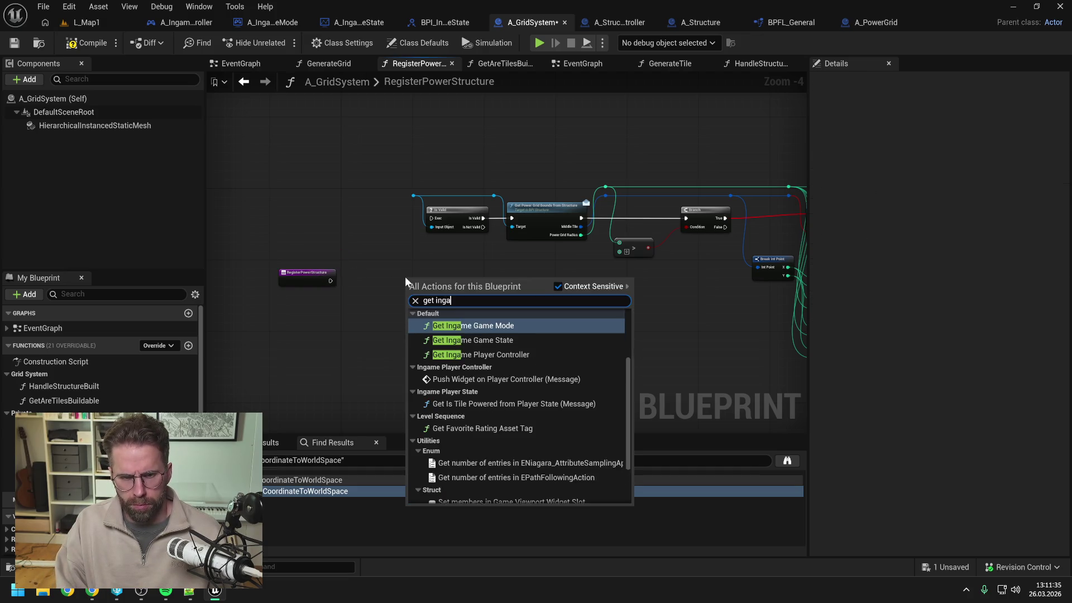
left_click(451, 324)
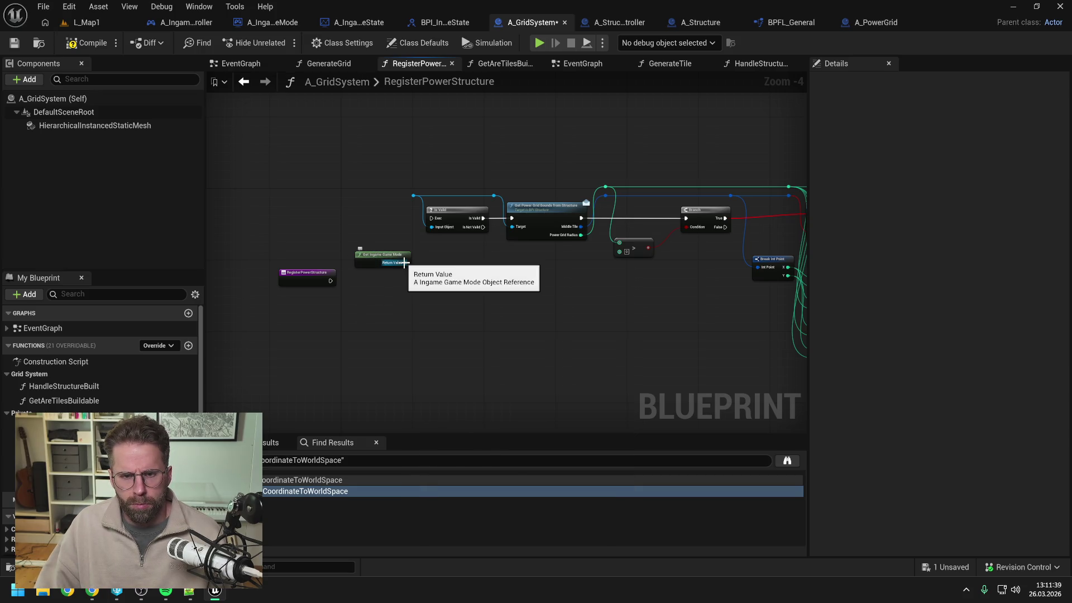
left_click_drag(406, 263, 436, 286)
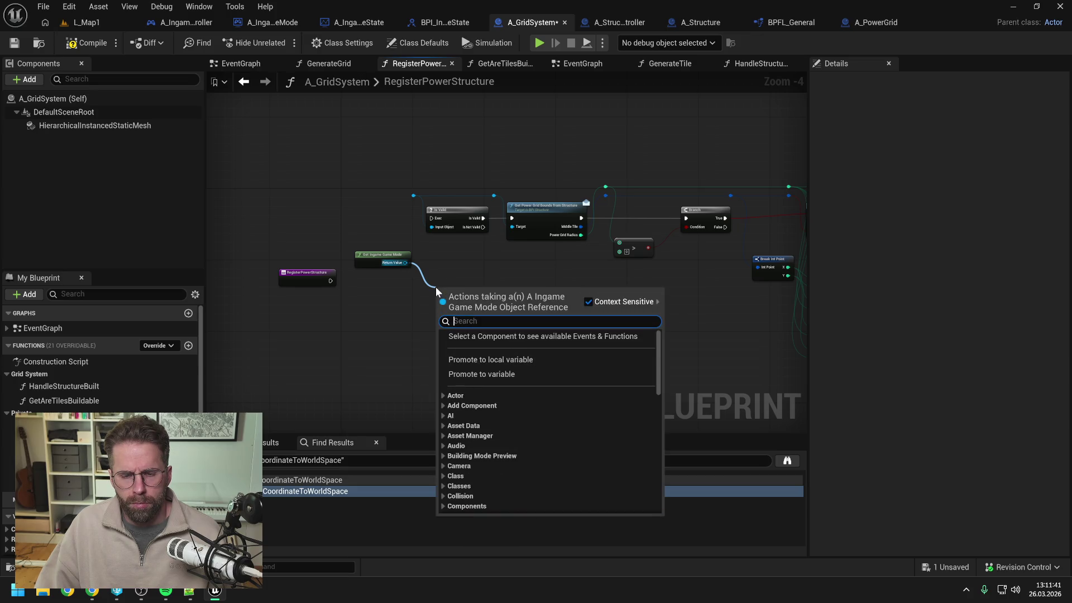
type("get loca")
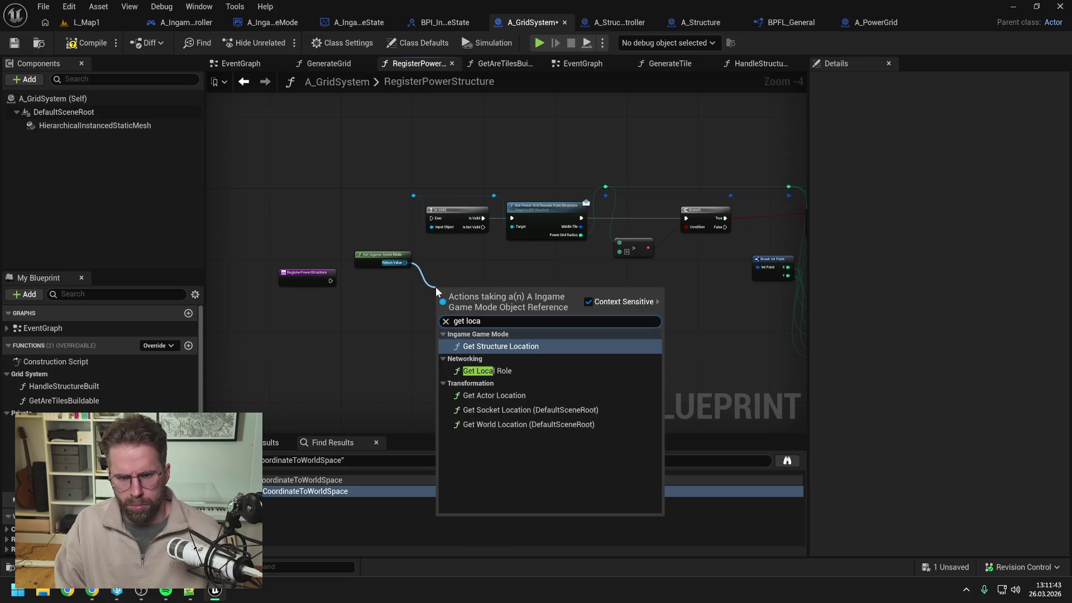
left_click(487, 266)
left_click(305, 278)
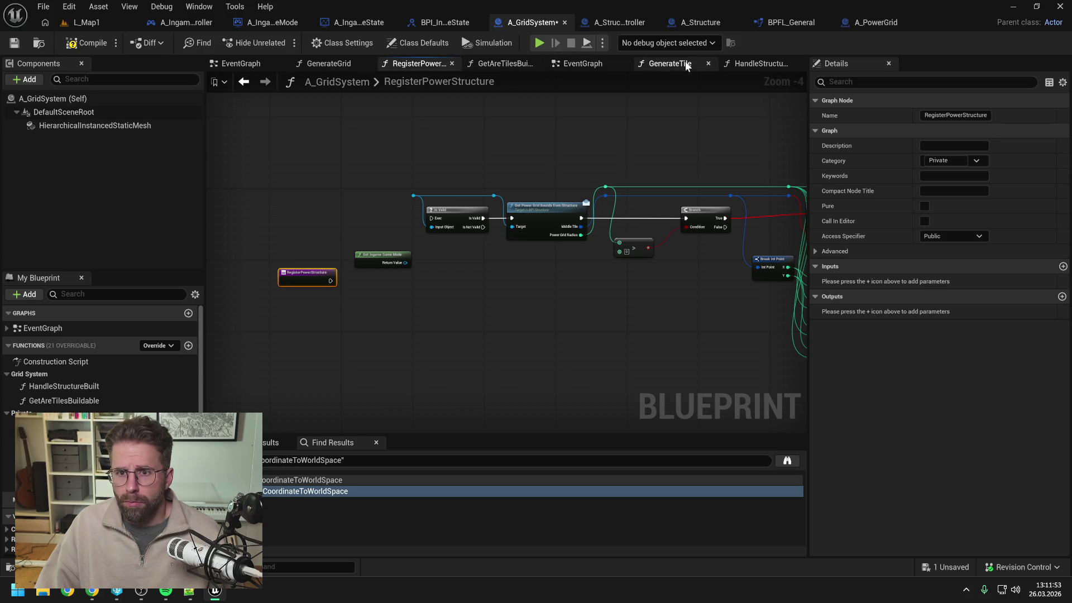
Move Register Power Structure below the second For Each Loop and wire Completed to it
left_click(759, 63)
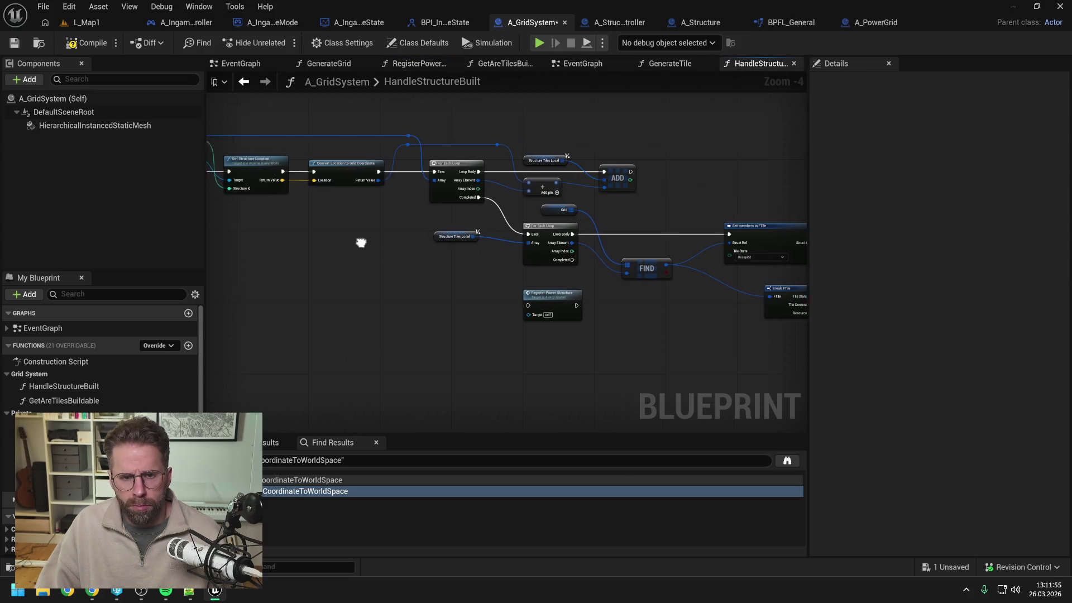
mouse_move(359, 239)
left_mouse_down()
mouse_move(717, 244)
mouse_move(681, 241)
left_mouse_up()
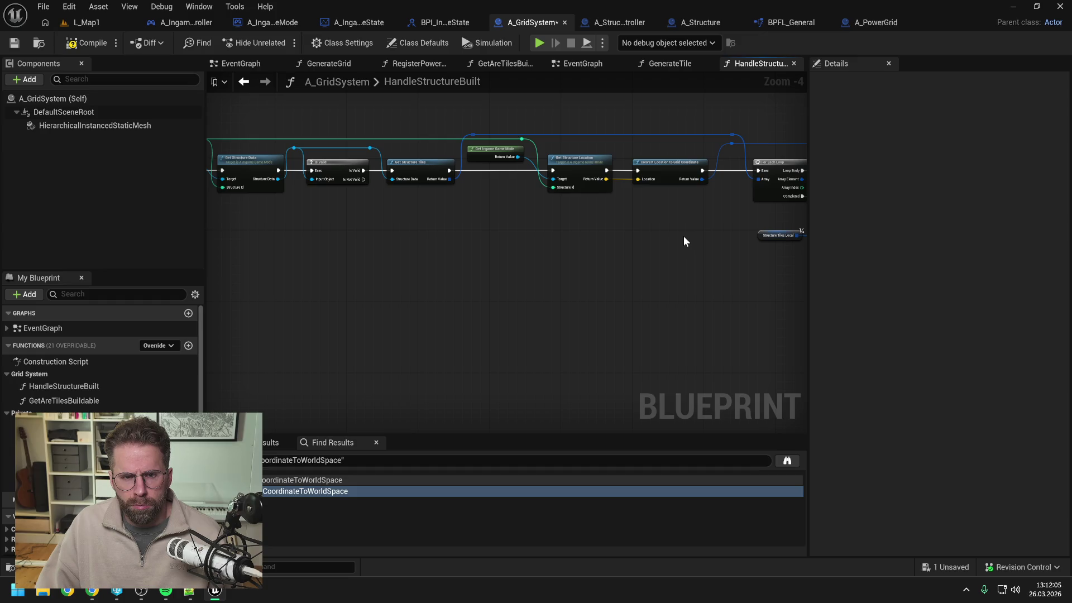
left_click_drag(684, 236, 435, 247)
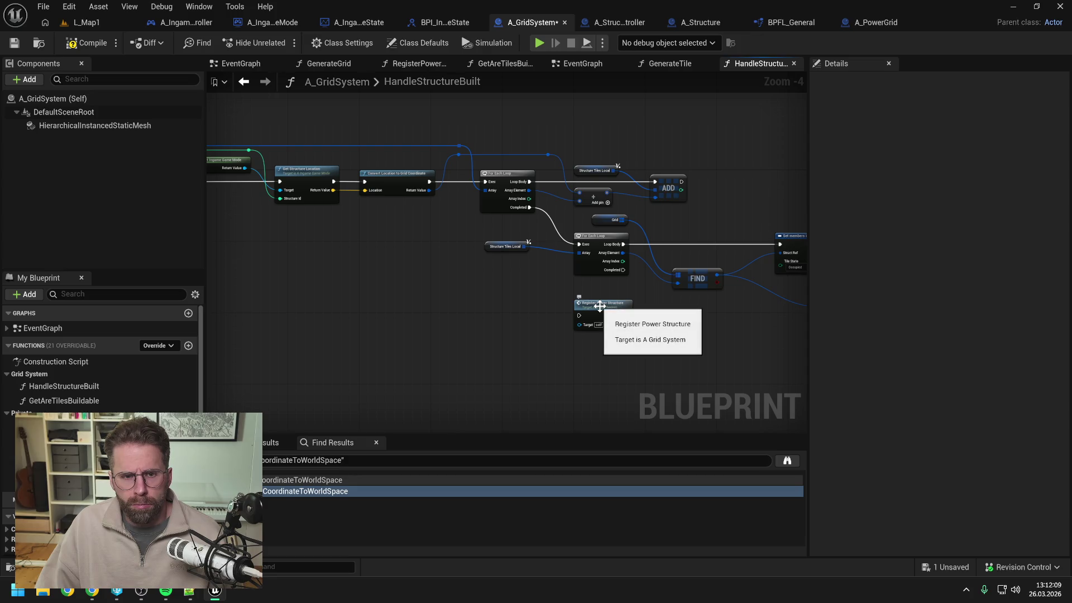
mouse_move(600, 306)
left_mouse_down()
mouse_move(474, 310)
mouse_move(671, 319)
left_mouse_up()
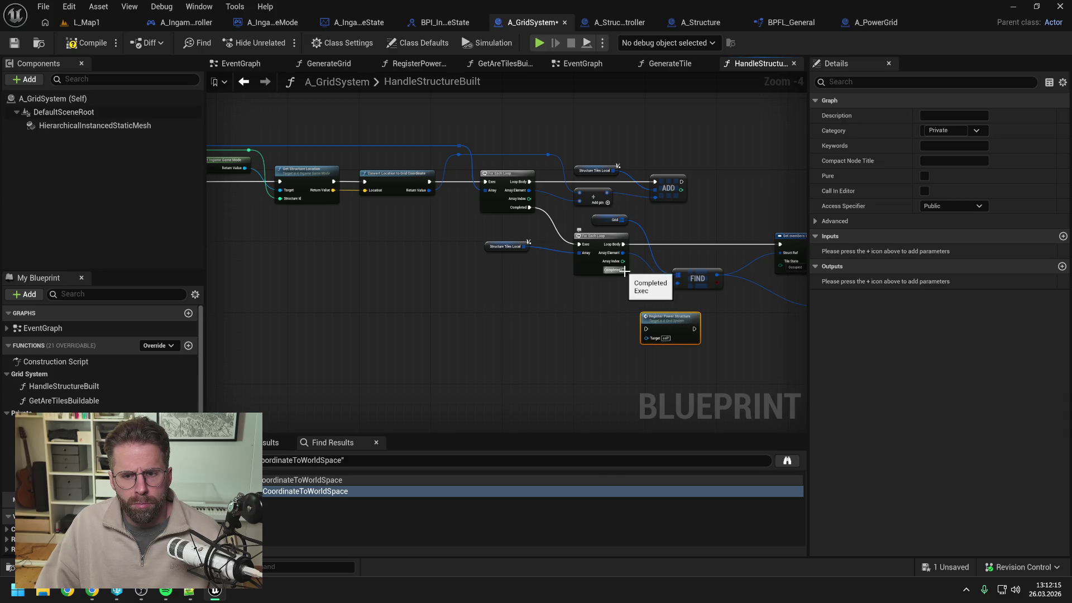
mouse_move(623, 270)
left_mouse_down()
mouse_move(662, 321)
mouse_move(648, 329)
mouse_move(696, 323)
left_mouse_up()
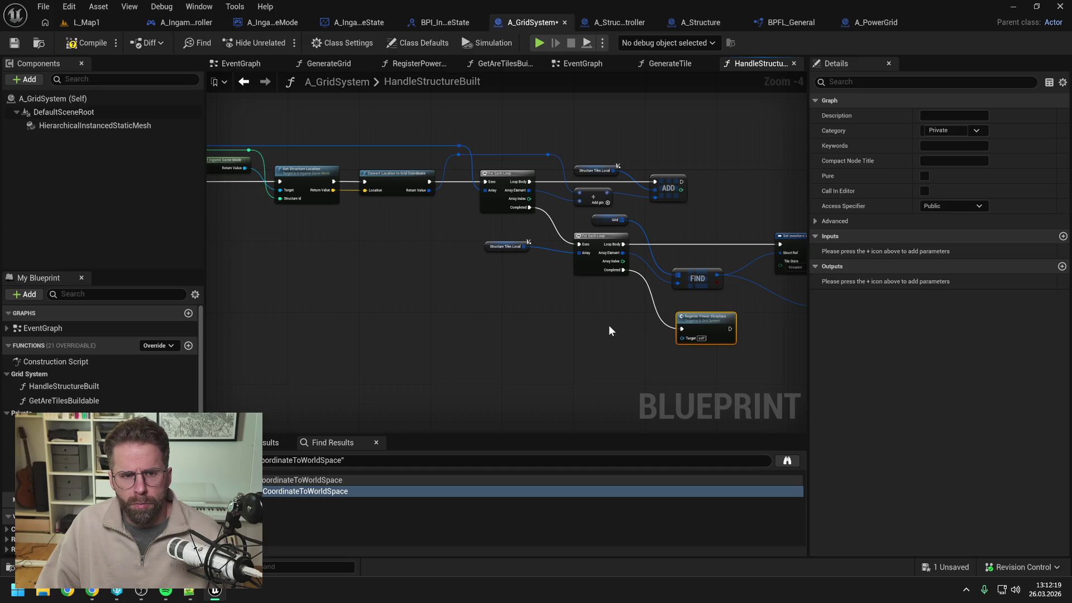
Add an Integer input named StructureId to the function and save the blueprint
left_click(1064, 236)
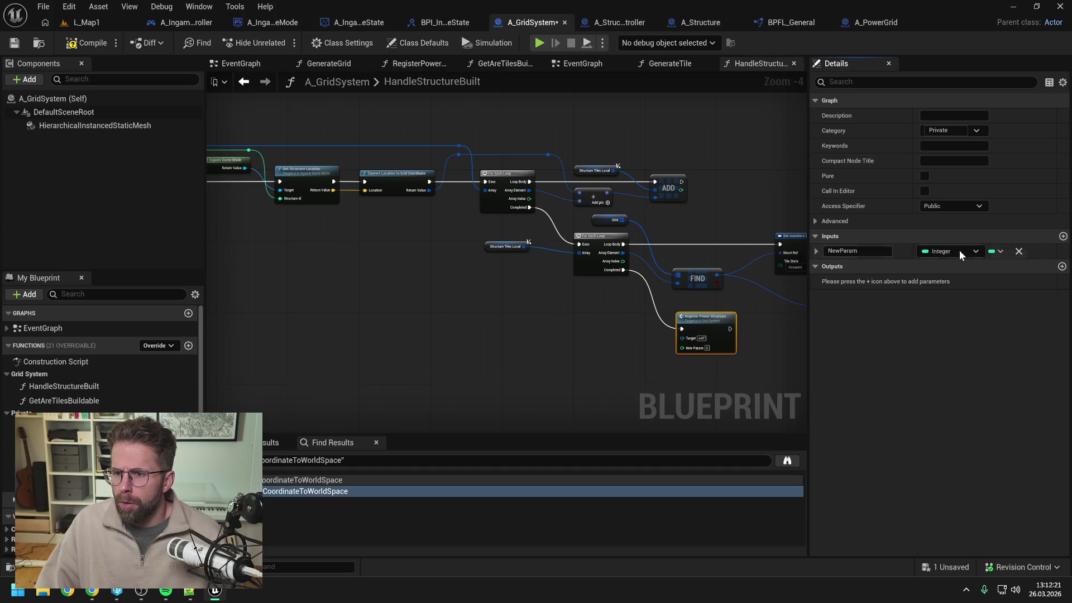
left_click(945, 252)
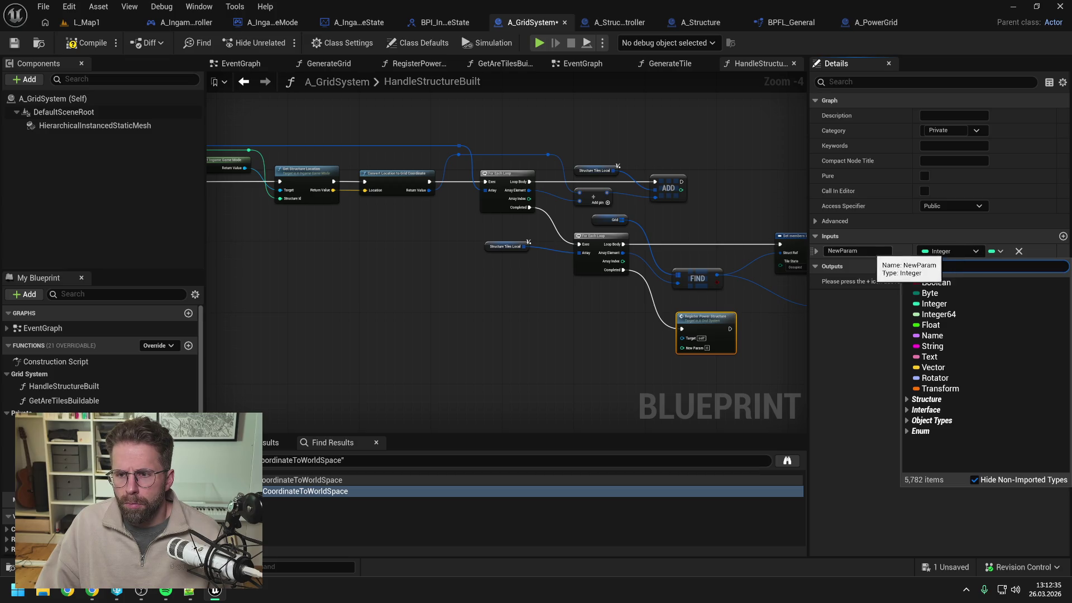
left_click(883, 254)
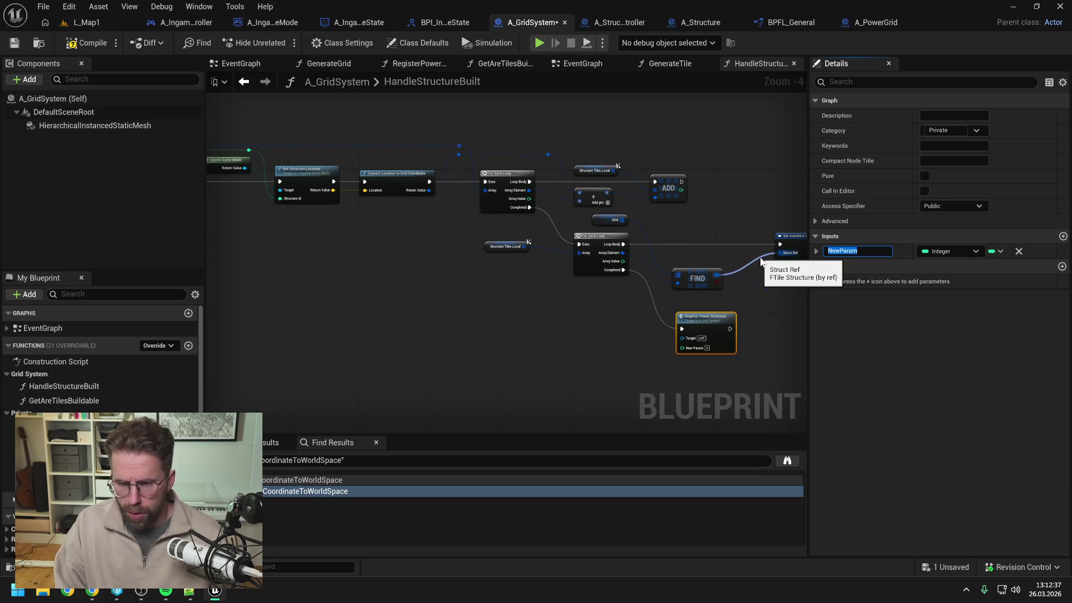
type("Structur")
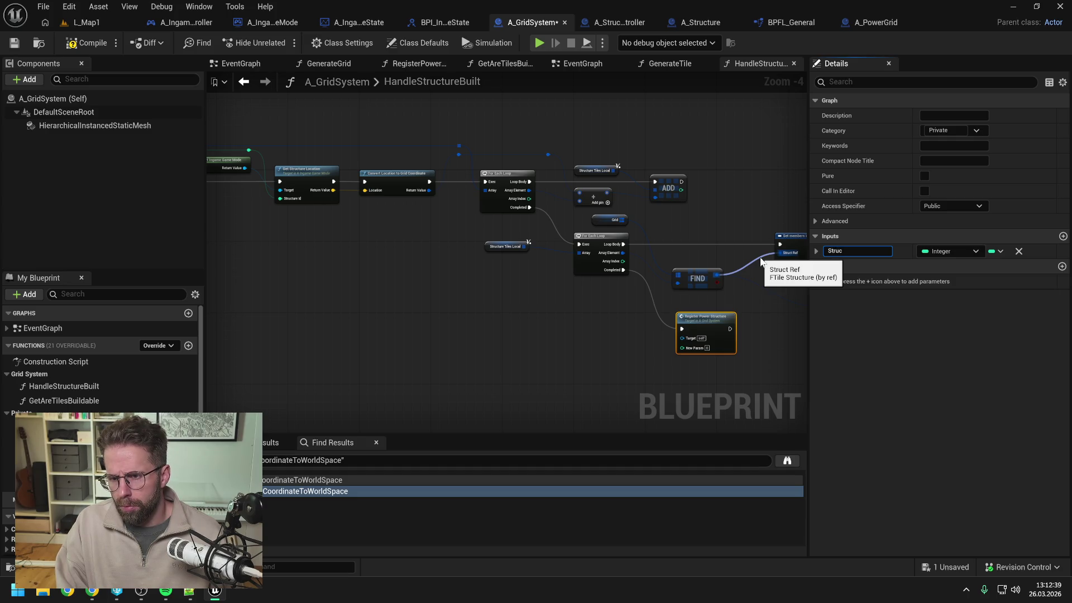
type("eId")
key("Return")
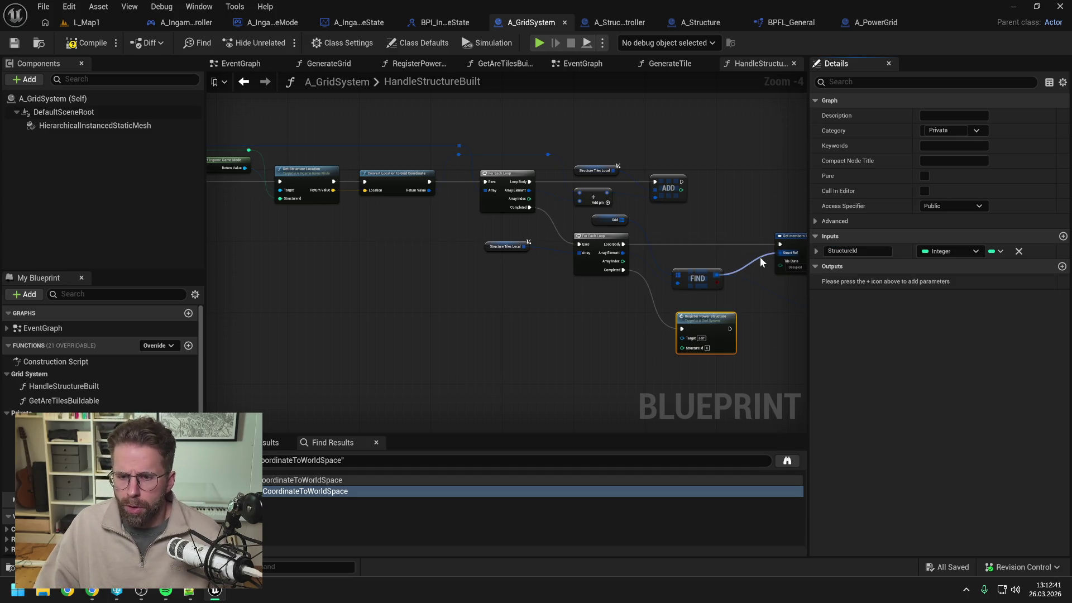
key("ctrl+s")
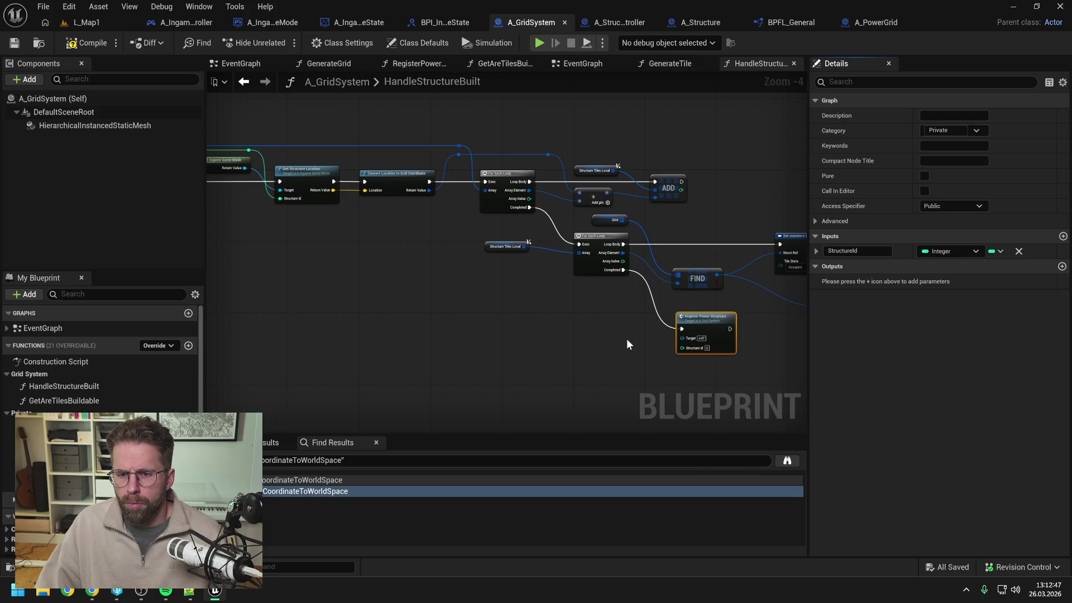
Add an output parameter and then delete it, leaving the function with no outputs
left_click_drag(626, 338, 564, 323)
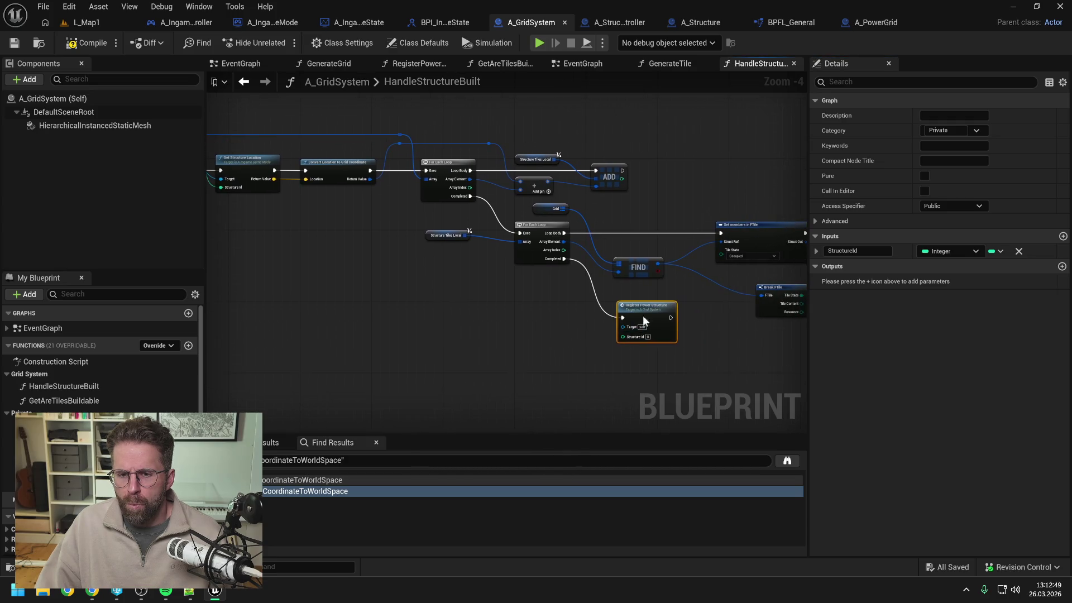
left_click(1063, 267)
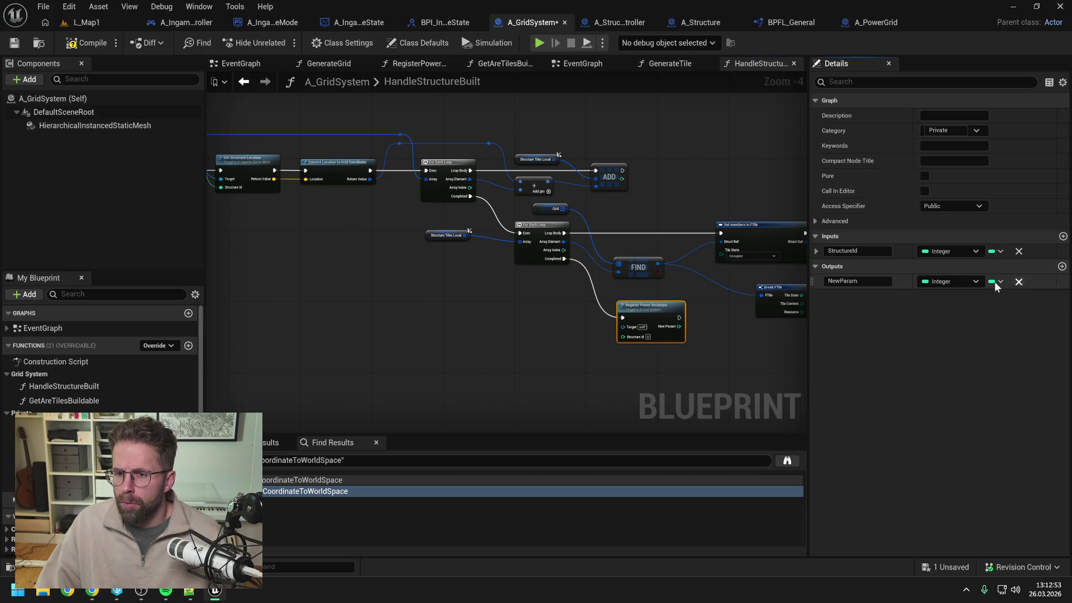
left_click(1019, 281)
left_click_drag(467, 312, 553, 316)
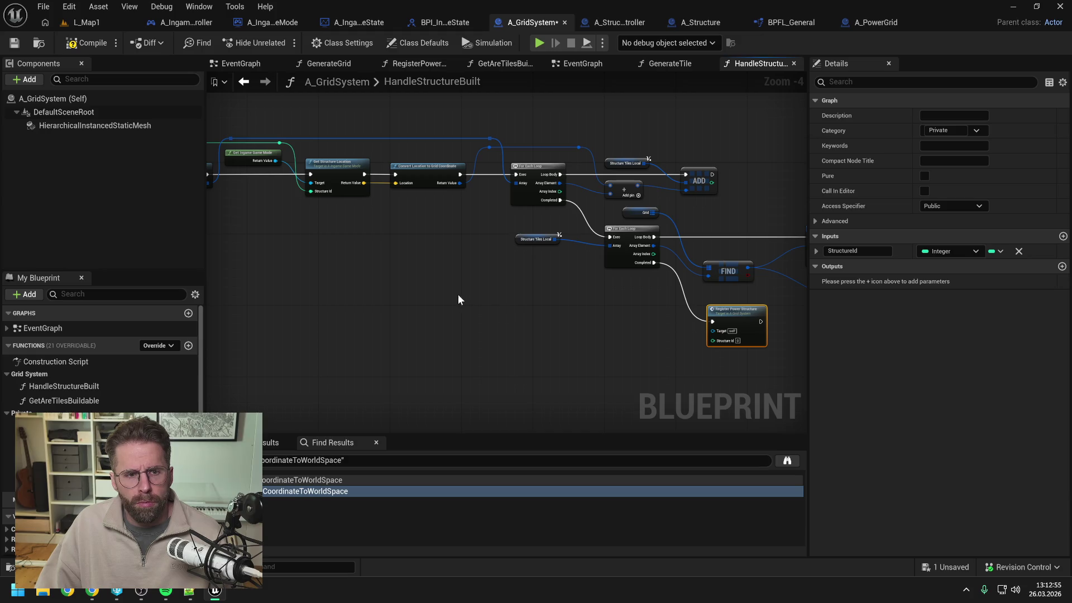
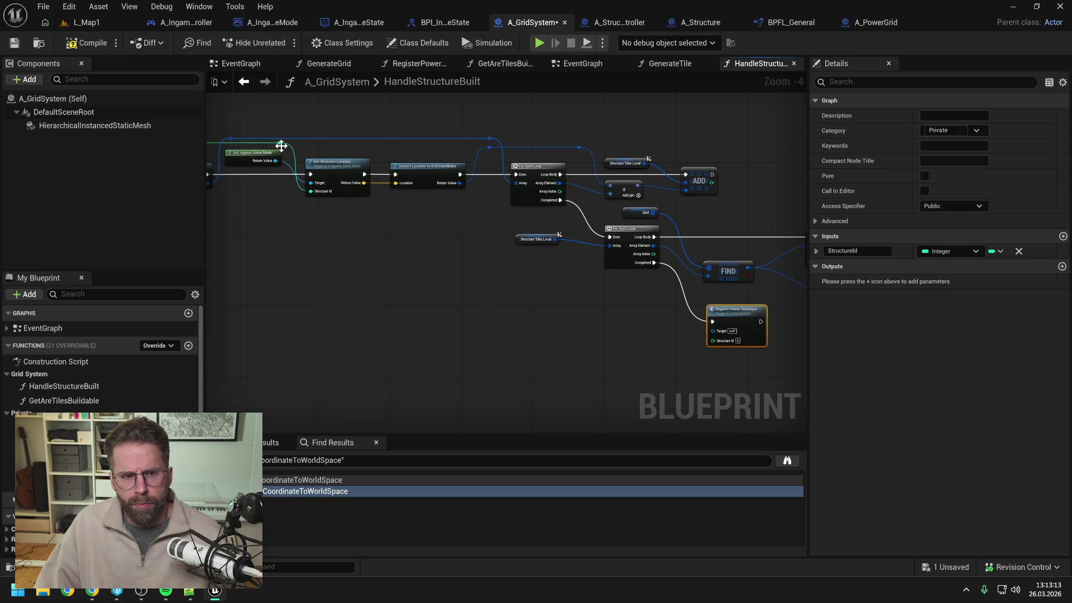
Route the StructureId value into Register Power Structure's Structure Id pin and compile A_GridSystem
mouse_move(279, 143)
left_mouse_down()
mouse_move(296, 162)
mouse_move(711, 339)
mouse_move(662, 154)
mouse_move(639, 143)
left_mouse_up()
double_click(688, 336)
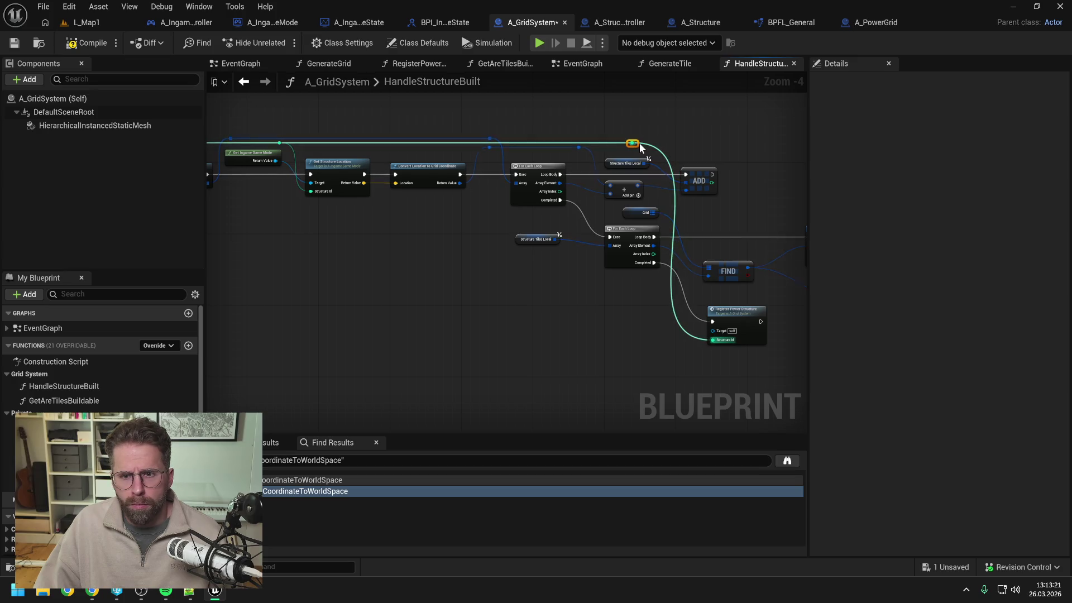
left_click(726, 139)
left_click_drag(726, 139, 651, 132)
left_click_drag(651, 315, 642, 315)
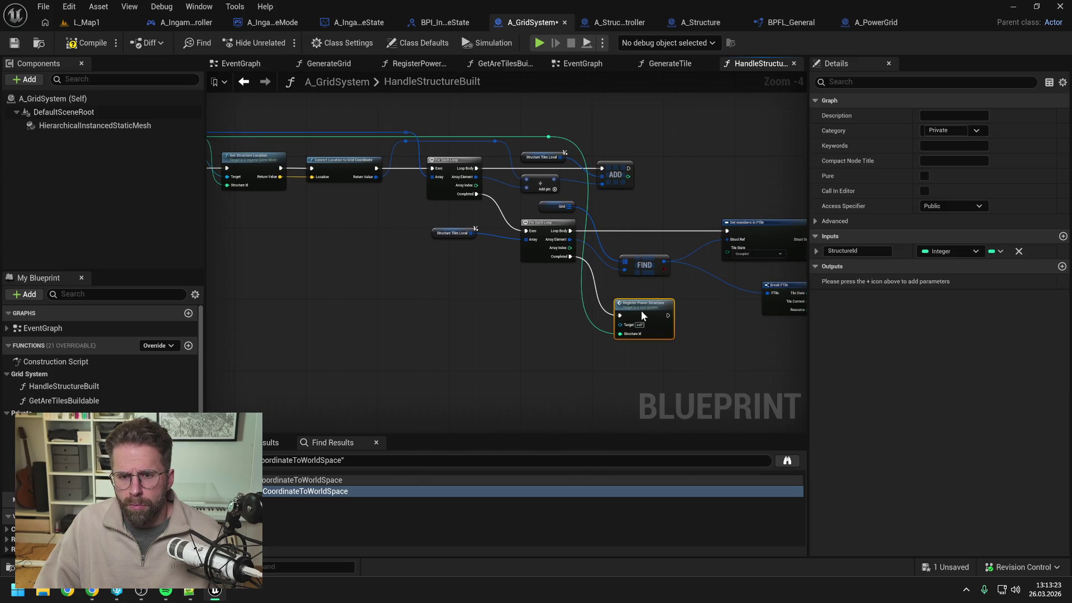
left_click(698, 311)
left_click(90, 45)
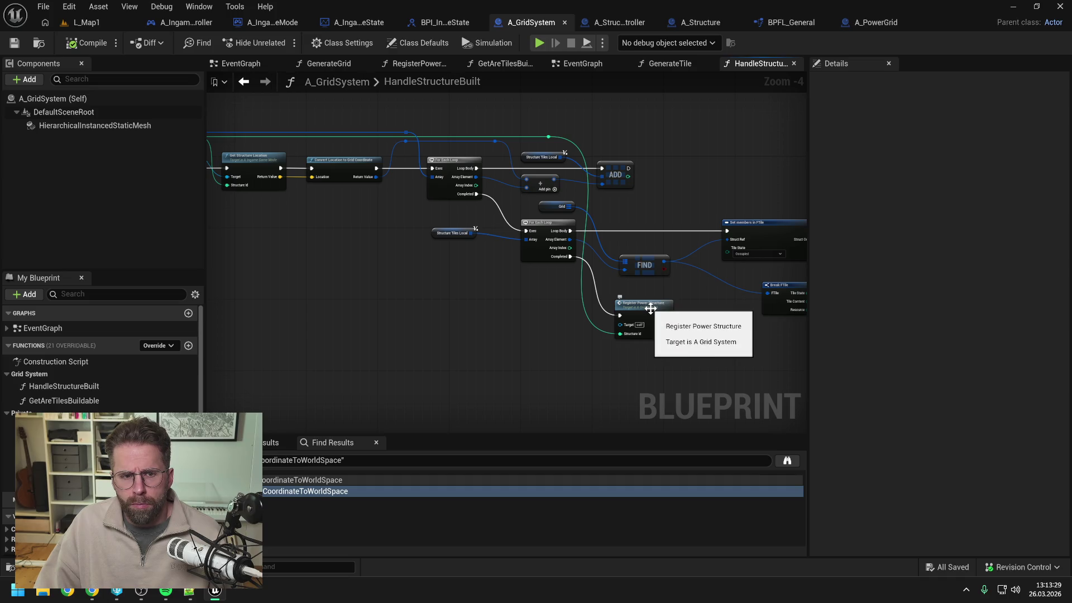
mouse_move(268, 234)
left_mouse_down()
mouse_move(402, 247)
mouse_move(340, 253)
left_mouse_up()
In RegisterPowerStructure, paste Get Ingame Game Mode and Get Structure Location, wire them, and delete Return Node
double_click(674, 313)
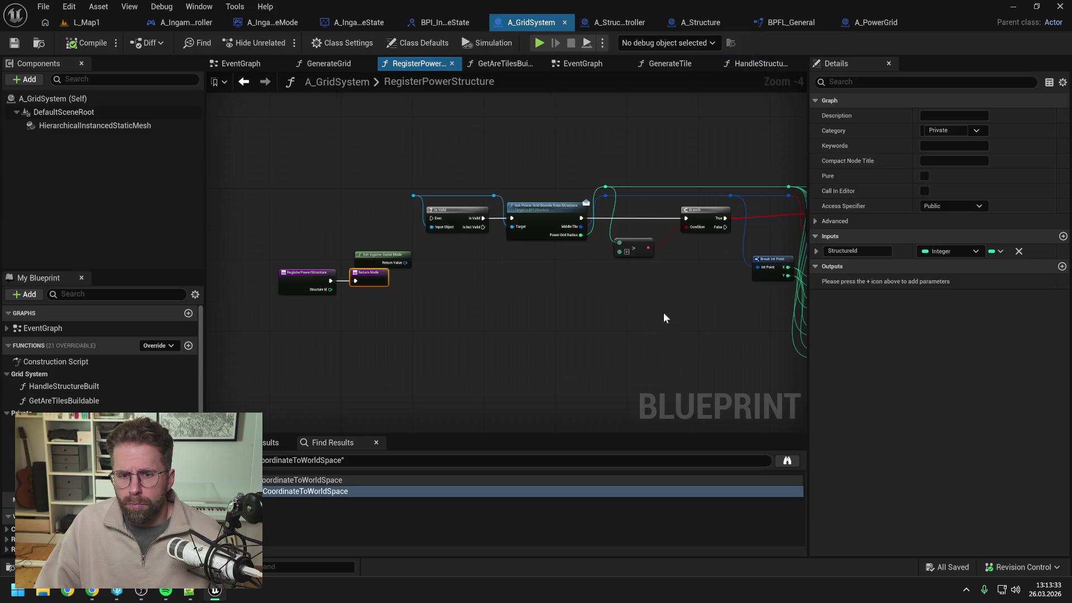
key("ctrl+v")
left_click(314, 294)
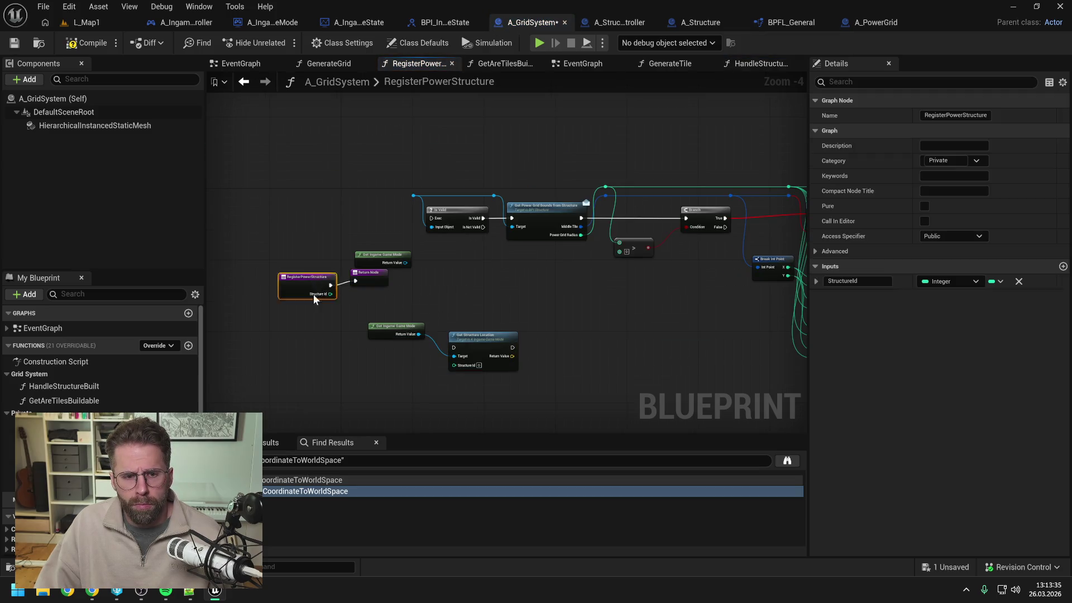
mouse_move(313, 294)
left_mouse_down()
mouse_move(318, 356)
mouse_move(454, 346)
left_mouse_up()
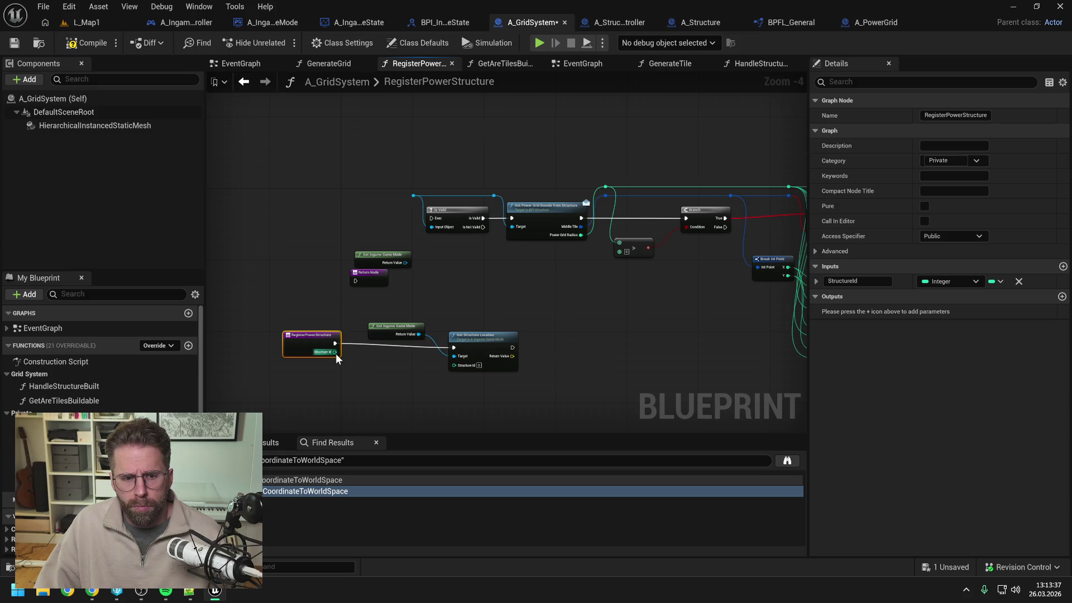
left_click_drag(336, 354, 455, 364)
left_click_drag(518, 302, 407, 284)
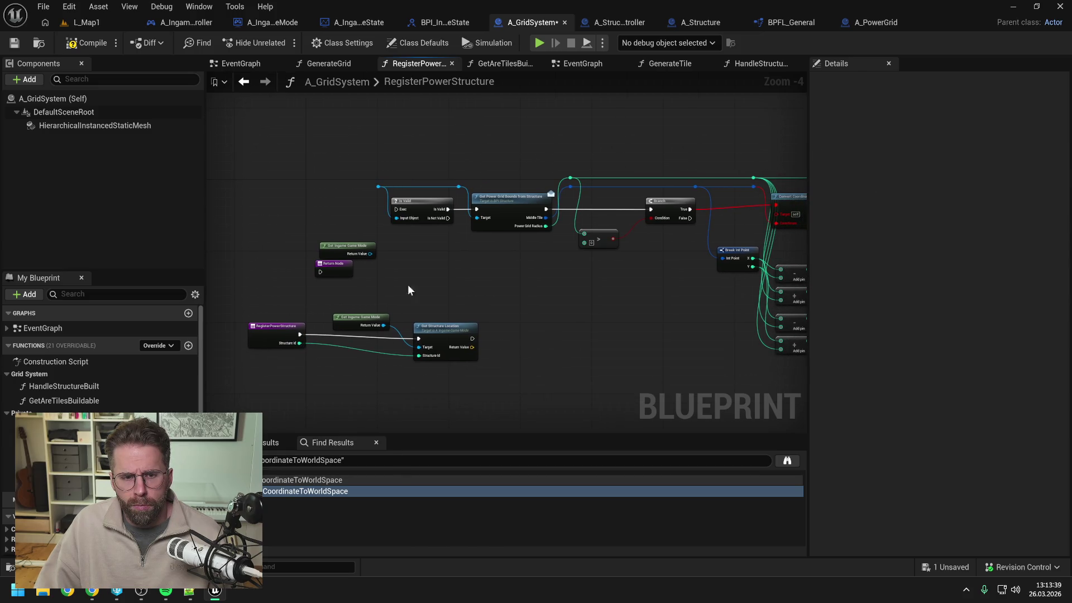
left_click(330, 267)
key("Delete")
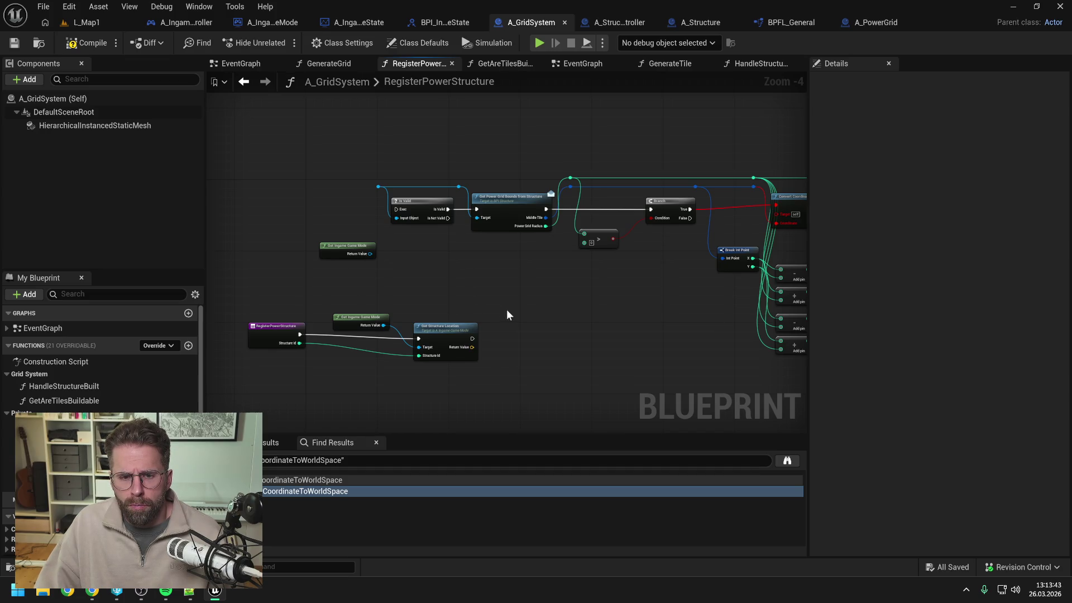
Add Convert Location to Grid Coordinate, fed by the structure location, and compile
right_click(475, 328)
type("convert loc")
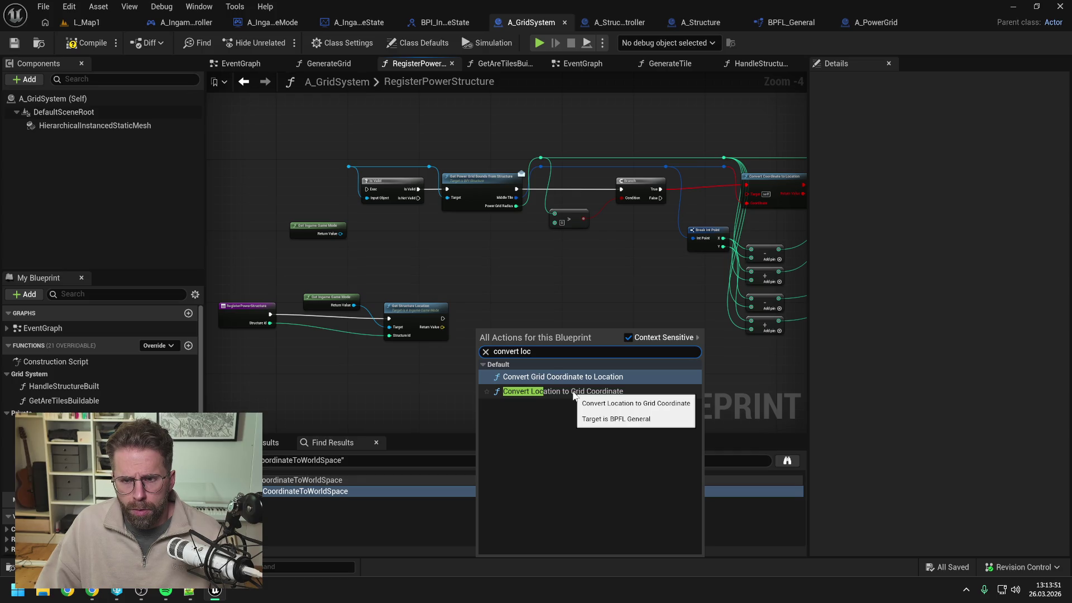
left_click(574, 392)
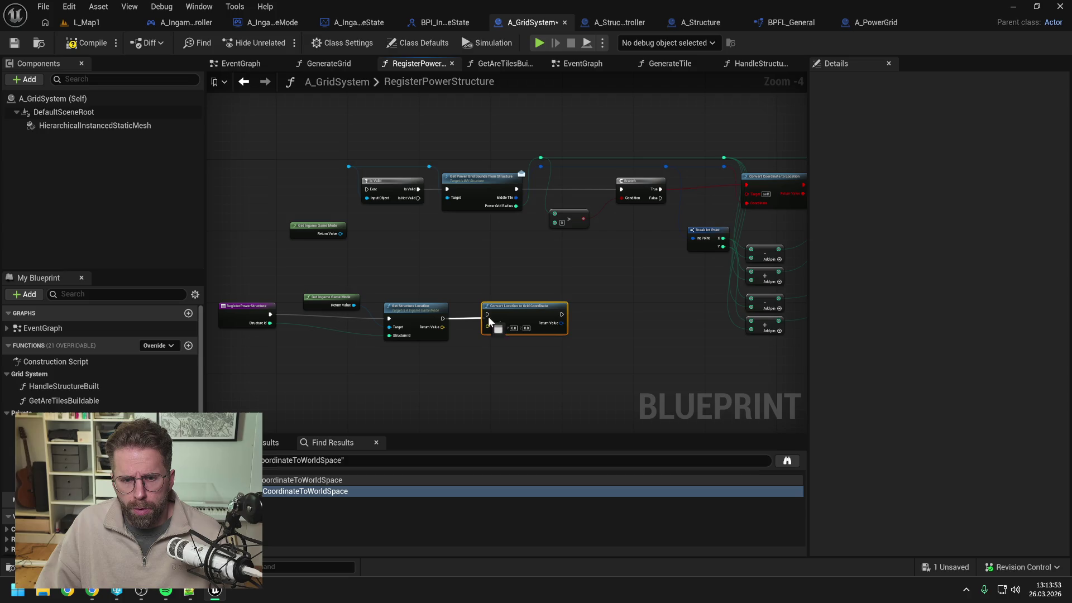
left_click_drag(510, 315, 510, 319)
left_click_drag(443, 327, 489, 331)
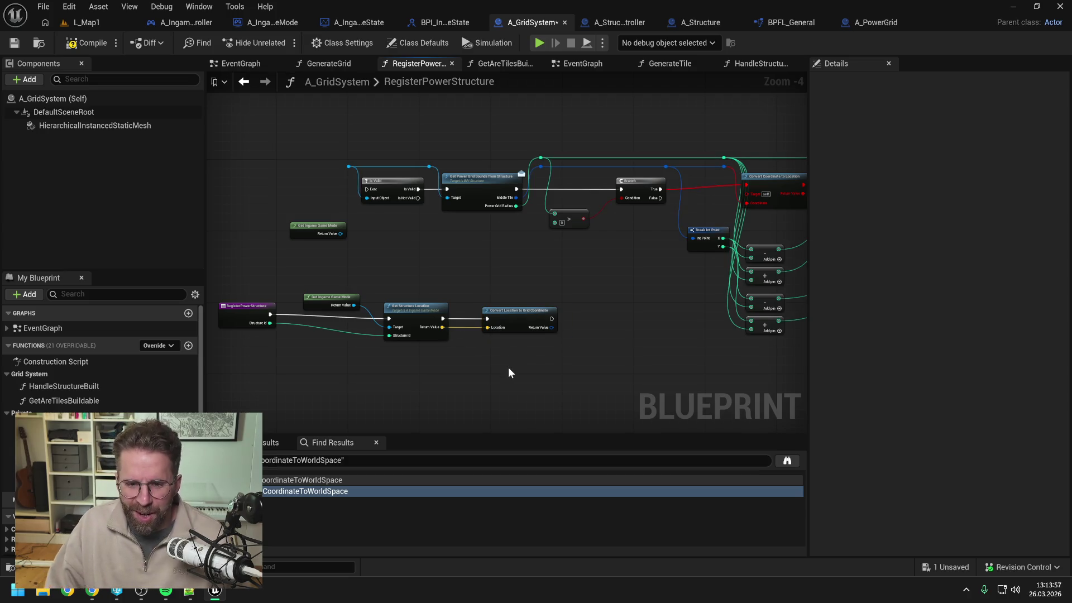
left_click(85, 43)
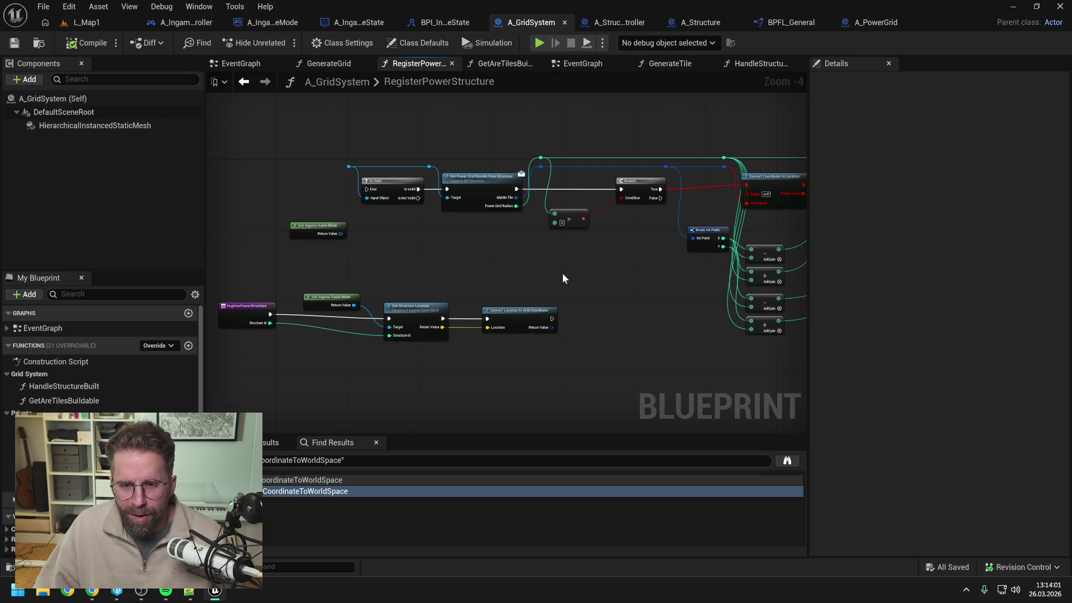
Connect the grid coordinate to the existing reroute knot and open the game mode's GetStructureLocation
left_click_drag(562, 273, 508, 265)
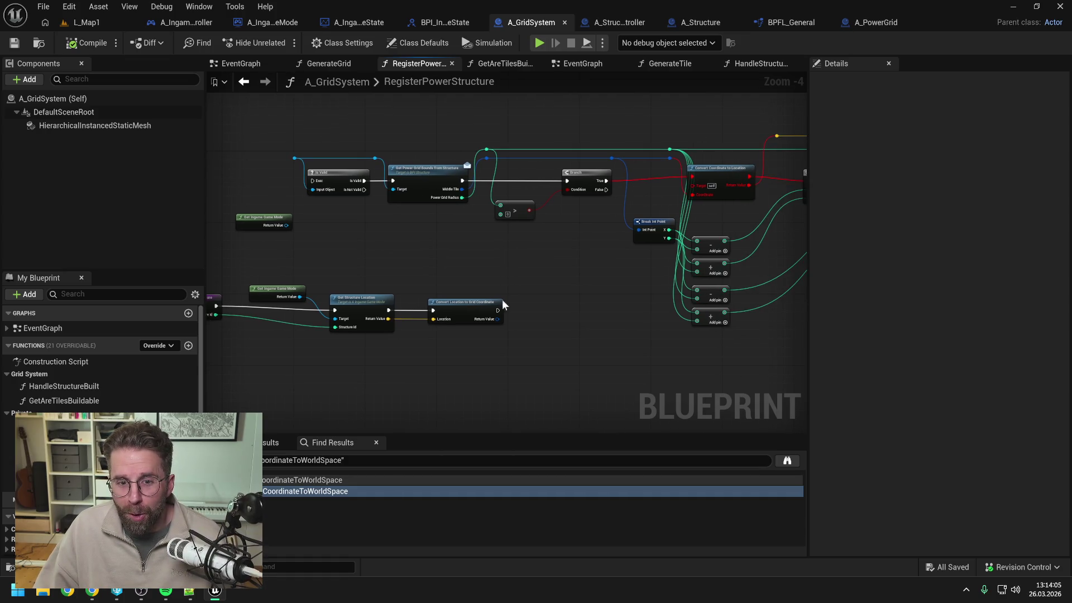
mouse_move(498, 320)
left_mouse_down()
mouse_move(479, 162)
mouse_move(487, 157)
left_mouse_up()
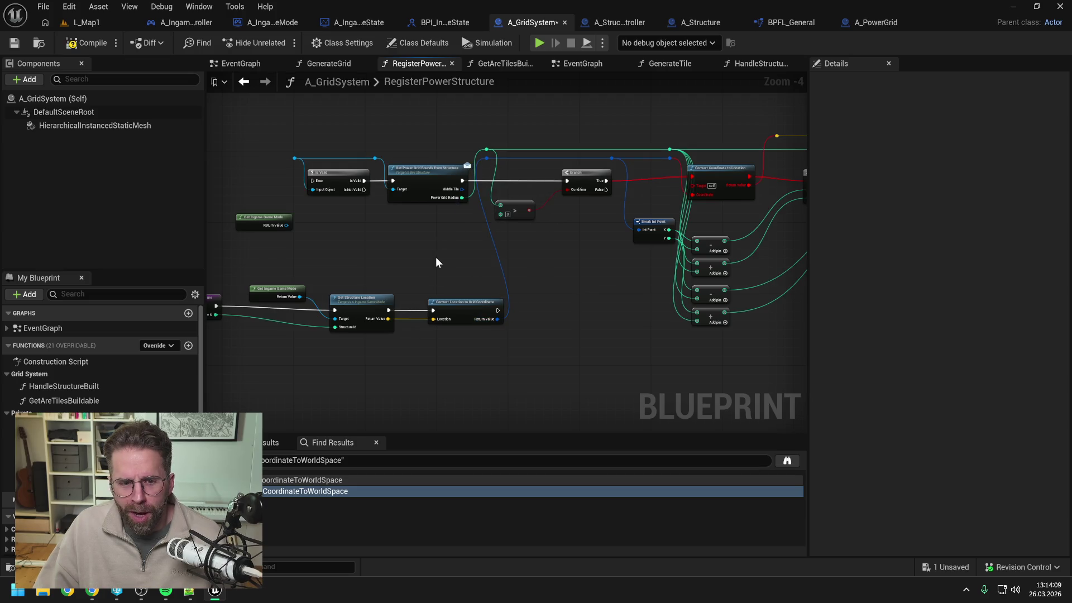
left_click_drag(436, 258, 542, 253)
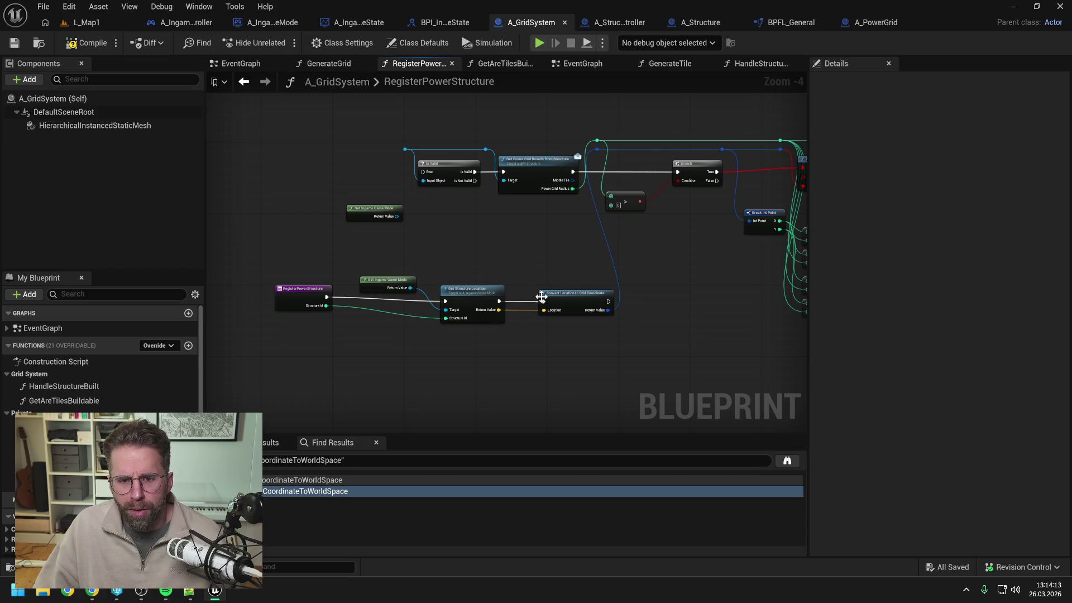
double_click(468, 297)
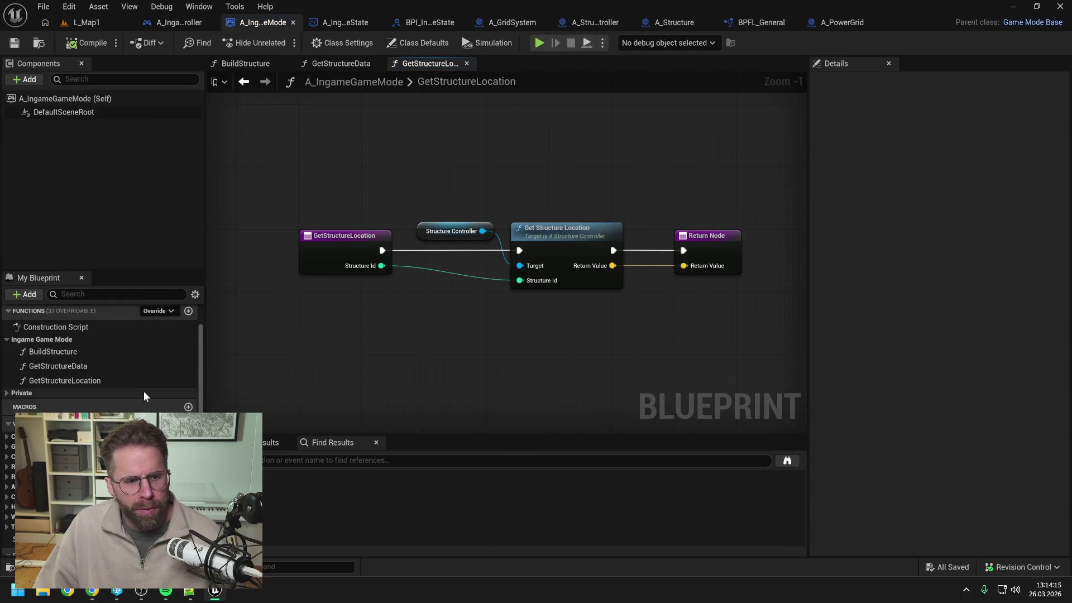
Create a new A_IngameGameMode function, file it under the Ingame Game Mode category, and save
scroll(148, 386, "up", 2)
left_click(189, 345)
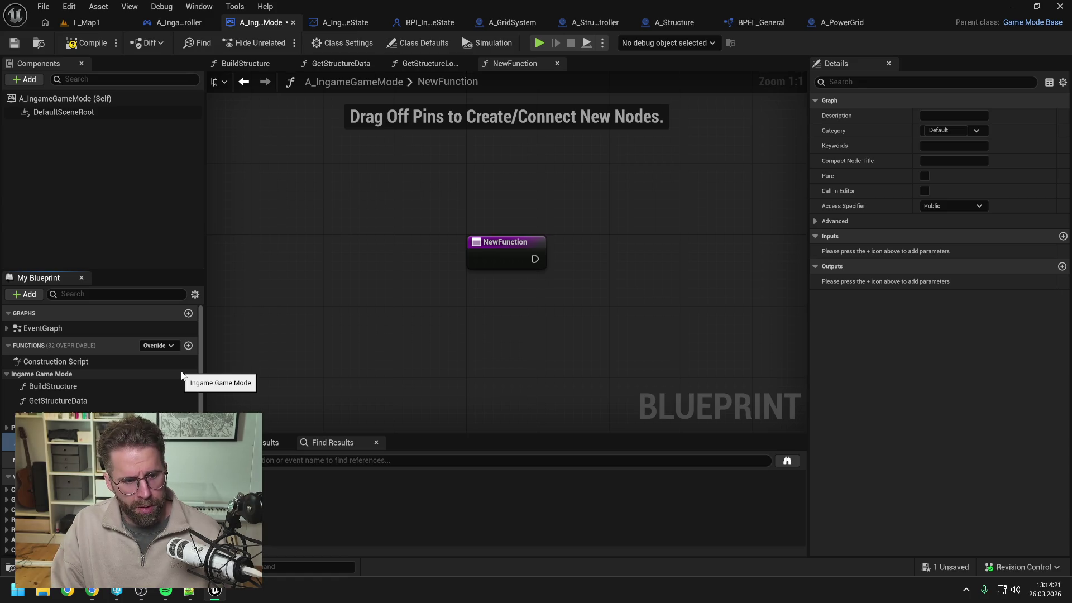
key("Return")
key("ctrl+s")
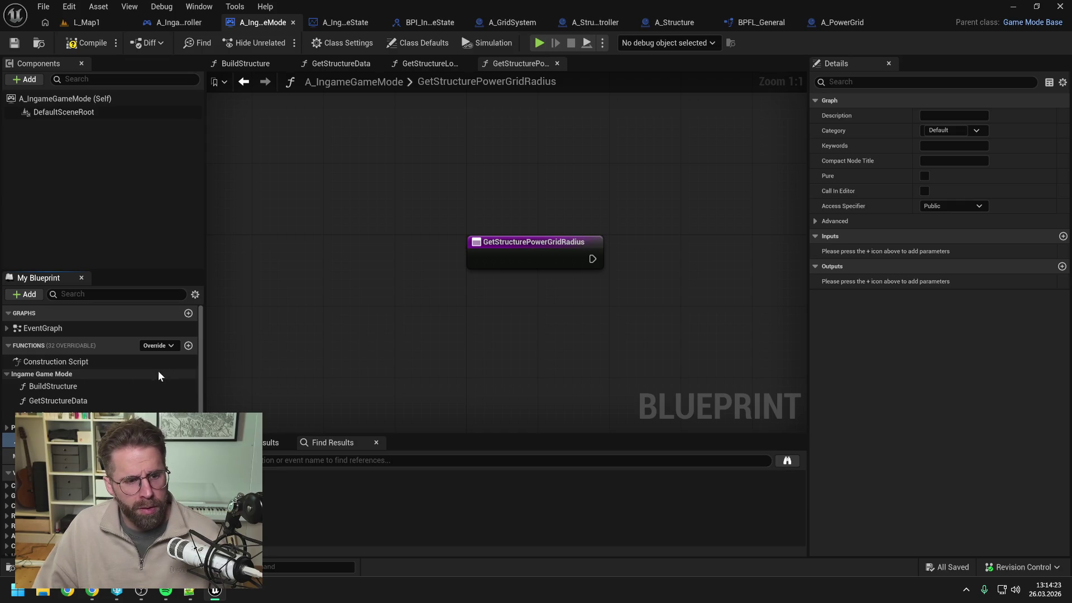
left_click_drag(56, 440, 58, 370)
key("ctrl+s")
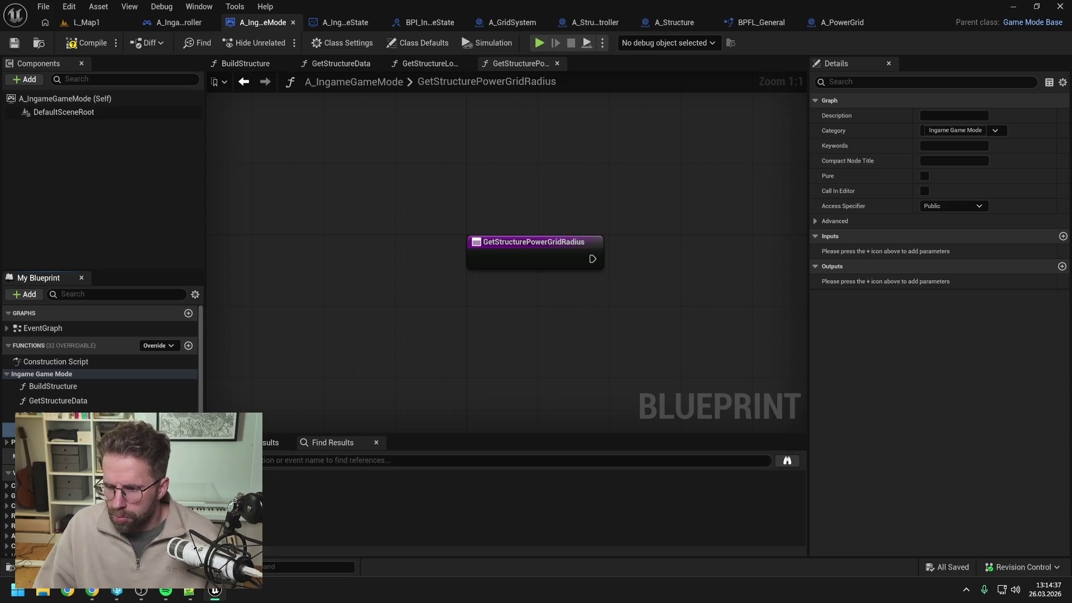
Rename the new function to GetStructurePowerRadius
left_click(56, 415)
left_click(56, 430)
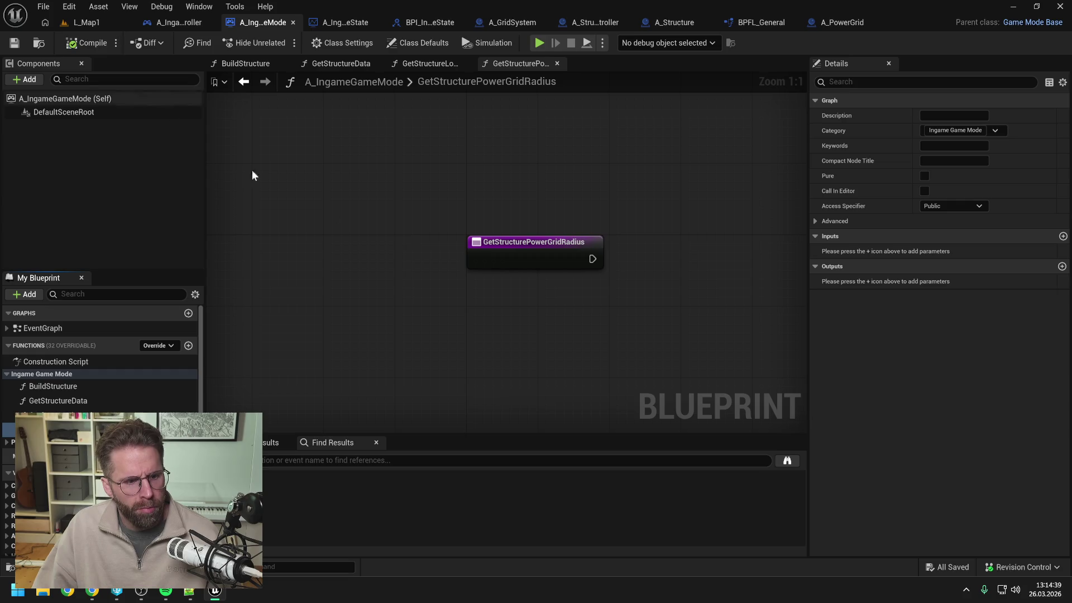
left_click_drag(423, 240, 301, 235)
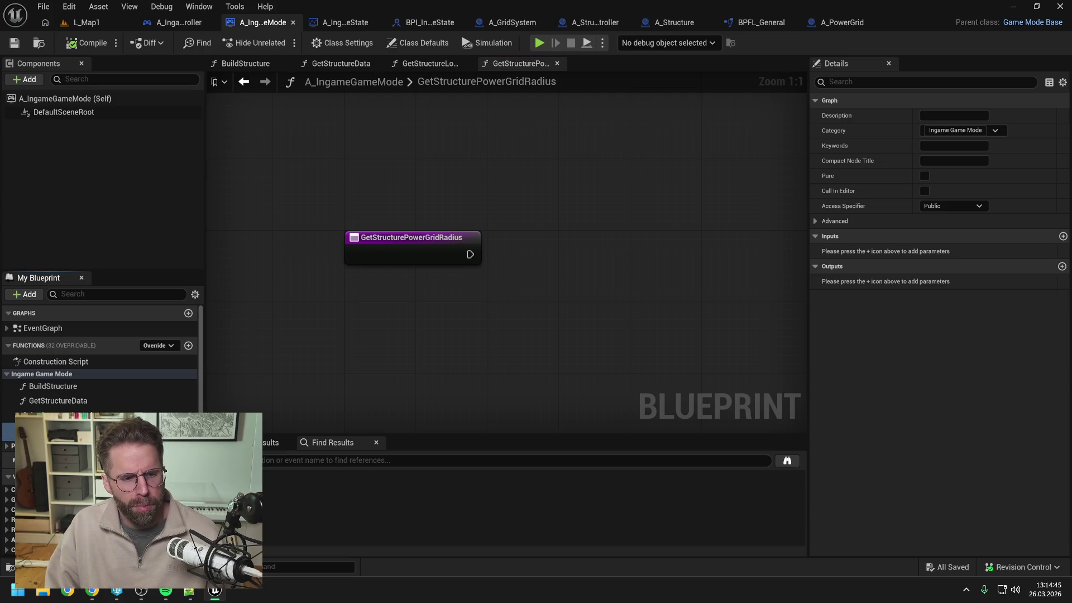
key("Return")
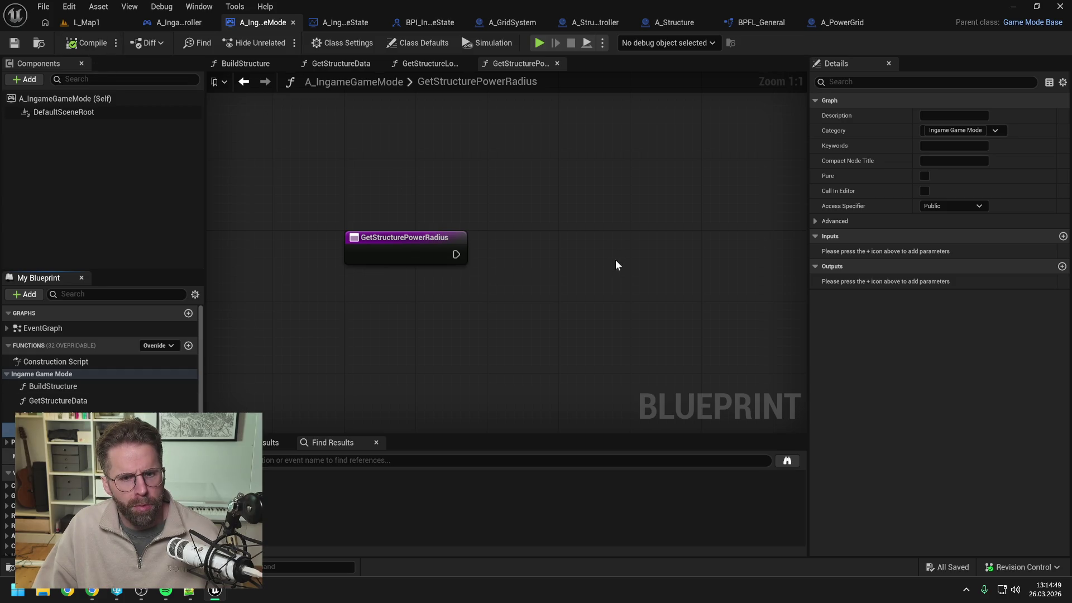
Add a Return Node to GetStructurePowerRadius, removing a mistaken Return to Main Menu Host, and wire the entry to it
right_click(598, 248)
type("retu")
key("Return")
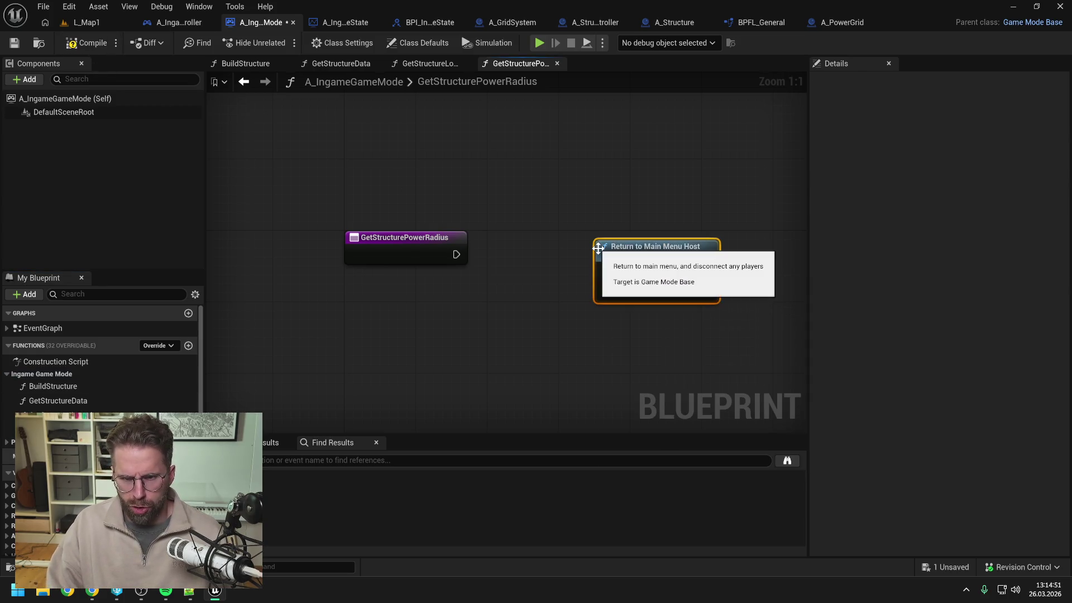
key("Delete")
right_click(607, 263)
type("return")
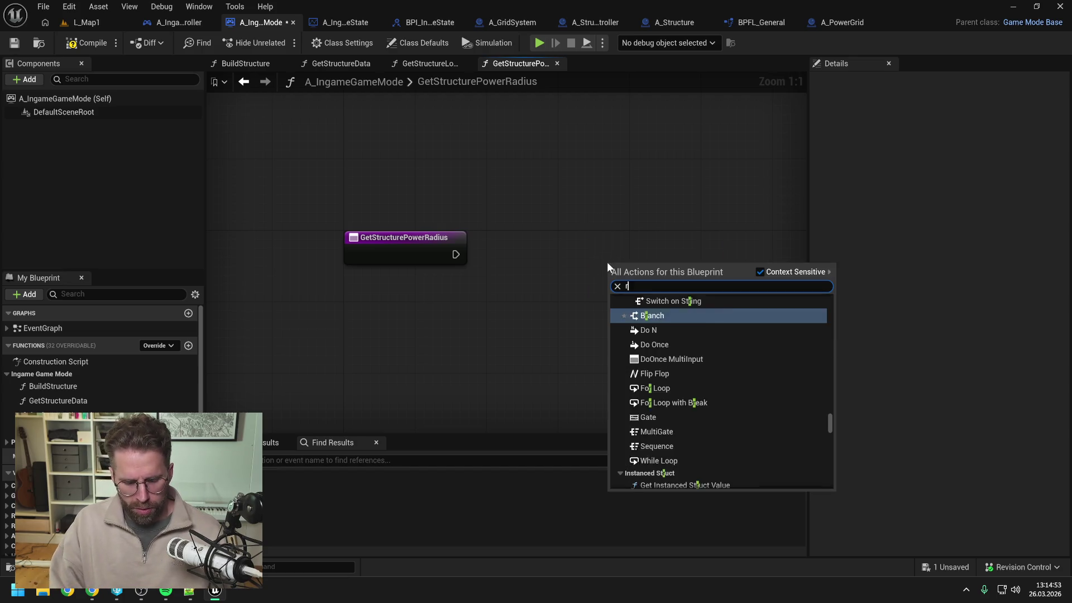
left_click(659, 481)
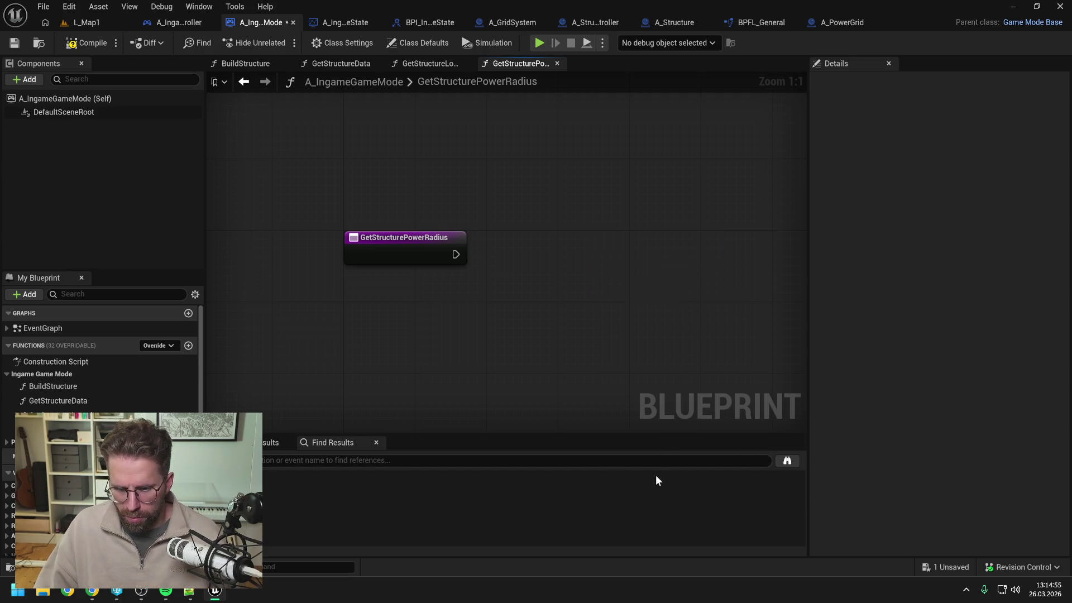
left_click(587, 262)
left_click_drag(451, 256, 614, 255)
Give the function an Integer output named ReturnValue and save
left_click(641, 238)
left_click(1062, 267)
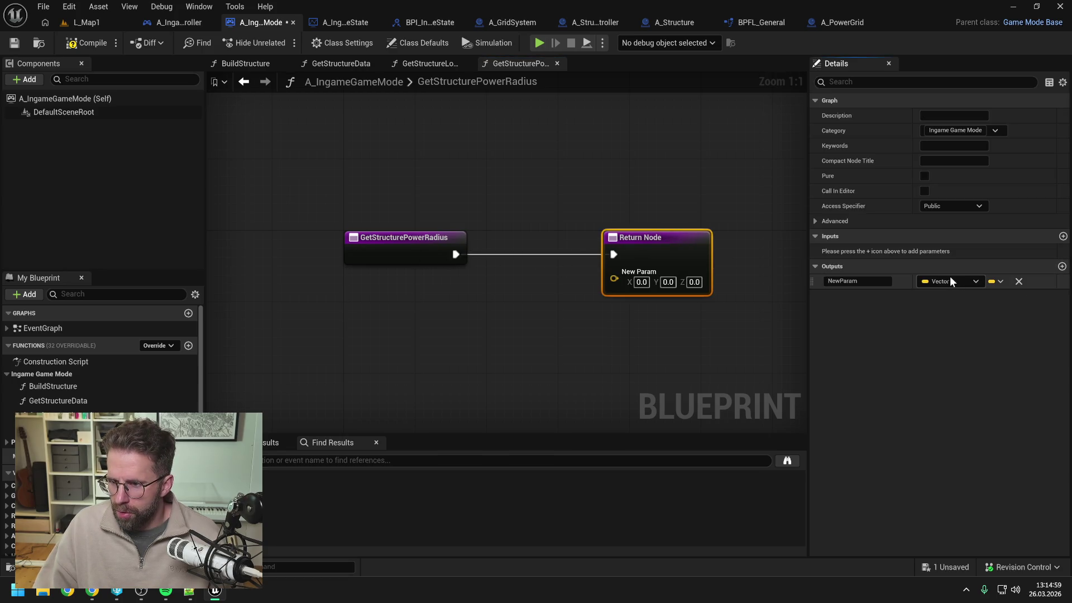
left_click(950, 281)
left_click(939, 336)
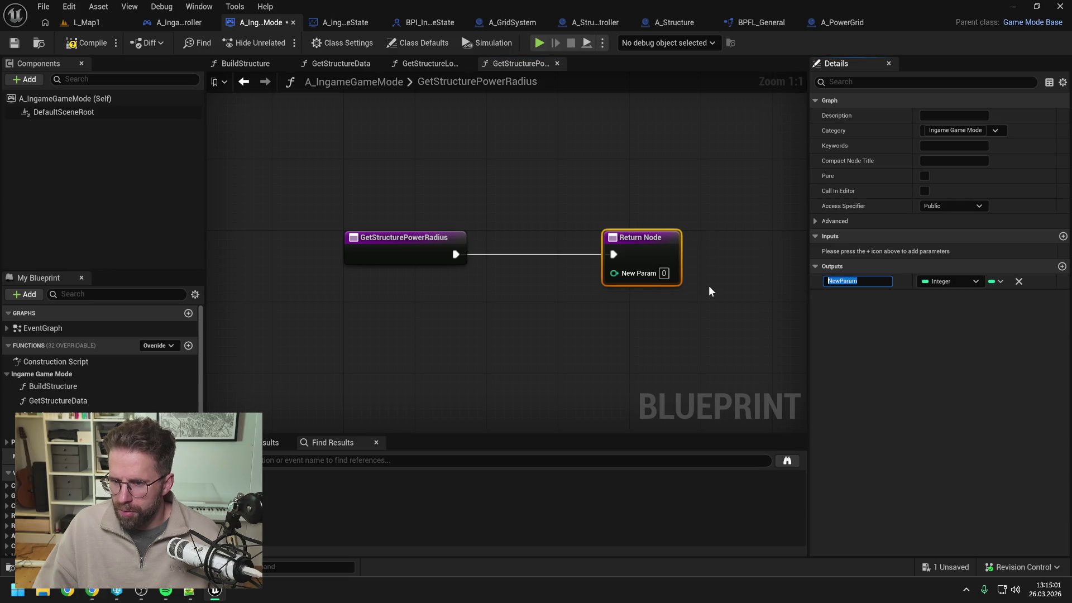
type("ReturnValue")
key("Return")
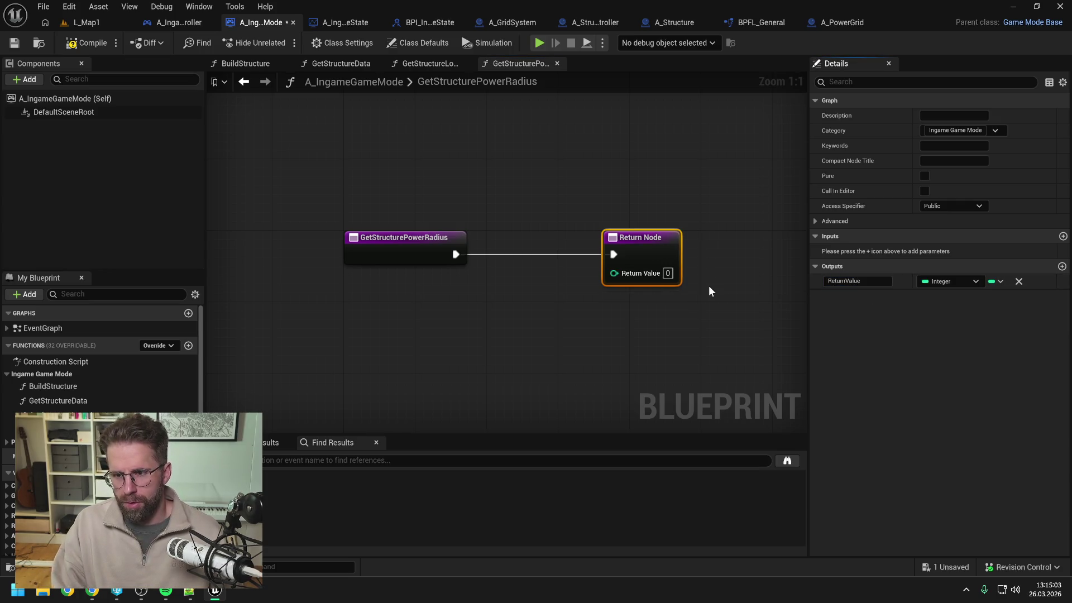
key("ctrl+s")
Add a Structure Controller getter, shift the Return Node right, save, and switch to A_StructureController
scroll(94, 391, "down", 3)
mouse_move(28, 486)
left_mouse_down()
mouse_move(357, 331)
mouse_move(489, 234)
left_mouse_up()
left_click_drag(632, 245, 737, 240)
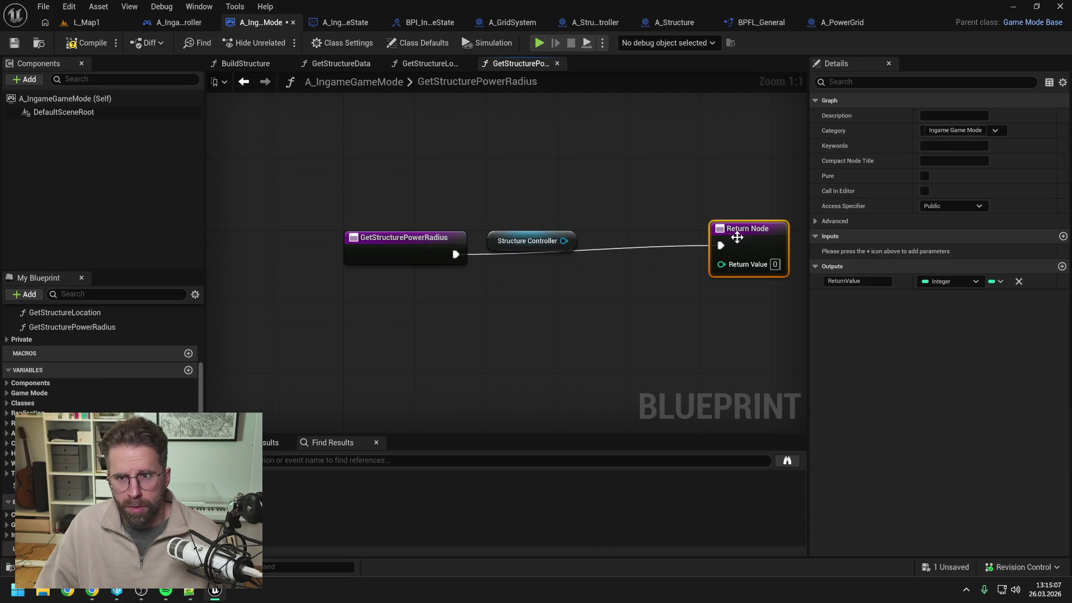
left_click(643, 205)
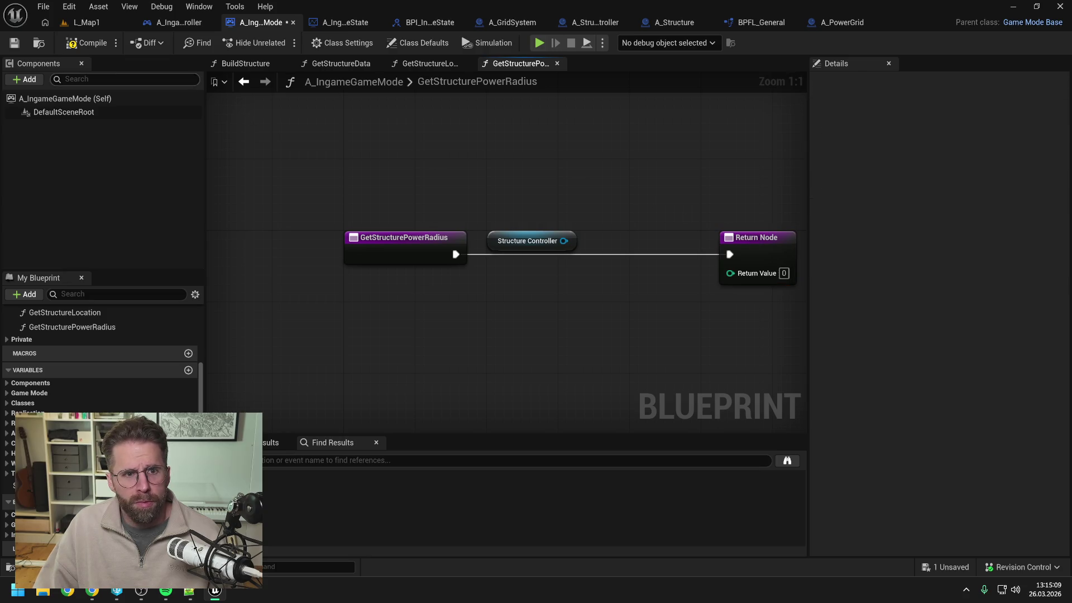
key("ctrl+s")
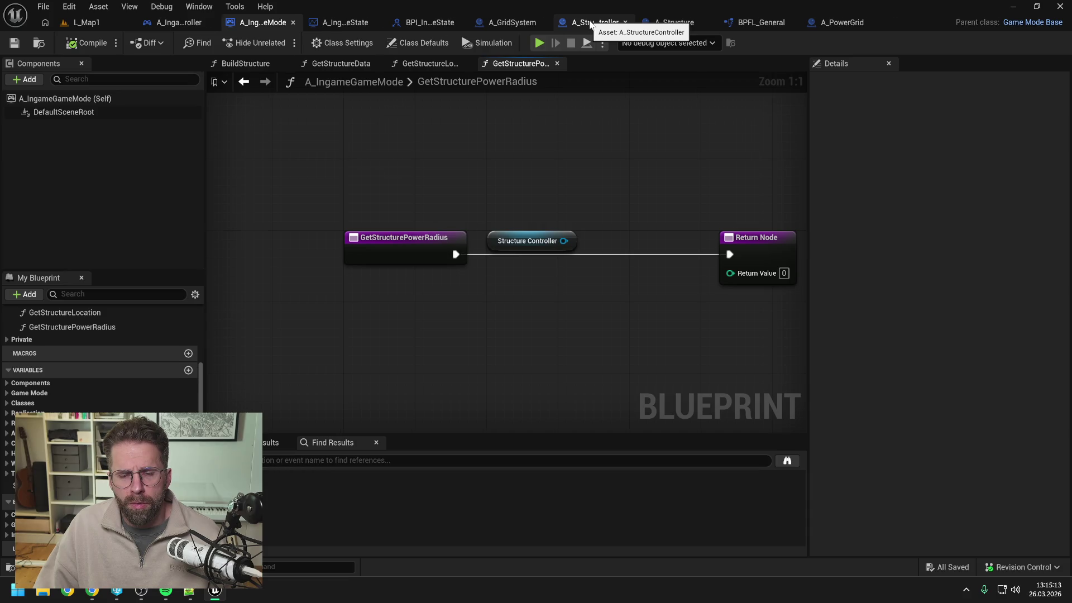
left_click(591, 24)
scroll(169, 376, "up", 5)
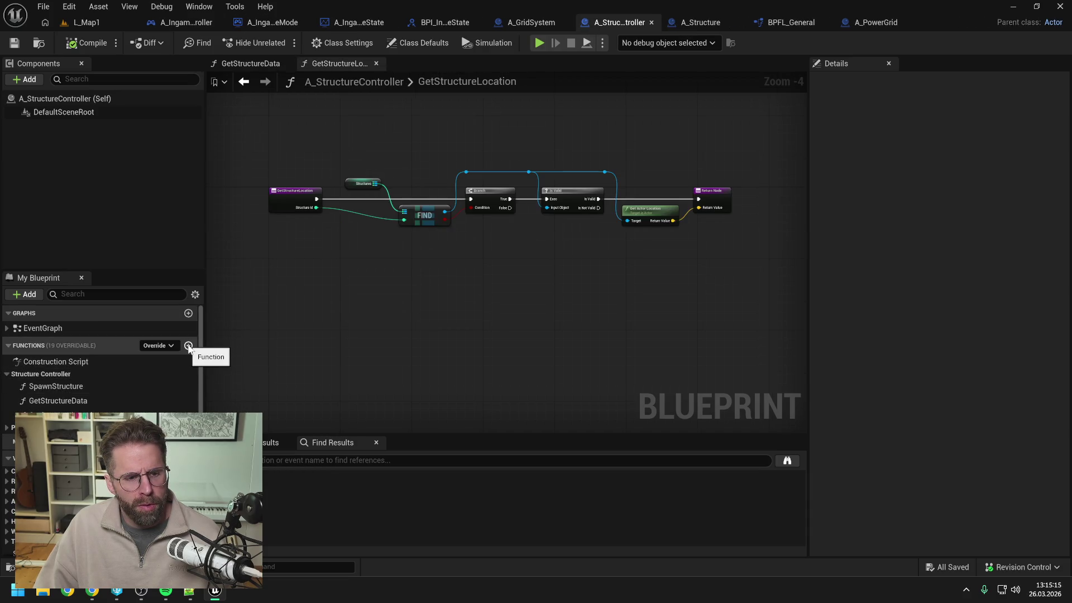
Create a GetStructurePowerRadius function in A_StructureController under the Structure Controller category
left_click(188, 346)
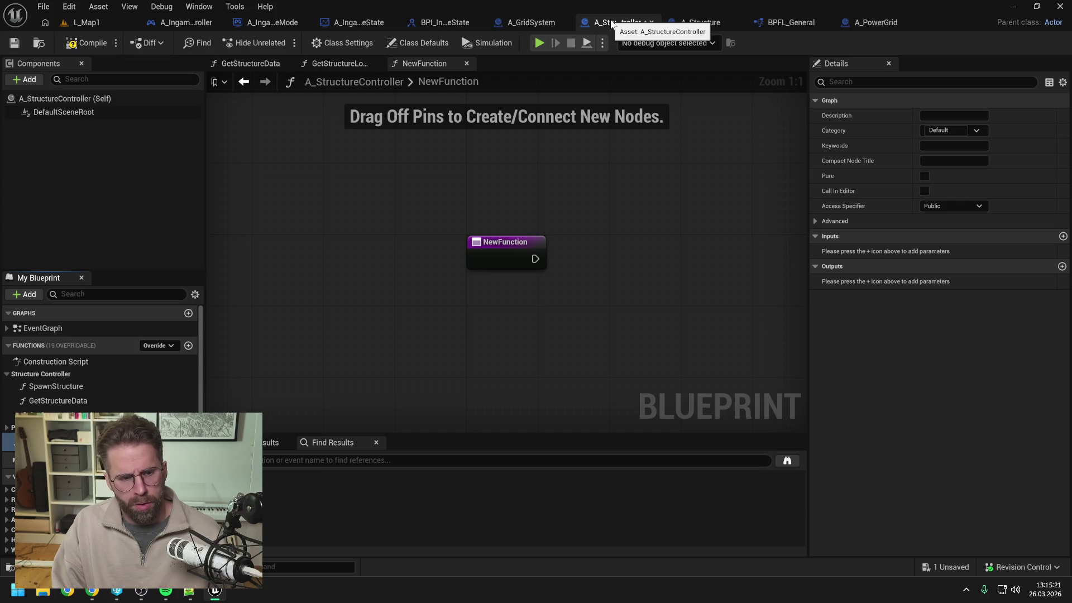
key("Return")
key("ctrl+s")
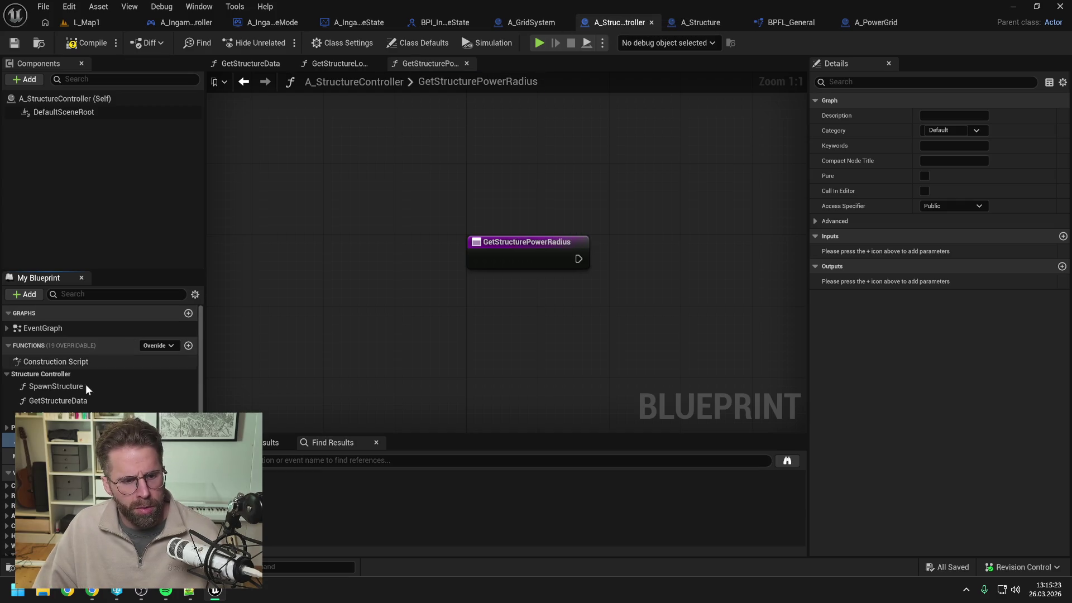
left_click_drag(56, 439, 55, 372)
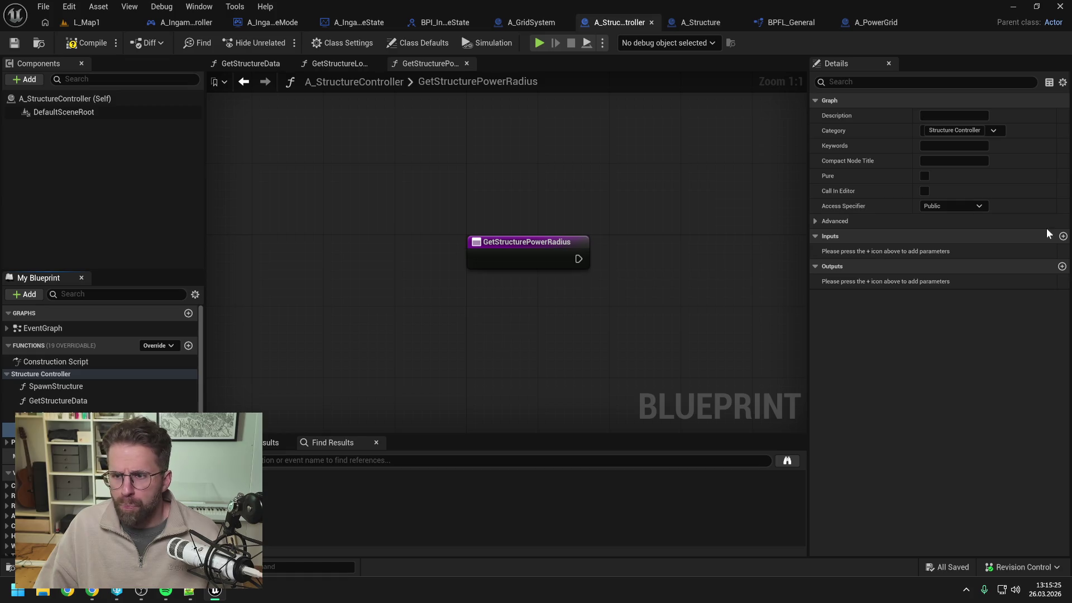
Add an integer StructureId input and an integer ReturnValue output to GetStructurePowerRadius, saving each
left_click(1063, 236)
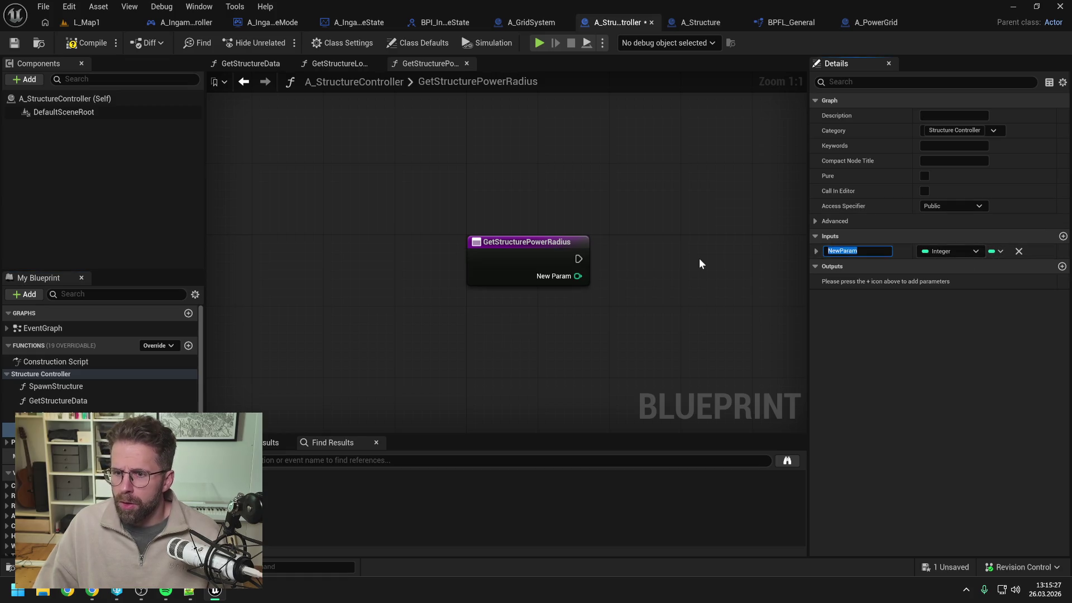
type("Structur")
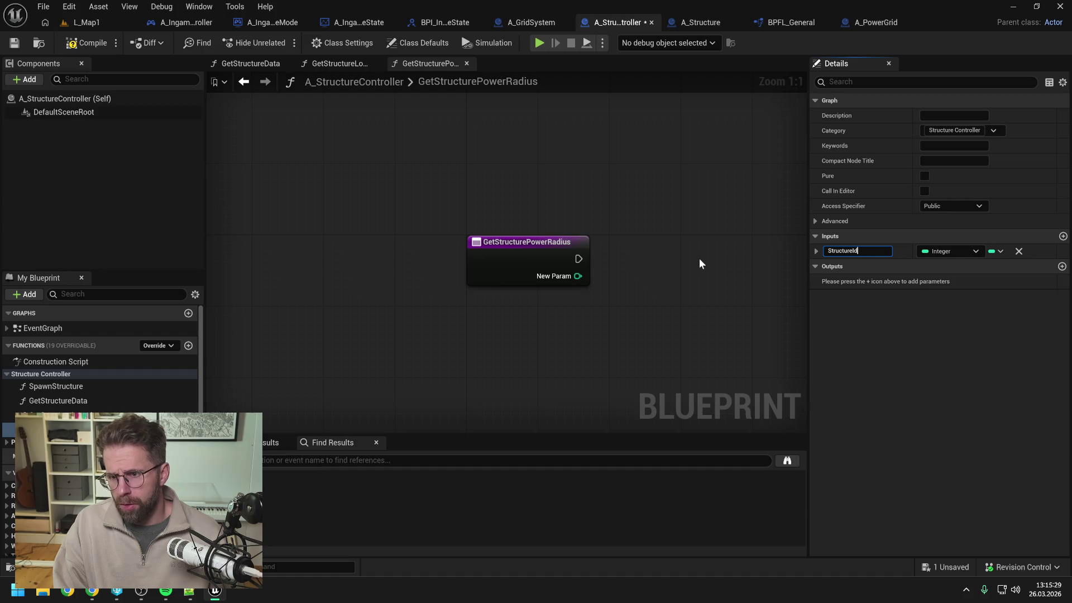
type("eId")
key("Return")
key("ctrl+s")
left_click(1062, 266)
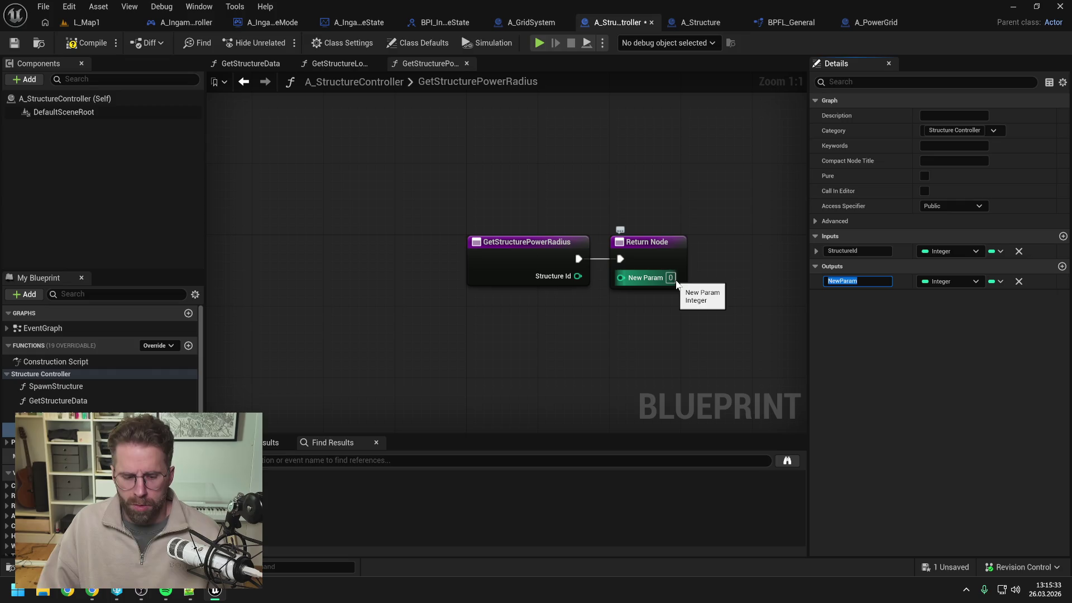
type("ReturnValue")
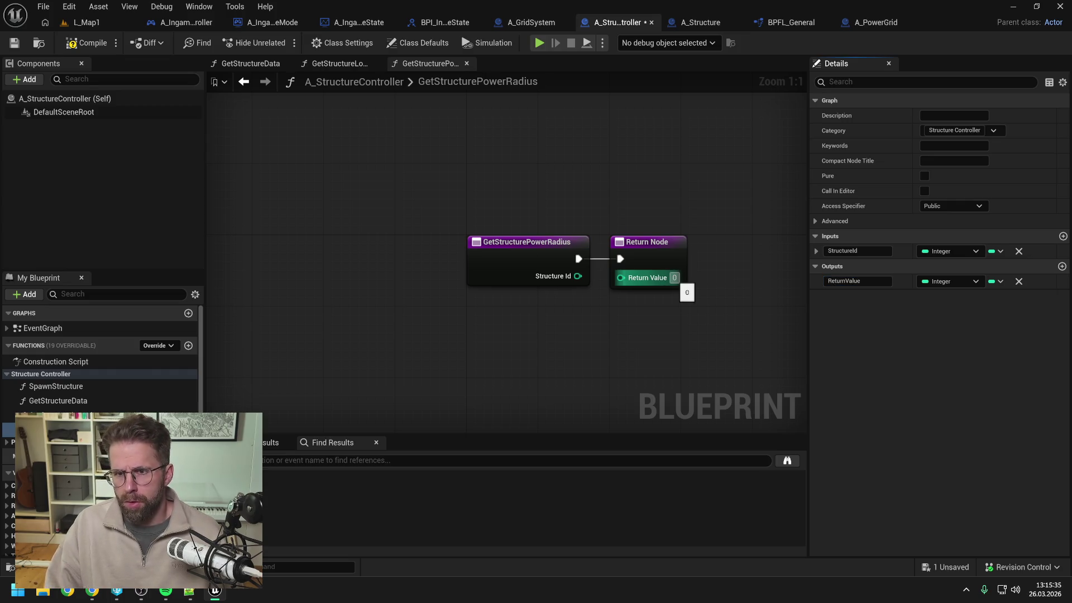
key("Return")
key("ctrl+s")
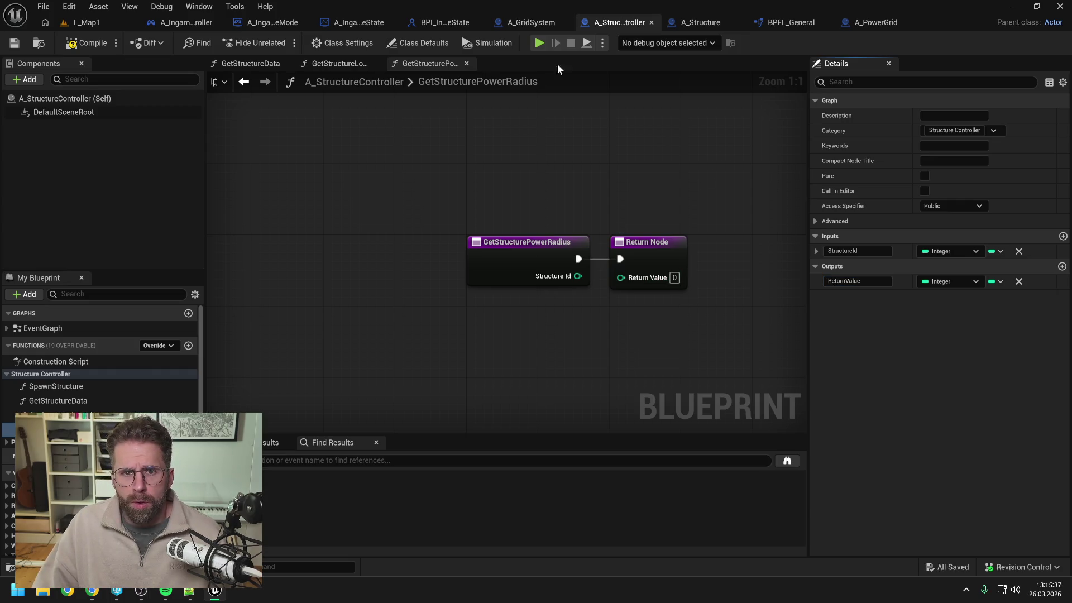
In A_IngameGameMode, add Structure Controller's Get Structure Power Radius call via a 'get power' search
left_click(331, 22)
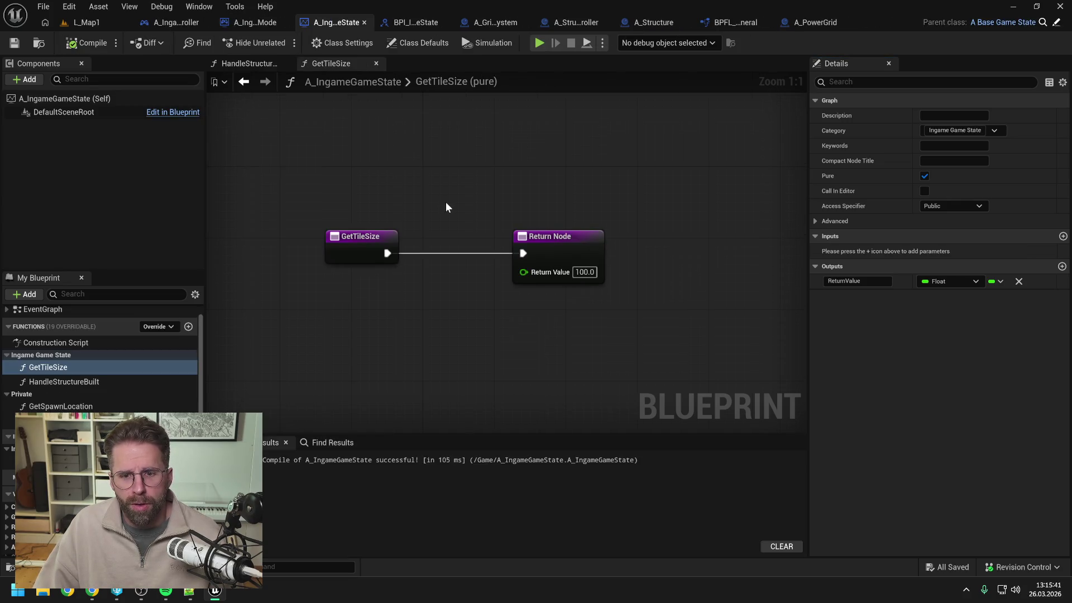
left_click(494, 20)
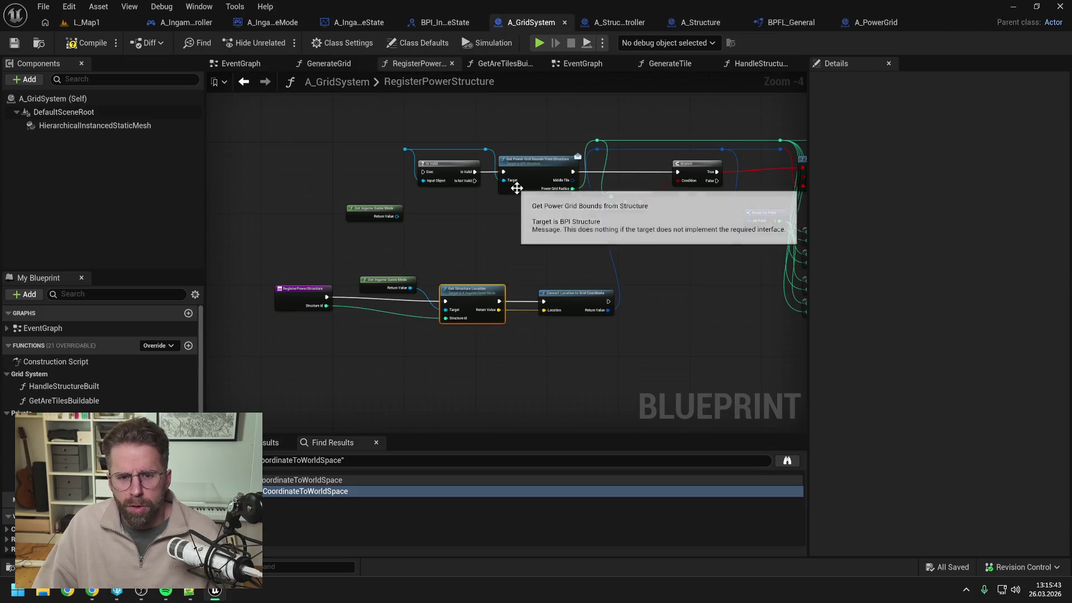
left_click(269, 22)
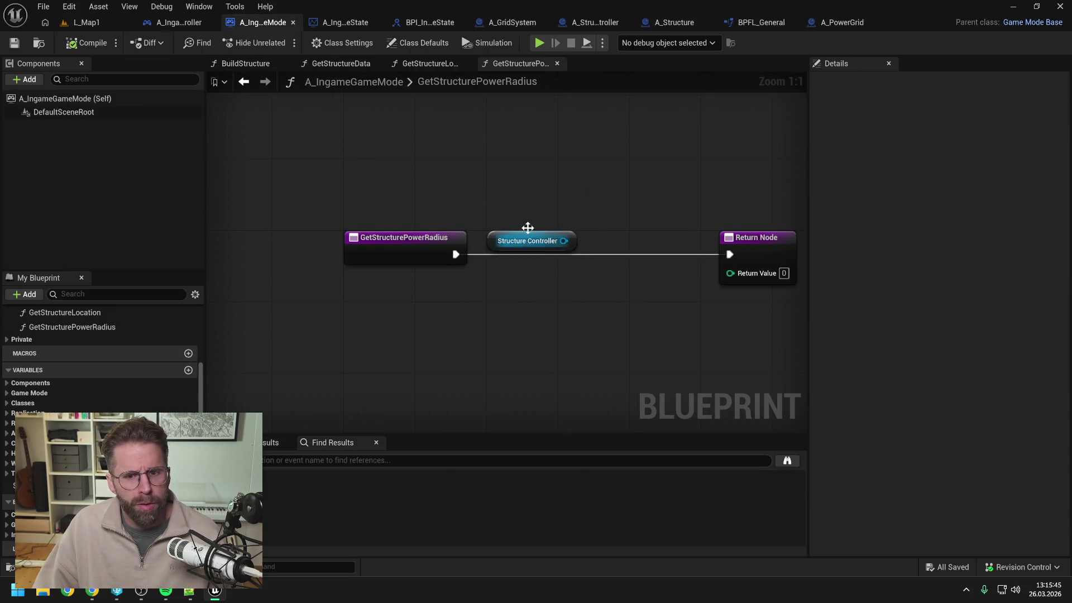
left_click_drag(452, 227, 485, 251)
type("get ")
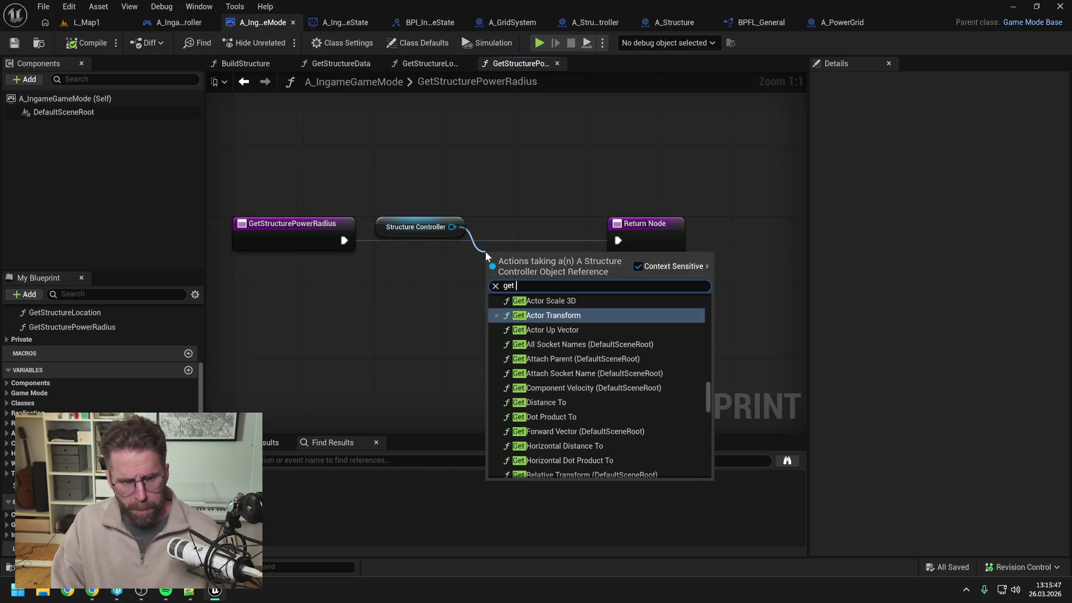
type("power")
left_click(572, 391)
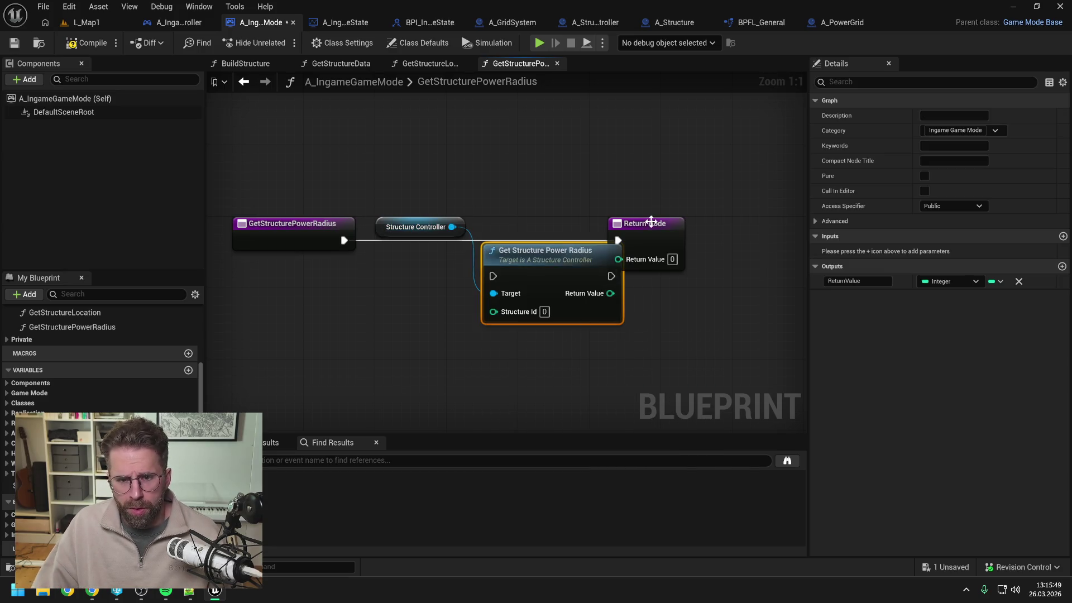
Wire the entry's execution into Get Structure Power Radius and its result into the Return Node
left_click_drag(659, 229, 757, 229)
left_click_drag(554, 264, 571, 228)
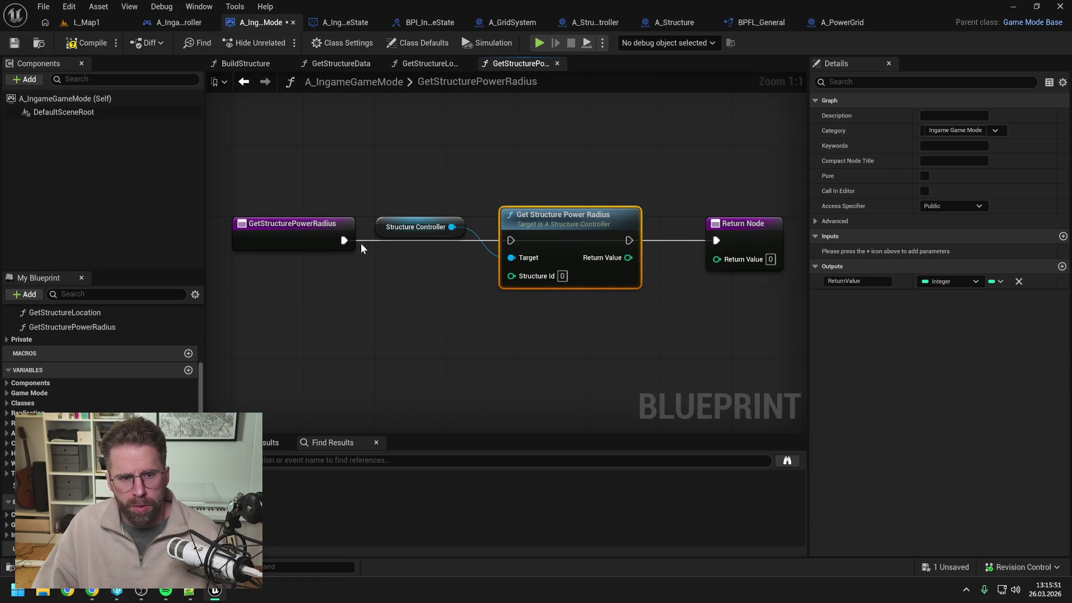
mouse_move(344, 240)
left_mouse_down()
mouse_move(510, 240)
mouse_move(485, 273)
mouse_move(343, 250)
left_mouse_up()
mouse_move(619, 240)
left_mouse_down()
mouse_move(709, 237)
mouse_move(705, 258)
mouse_move(717, 258)
left_mouse_up()
left_click(666, 179)
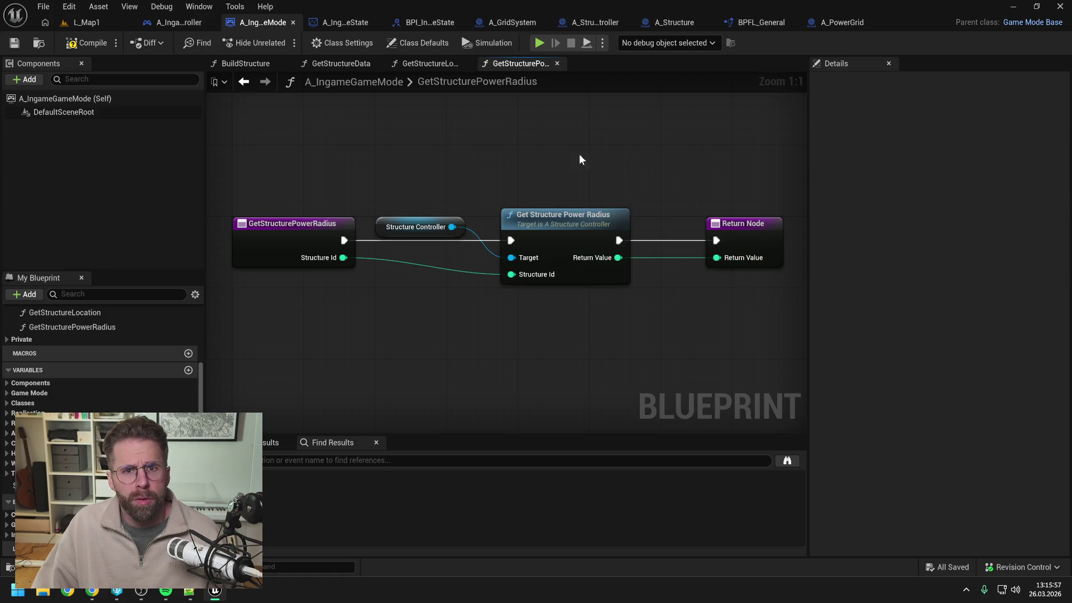
In A_GridSystem's RegisterPowerStructure, paste a Get Ingame Game Mode node, deleting the extra location copy
left_click(511, 23)
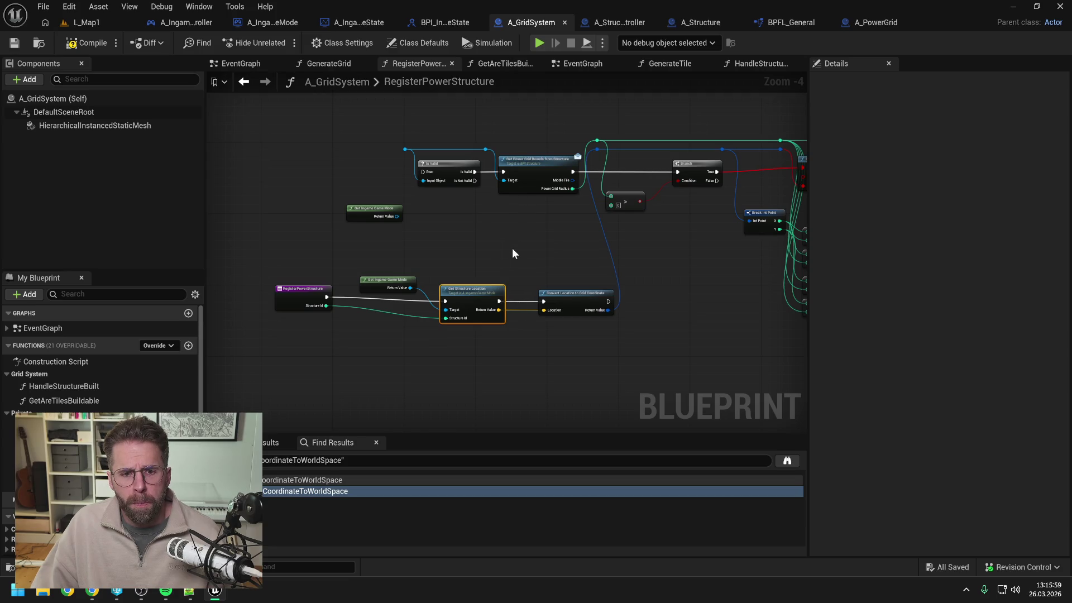
left_click_drag(512, 254, 296, 275)
left_click(496, 261)
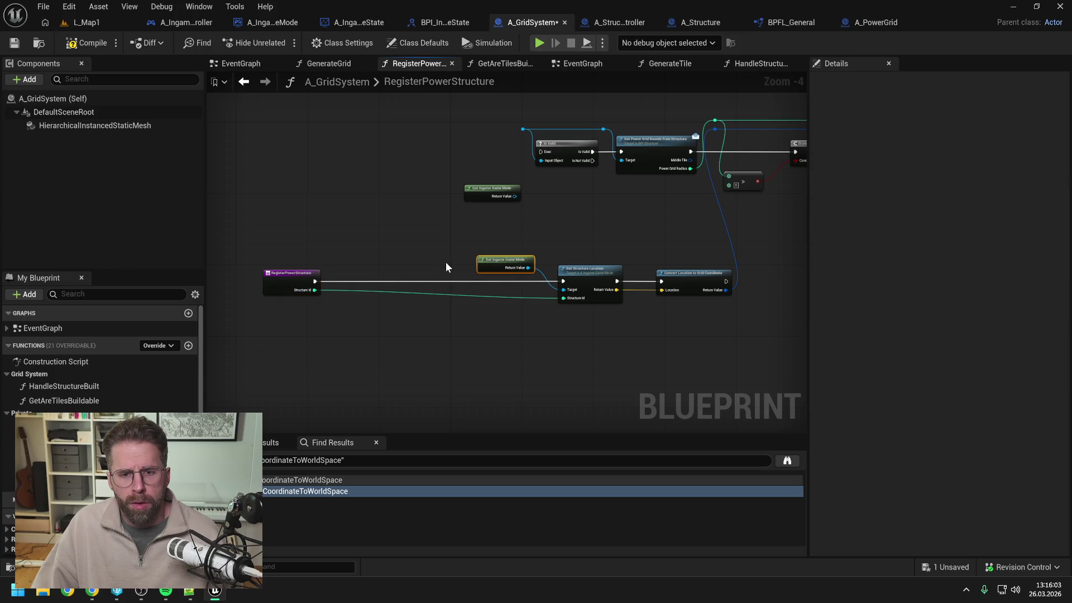
key("ctrl+v")
left_click(434, 271)
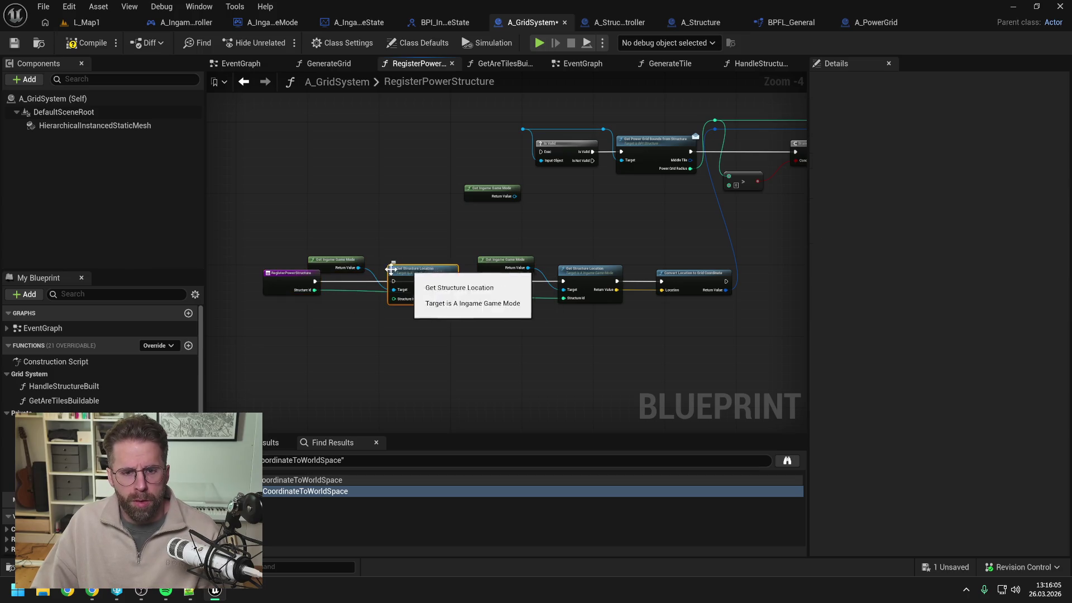
key("Delete")
left_click_drag(332, 262, 409, 277)
Add Get Structure Power Radius after the entry and feed it Structure Id through reroute points
type("get power")
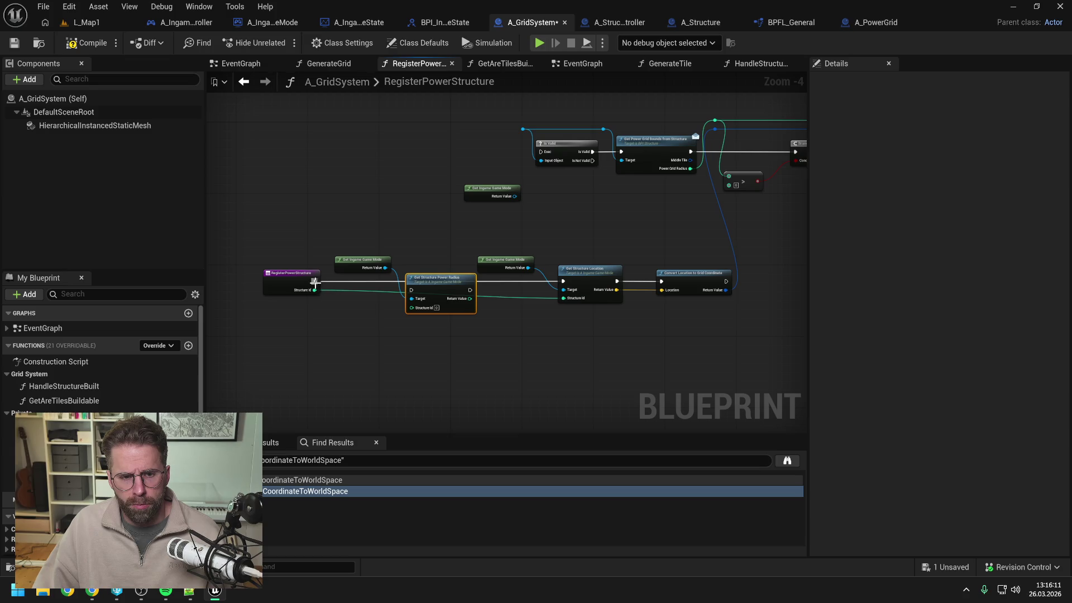
mouse_move(314, 282)
left_mouse_down()
mouse_move(411, 290)
mouse_move(427, 270)
left_mouse_up()
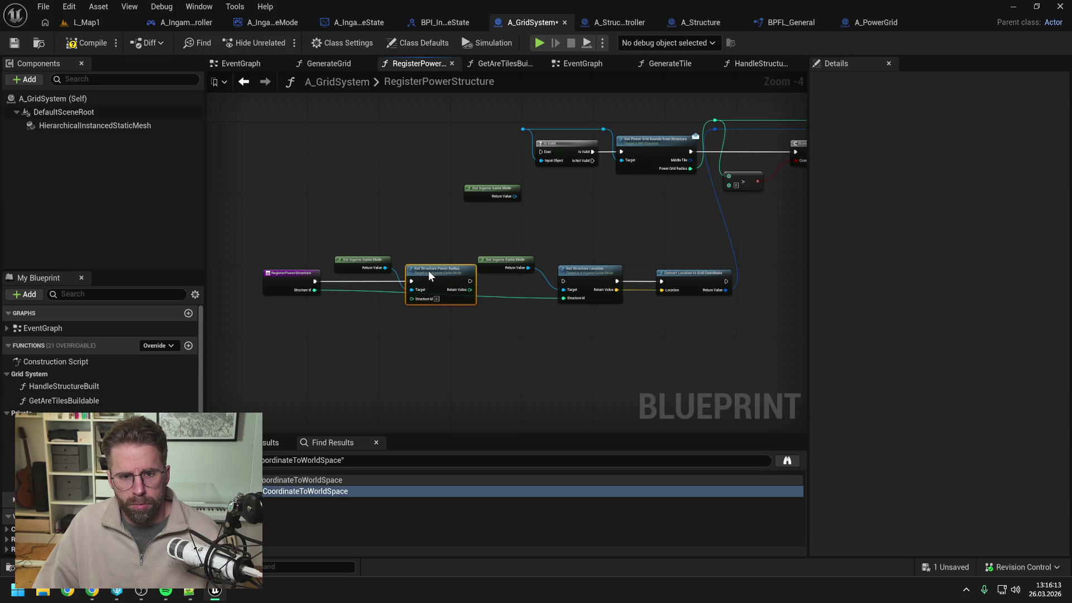
double_click(338, 290)
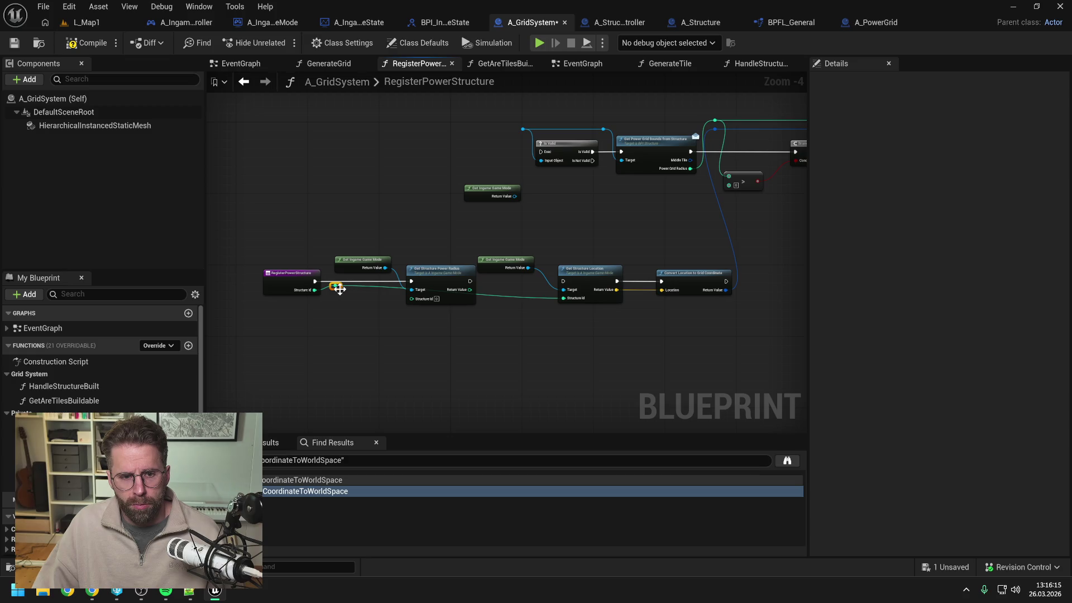
mouse_move(340, 289)
left_mouse_down()
mouse_move(336, 258)
mouse_move(403, 251)
mouse_move(414, 297)
left_mouse_up()
double_click(354, 250)
left_click(415, 240)
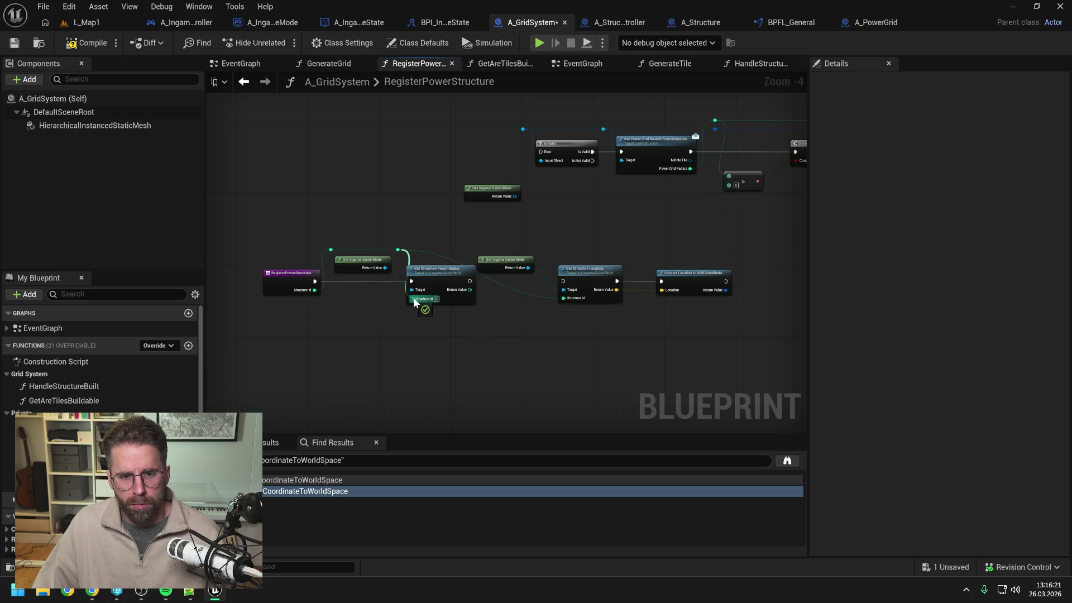
double_click(514, 290)
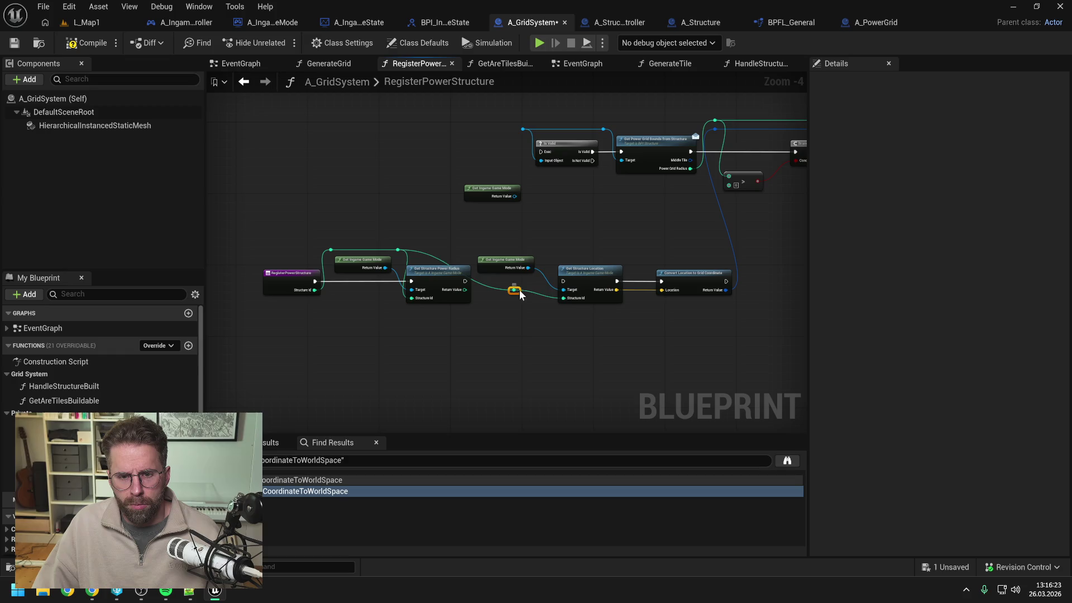
left_click_drag(514, 291, 533, 250)
Compare the power radius result with a greater-than node driving a new Branch
left_click_drag(465, 289, 545, 329)
type(">")
key("Return")
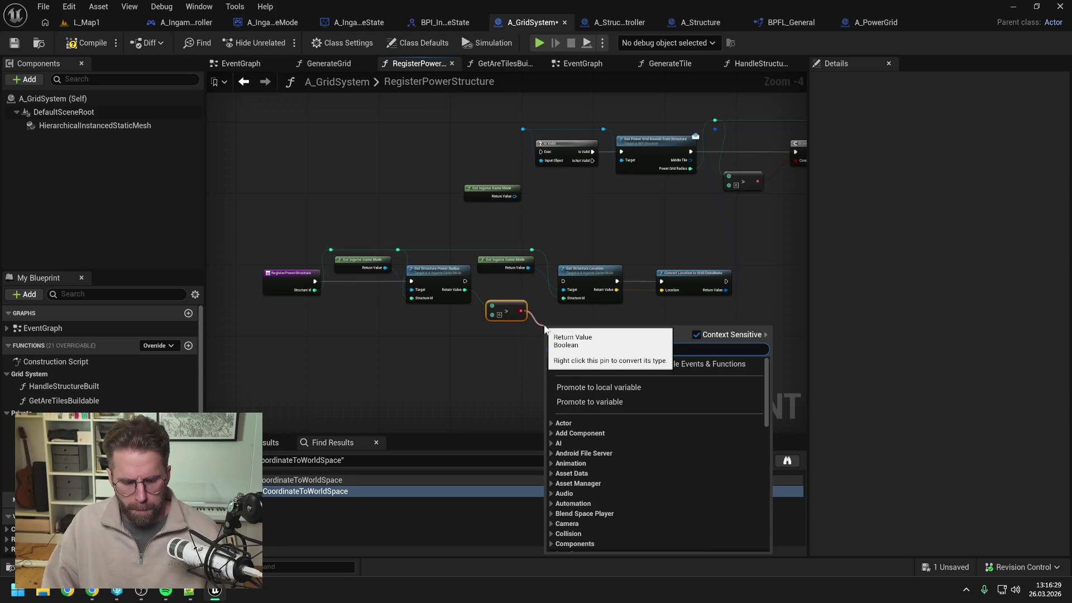
type("branch")
key("Return")
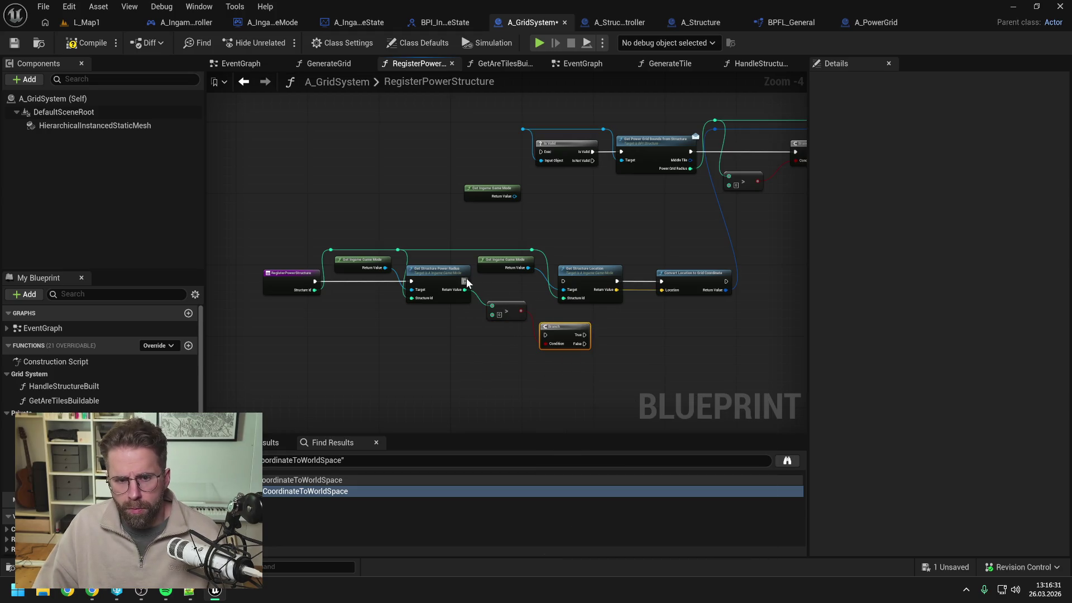
Wire the power radius call into the Branch and add a Sequence whose Then 0 runs Get Structure Location
mouse_move(466, 281)
left_mouse_down()
mouse_move(545, 334)
mouse_move(570, 288)
mouse_move(563, 281)
left_mouse_up()
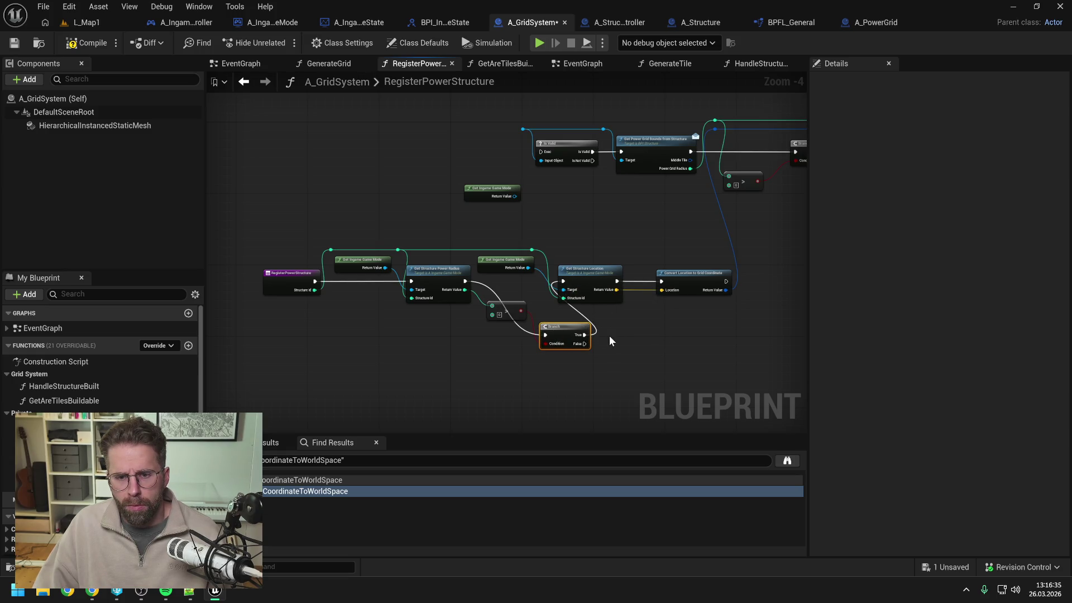
right_click(608, 337)
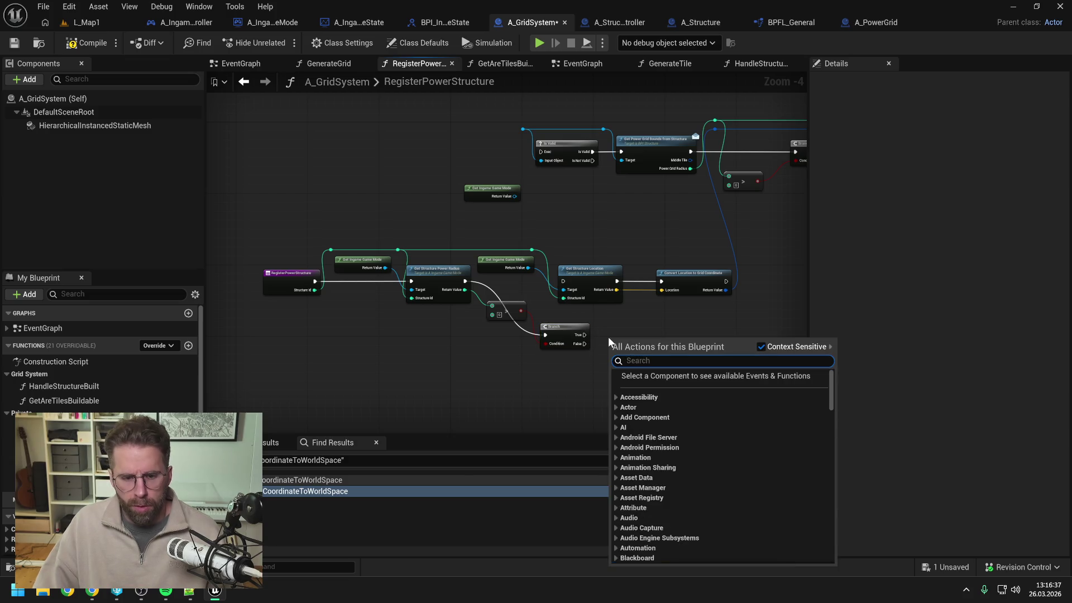
type("sequence")
key("Return")
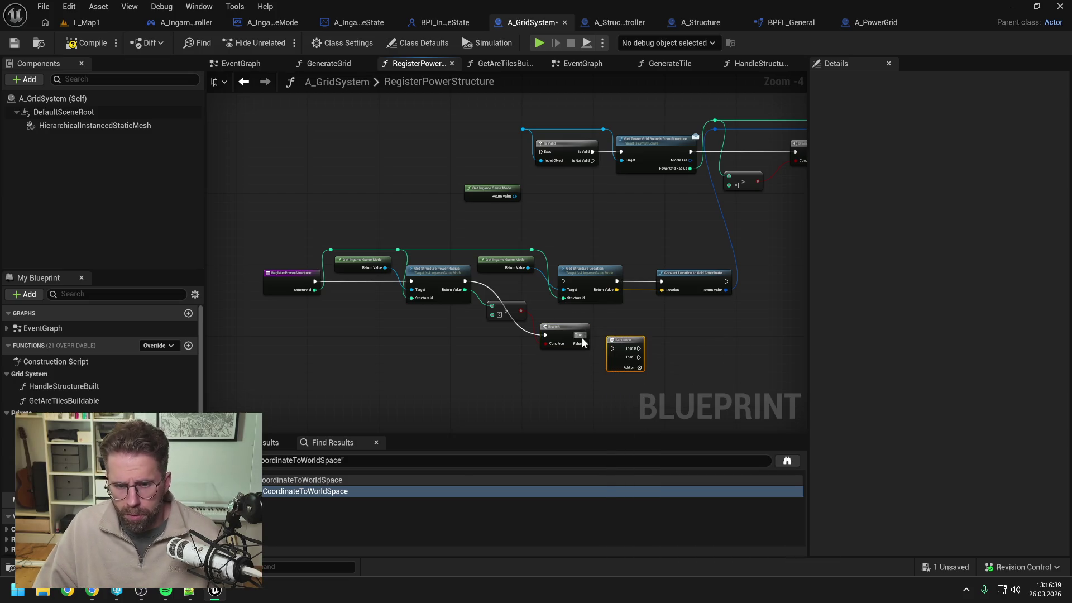
mouse_move(640, 348)
left_mouse_down()
mouse_move(603, 341)
mouse_move(637, 348)
mouse_move(564, 282)
left_mouse_up()
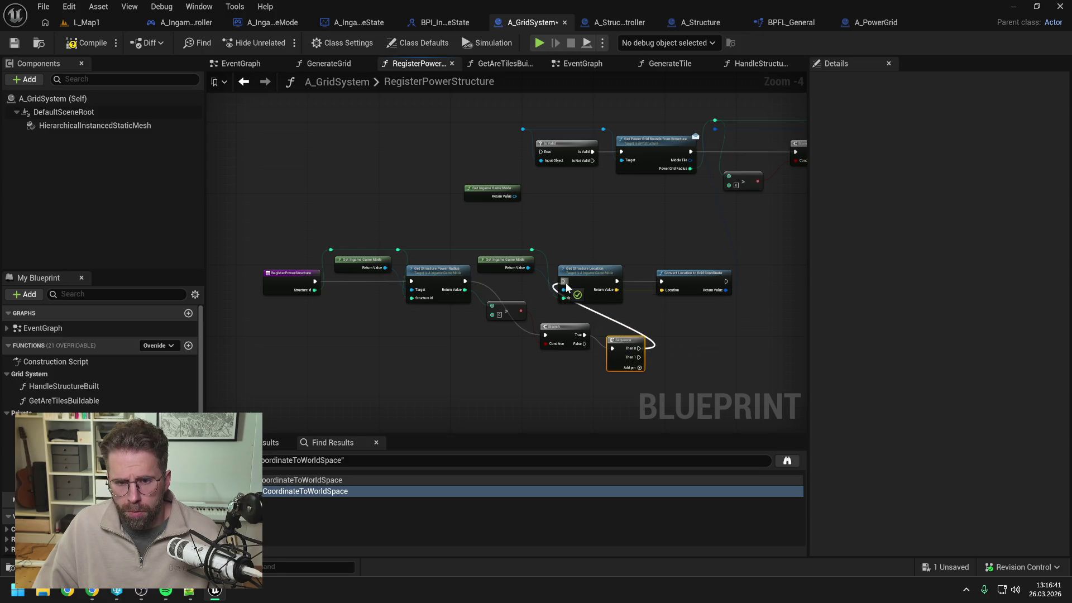
Rearrange the RegisterPowerStructure node chain, then compile and save A_GridSystem
scroll(709, 246, "down", 1)
mouse_move(466, 229)
left_mouse_down()
mouse_move(658, 322)
mouse_move(748, 340)
left_mouse_up()
left_click_drag(667, 241, 658, 256)
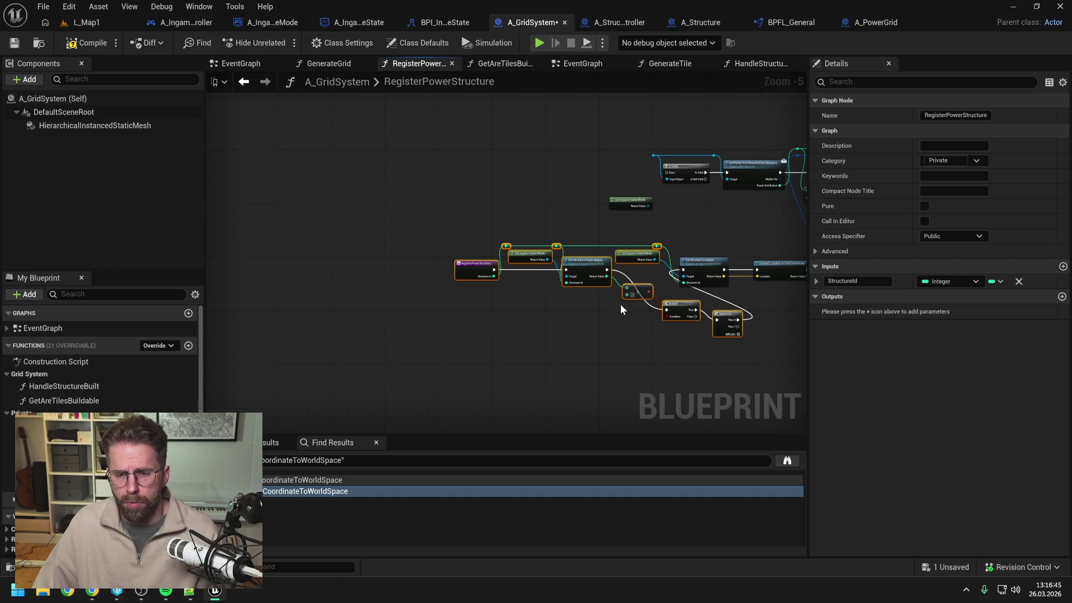
left_click_drag(618, 310, 648, 267)
left_click(629, 321)
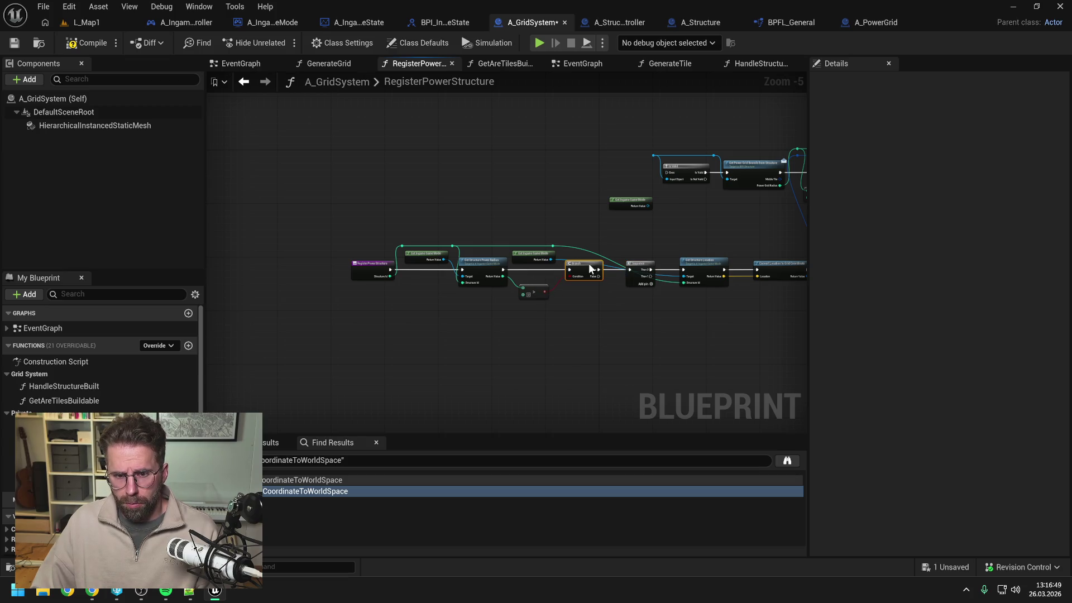
mouse_move(658, 248)
left_mouse_down()
mouse_move(671, 239)
mouse_move(614, 254)
mouse_move(629, 268)
mouse_move(697, 271)
left_mouse_up()
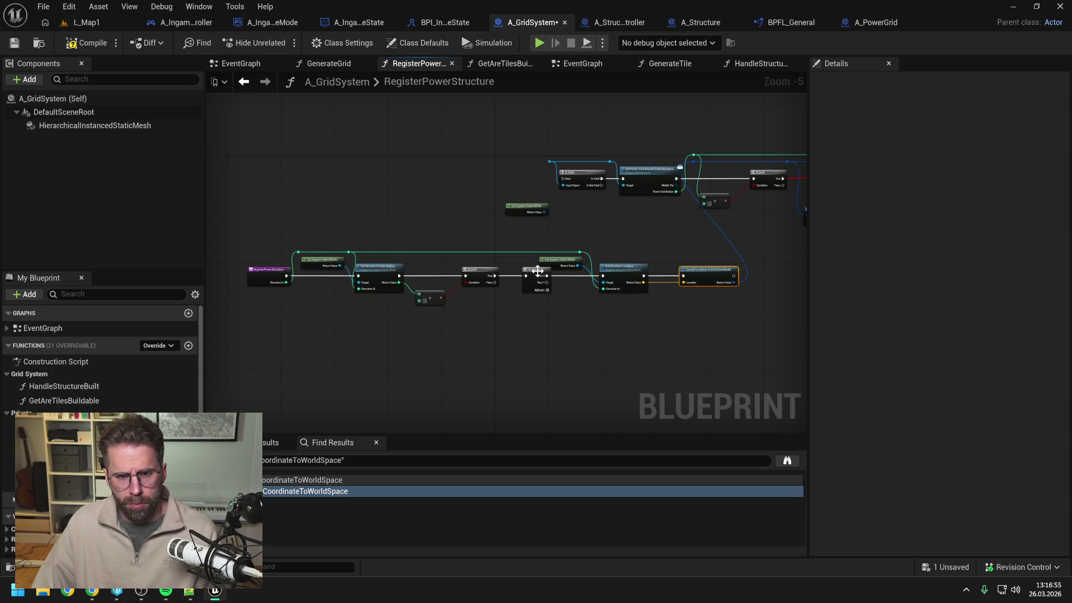
left_click_drag(537, 270, 530, 271)
left_click_drag(564, 241, 716, 299)
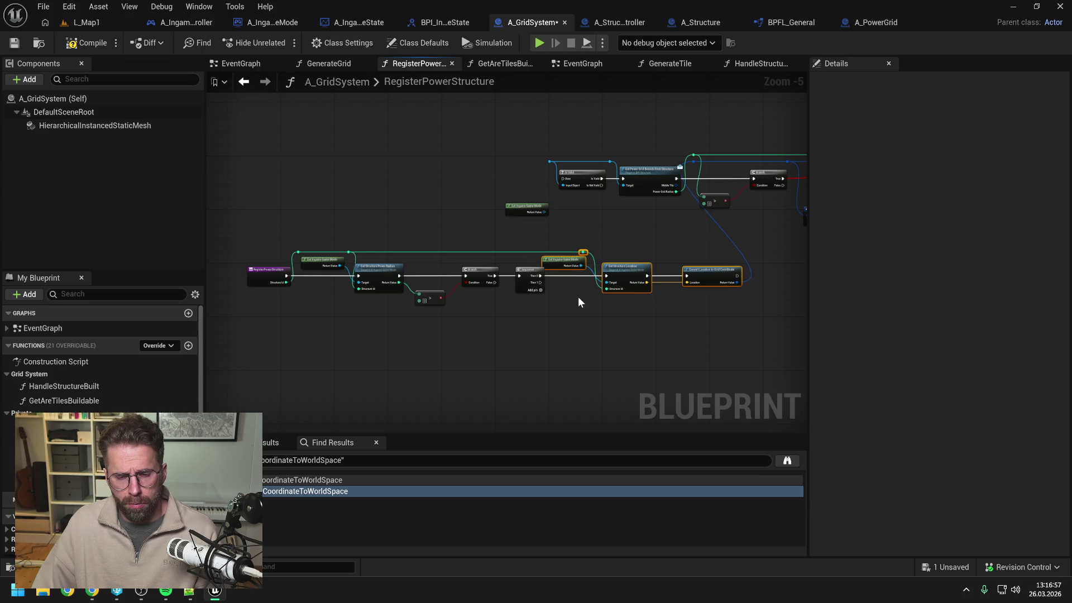
mouse_move(571, 261)
left_mouse_down()
mouse_move(593, 261)
mouse_move(602, 242)
mouse_move(589, 225)
mouse_move(712, 298)
mouse_move(588, 276)
left_mouse_up()
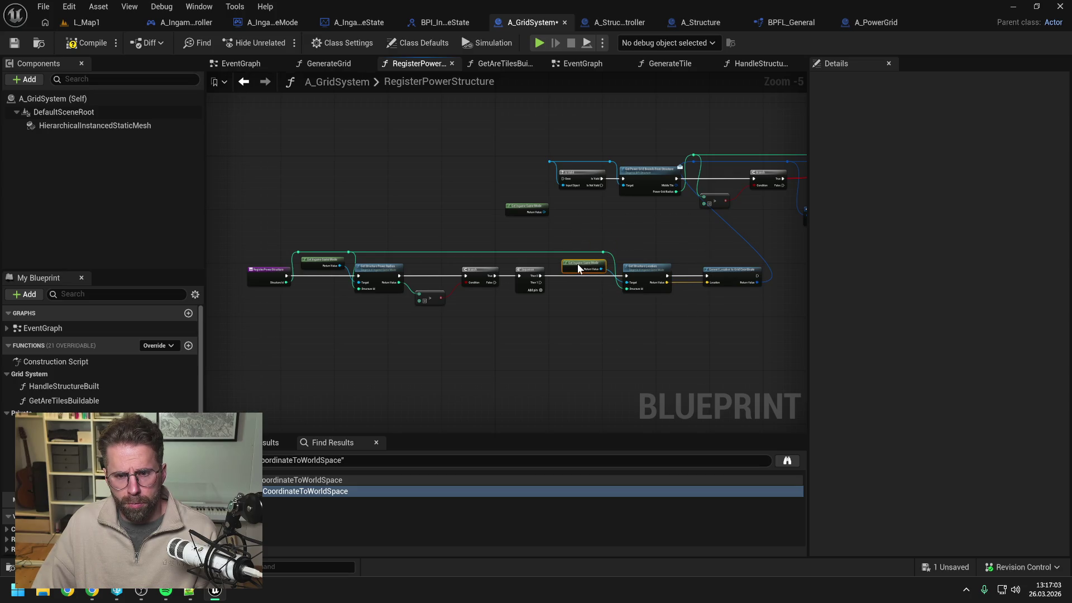
left_click(628, 245)
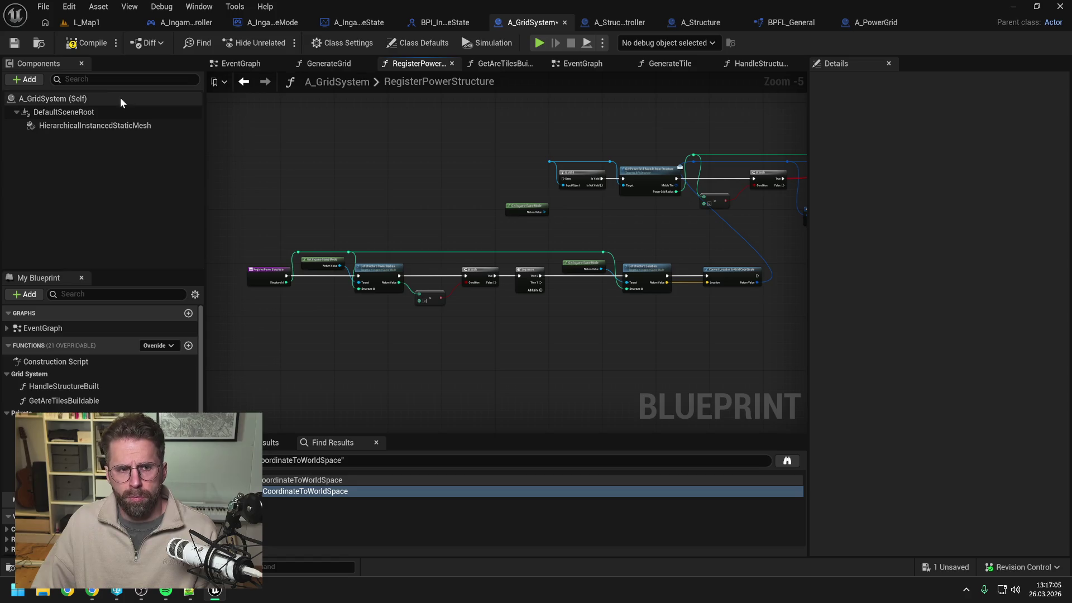
left_click(89, 43)
key("ctrl+s")
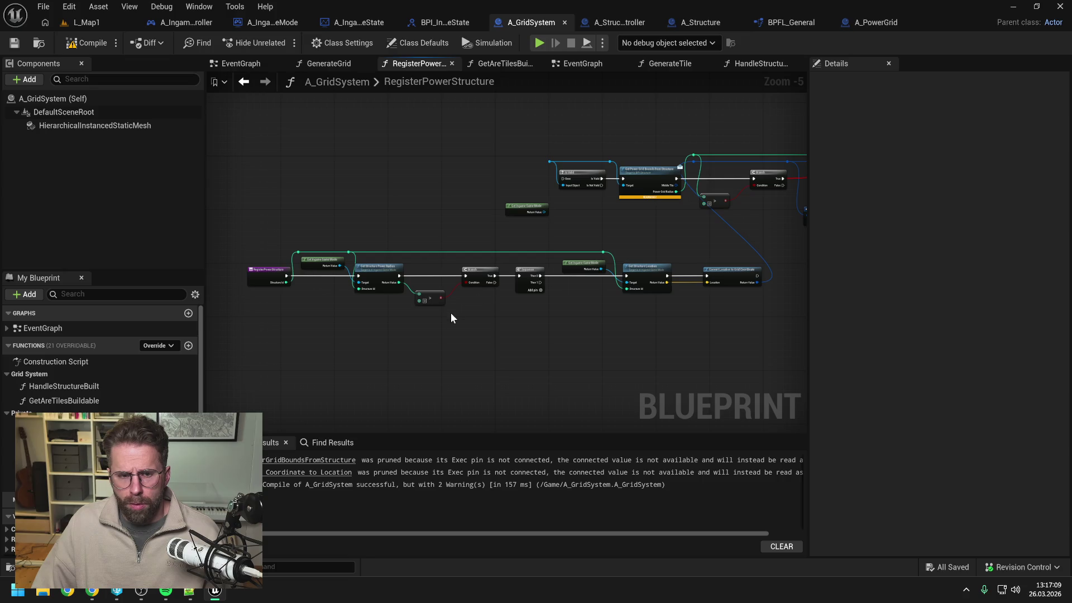
Open A_StructureController's GetStructurePowerRadius function graph and save the blueprint
double_click(385, 280)
double_click(528, 285)
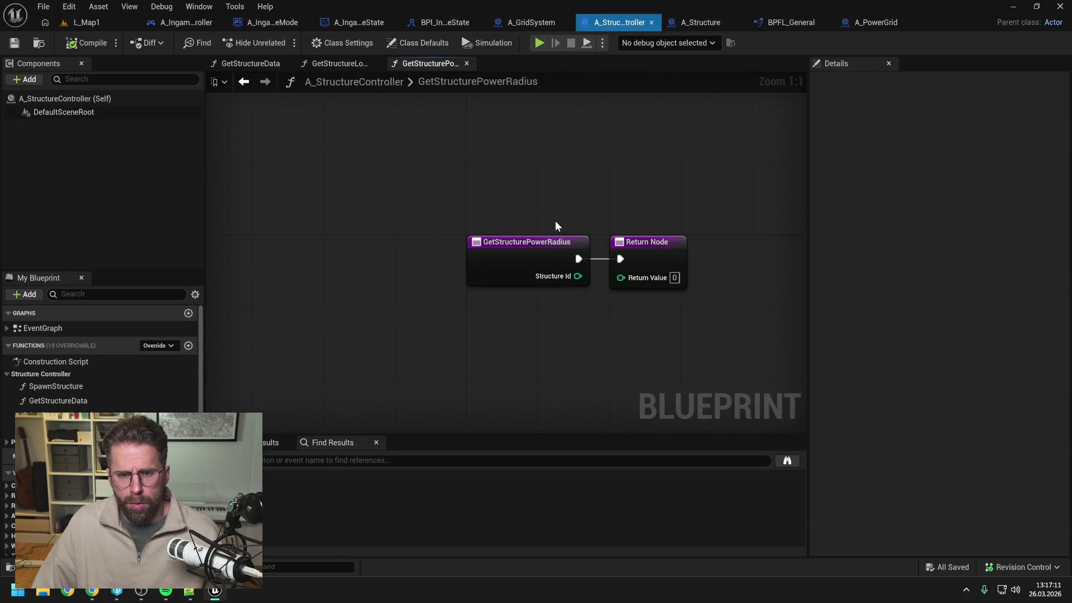
left_click(535, 248)
scroll(585, 240, "down", 3)
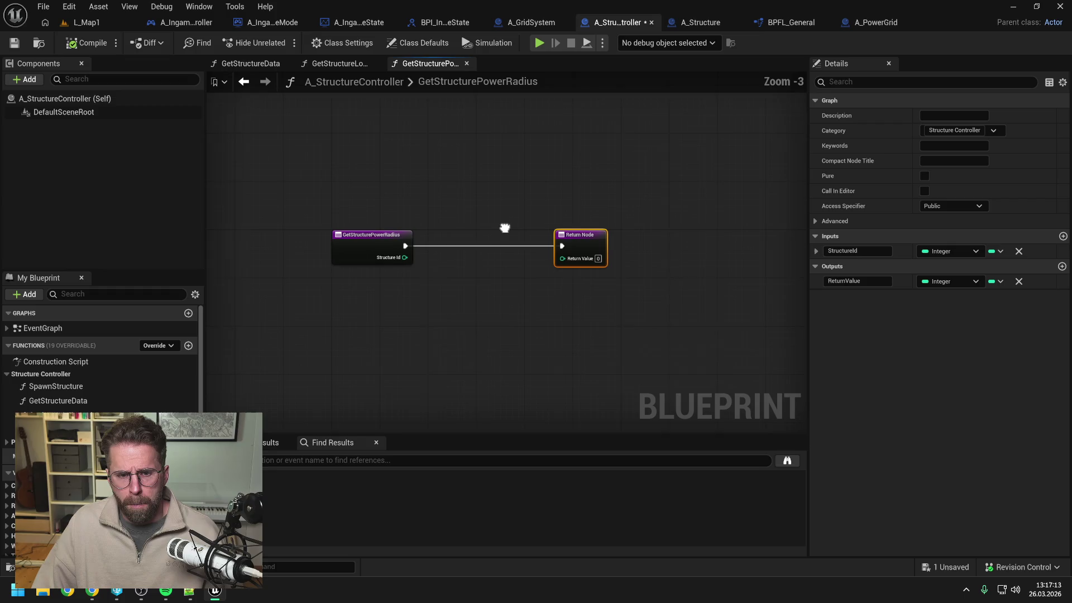
key("ctrl+s")
scroll(149, 383, "down", 3)
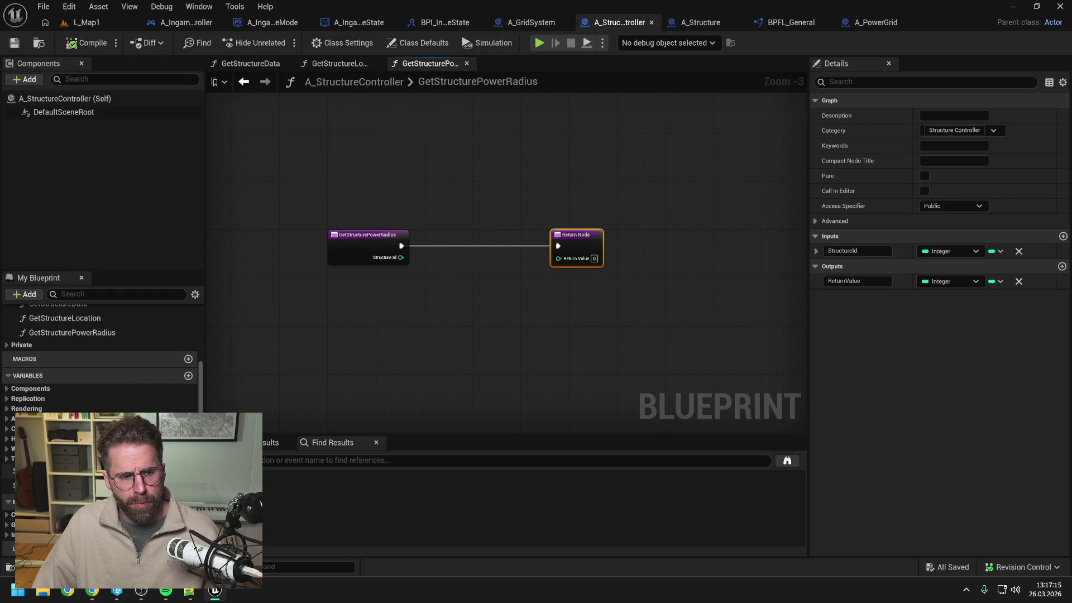
Add a Structures map getter and a FIND node keyed by Structure Id, arranging the nodes
mouse_move(55, 471)
left_mouse_down()
mouse_move(430, 240)
mouse_move(487, 260)
left_mouse_up()
left_click(463, 262)
type("find")
key("Return")
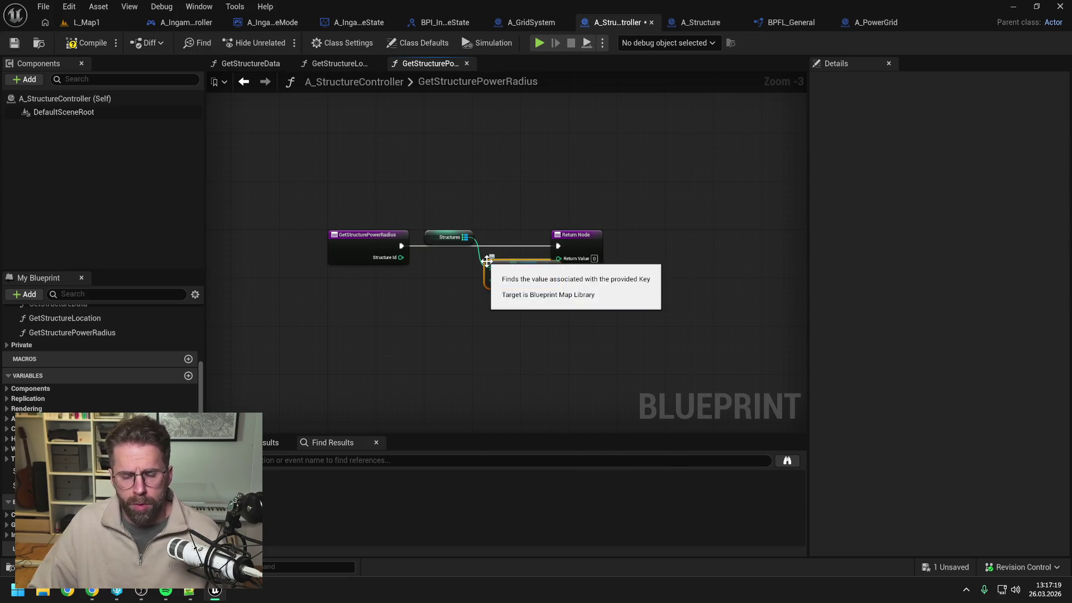
mouse_move(401, 257)
left_mouse_down()
mouse_move(492, 280)
mouse_move(609, 253)
left_mouse_up()
left_click(474, 287)
left_click_drag(444, 276, 443, 271)
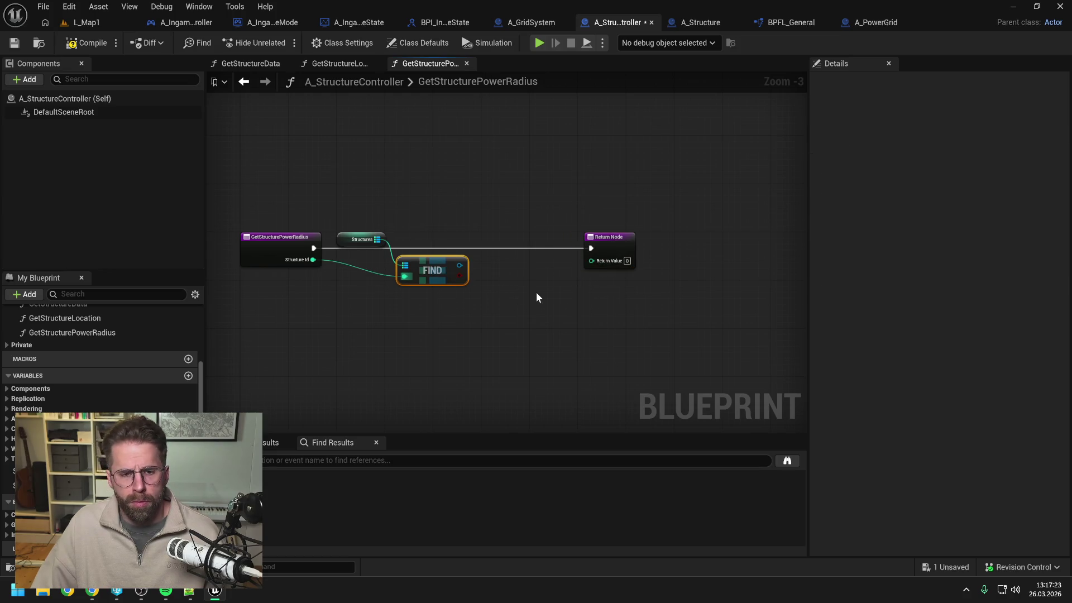
left_click_drag(343, 240, 338, 240)
left_click(451, 203)
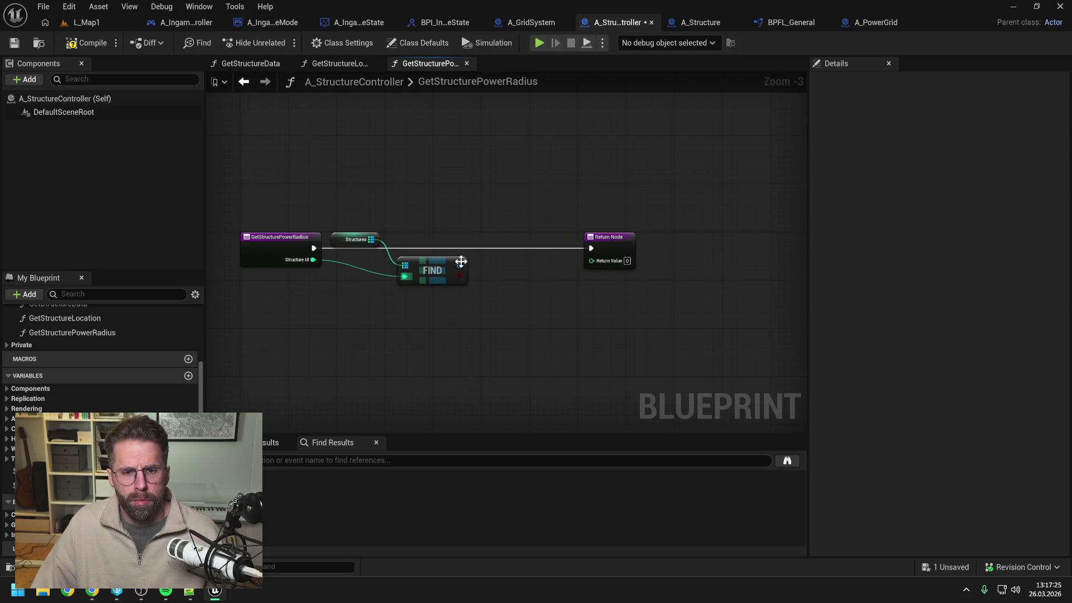
Add an Is Valid check on FIND's result, run it from the function entry, and save
left_click_drag(459, 264, 486, 269)
type("is valid")
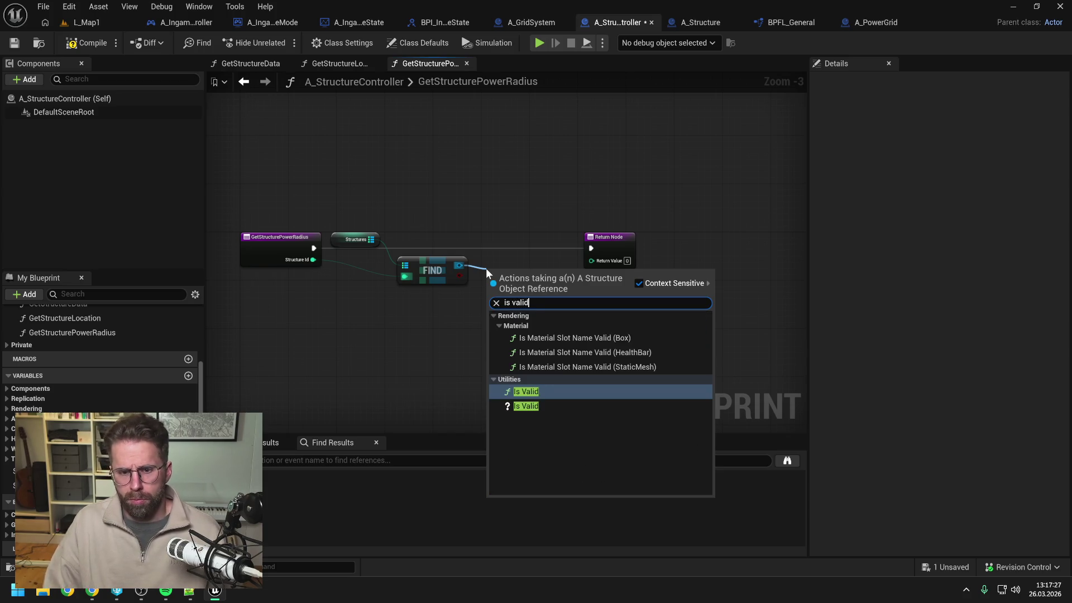
left_click(525, 406)
left_click_drag(617, 240, 665, 241)
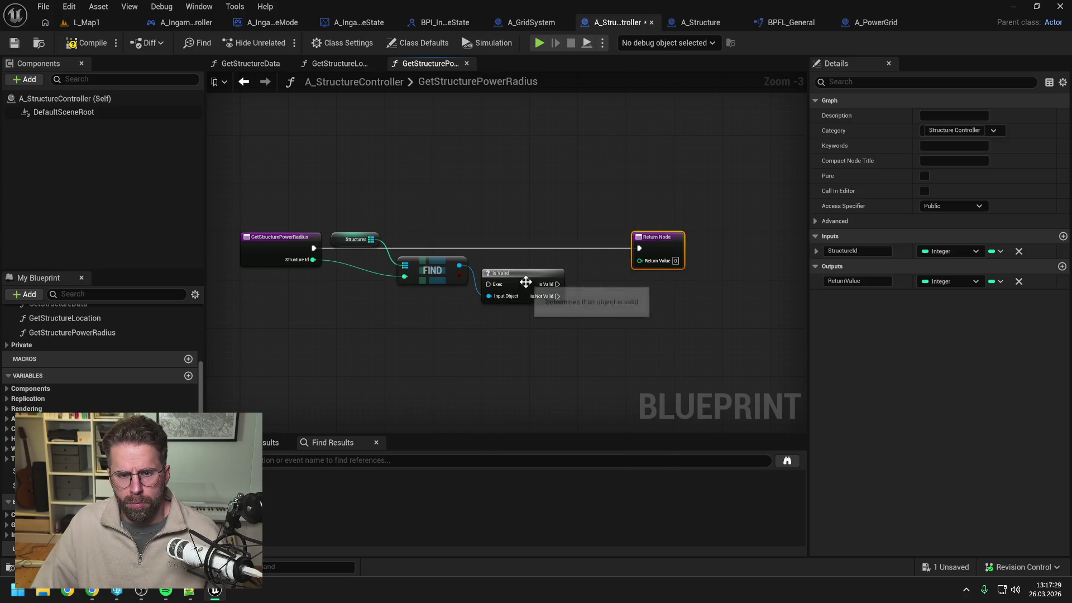
left_click_drag(525, 282, 542, 242)
left_click_drag(314, 248, 512, 249)
key("ctrl+s")
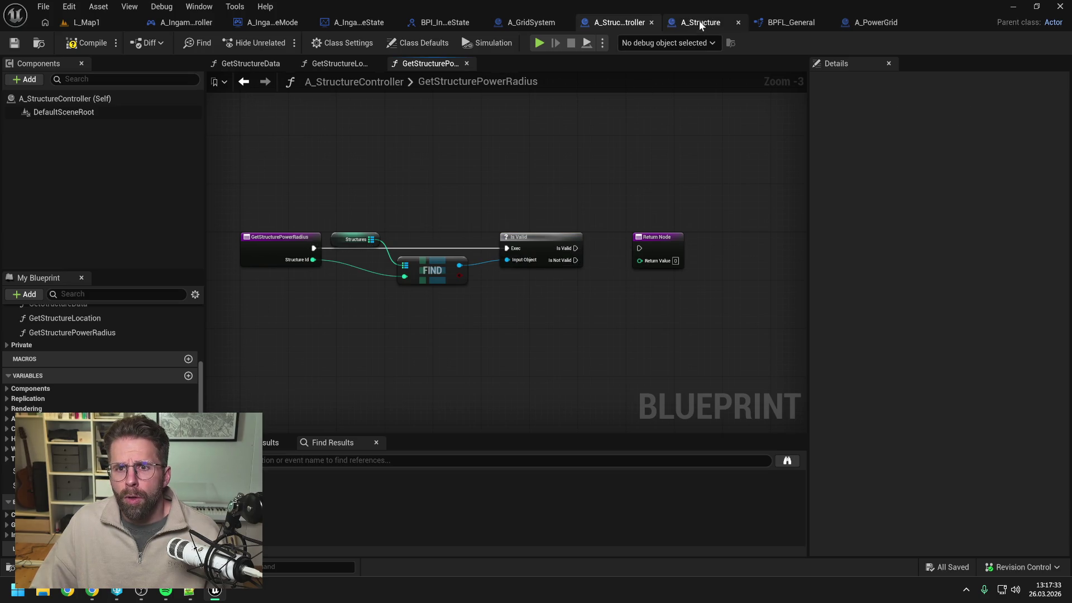
In A_Structure, expand the Private functions and view GetPowerGridBoundsFromStructure
left_click(700, 21)
scroll(90, 392, "up", 5)
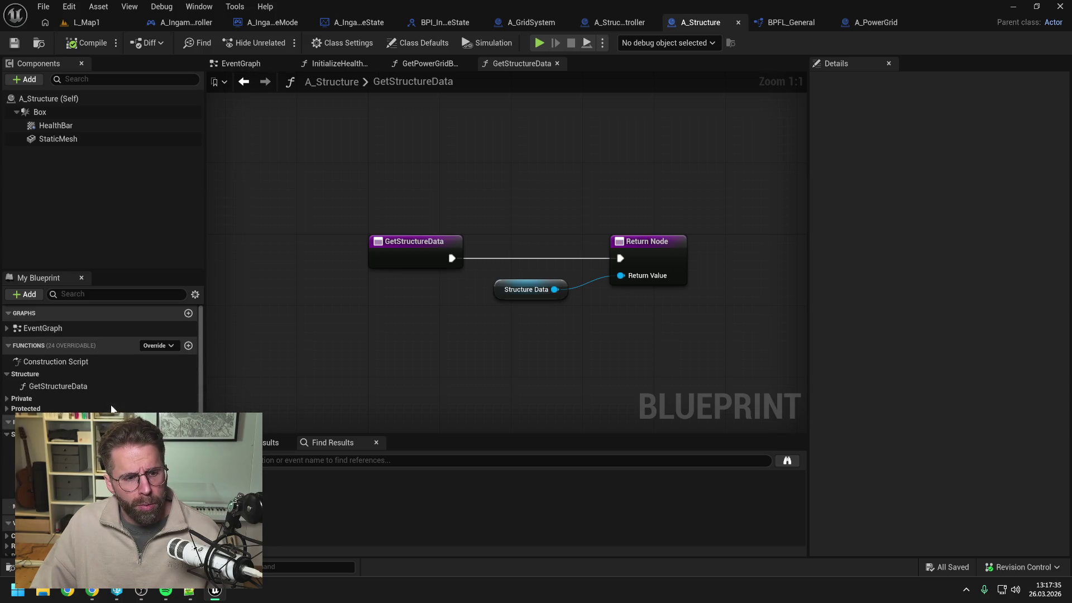
left_click(7, 401)
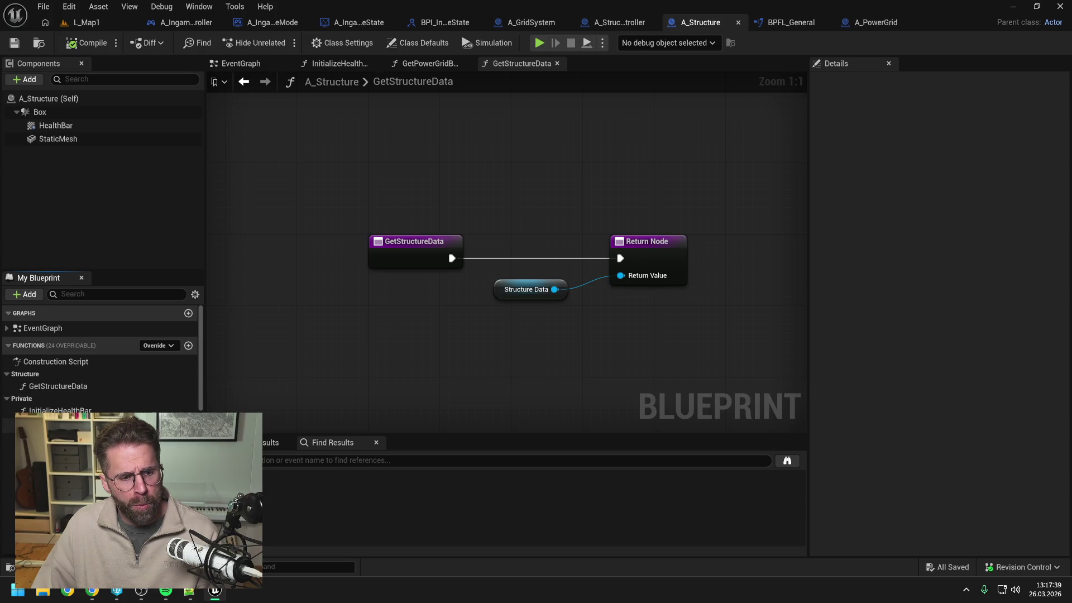
scroll(15, 406, "down", 3)
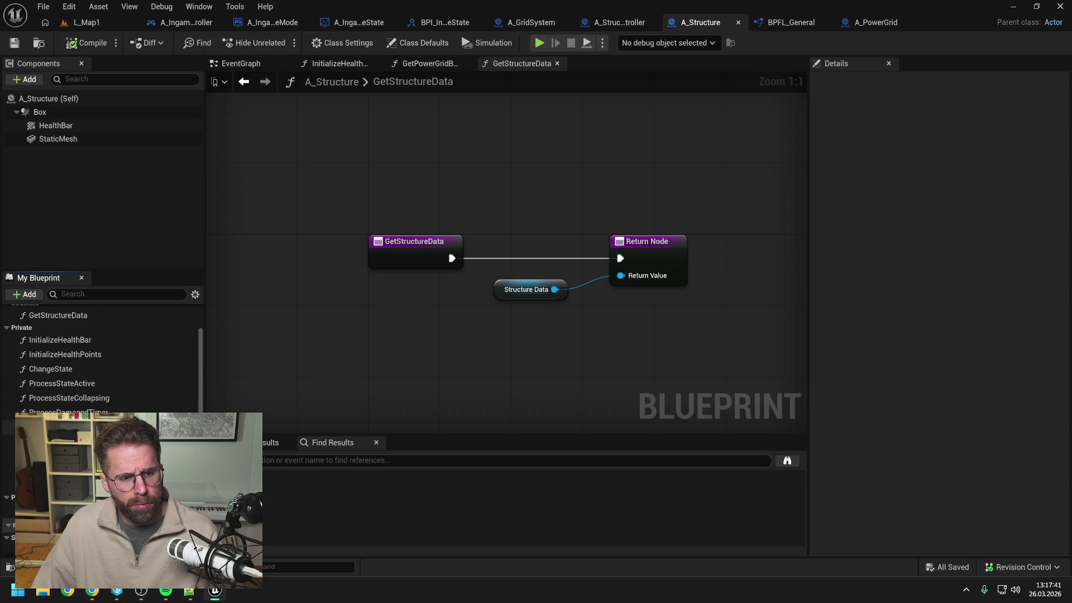
scroll(101, 363, "down", 3)
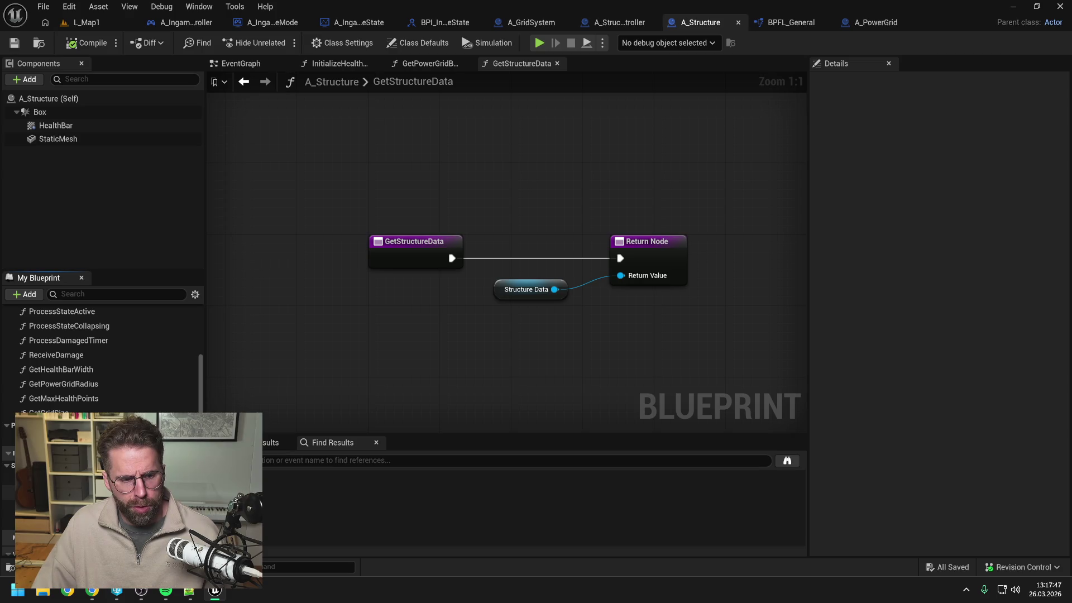
key("alt+Left")
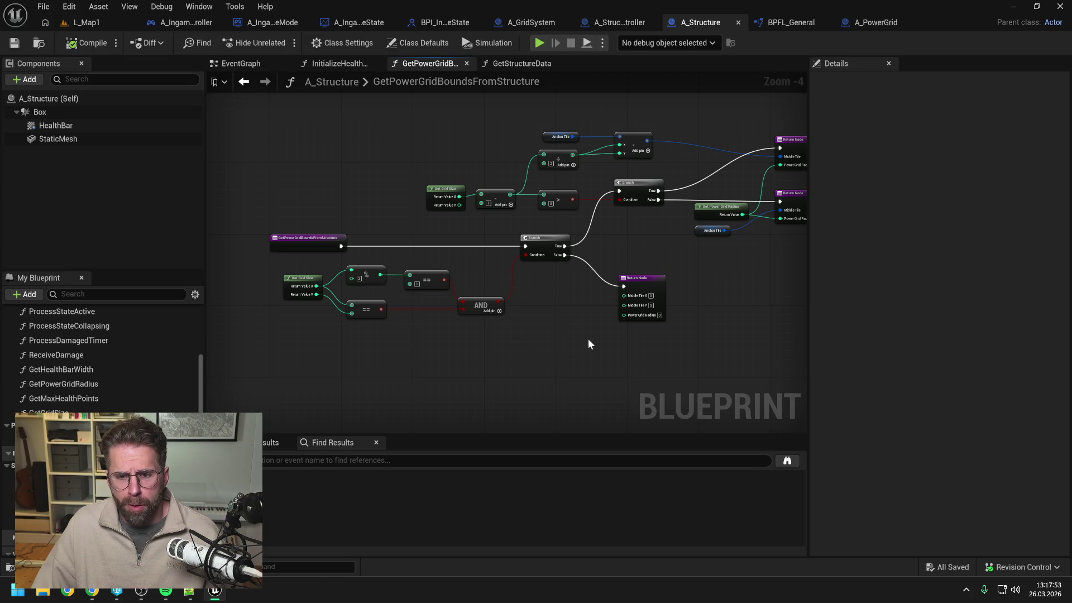
Open GetPowerGridRadius to see it return Structure Data's Get Power Grid Radius
left_click_drag(627, 334, 583, 324)
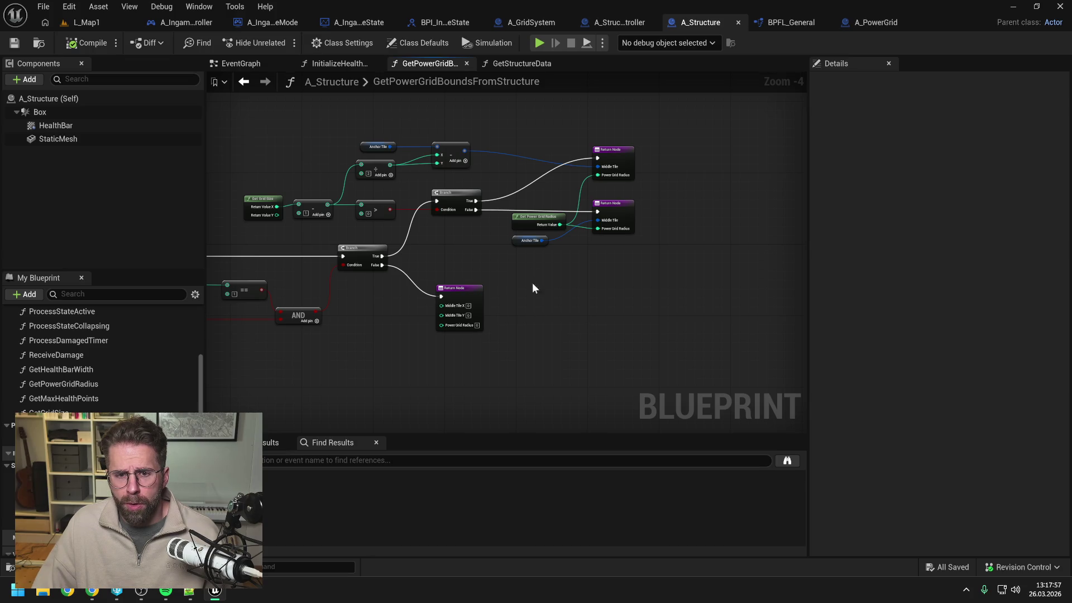
double_click(528, 219)
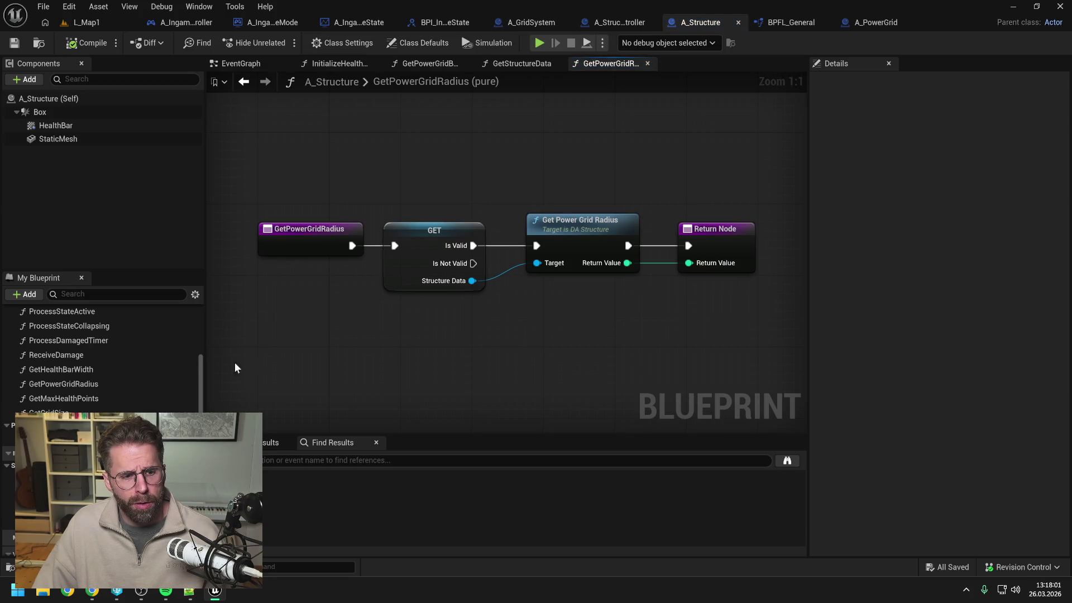
scroll(153, 387, "up", 3)
scroll(158, 393, "down", 3)
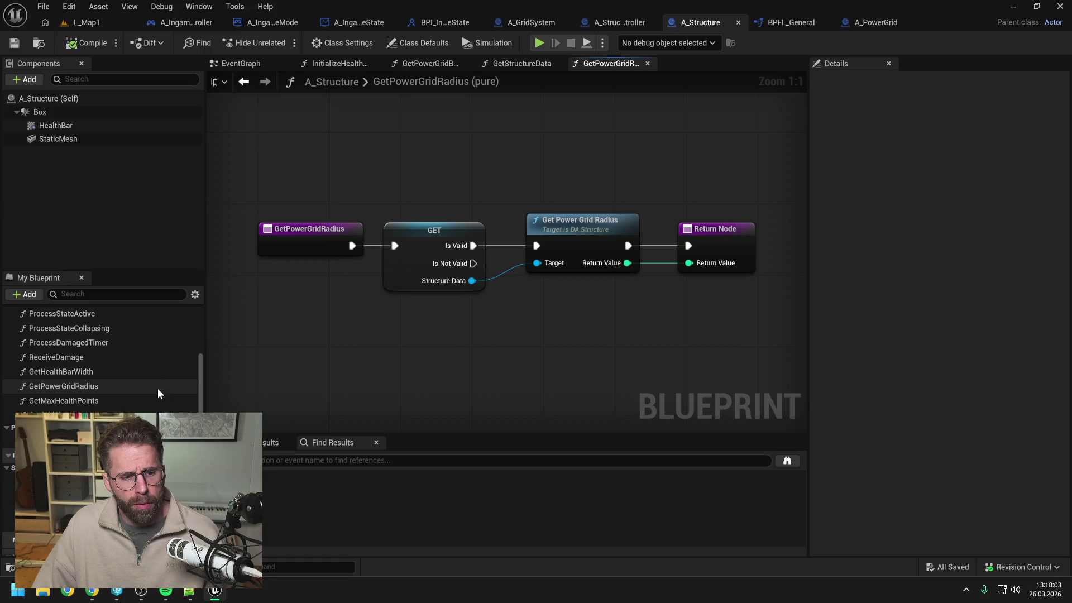
Search 'bpi_struc' in the Content Drawer and open BPI_Structure in its own editor
key("ctrl+space")
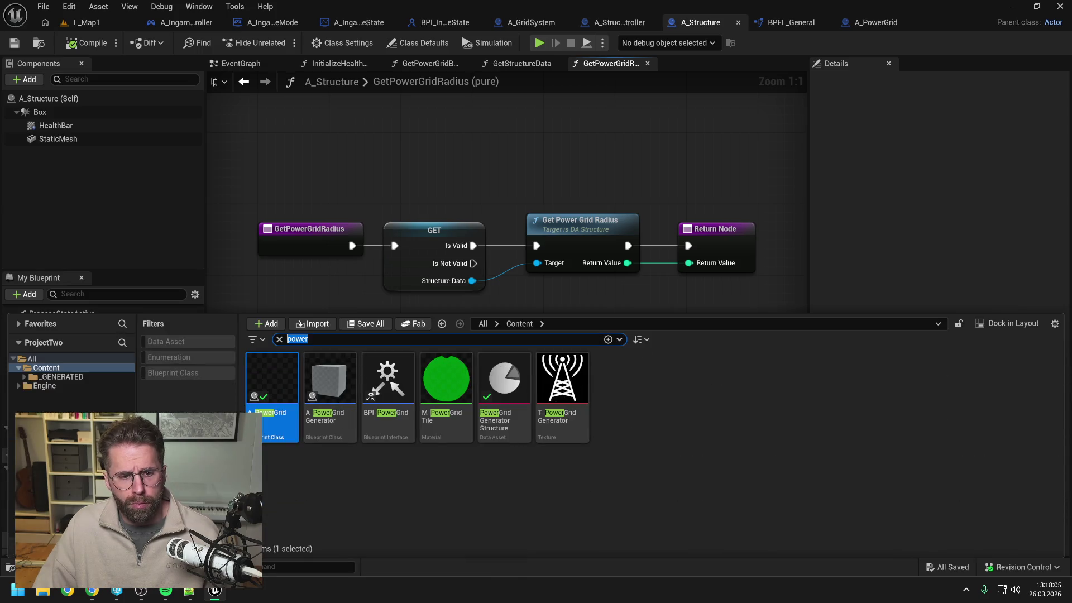
type("bpi_")
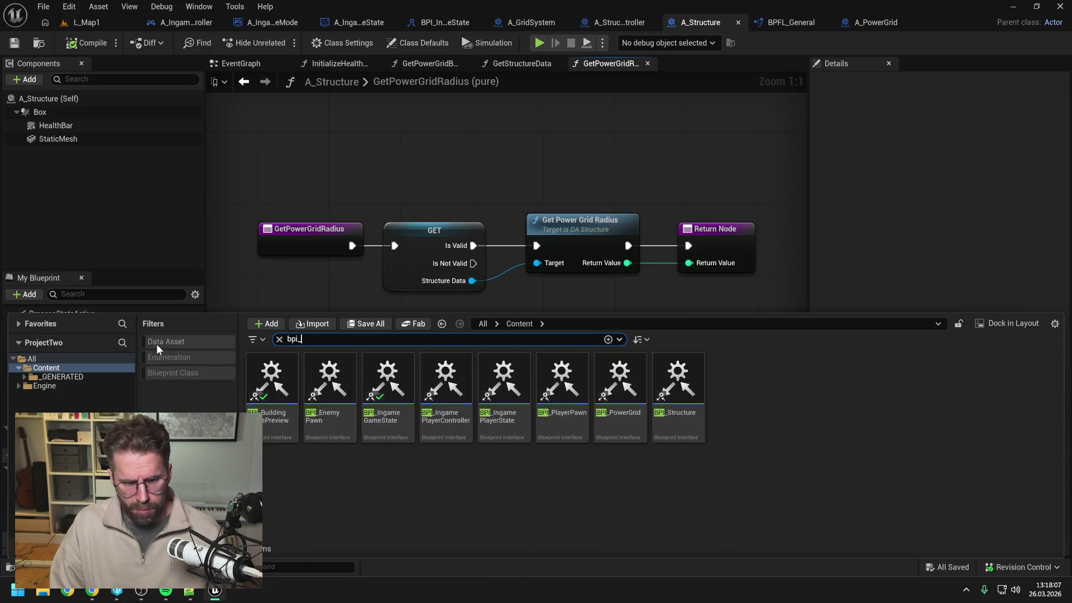
type("struc")
left_click(280, 383)
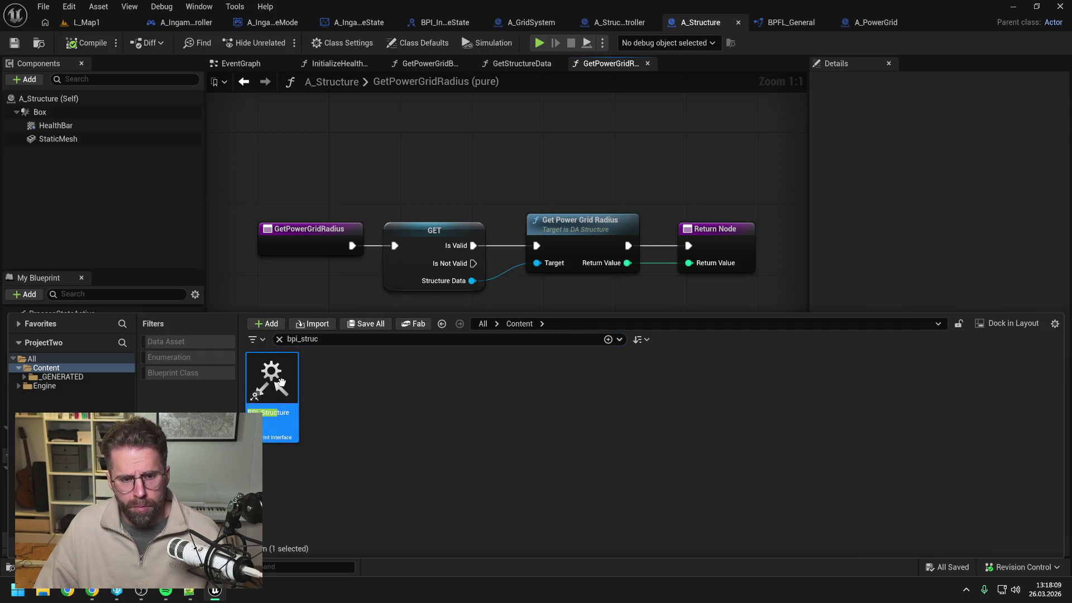
double_click(281, 383)
left_click(84, 166)
key("Delete")
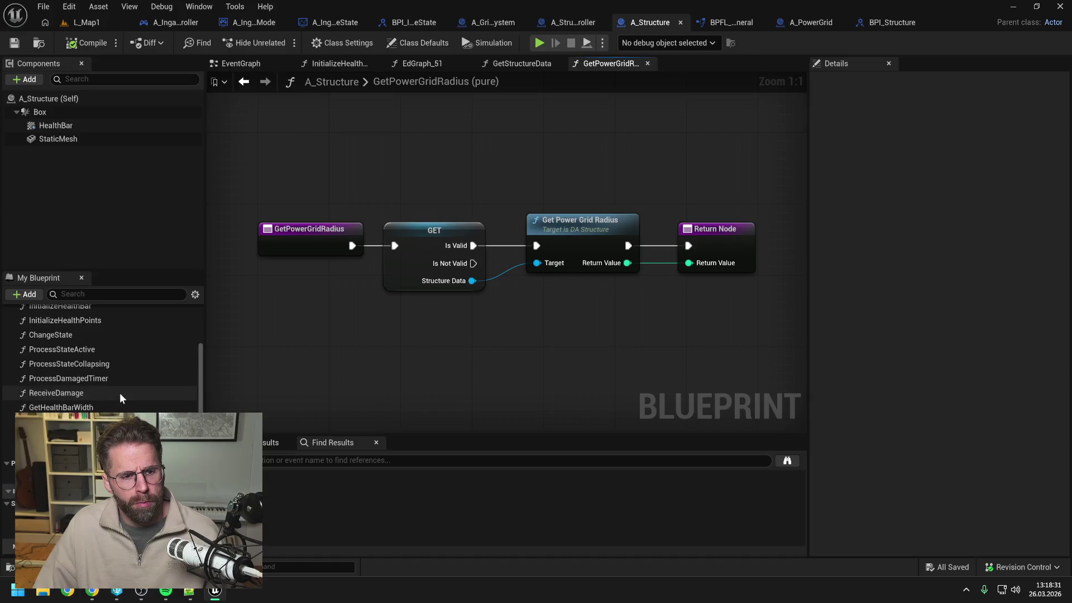
scroll(119, 393, "up", 3)
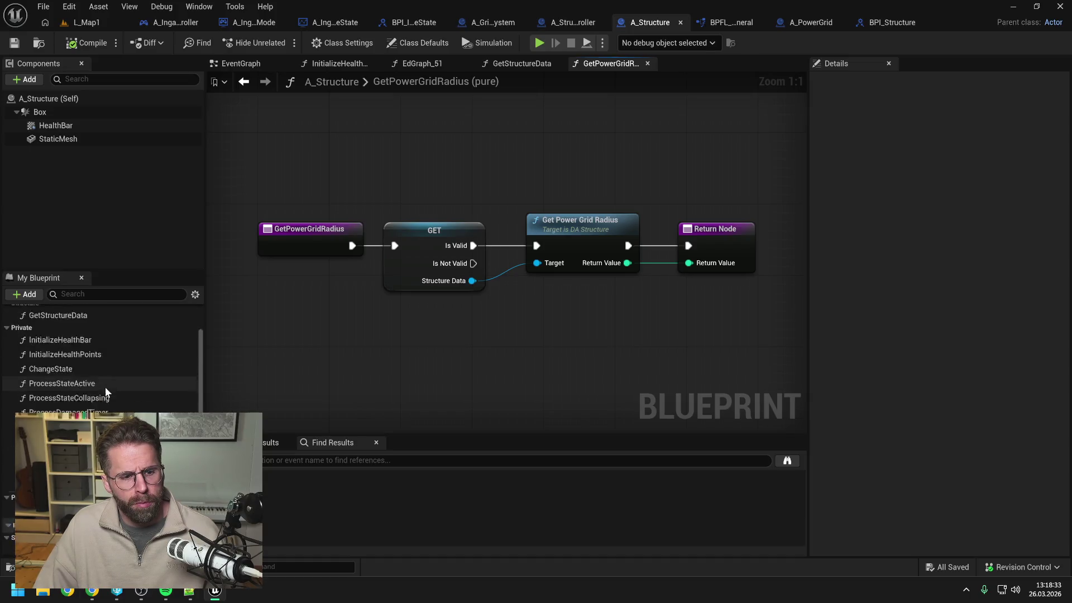
Delete A_Structure's GetPowerGridRadius function and save the blueprint
scroll(105, 387, "down", 3)
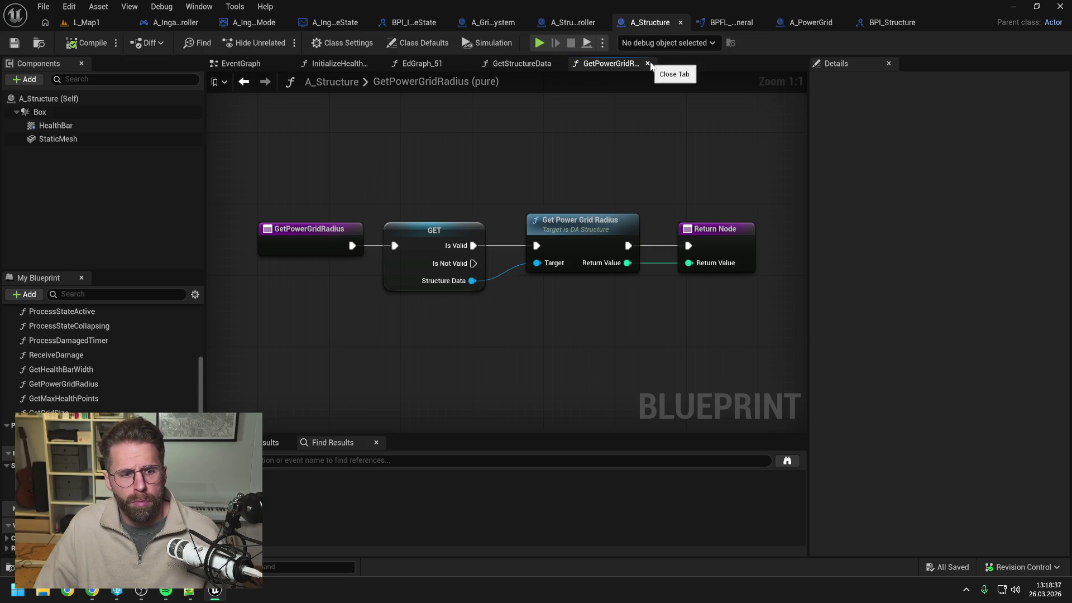
left_click(115, 384)
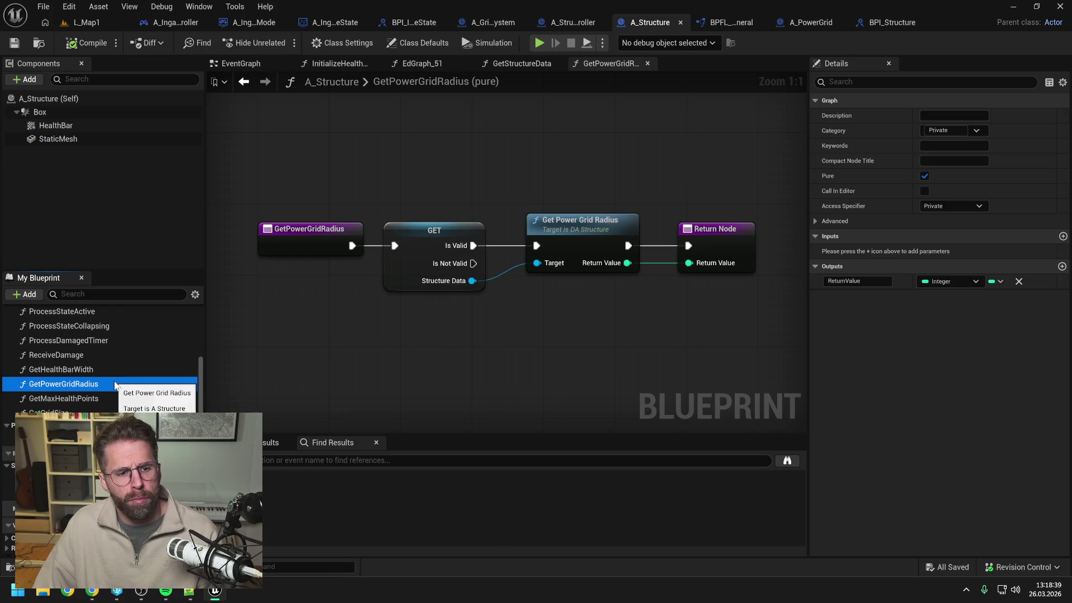
key("Delete")
key("ctrl+s")
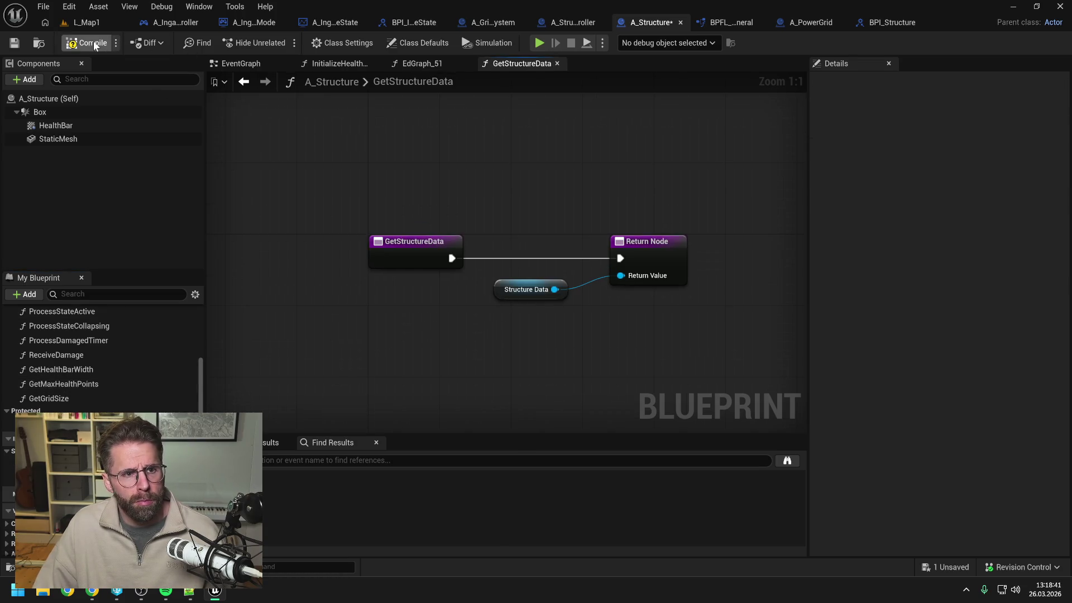
Rename GetGridSize to GetGridSizeTEST, save, and find its usage in GetHealthBarWidth
double_click(70, 398)
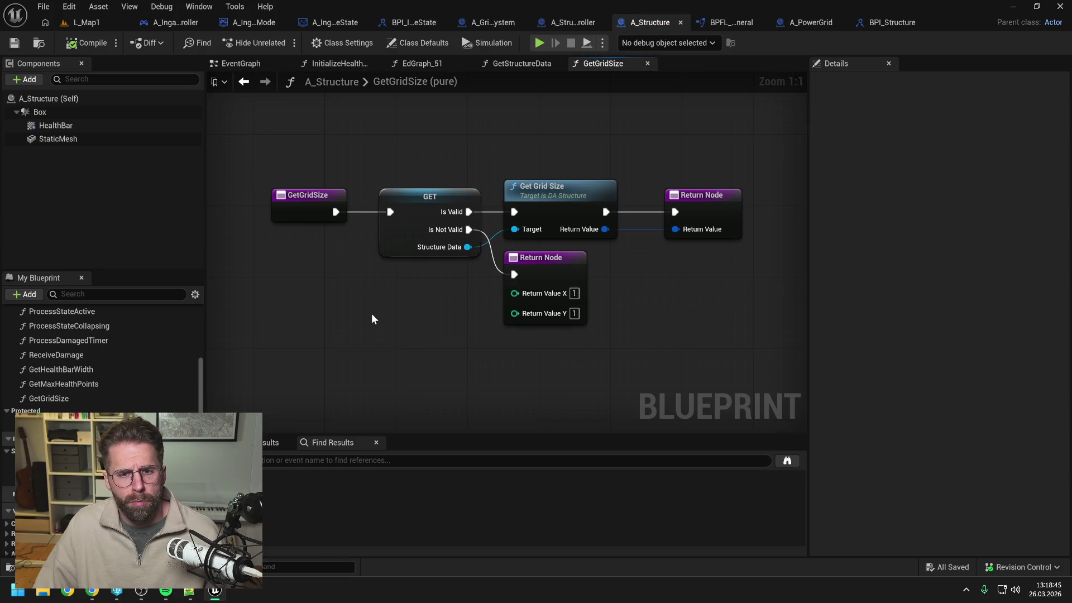
left_click(67, 398)
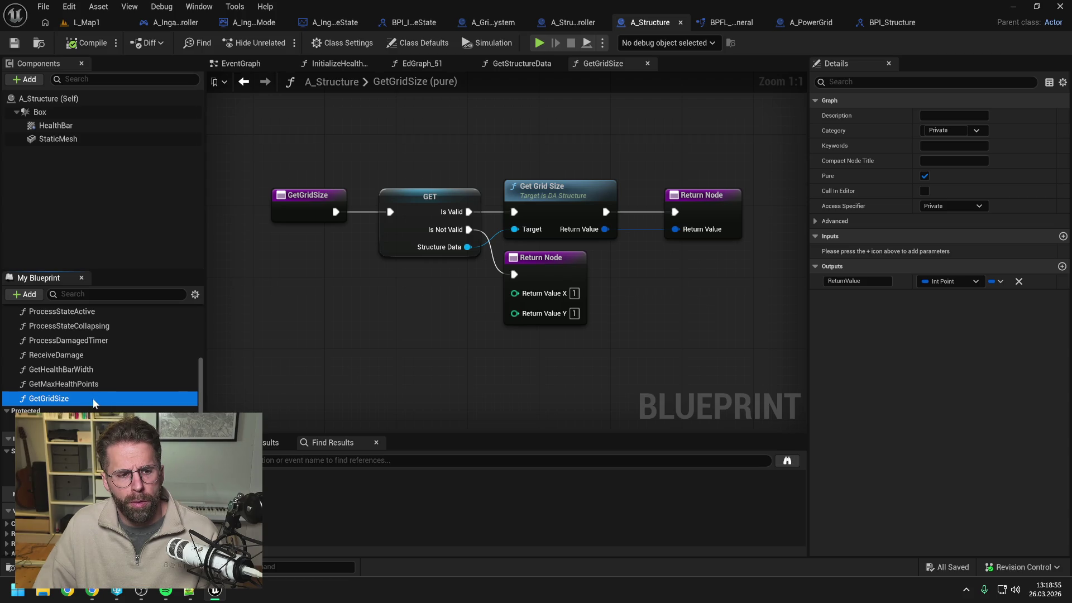
key("F2")
key("End")
type("TES")
type("T")
key("Return")
key("ctrl+s")
left_click(267, 495)
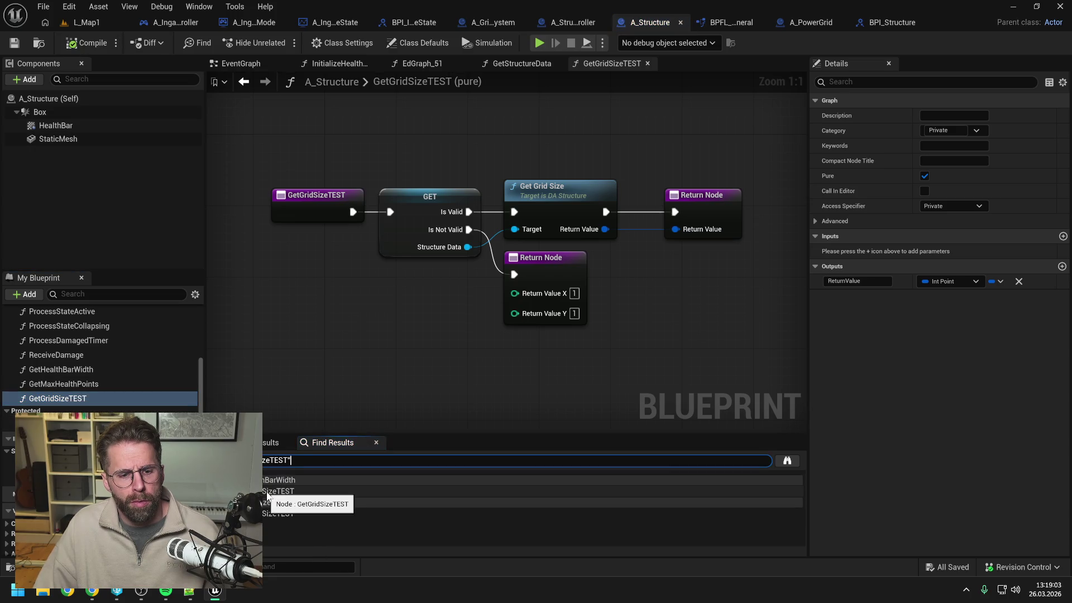
left_click(787, 461)
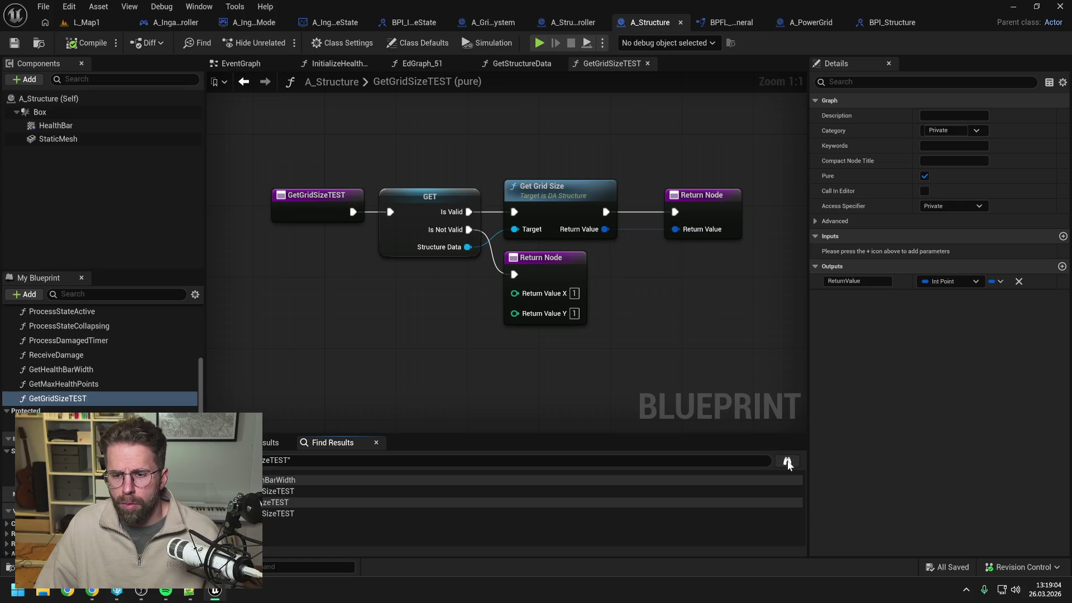
double_click(263, 493)
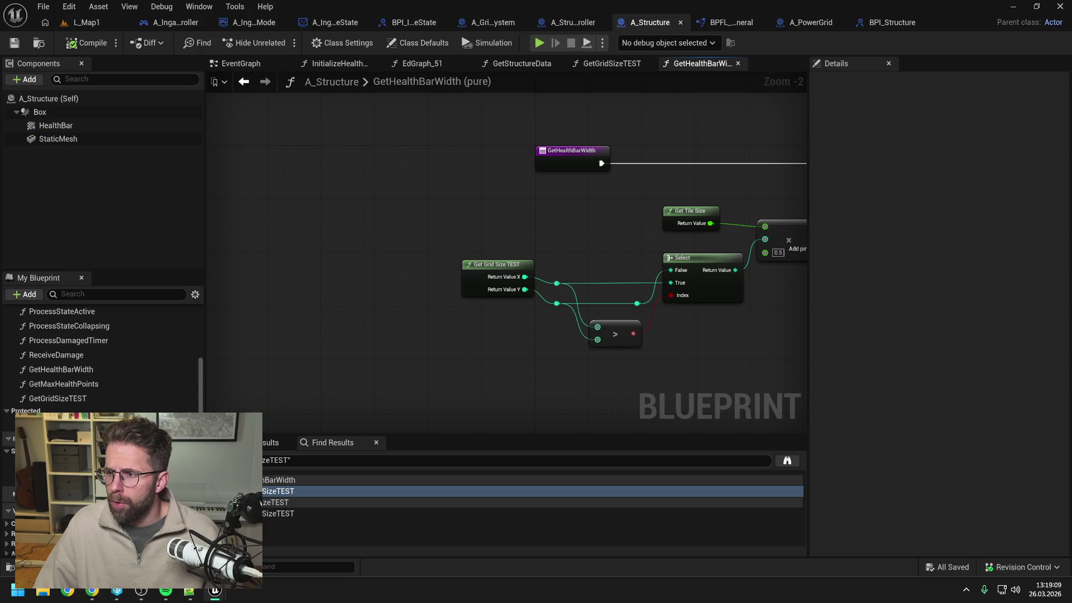
Rename GetGridSizeTEST back to GetGridSize, compile and save, and return to BPI_Structure
left_click(100, 400)
left_click(100, 400)
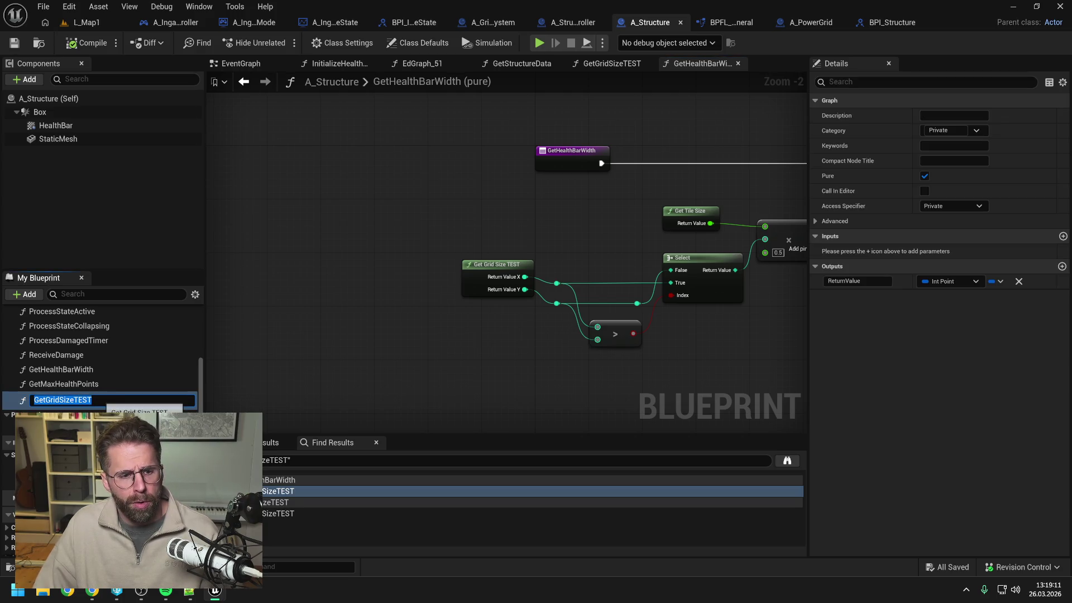
key("End")
key("BackSpace")
key("BackSpace")
key("Return")
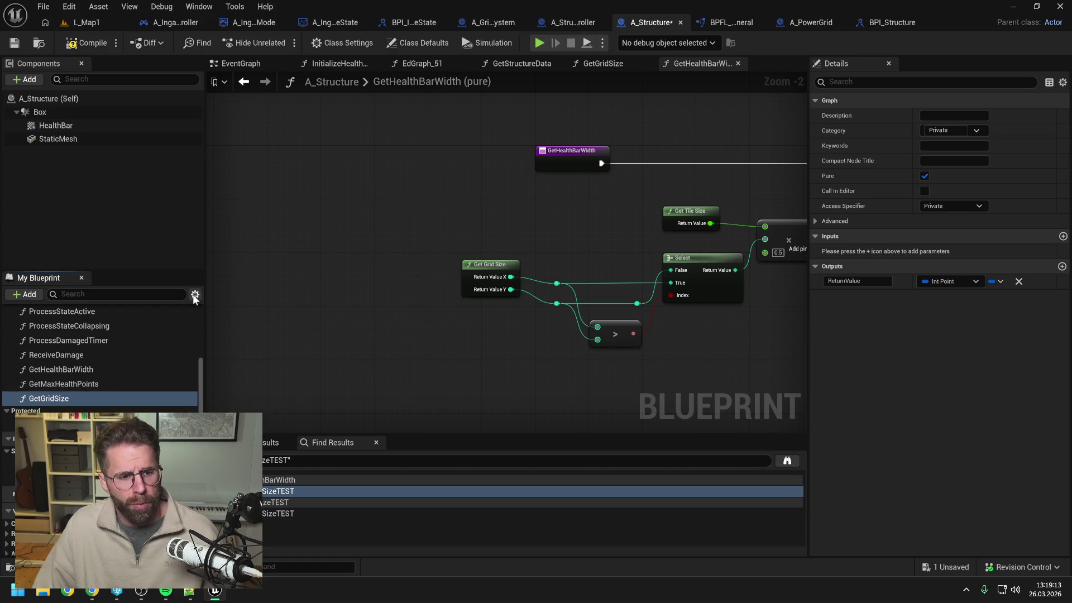
key("ctrl+s")
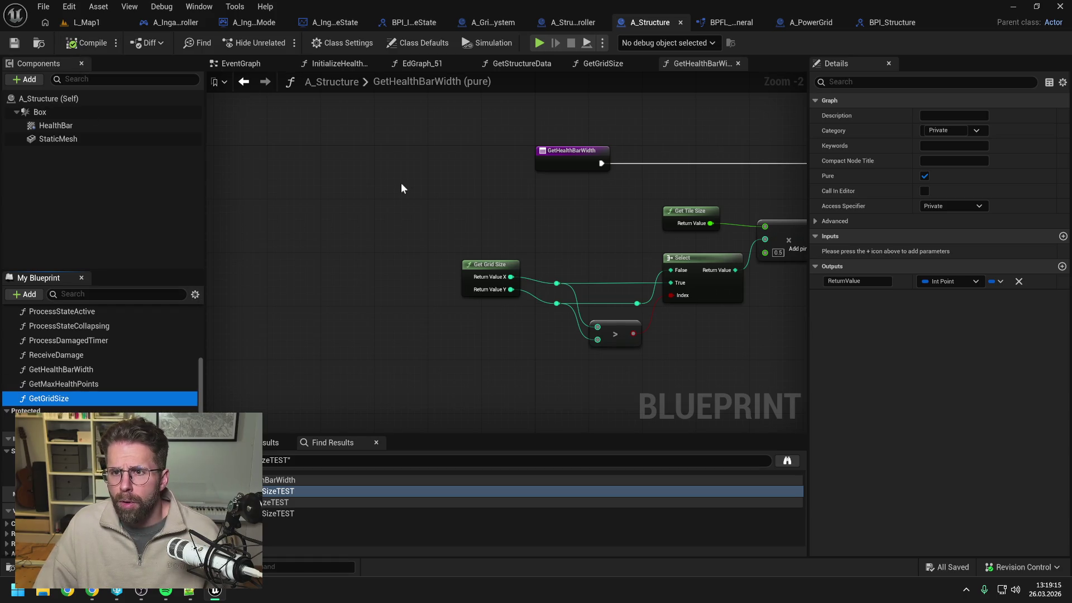
left_click(891, 22)
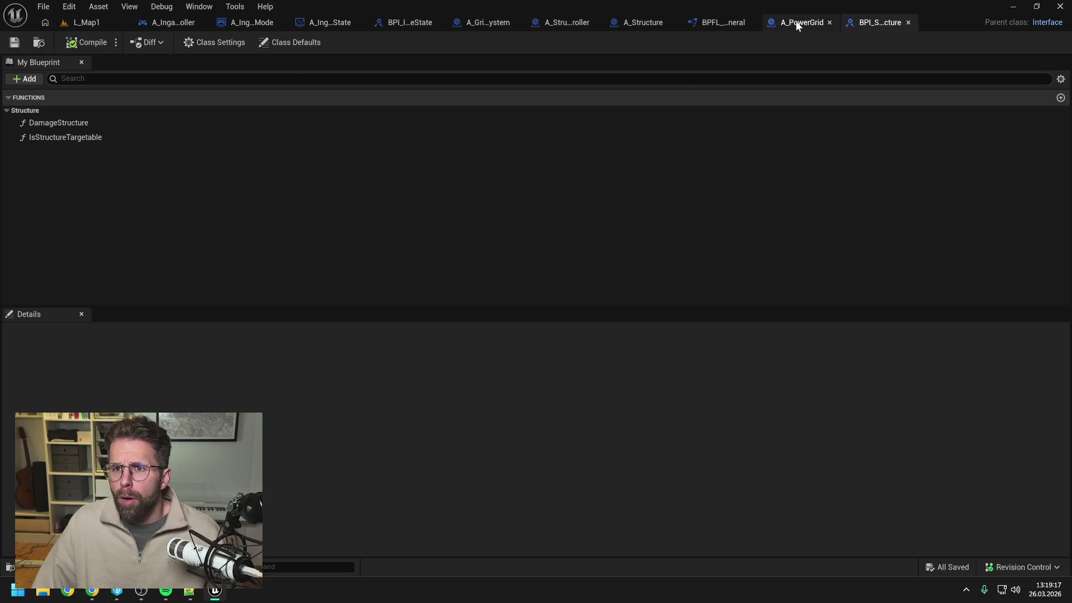
In A_GridSystem's RegisterPowerStructure, delete the Is Valid / Get Ingame Game Mode check nodes
left_click(800, 22)
scroll(323, 276, "up", 2)
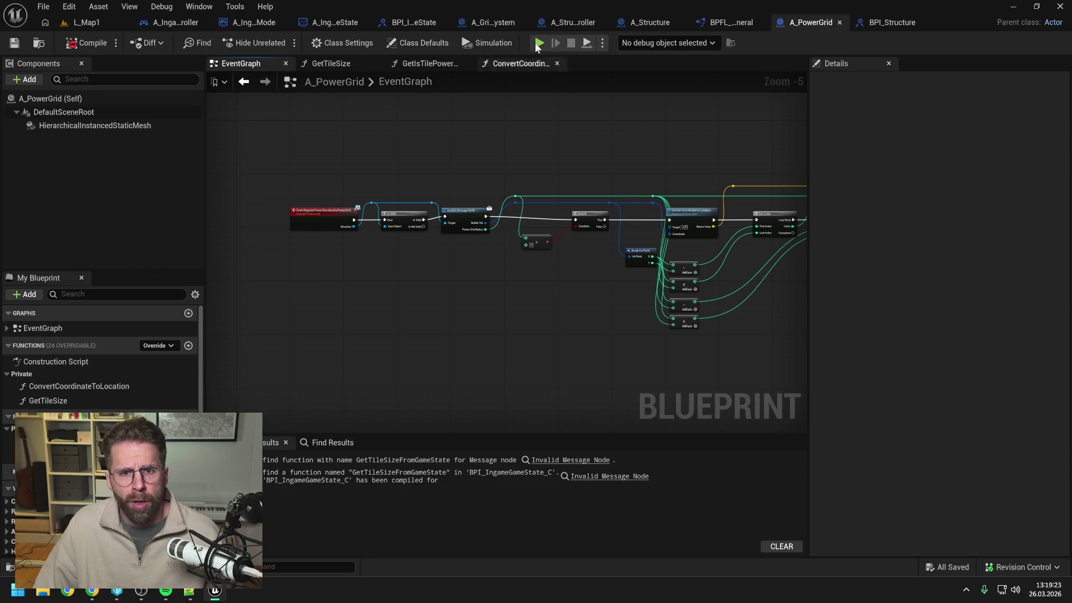
left_click(493, 22)
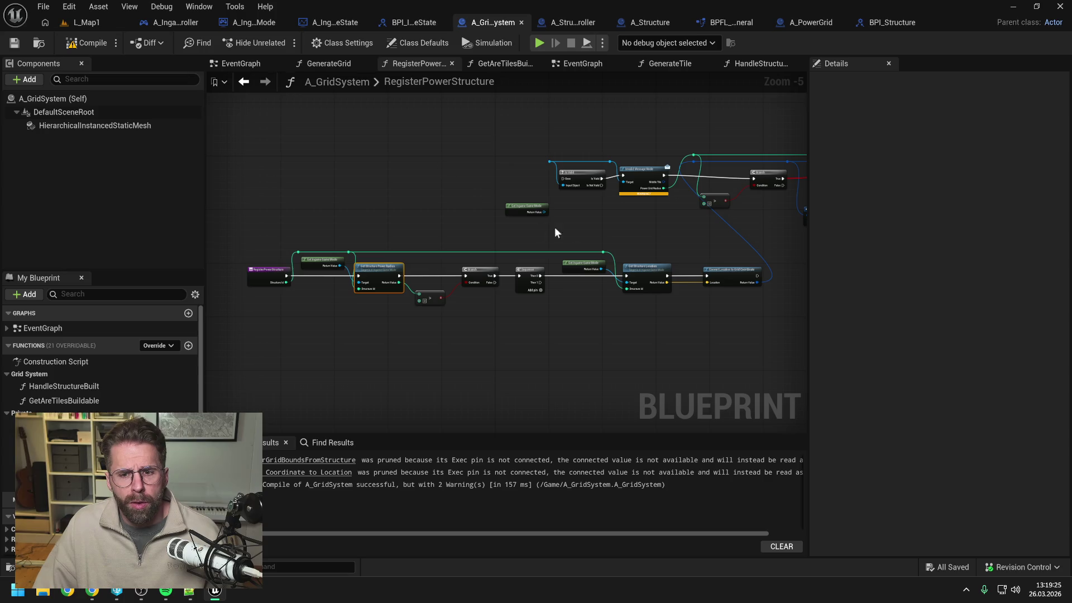
mouse_move(629, 236)
left_mouse_down()
mouse_move(555, 233)
mouse_move(561, 241)
left_mouse_up()
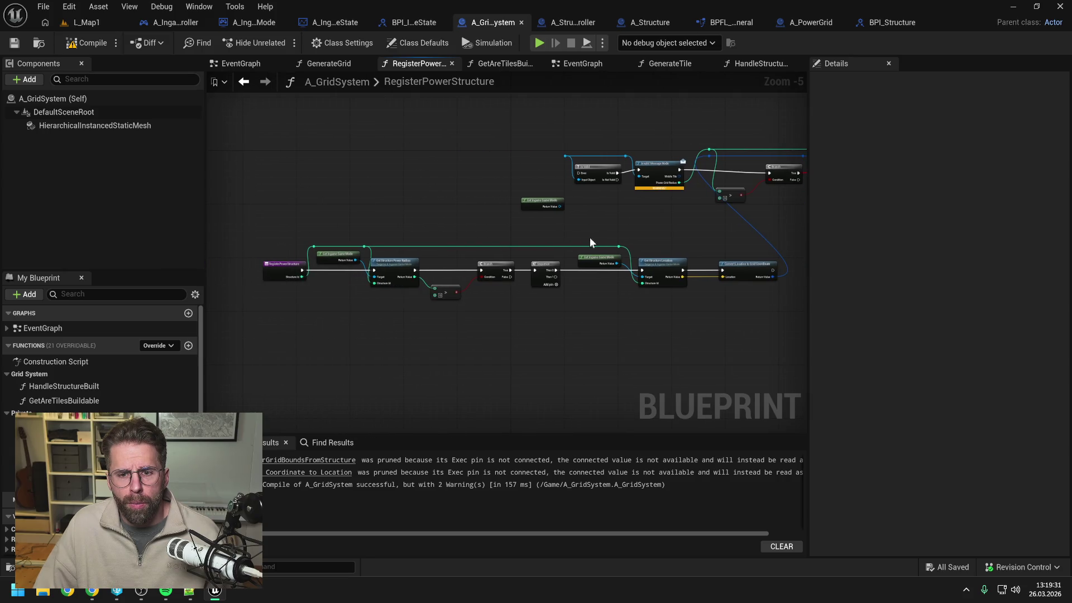
mouse_move(669, 238)
left_mouse_down()
mouse_move(561, 229)
mouse_move(604, 226)
left_mouse_up()
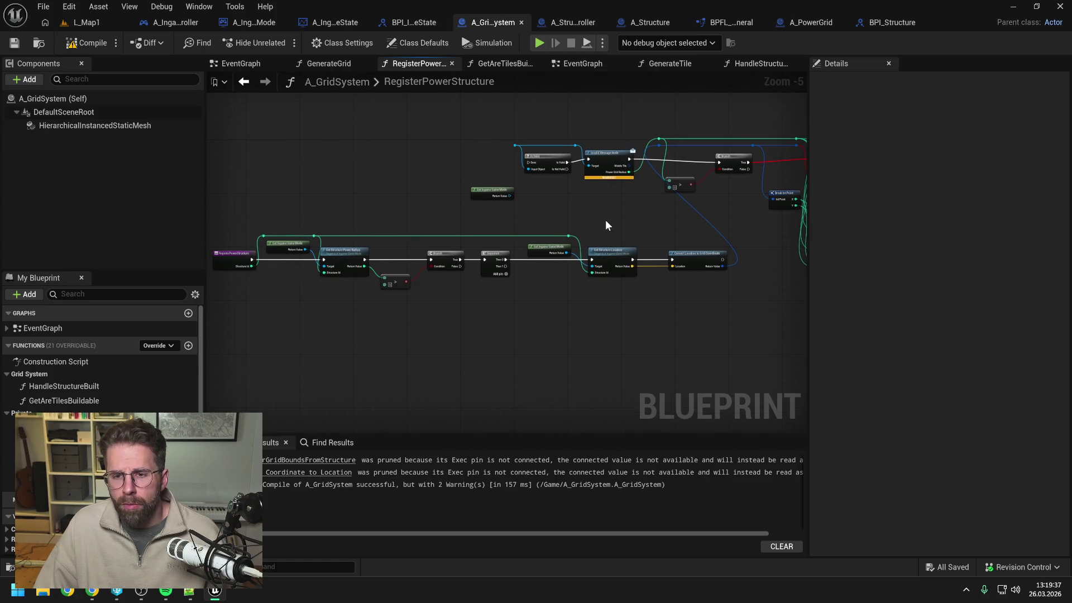
left_click_drag(464, 122, 613, 201)
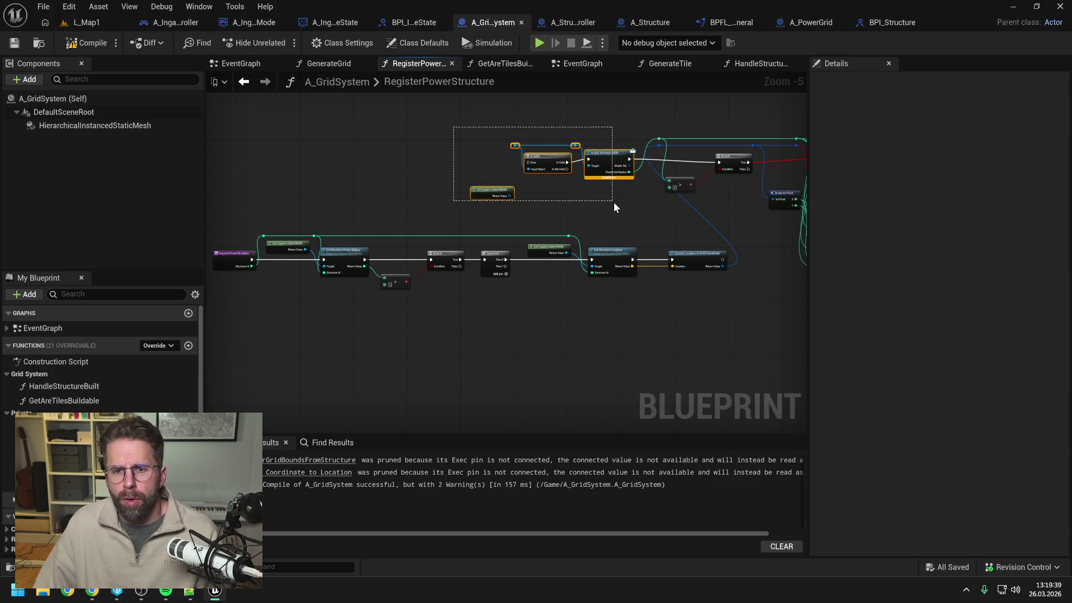
key("Delete")
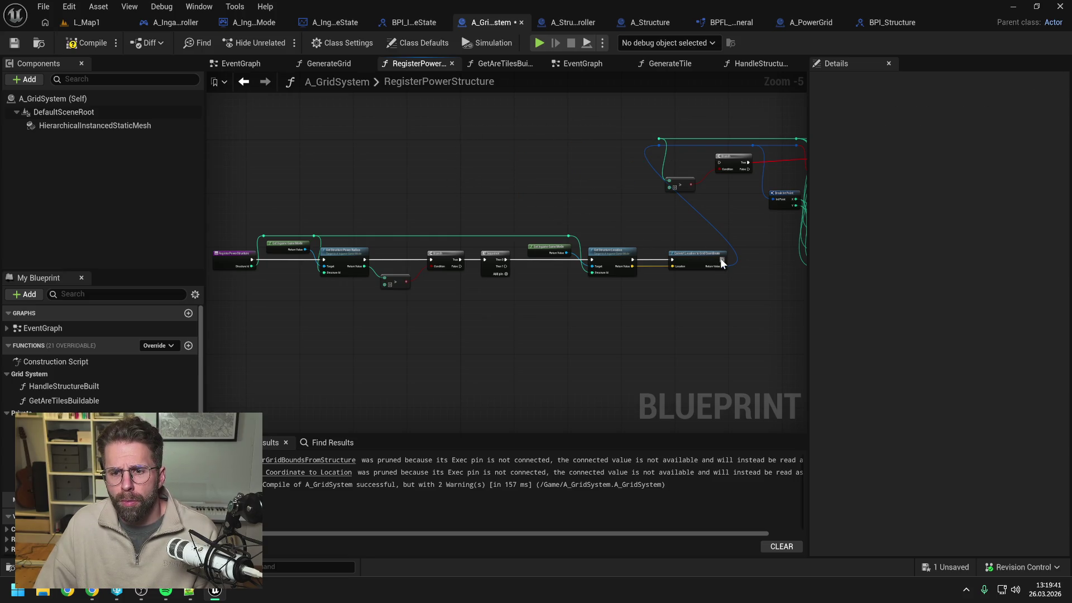
Wire the location conversion's execution straight into the Branch and shift the chain up-left
left_click_drag(723, 261, 719, 163)
key("Escape")
left_click_drag(722, 259, 719, 163)
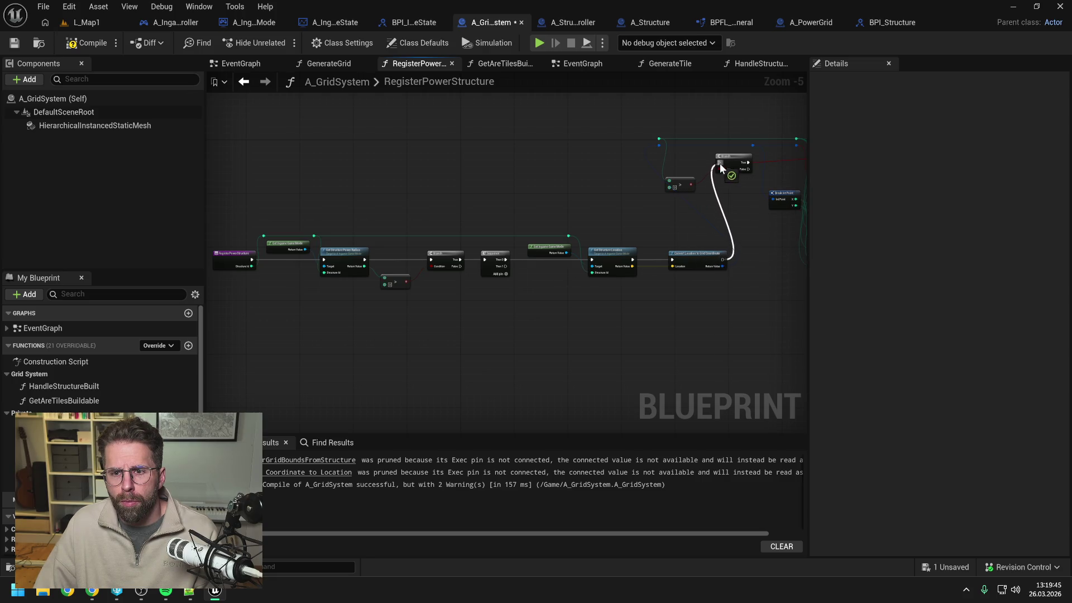
mouse_move(514, 210)
left_mouse_down()
mouse_move(342, 213)
mouse_move(756, 303)
left_mouse_up()
mouse_move(736, 258)
left_mouse_down()
mouse_move(645, 185)
mouse_move(658, 158)
left_mouse_up()
left_click(622, 207)
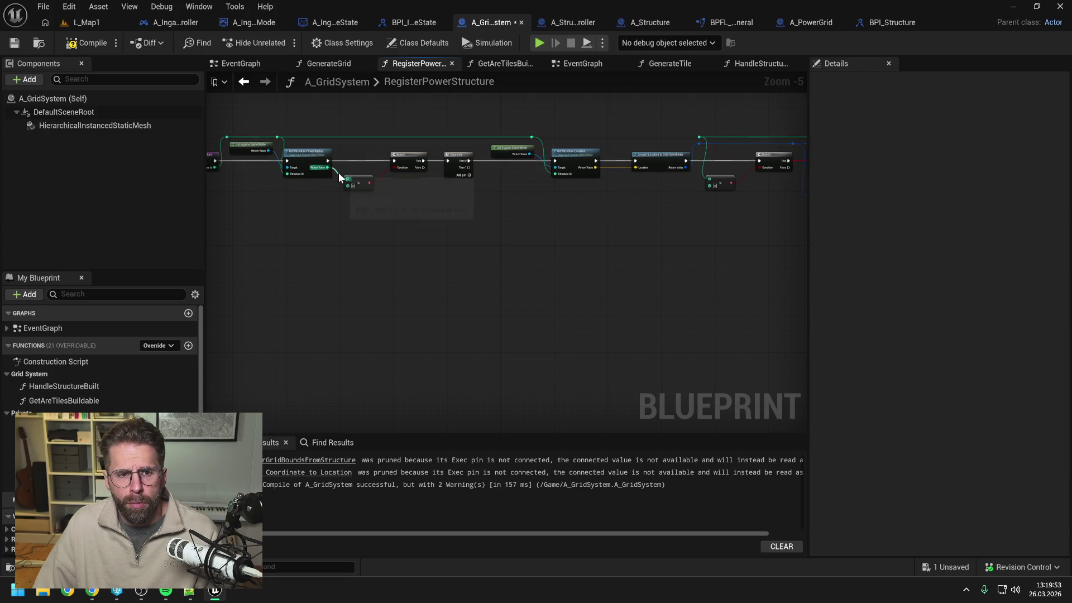
Straighten the top reroute nodes and add a reroute point on the Return Value wire
left_click_drag(252, 109, 599, 152)
key("q")
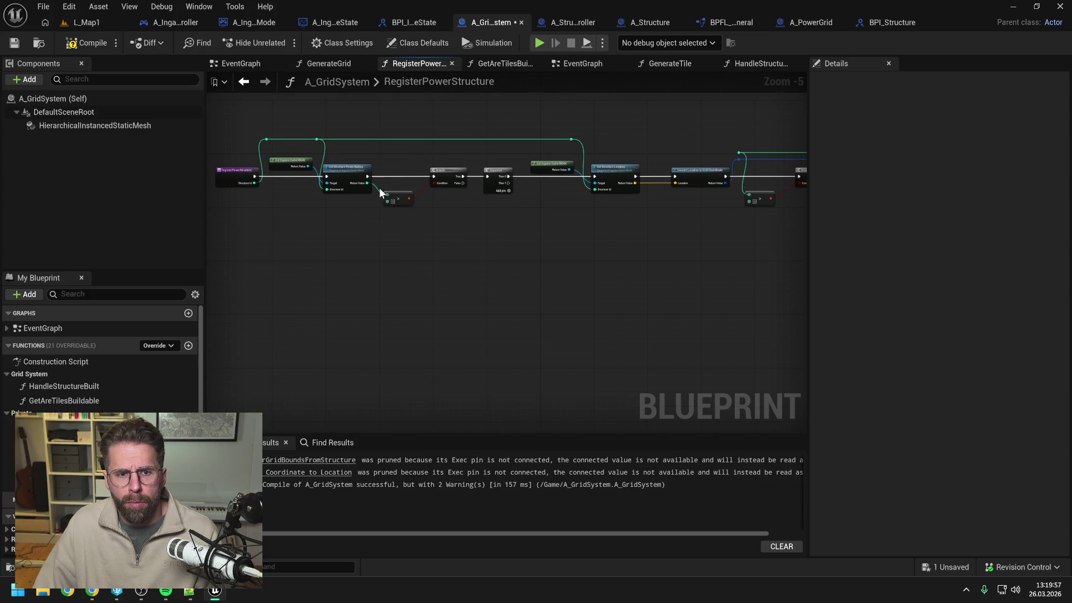
double_click(377, 186)
mouse_move(376, 185)
left_mouse_down()
mouse_move(377, 151)
mouse_move(740, 156)
left_mouse_up()
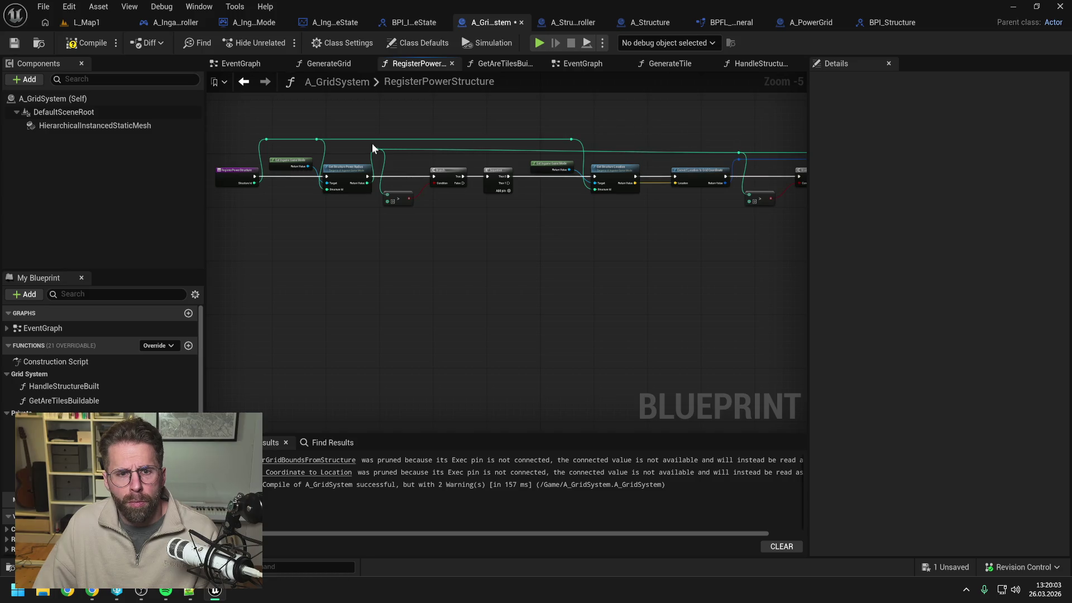
key("q")
mouse_move(258, 116)
left_mouse_down()
mouse_move(564, 130)
mouse_move(587, 142)
left_mouse_up()
key("q")
left_click(629, 126)
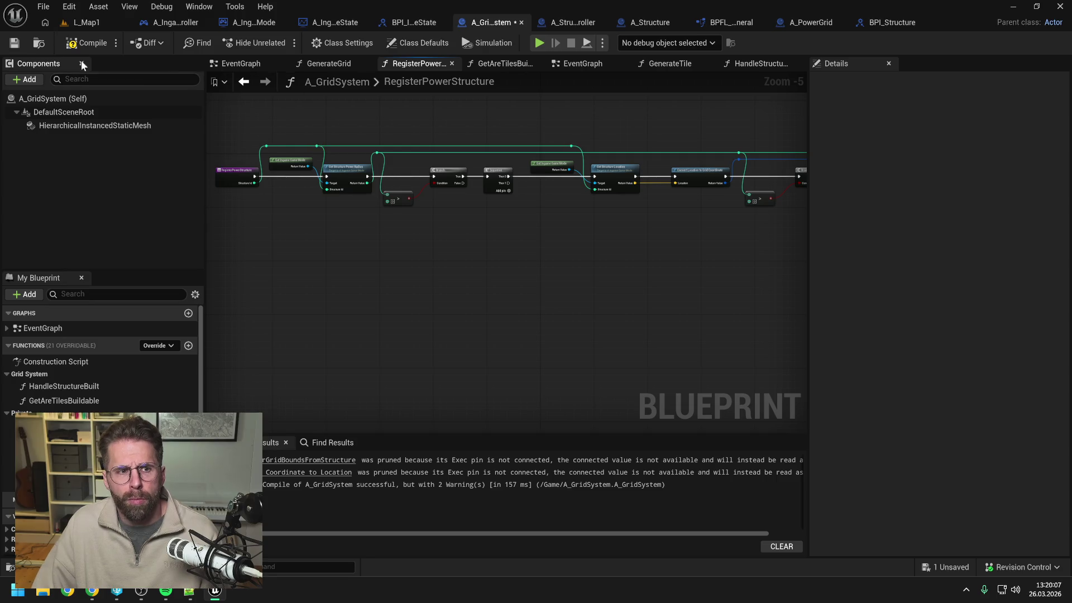
Compile A_GridSystem and inspect RegisterPowerStructure to locate the failing Convert Coordinate to Location node
left_click(85, 42)
left_click_drag(675, 253, 542, 251)
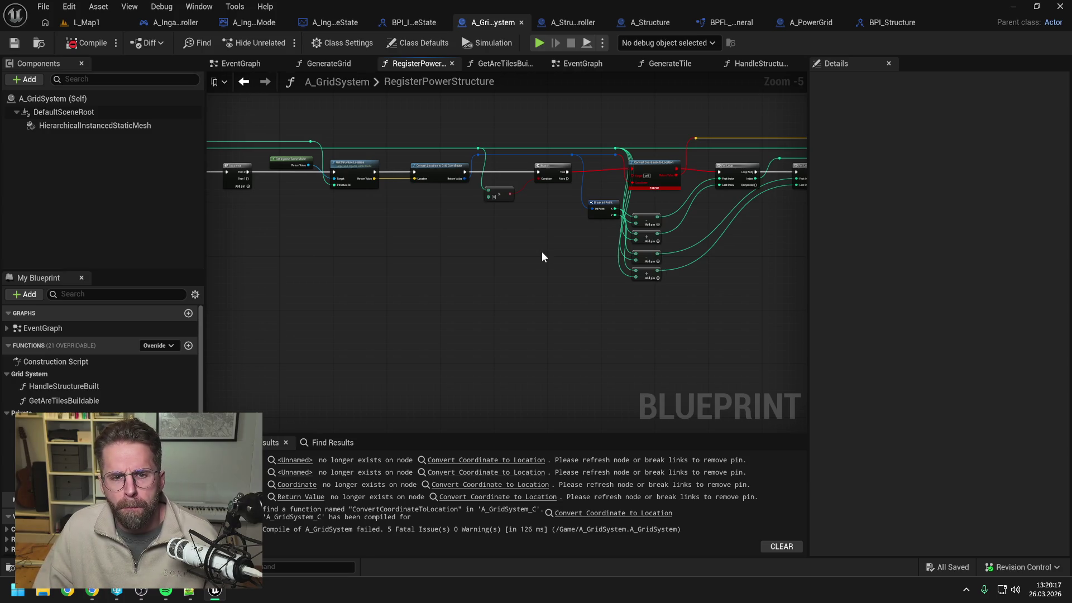
left_click_drag(596, 259, 443, 261)
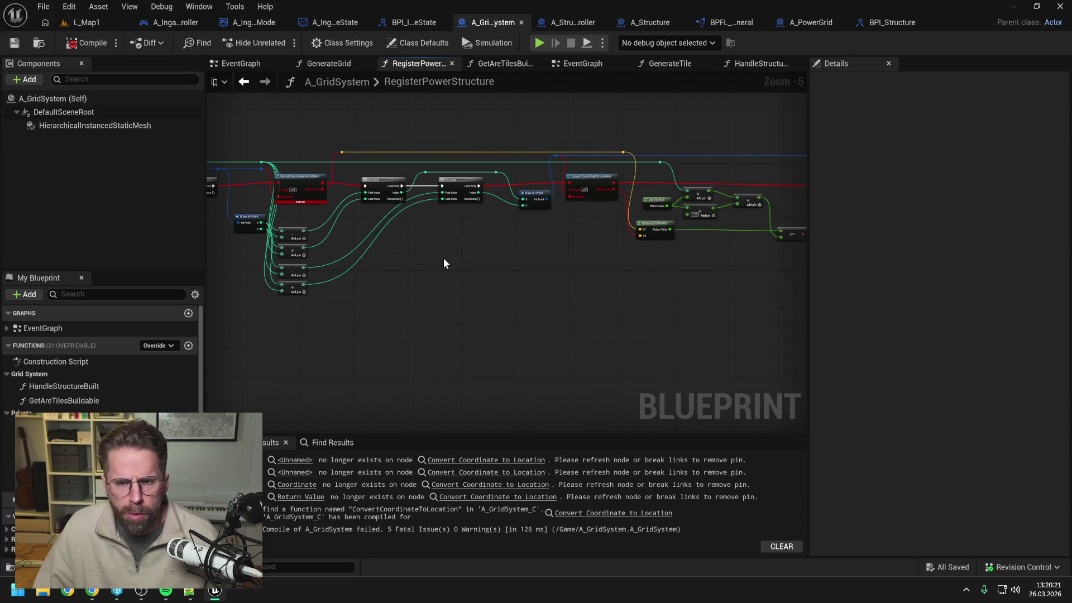
mouse_move(446, 259)
left_mouse_down()
mouse_move(378, 264)
mouse_move(517, 260)
mouse_move(369, 266)
left_mouse_up()
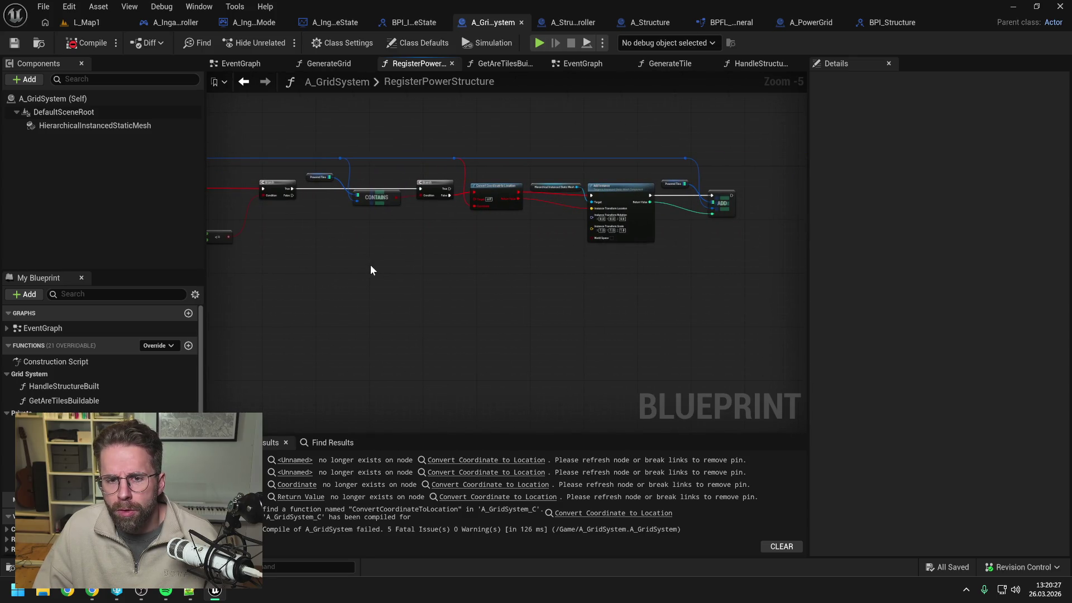
mouse_move(369, 265)
left_mouse_down()
mouse_move(641, 263)
mouse_move(515, 294)
mouse_move(596, 244)
mouse_move(480, 237)
left_mouse_up()
scroll(609, 232, "up", 1)
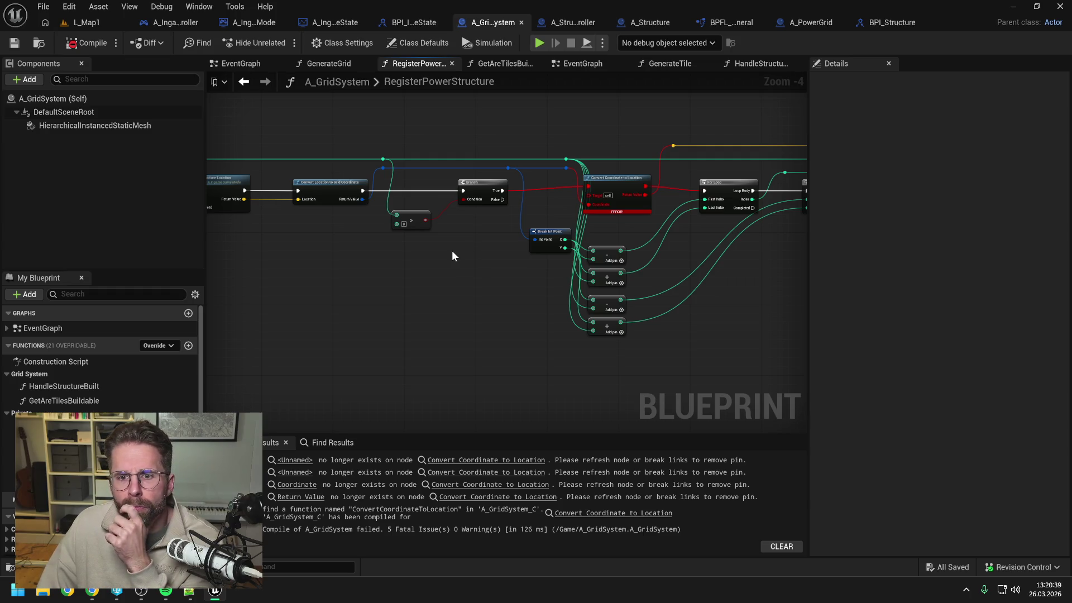
mouse_move(452, 255)
left_mouse_down()
mouse_move(678, 283)
mouse_move(490, 283)
left_mouse_up()
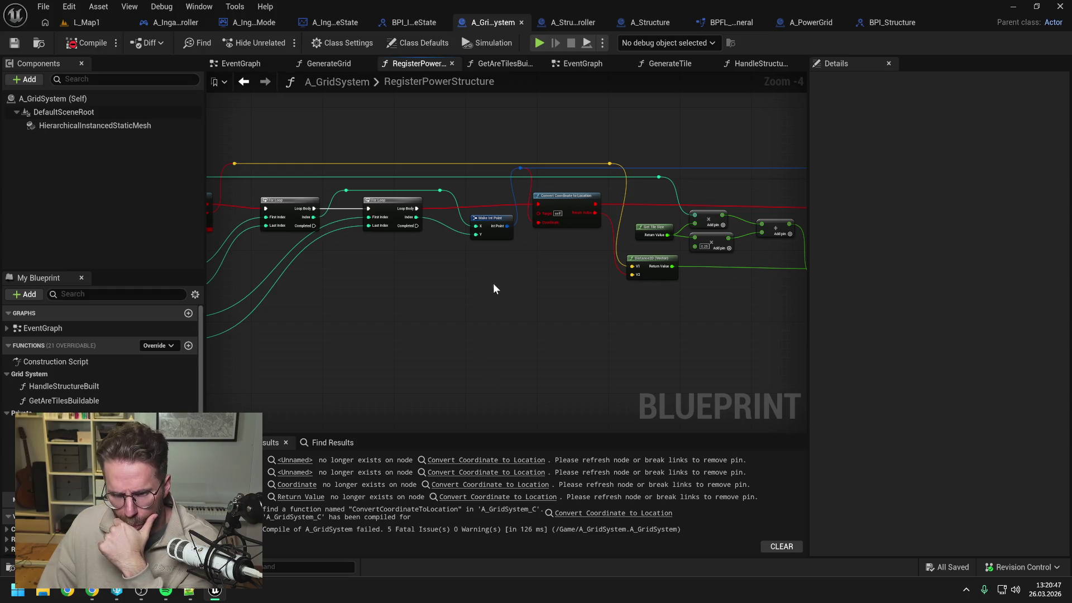
left_click_drag(493, 289, 436, 289)
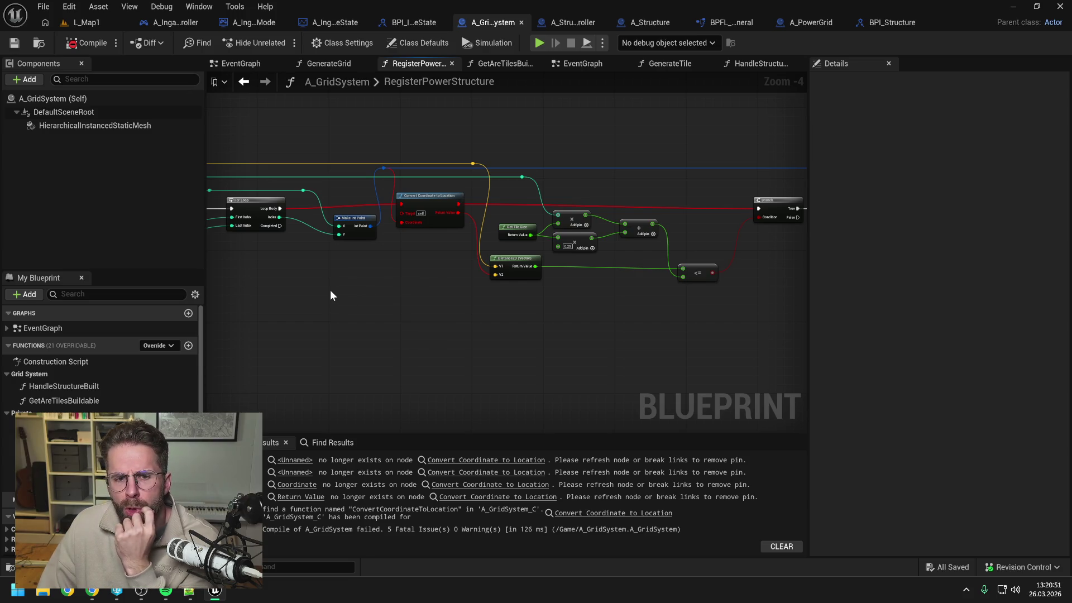
mouse_move(330, 290)
left_mouse_down()
mouse_move(670, 281)
mouse_move(473, 284)
mouse_move(500, 285)
left_mouse_up()
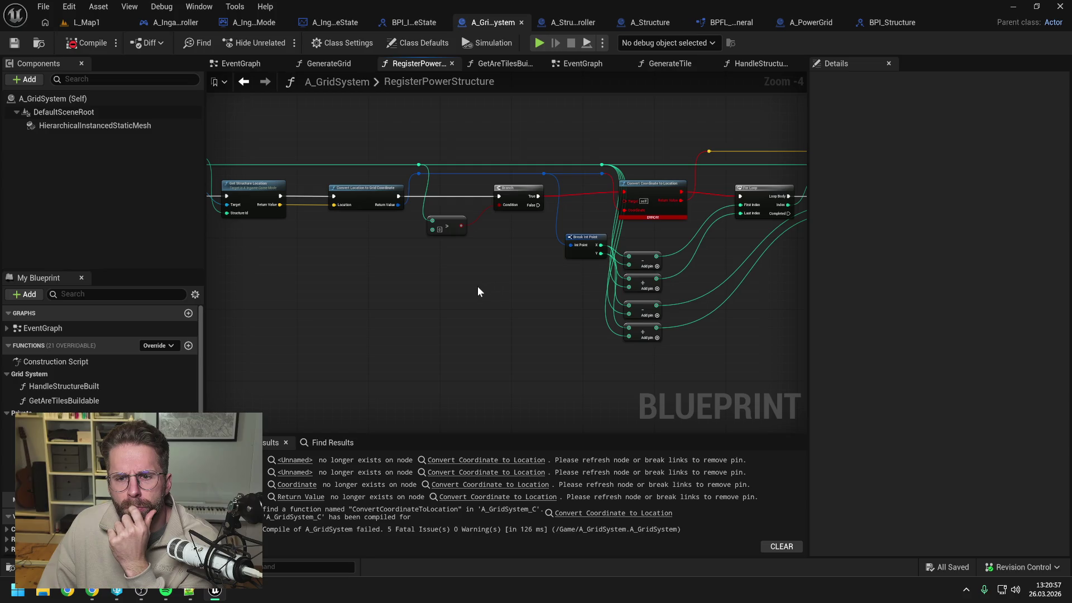
Delete the broken Convert Coordinate to Location node and its reroute; link Branch True to the For Loop
double_click(310, 203)
mouse_move(309, 197)
left_mouse_down()
mouse_move(311, 156)
mouse_move(713, 152)
mouse_move(757, 167)
mouse_move(789, 154)
mouse_move(722, 152)
left_mouse_up()
key("Delete")
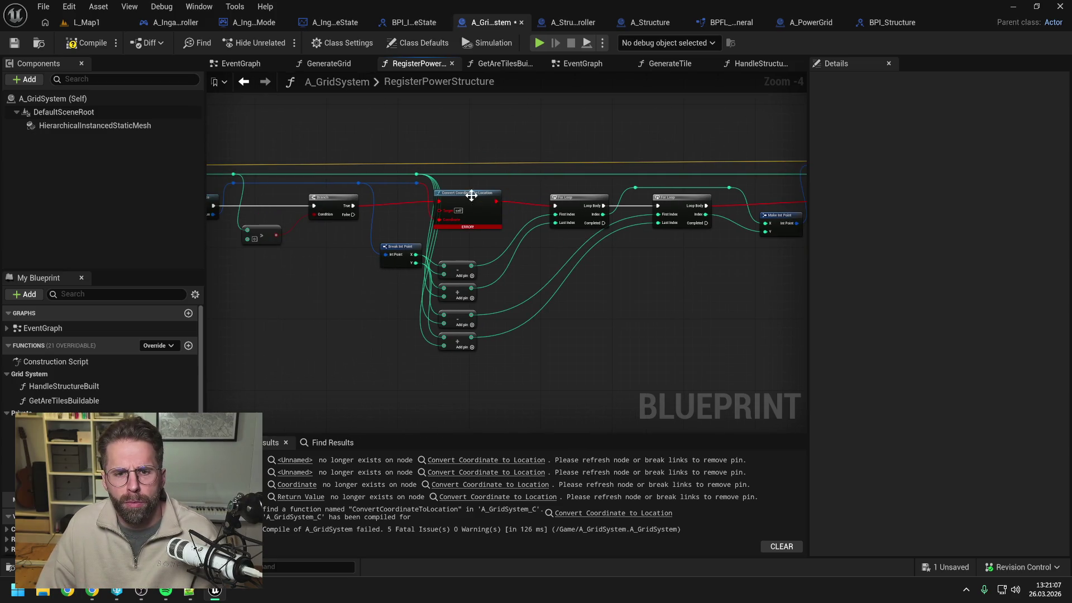
left_click(468, 211)
key("Delete")
left_click_drag(350, 206, 555, 205)
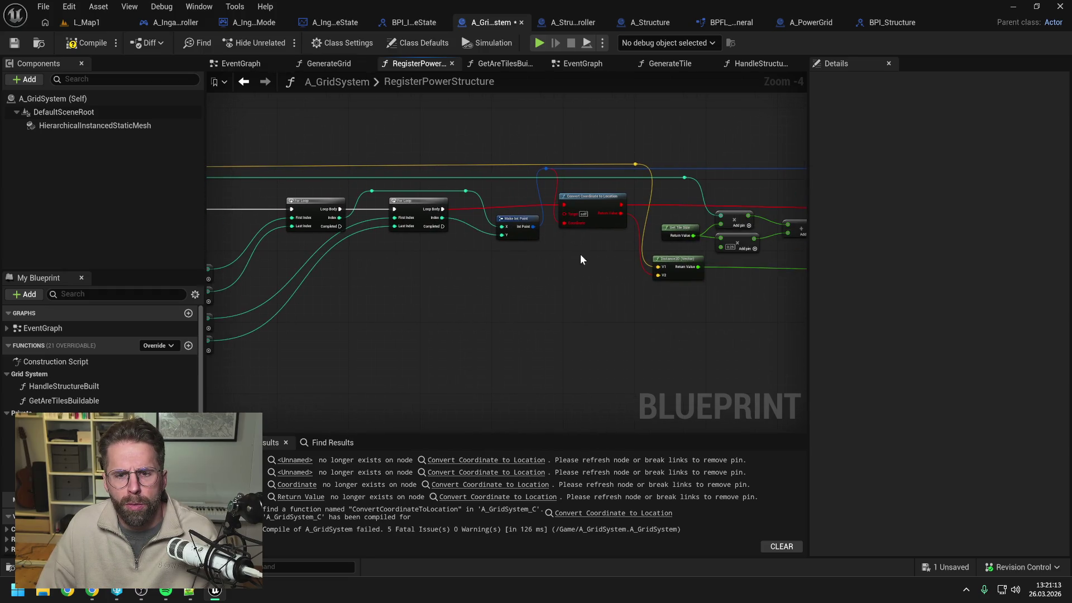
Add Convert Grid Coordinate to Location, wired from Loop Body into Distance2D V2, replacing the old node
right_click(587, 253)
type("convert ")
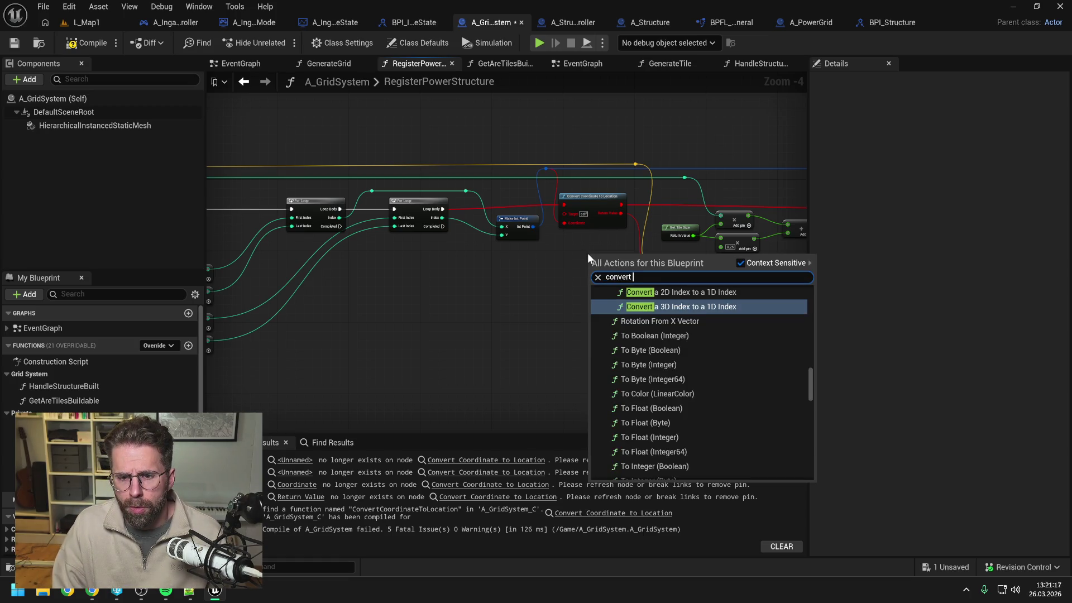
type("coo")
left_click(639, 302)
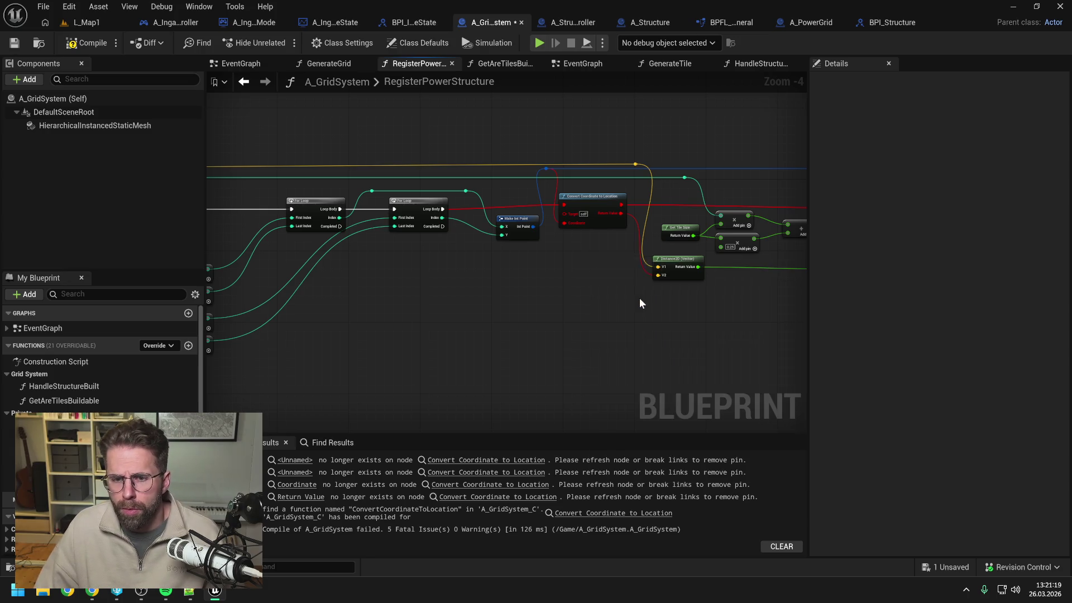
left_click_drag(625, 258, 585, 258)
mouse_move(442, 210)
left_mouse_down()
mouse_move(552, 259)
mouse_move(563, 296)
mouse_move(410, 292)
mouse_move(706, 207)
left_mouse_up()
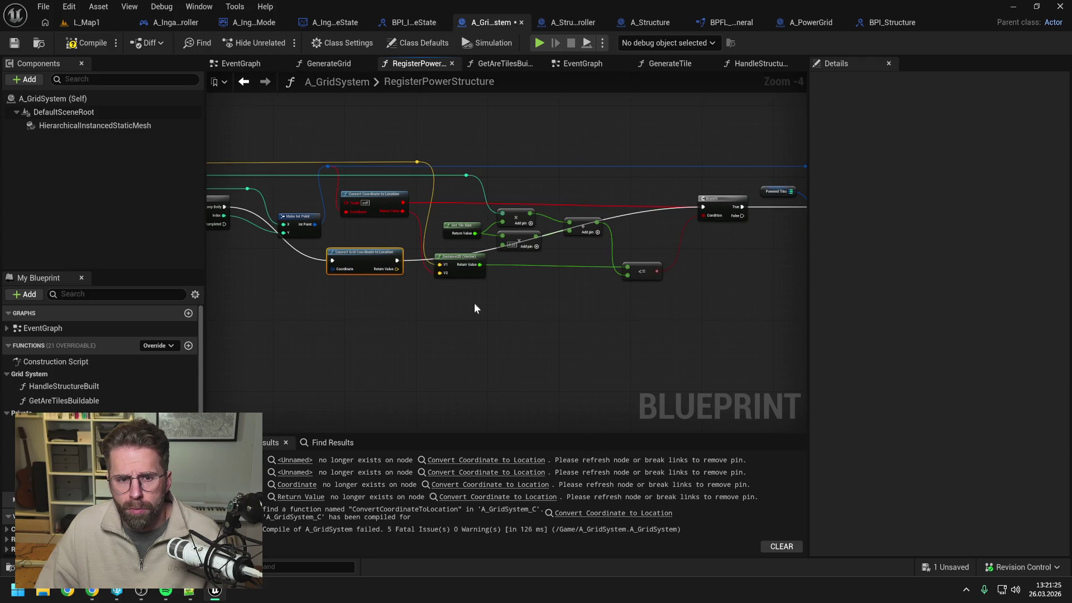
left_click_drag(396, 269, 440, 272)
left_click_drag(328, 167, 337, 272)
mouse_move(224, 207)
left_mouse_down()
mouse_move(291, 238)
mouse_move(348, 229)
mouse_move(380, 196)
left_mouse_up()
key("Escape")
left_click(377, 193)
key("Delete")
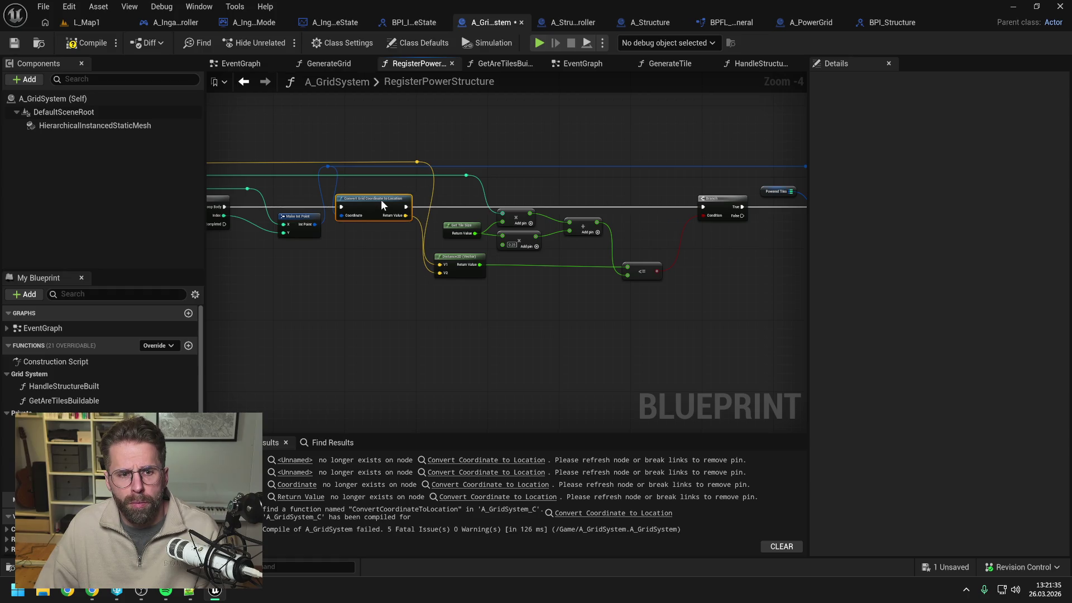
Add reroute knots tidying the Return Value-to-V2 and Instance Transform wires
mouse_move(375, 244)
left_mouse_down()
mouse_move(517, 234)
mouse_move(444, 256)
left_mouse_up()
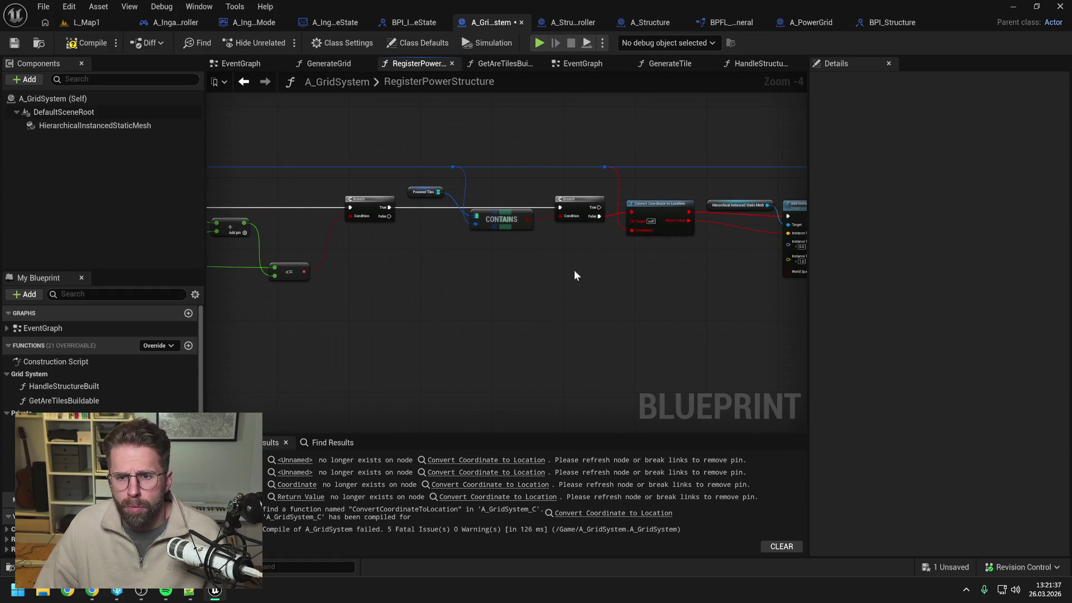
left_click_drag(611, 270, 440, 267)
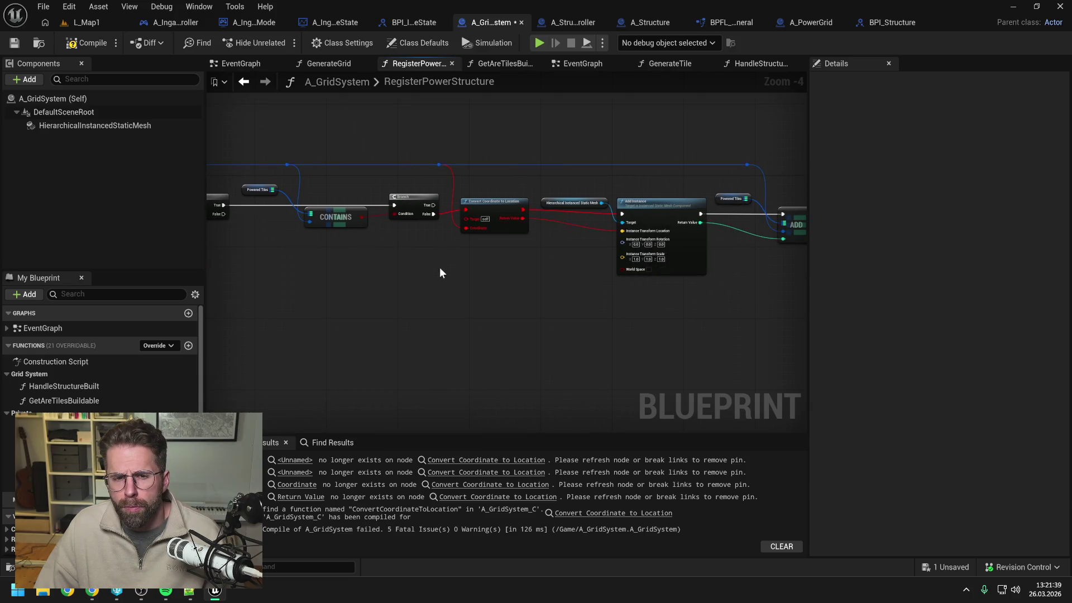
left_click_drag(372, 266, 675, 246)
mouse_move(452, 282)
left_mouse_down()
mouse_move(539, 293)
mouse_move(249, 293)
mouse_move(467, 289)
left_mouse_up()
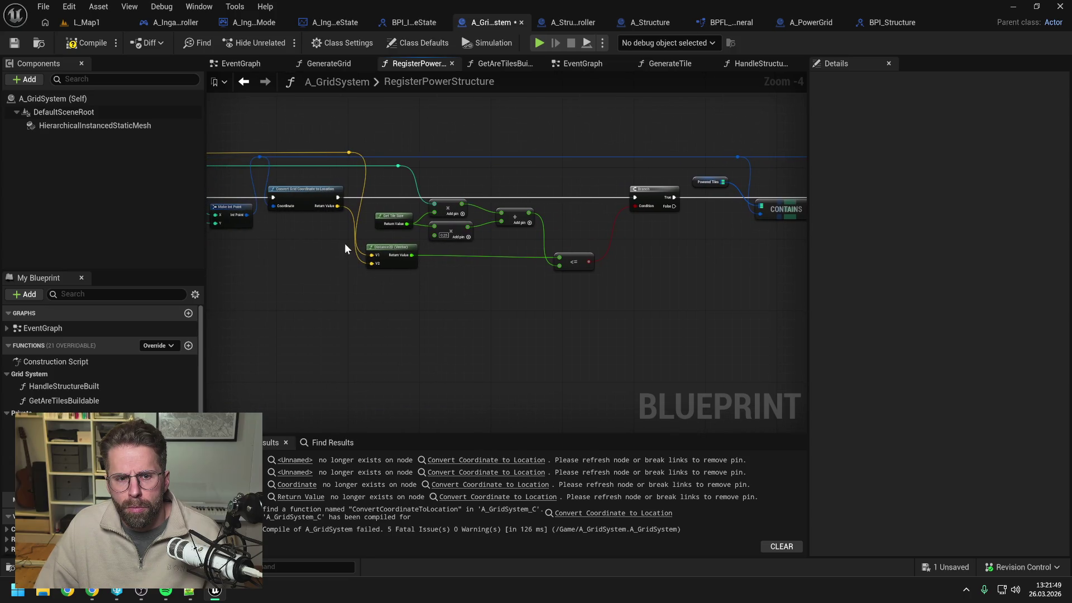
right_click(352, 215)
key("Escape")
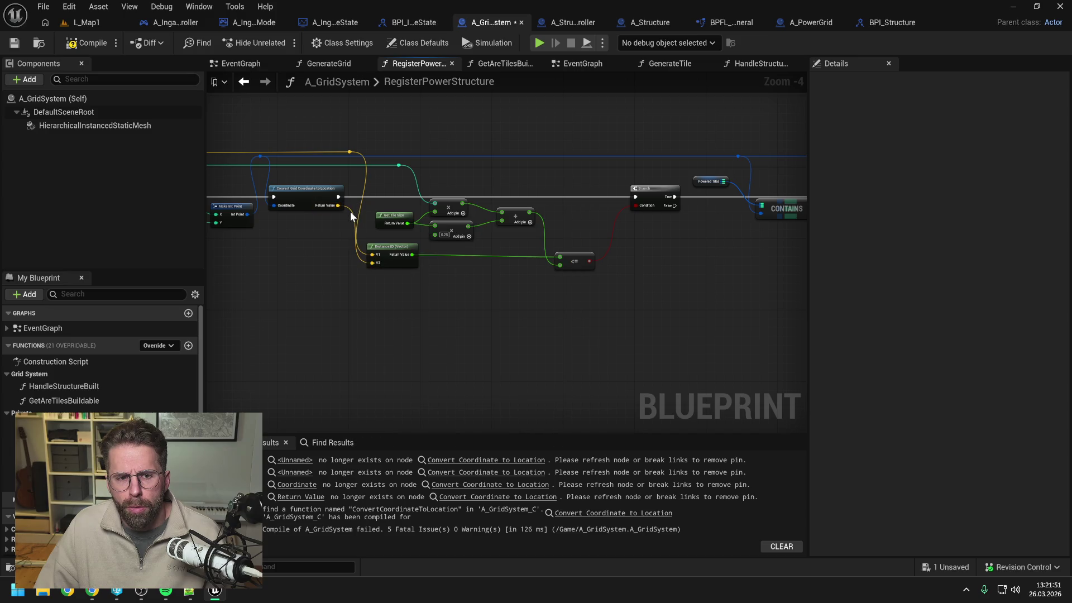
double_click(351, 211)
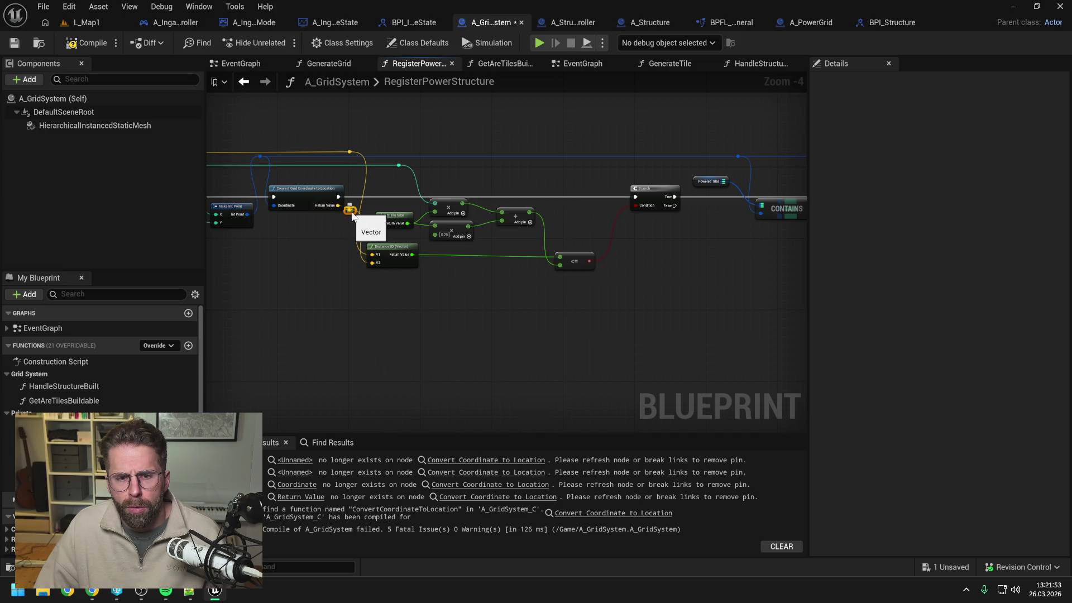
mouse_move(351, 212)
left_mouse_down()
mouse_move(347, 274)
mouse_move(176, 262)
mouse_move(239, 275)
mouse_move(780, 227)
left_mouse_up()
scroll(315, 273, "down", 1)
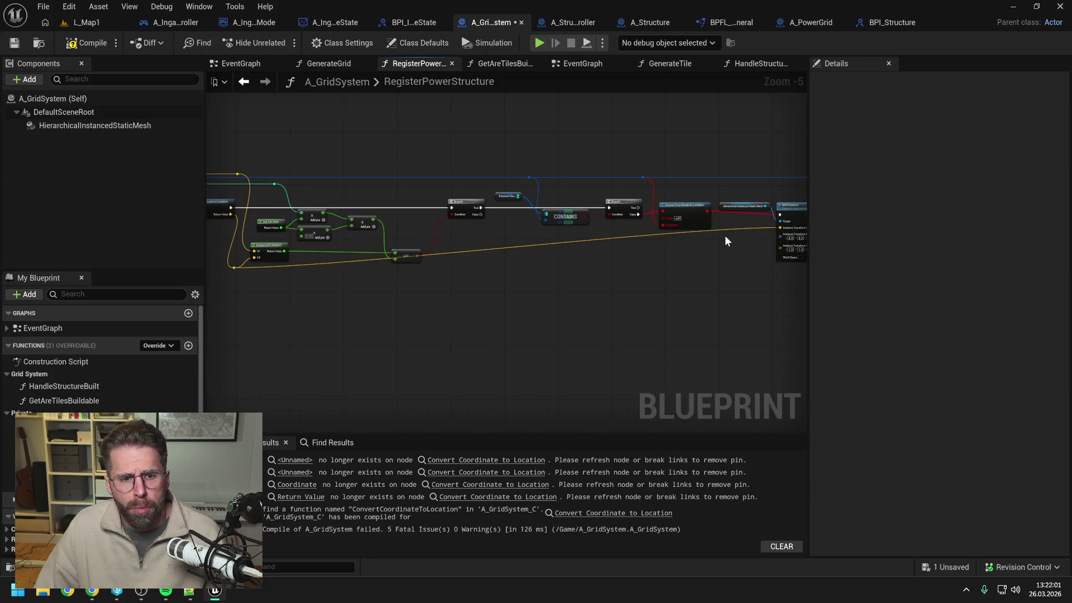
double_click(726, 228)
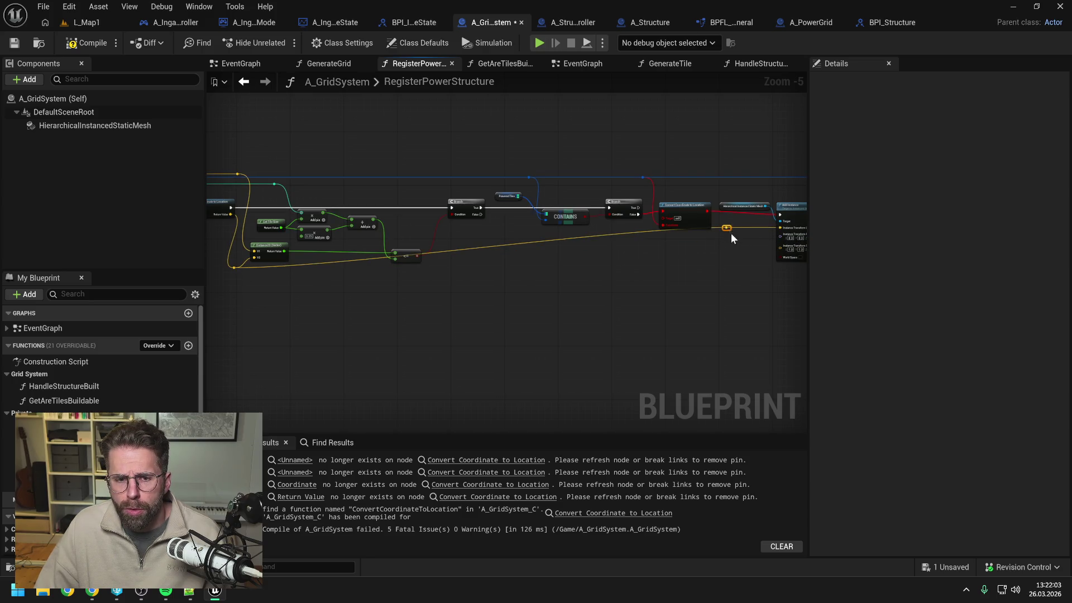
left_click_drag(727, 227, 733, 266)
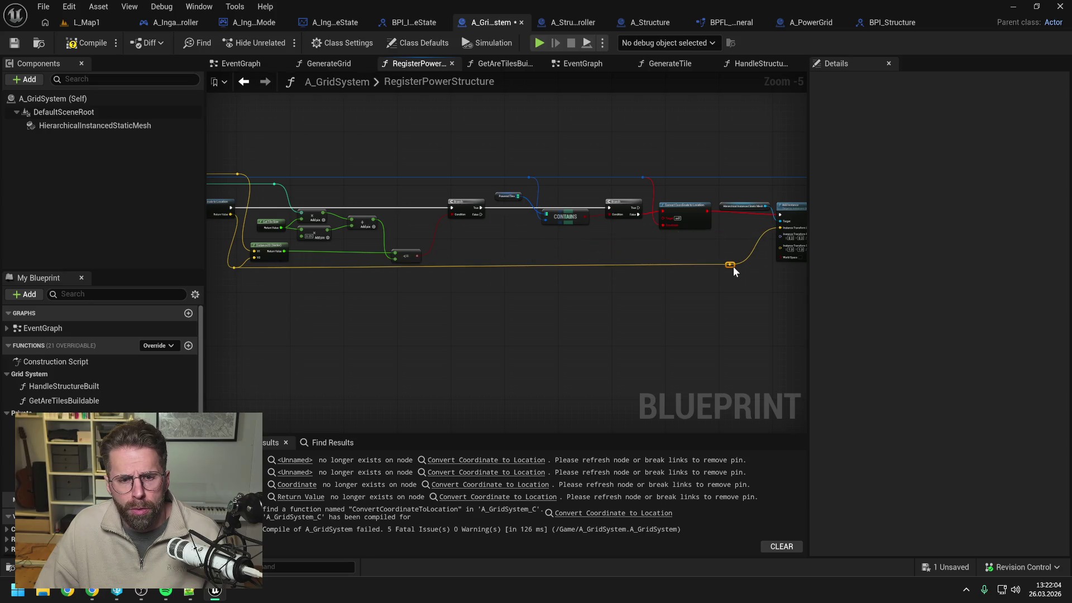
Delete the leftover broken conversion node and knot, close the gap, then compile and save
left_click(642, 175)
mouse_move(611, 189)
left_mouse_down()
mouse_move(628, 208)
mouse_move(449, 231)
left_mouse_up()
key("Delete")
left_click_drag(455, 148, 686, 290)
mouse_move(504, 301)
left_mouse_down()
mouse_move(455, 310)
mouse_move(617, 306)
left_mouse_up()
left_click(456, 315)
left_click(87, 43)
key("ctrl+s")
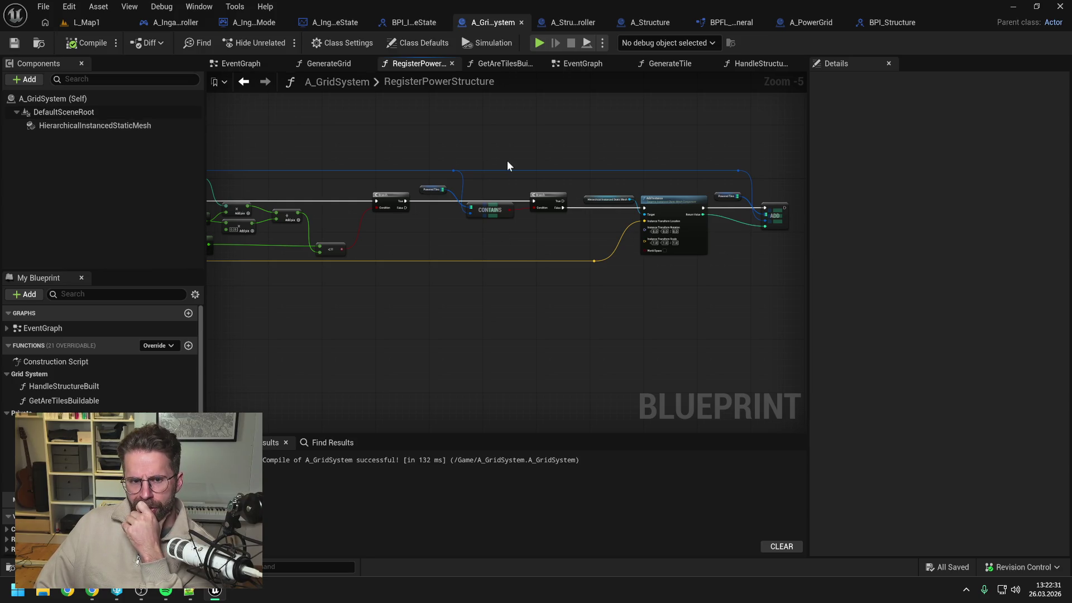
Review RegisterPowerStructure's nodes and glance at the GenerateGrid function graph
left_click_drag(507, 165, 688, 166)
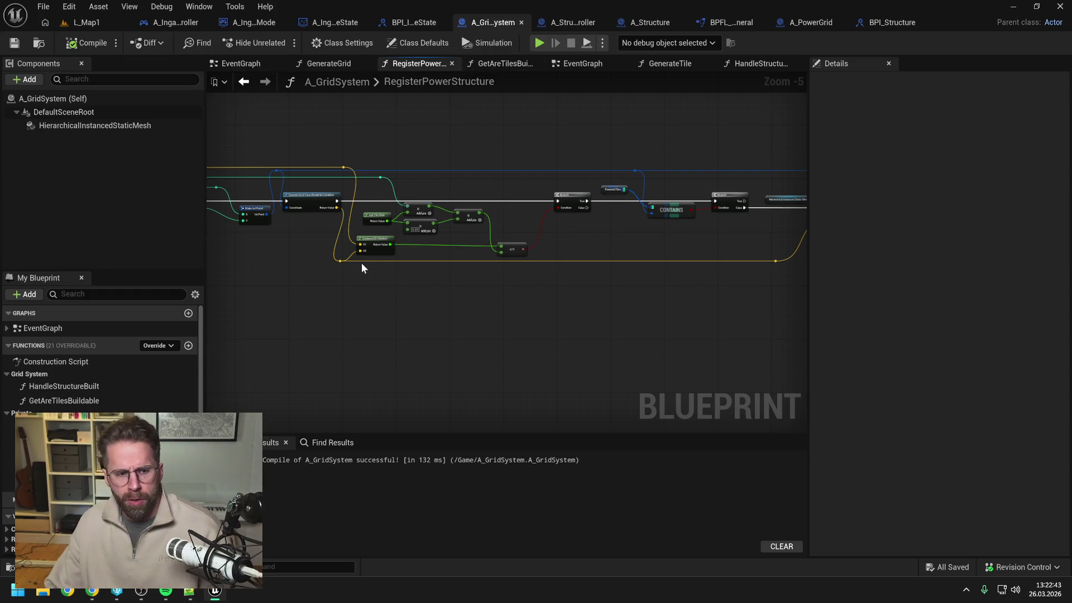
scroll(376, 243, "down", 2)
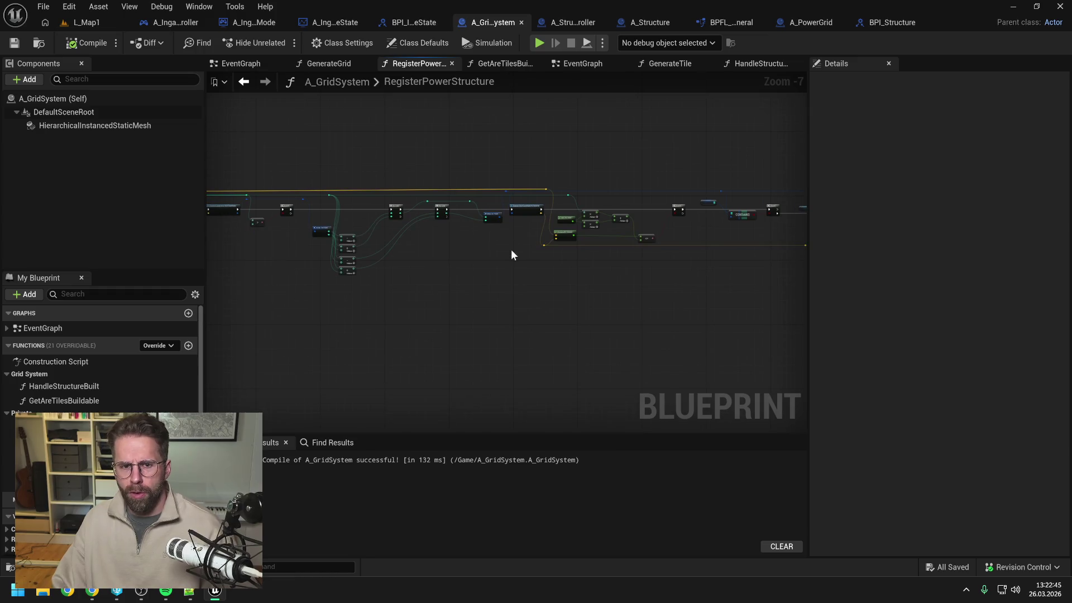
scroll(512, 255, "up", 2)
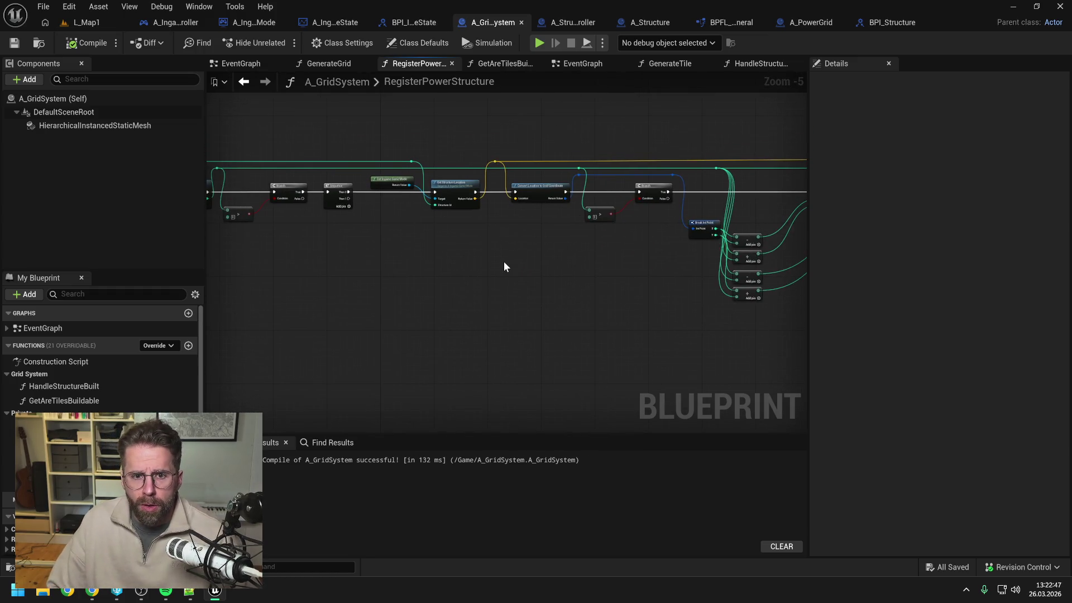
left_click(311, 64)
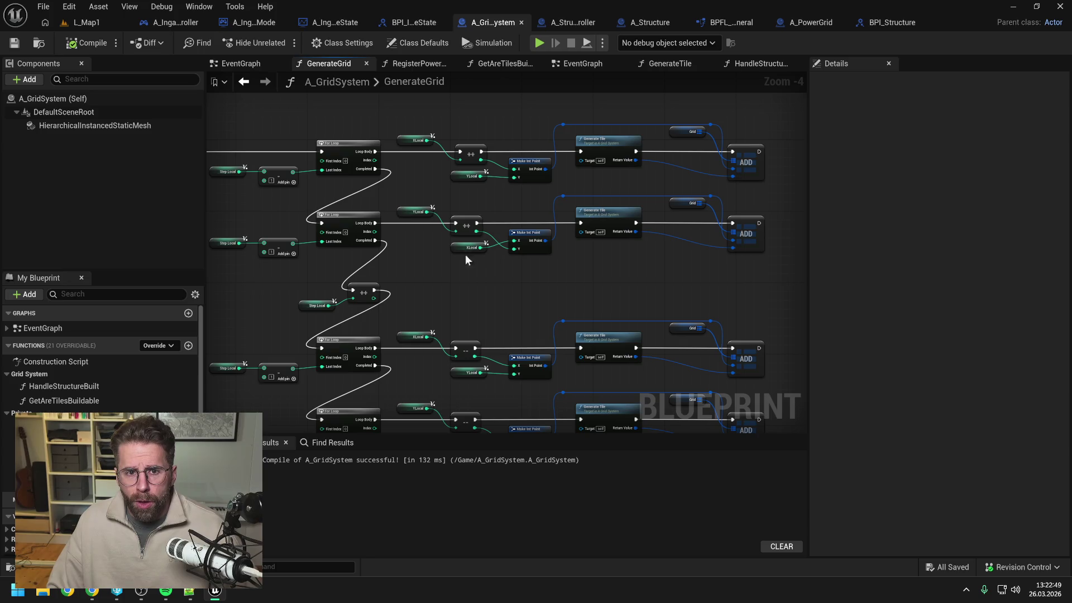
left_click(422, 63)
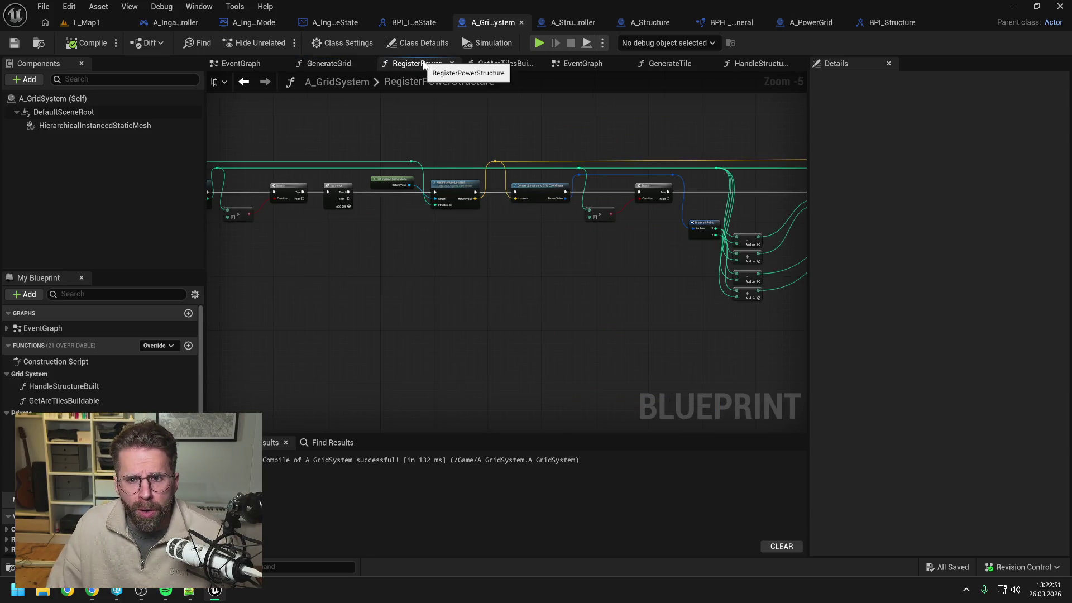
Check HandleStructureBuilt, return to RegisterPowerStructure, then bring up A_PowerGrid's EventGraph
double_click(112, 385)
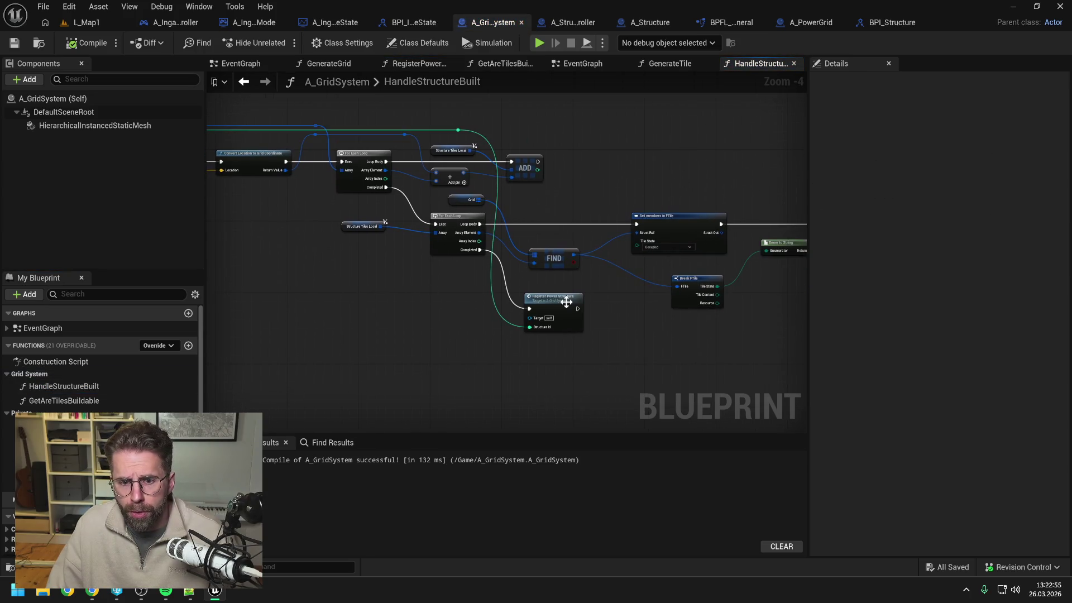
double_click(566, 301)
mouse_move(421, 272)
left_mouse_down()
mouse_move(348, 292)
mouse_move(613, 295)
left_mouse_up()
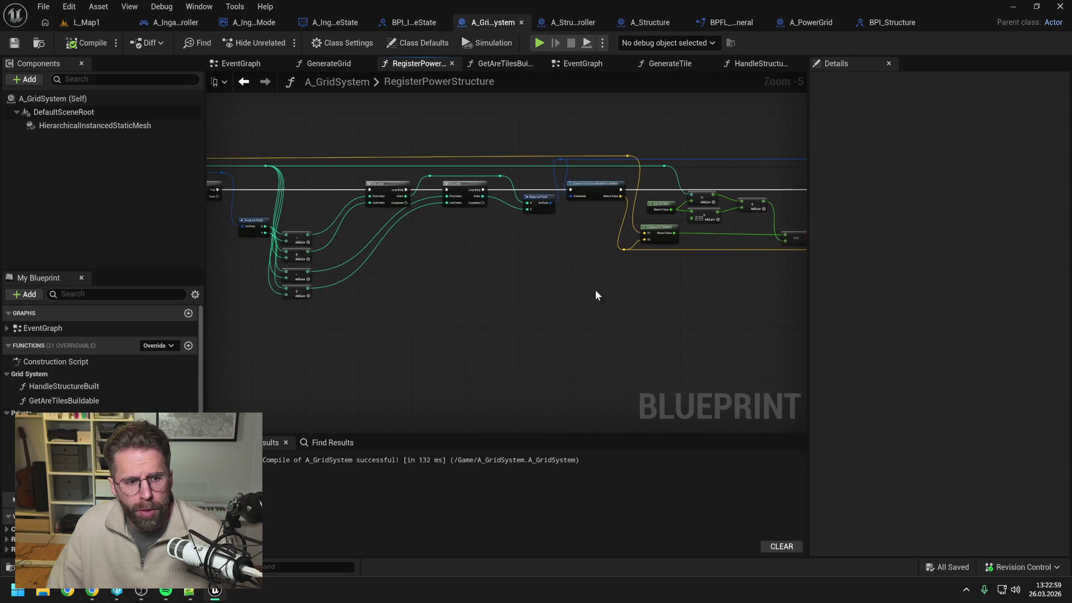
mouse_move(439, 306)
left_mouse_down()
mouse_move(555, 293)
mouse_move(474, 314)
left_mouse_up()
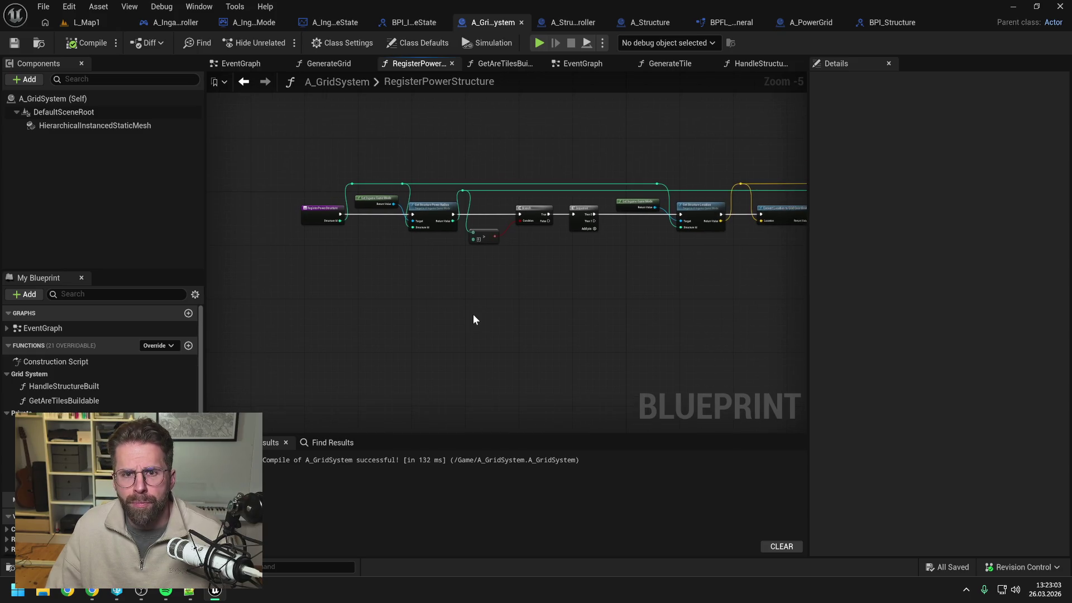
left_click(807, 22)
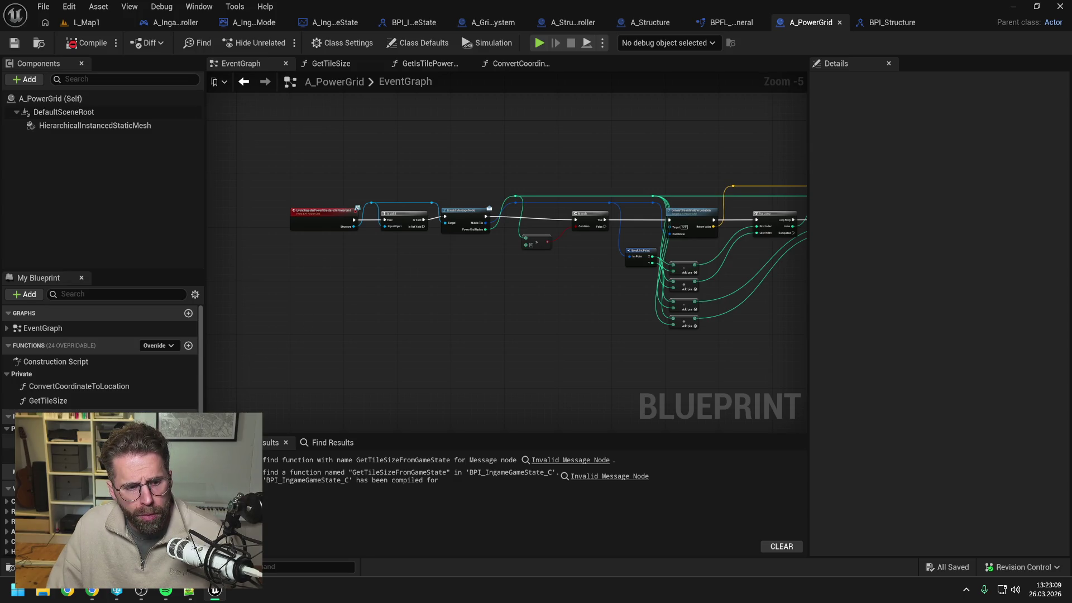
Find uses of the power grid's tile-powered lookup and jump to the player state's call
left_click(9, 441)
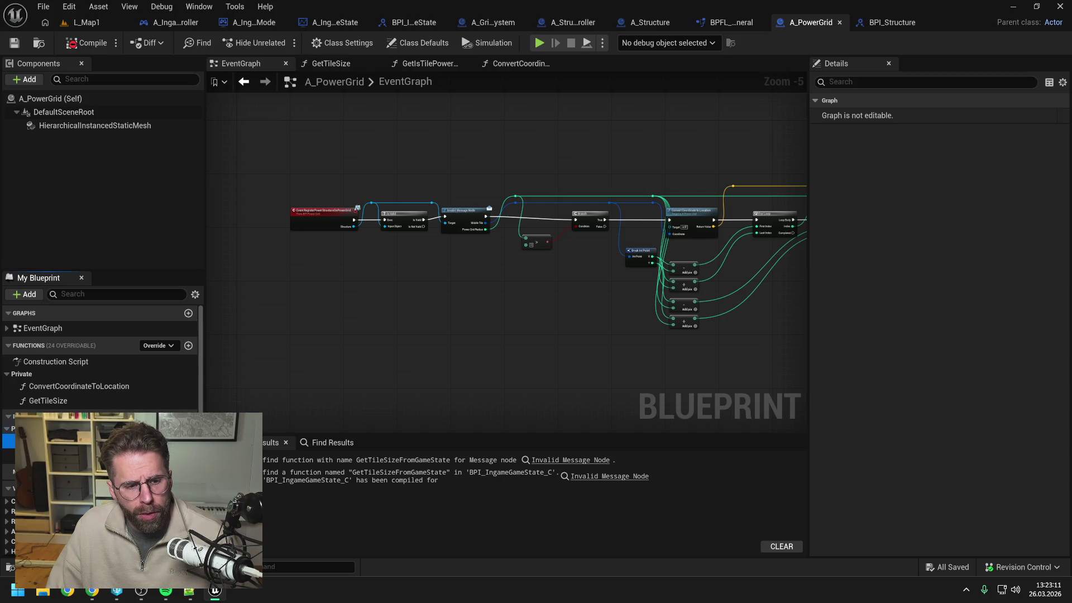
right_click(123, 441)
mouse_move(217, 371)
left_click(282, 377)
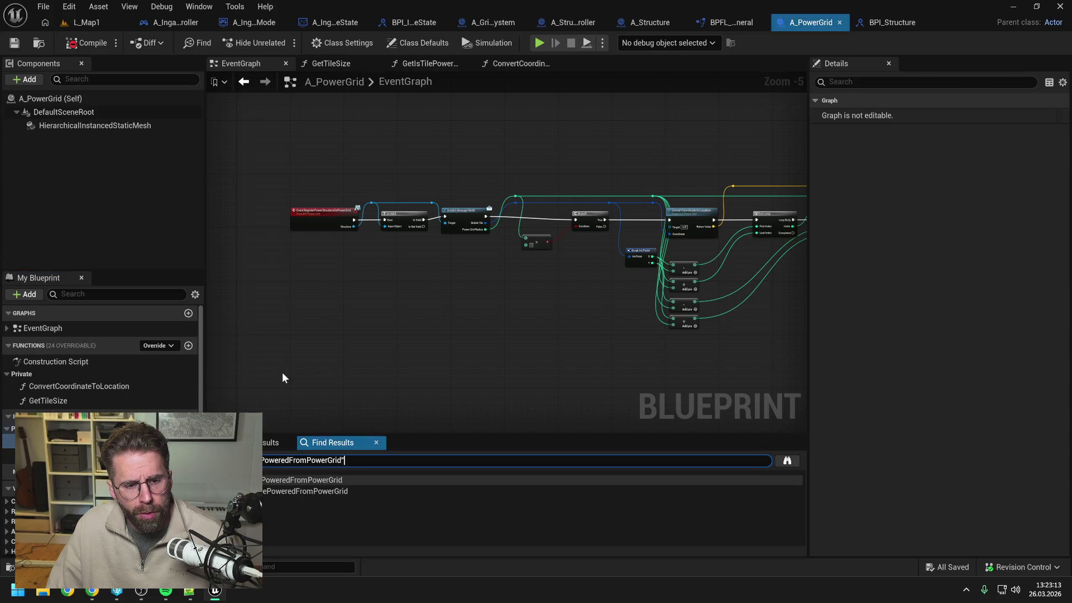
left_click(788, 460)
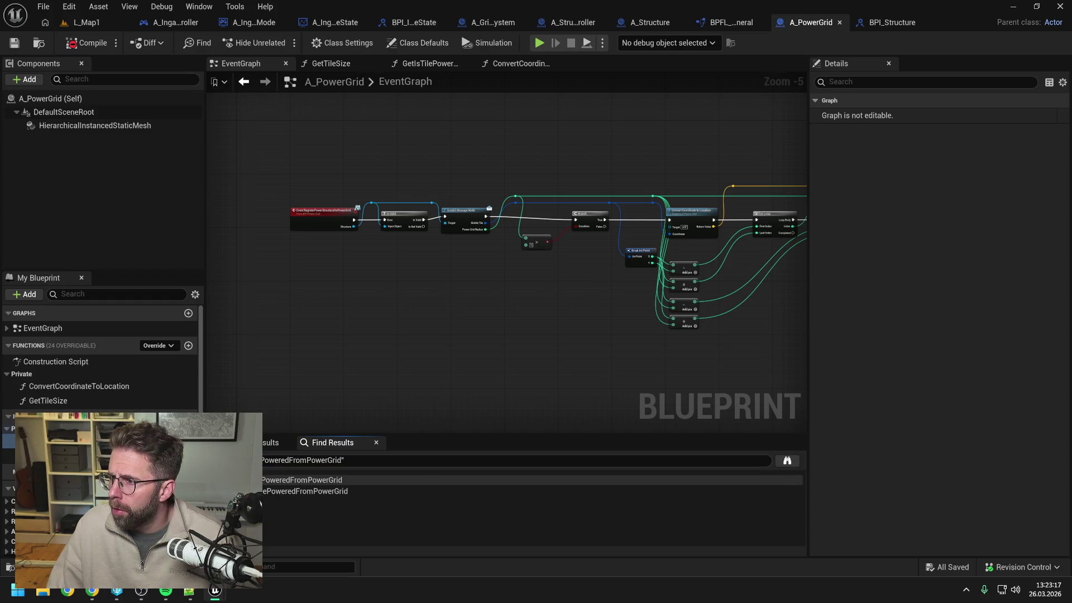
double_click(301, 480)
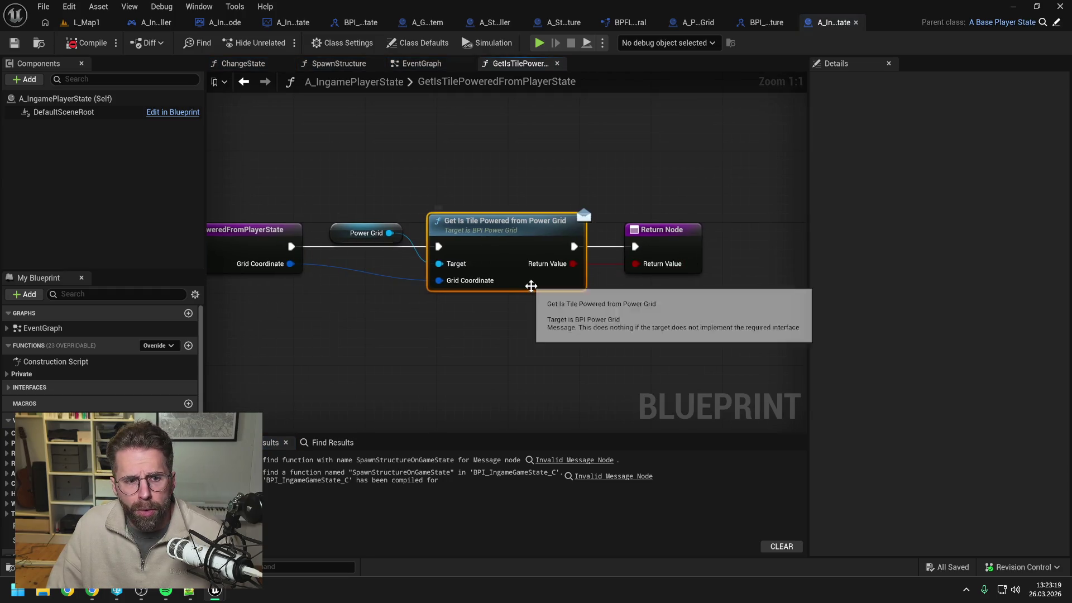
Find references to GetIsTilePoweredFromPlayerState and open A_BuildingModePreview's GetIsTilePowered graph
right_click(272, 254)
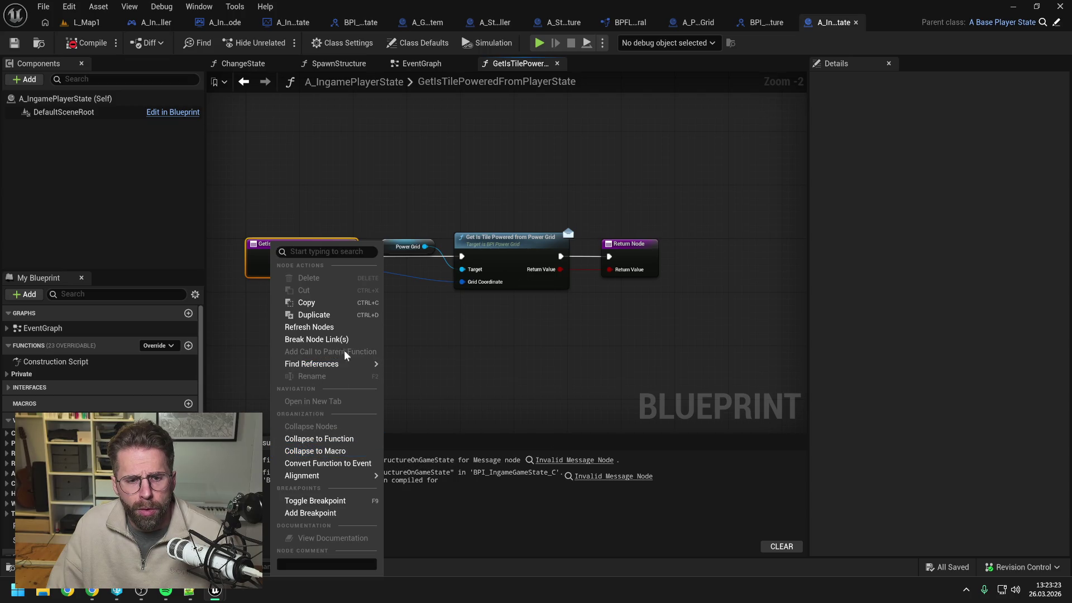
mouse_move(344, 365)
left_click(425, 370)
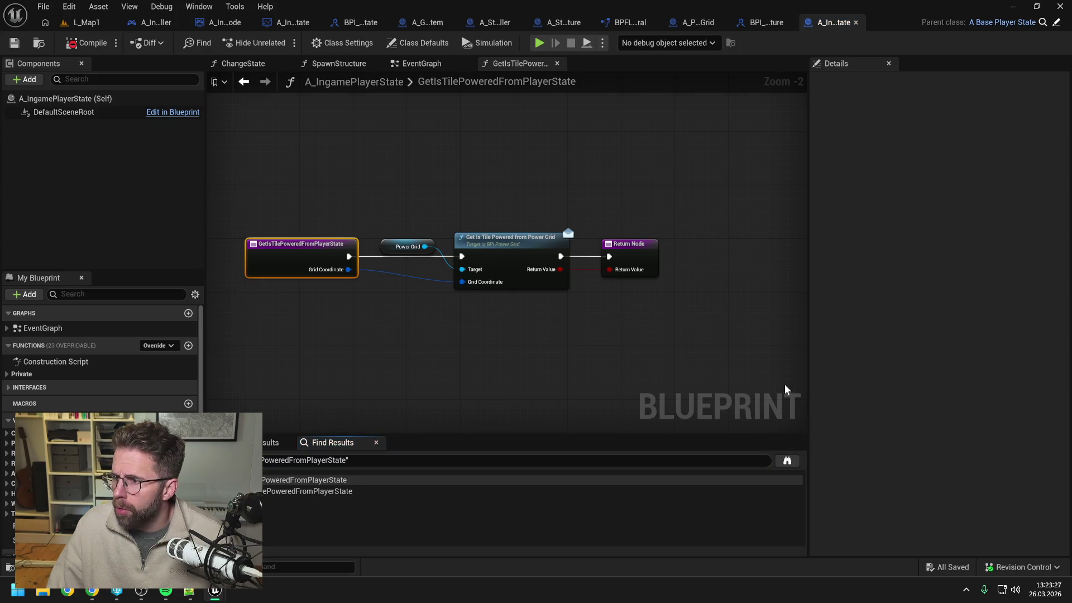
double_click(307, 491)
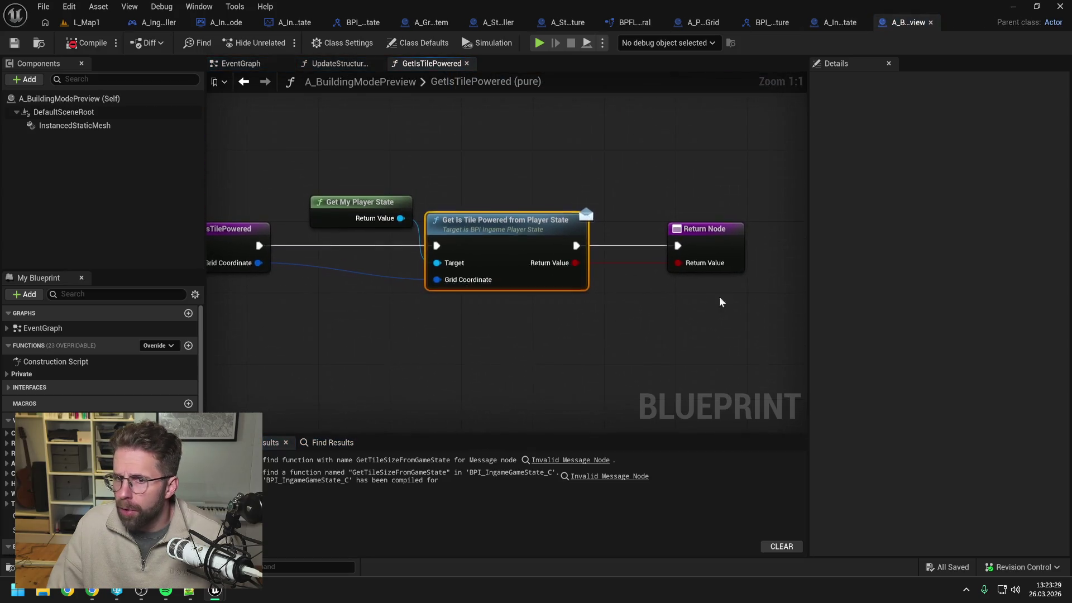
Add a Get Game Mode node above Get My Player State in GetIsTilePowered
scroll(587, 300, "down", 1)
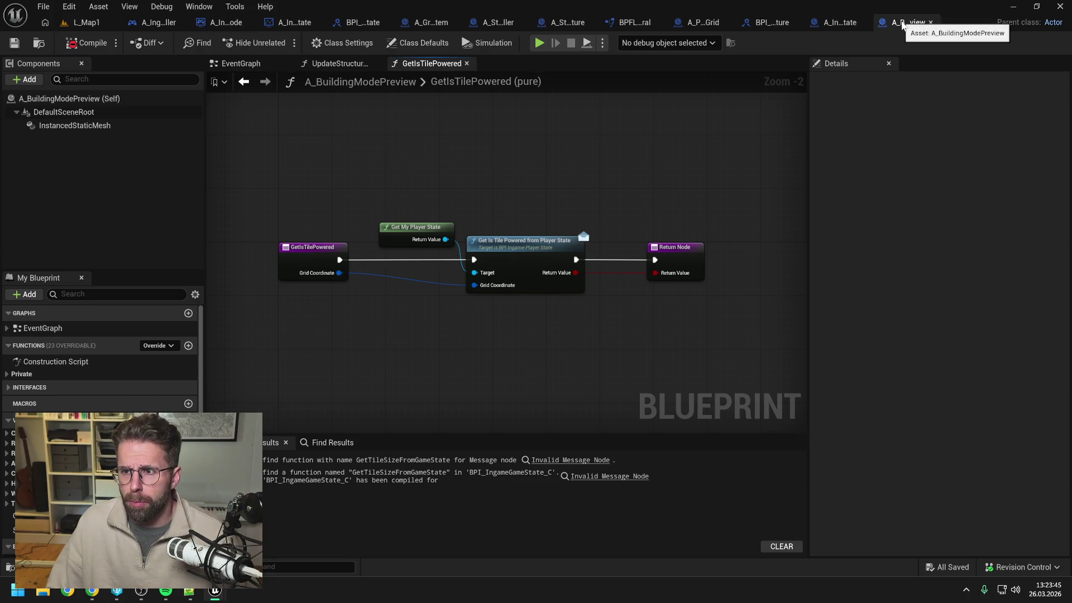
right_click(415, 188)
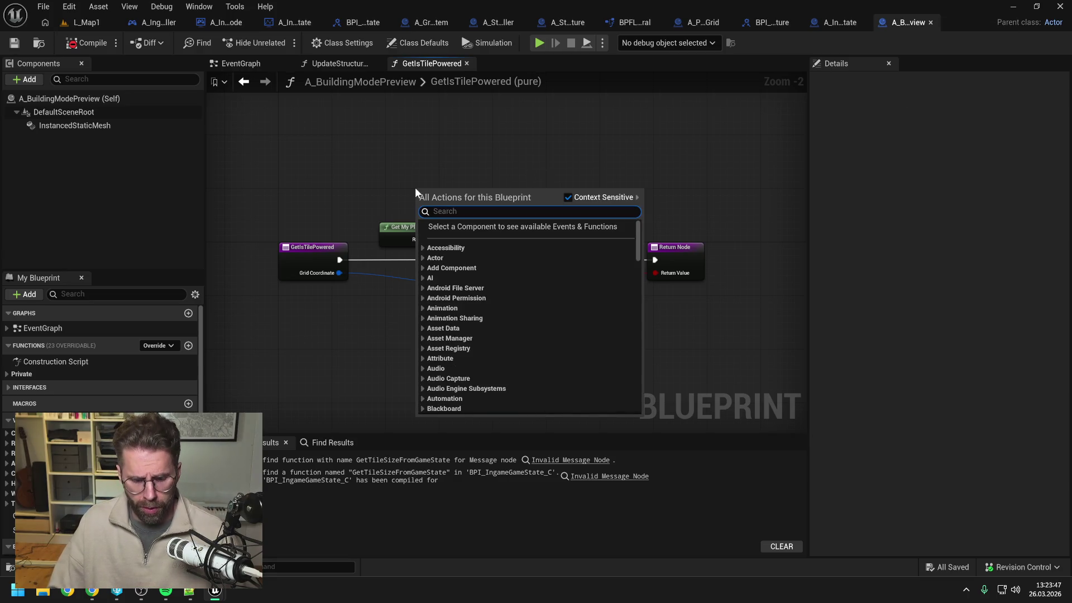
type("get ")
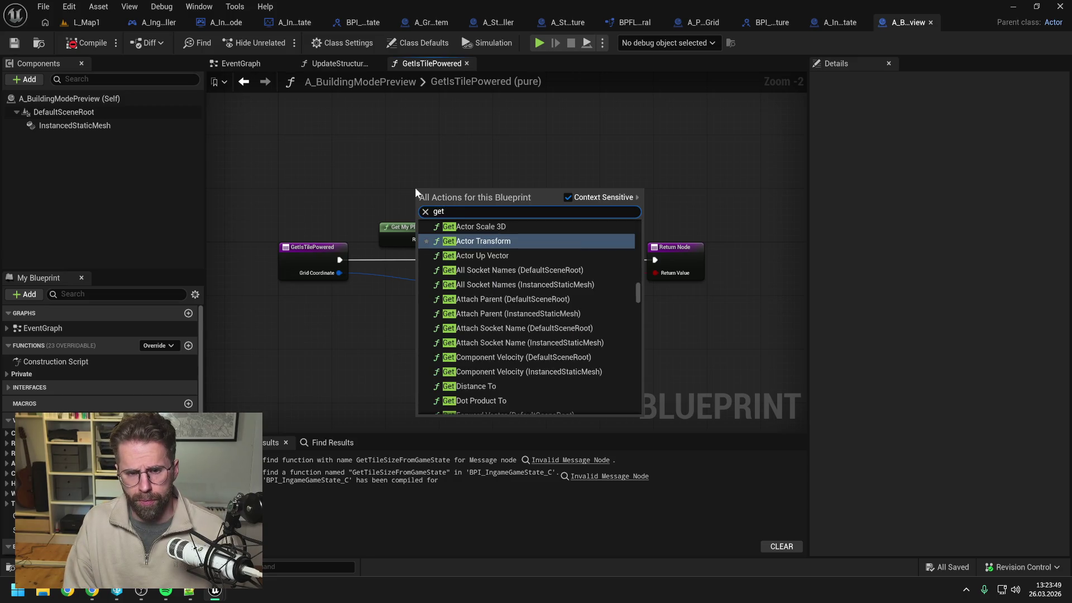
type("game mode")
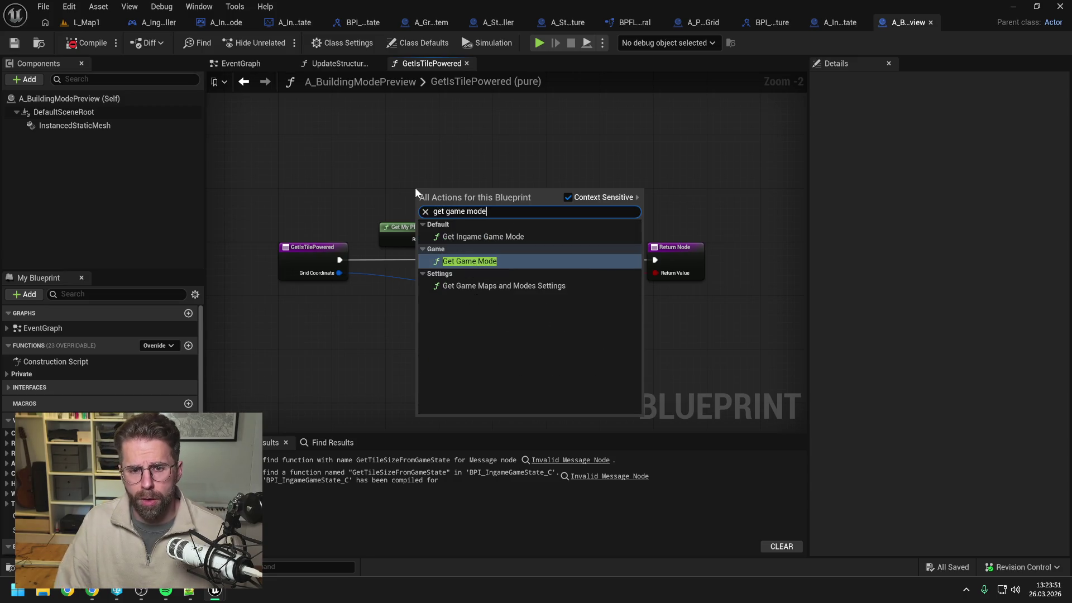
left_click(444, 261)
left_click_drag(430, 190, 395, 190)
left_click(499, 192)
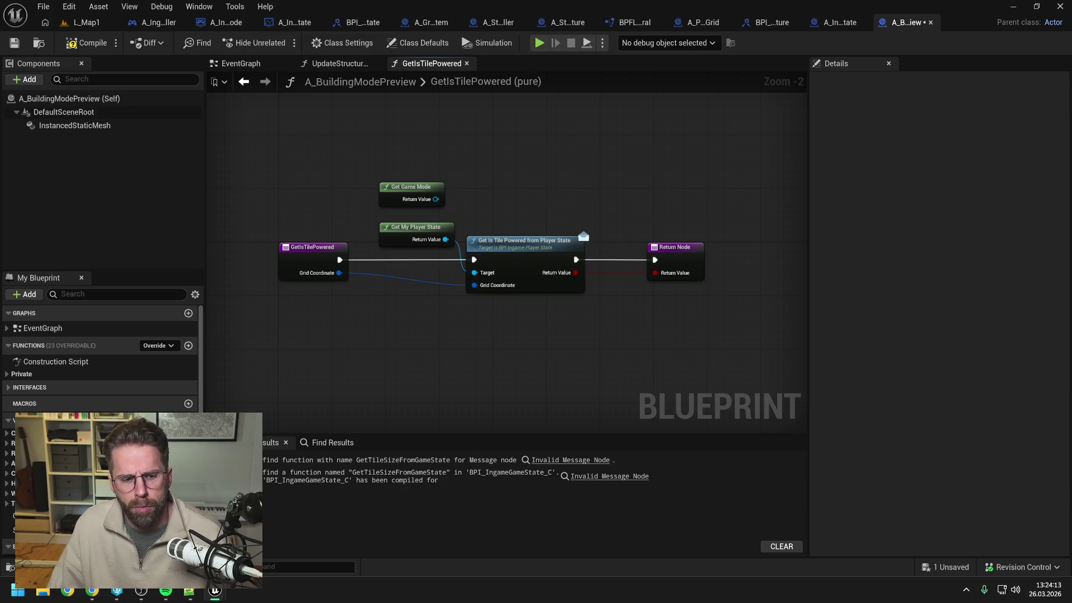
Show the 'Hotkey-System für Survival-Strategie-Game' Claude chat in the browser
mouse_move(93, 593)
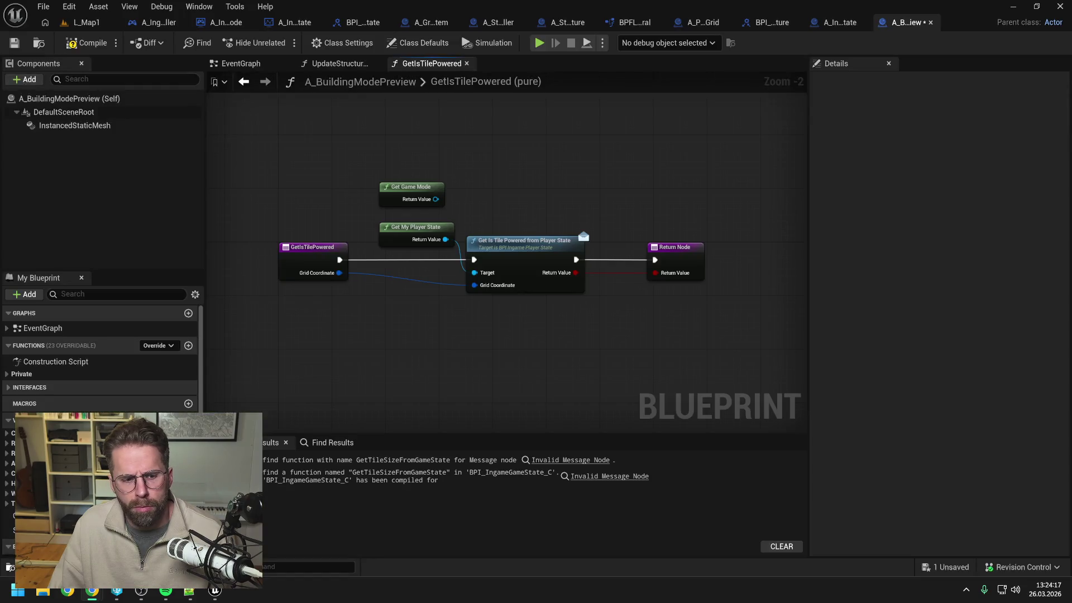
left_click(92, 590)
left_click(298, 27)
scroll(559, 325, "down", 3)
scroll(559, 325, "down", 2)
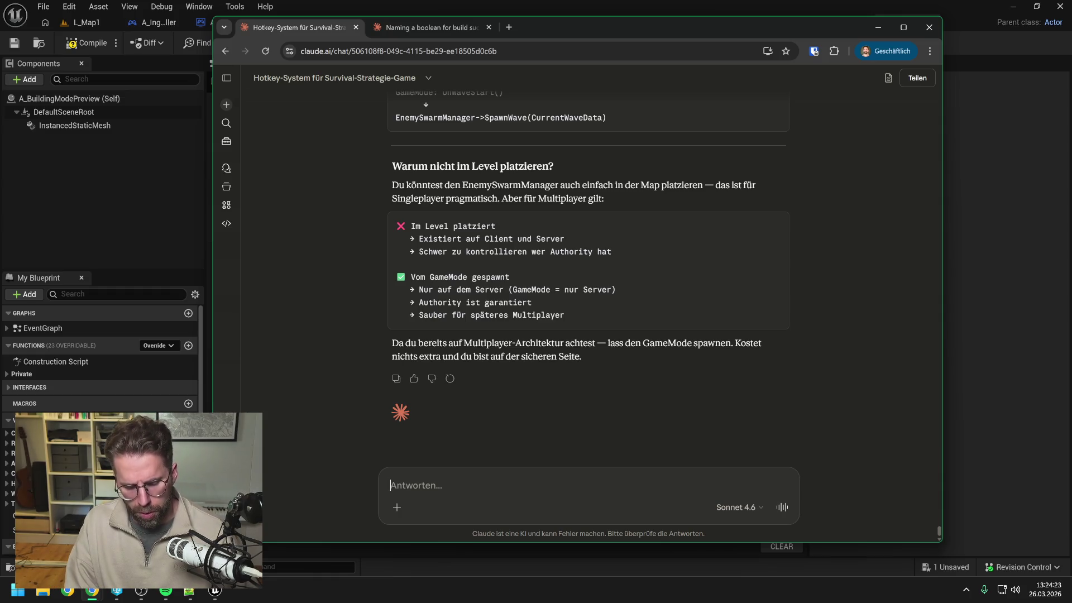
Ask Claude whether tile power should be read from the GameState directly, then read the reply
type("Das GridSyste")
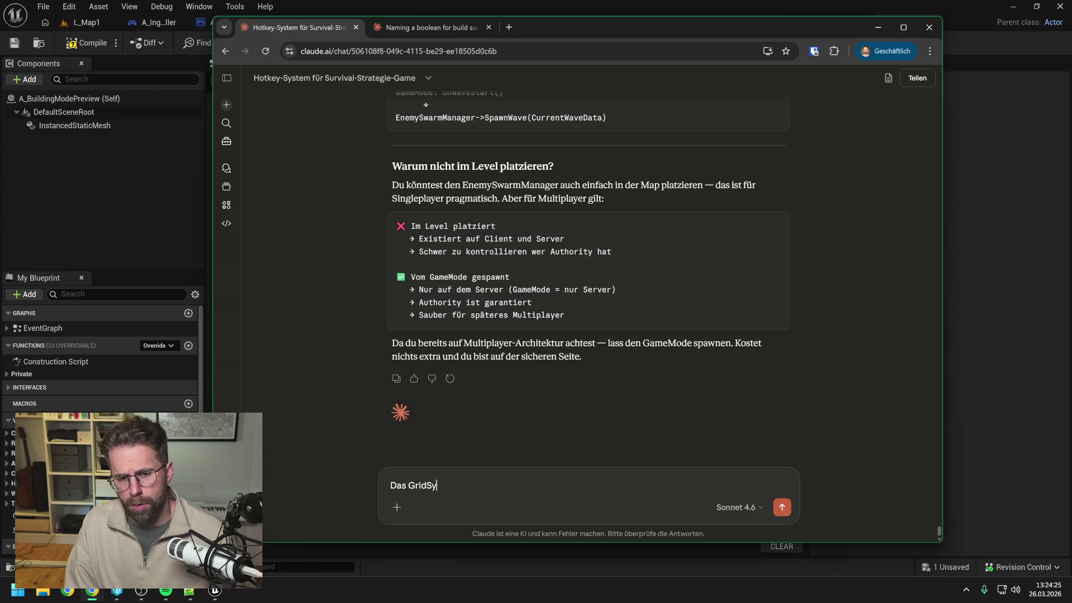
type("m sitzt nun al")
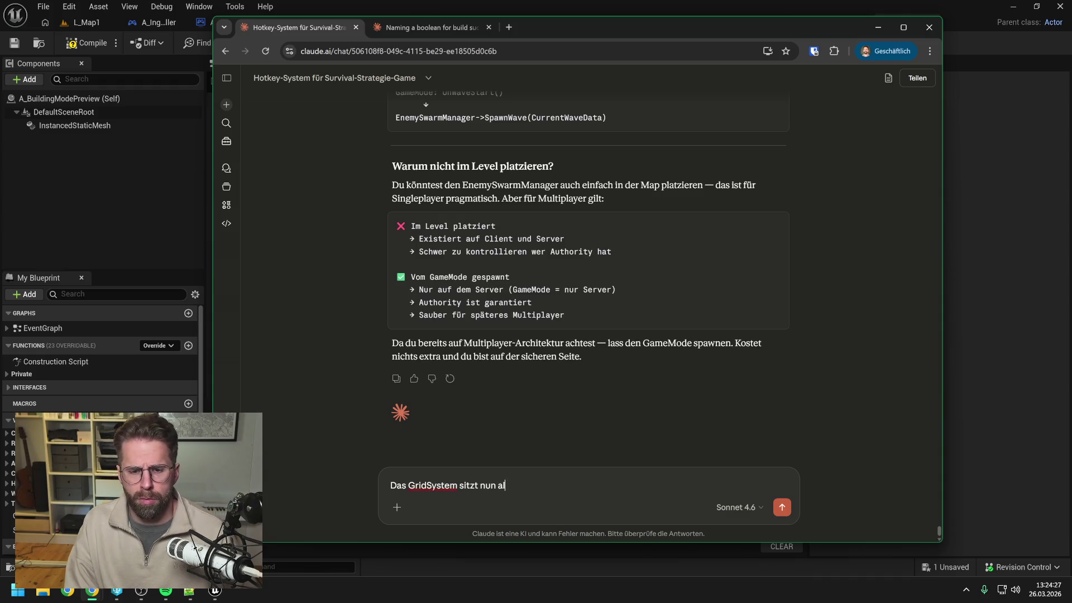
type("so im GameSt")
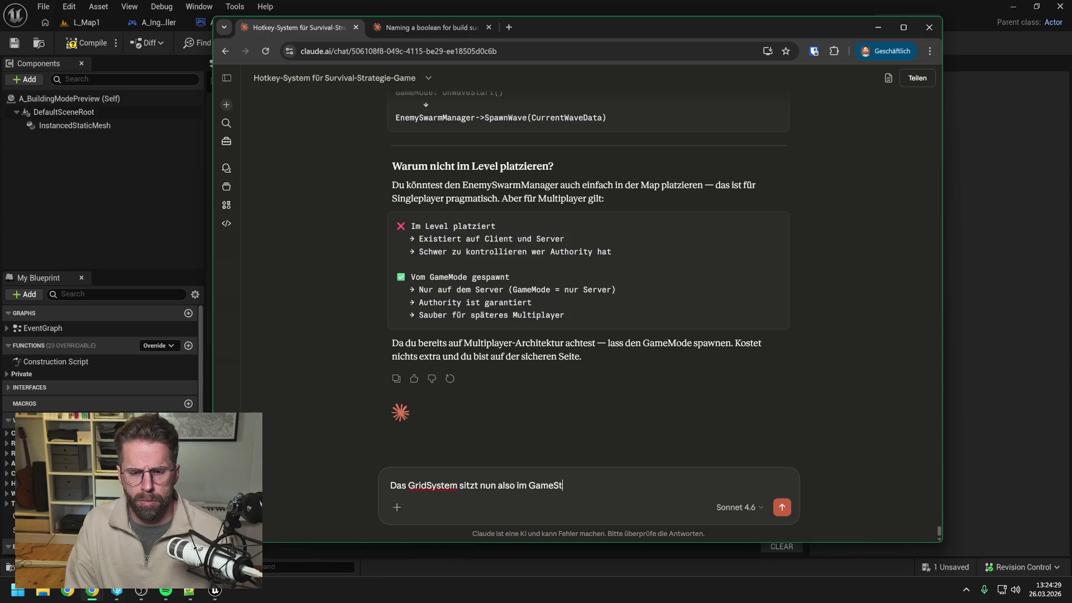
type("ate, wenn wir nun von außen wissen wollen, ob ein")
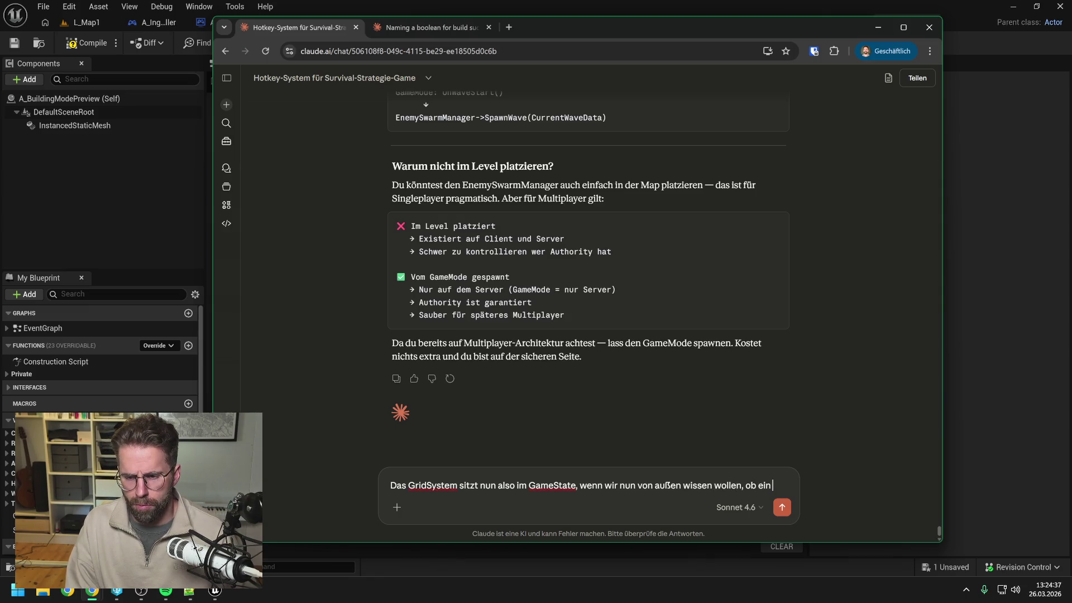
type(" bestimmtes Tile")
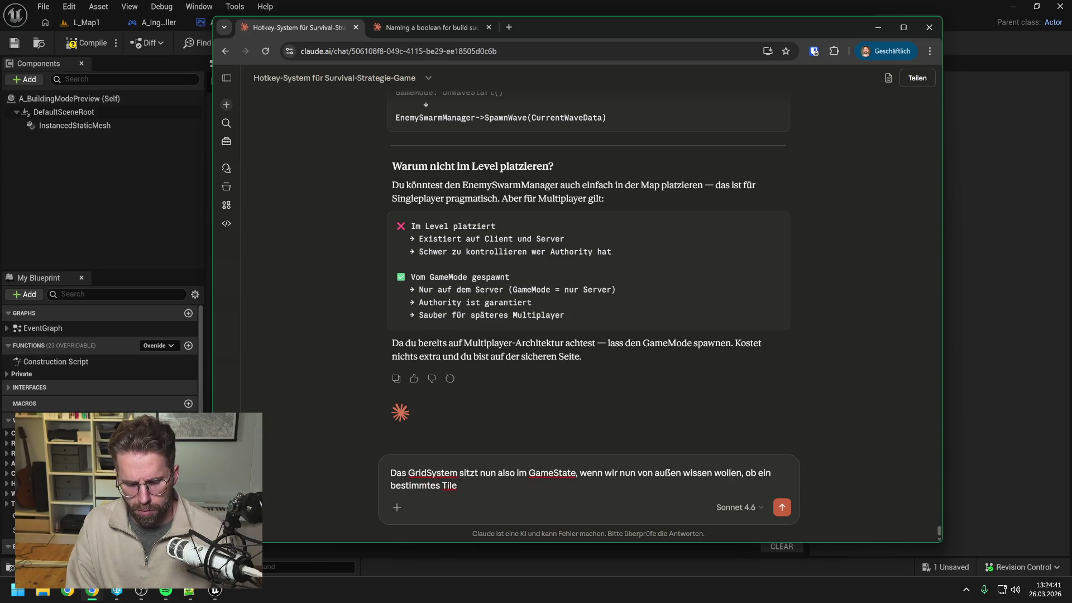
type(" Powered ist,  als")
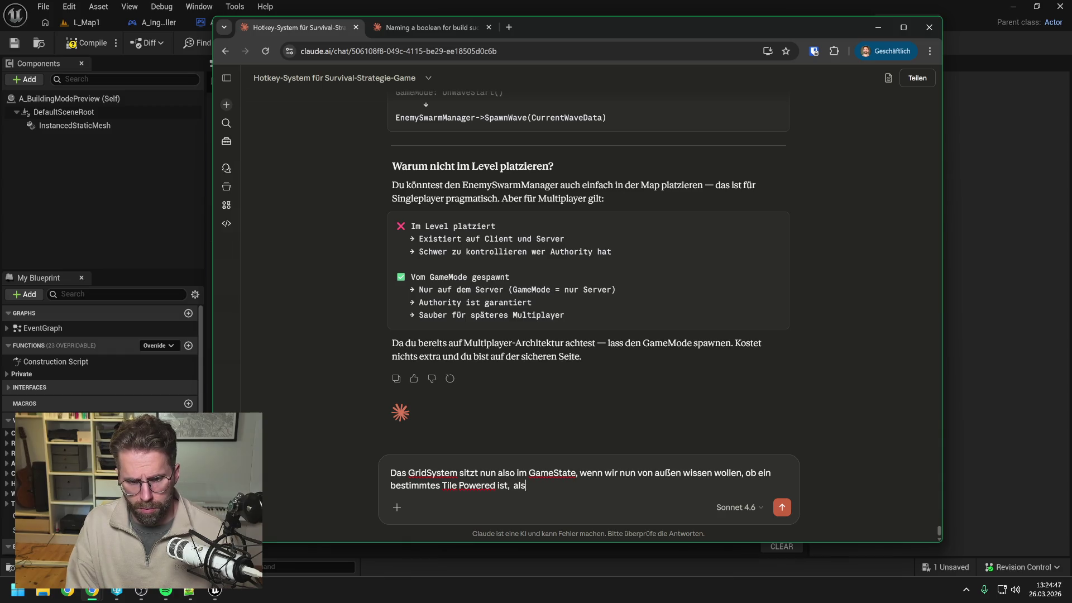
type("zB")
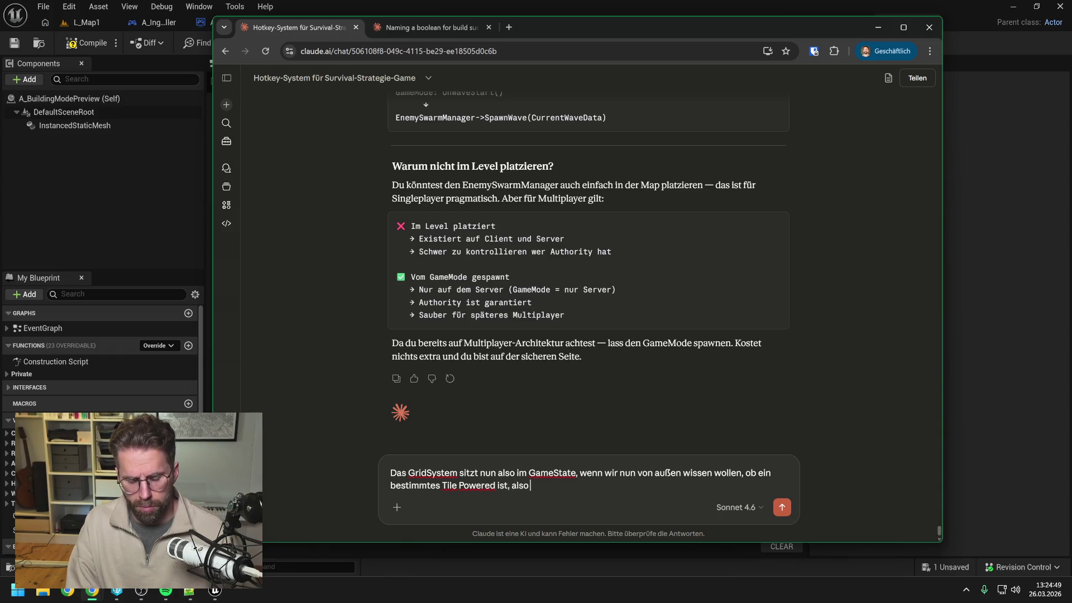
type(" auf dem PlayerController. Fr")
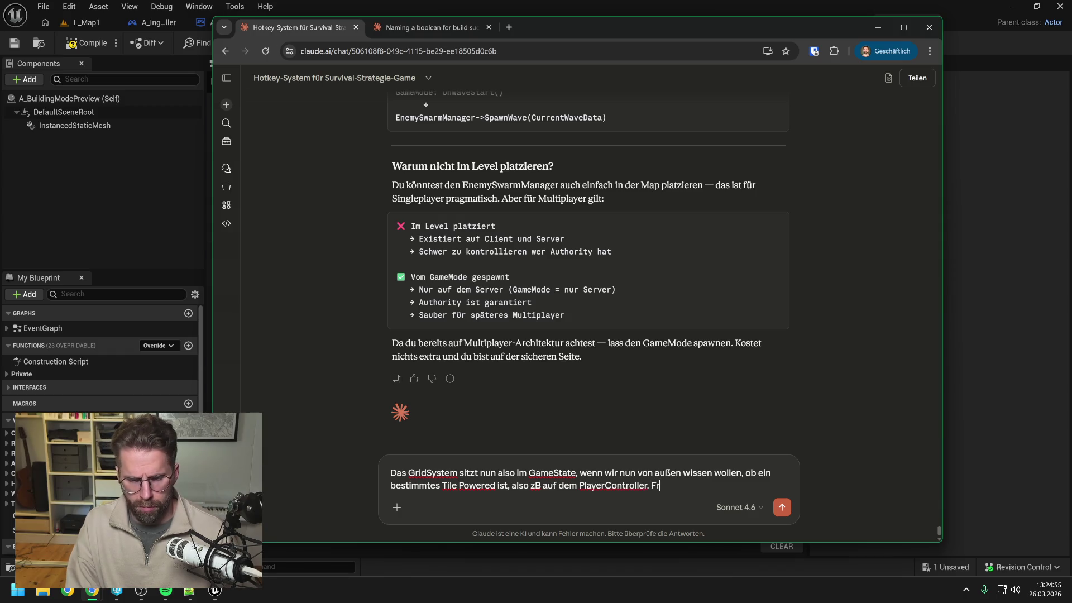
type("ann")
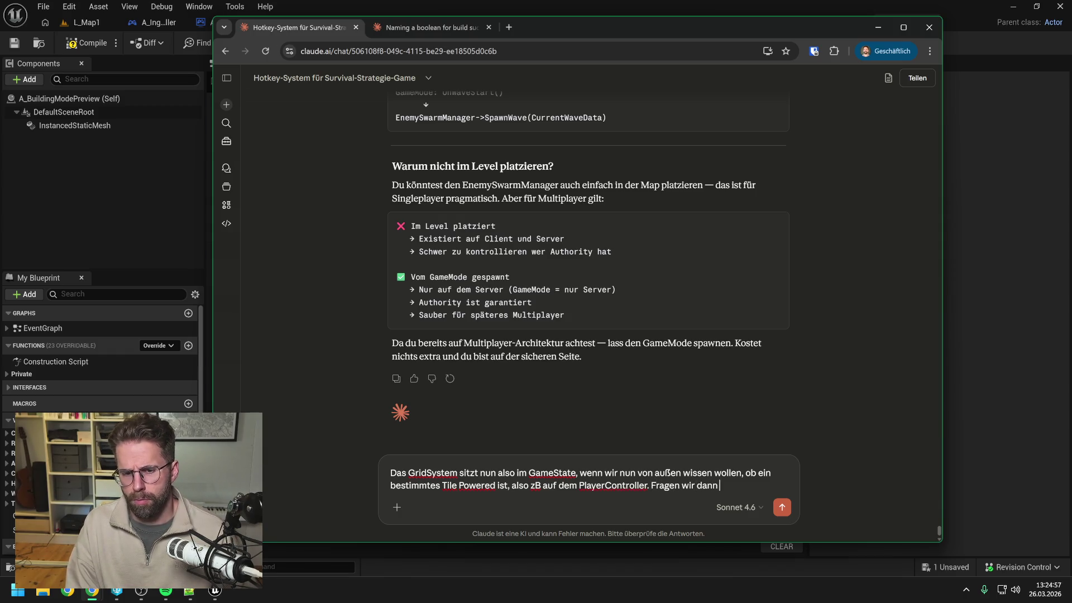
type(" den GameState direkt oder den GameMode?")
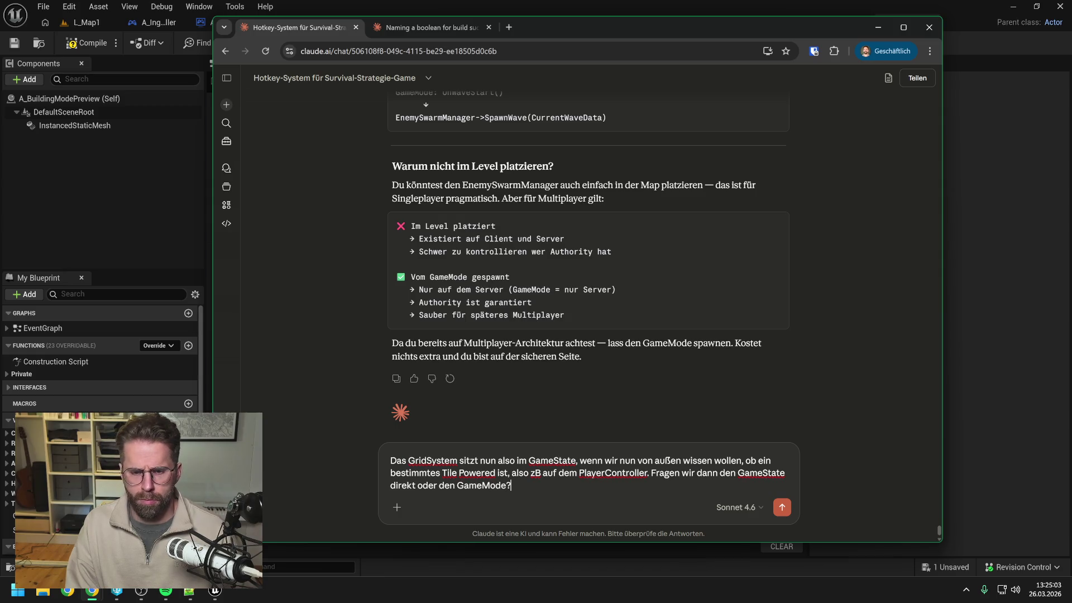
key("Return")
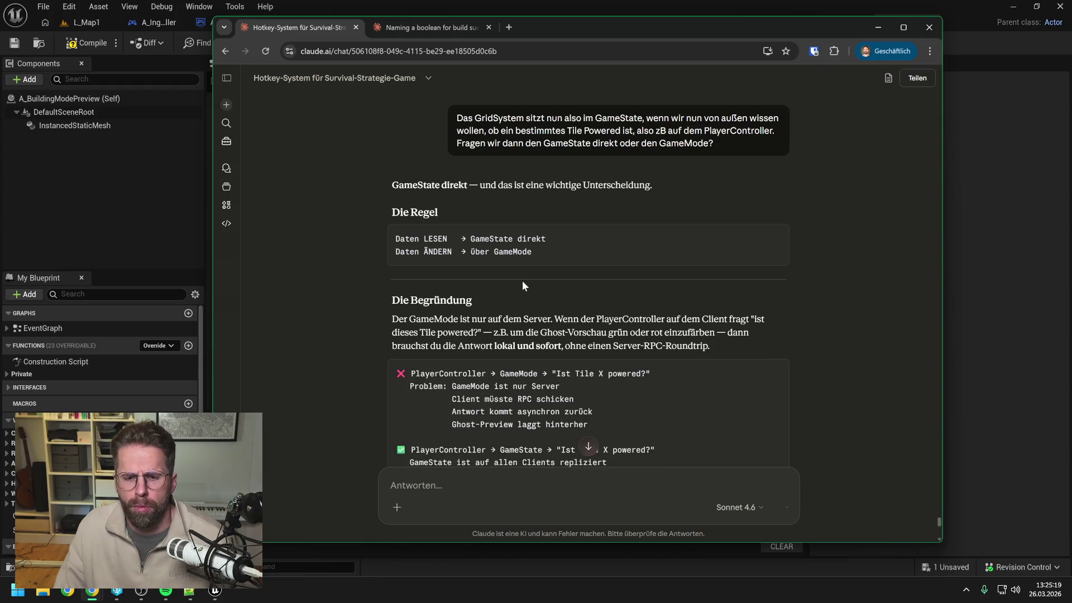
scroll(523, 286, "down", 2)
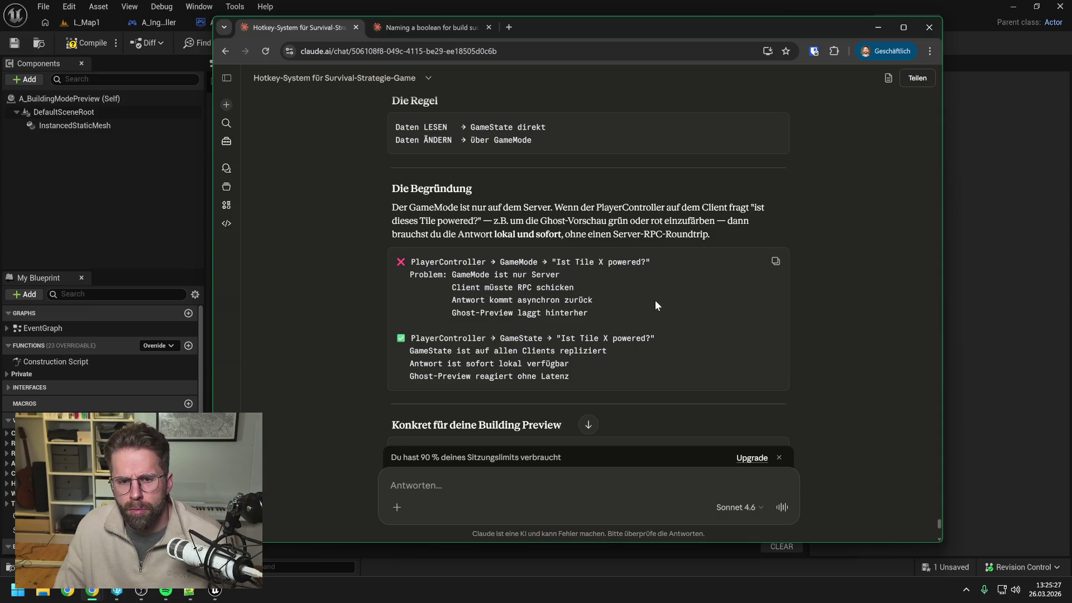
Back in the blueprint editor, delete the Get Game Mode node
left_click(971, 327)
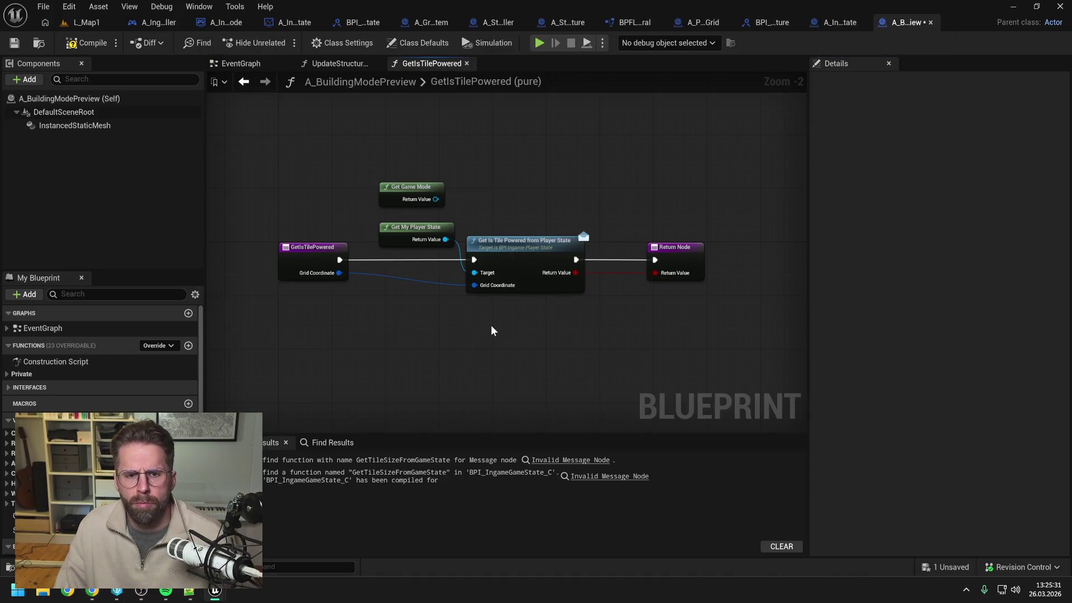
left_click(416, 192)
key("Delete")
Add a Get Ingame Game State node above Get My Player State, then compile and save
right_click(420, 193)
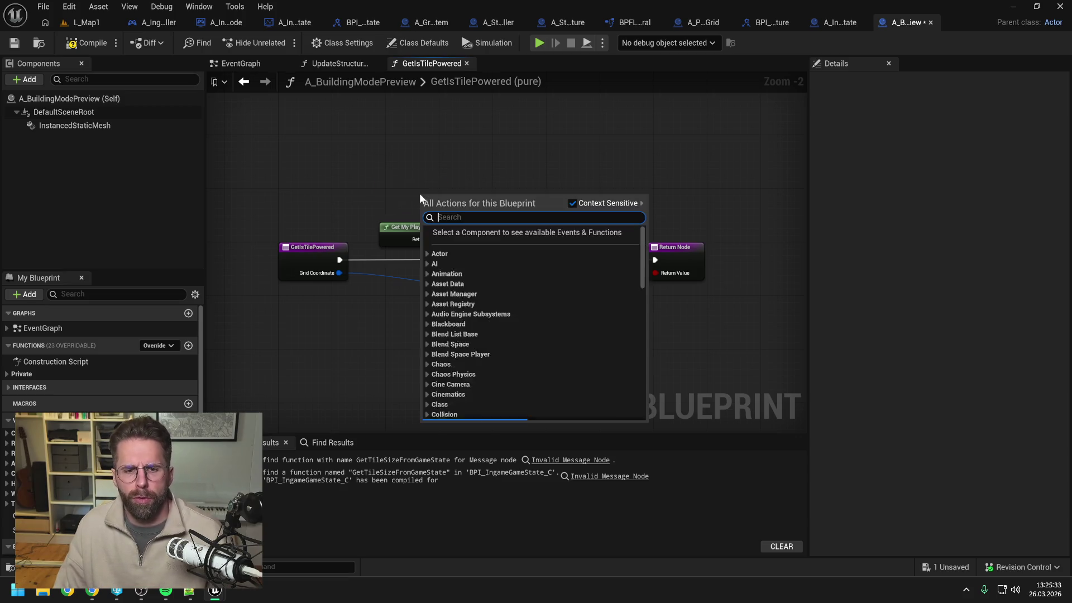
type("get")
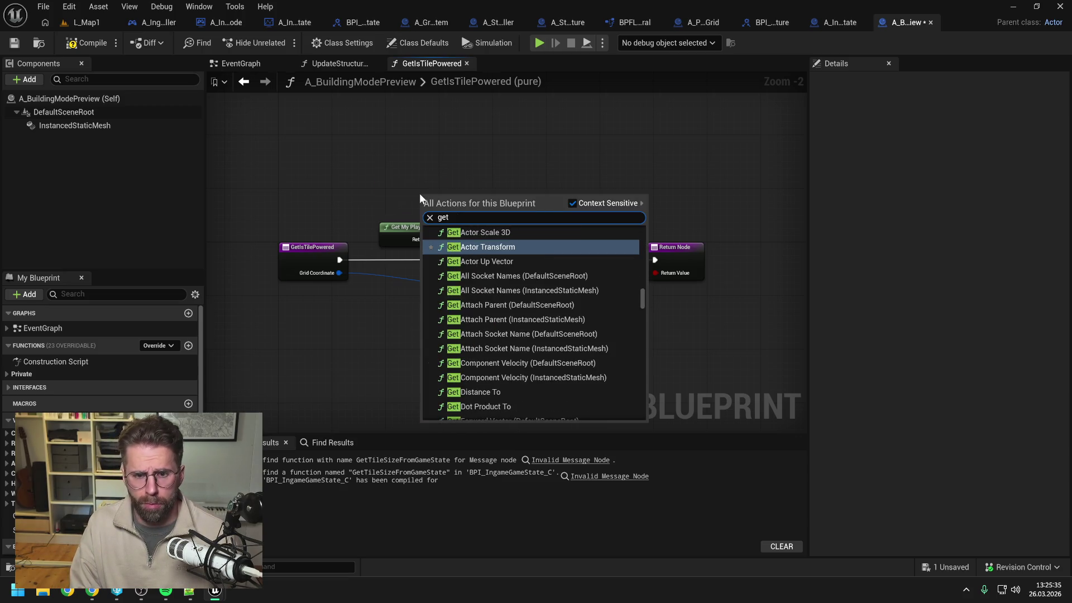
type(" ingame gam")
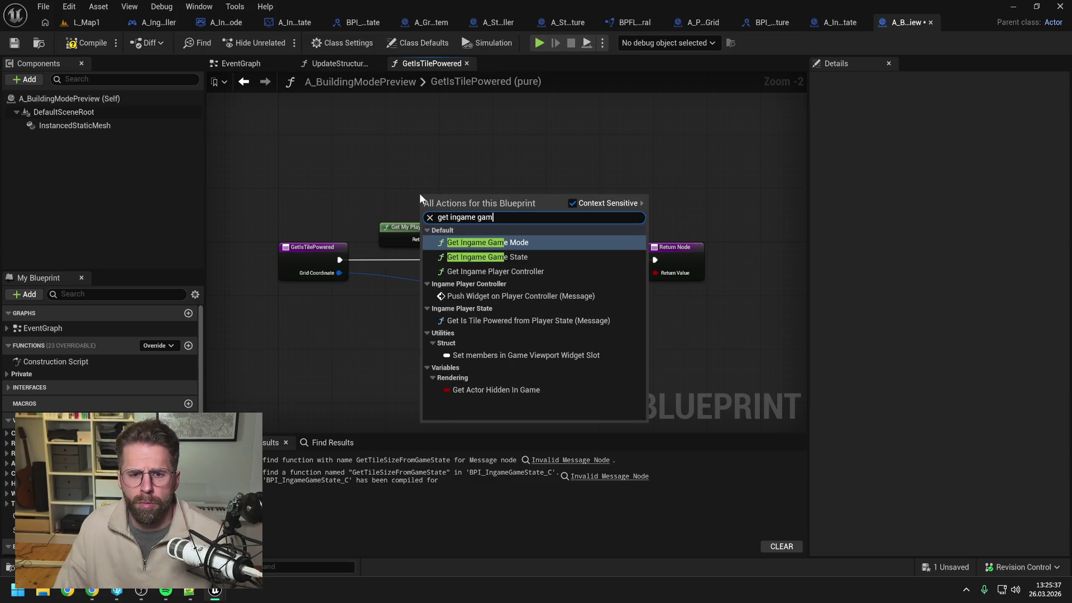
left_click(488, 257)
left_click_drag(460, 204, 420, 187)
left_click(551, 190)
left_click(86, 43)
key("ctrl+s")
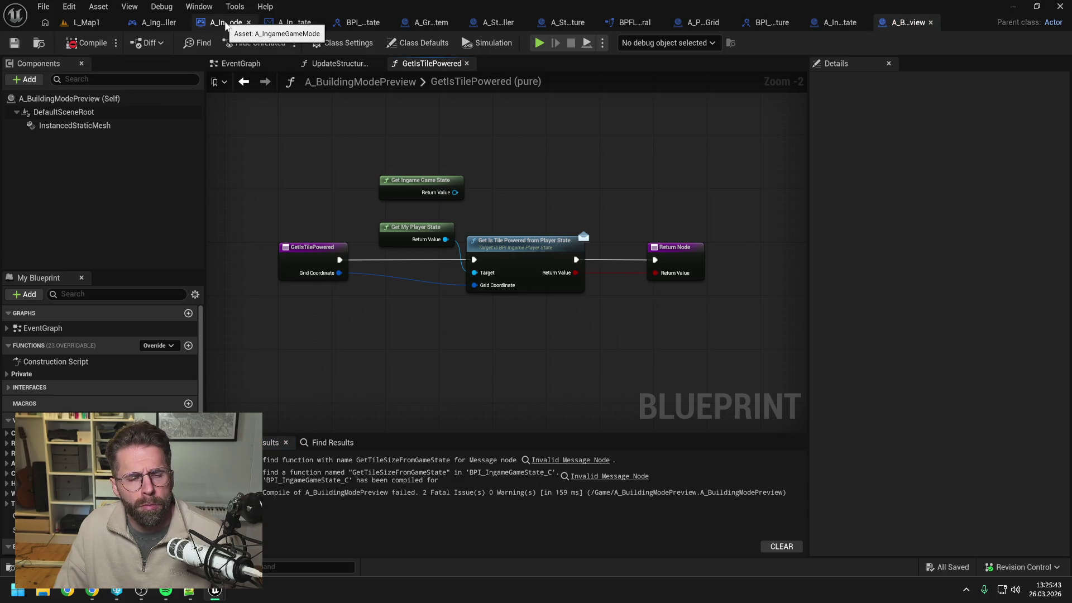
Create a GetIsTilePowered function in A_IngameGameState under the Ingame Game State category
left_click(295, 22)
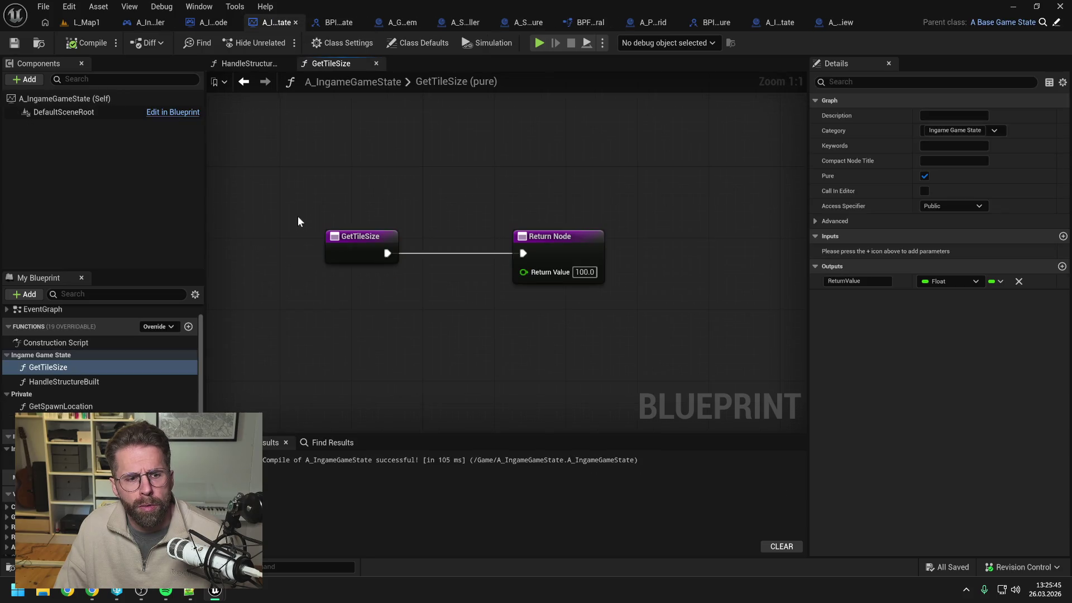
left_click(187, 346)
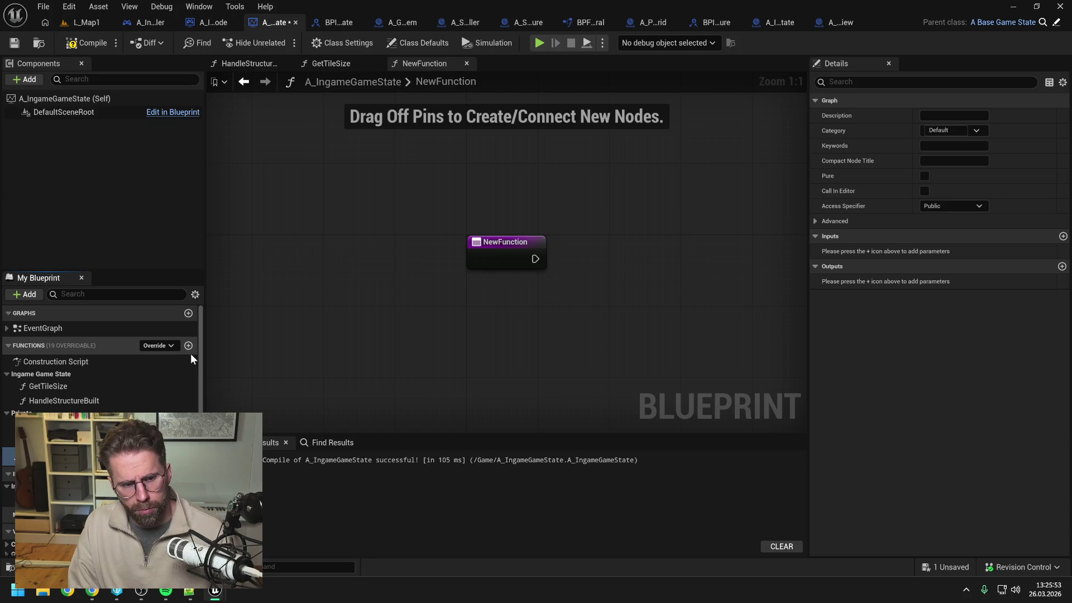
key("Return")
key("ctrl+s")
left_click_drag(34, 454, 39, 374)
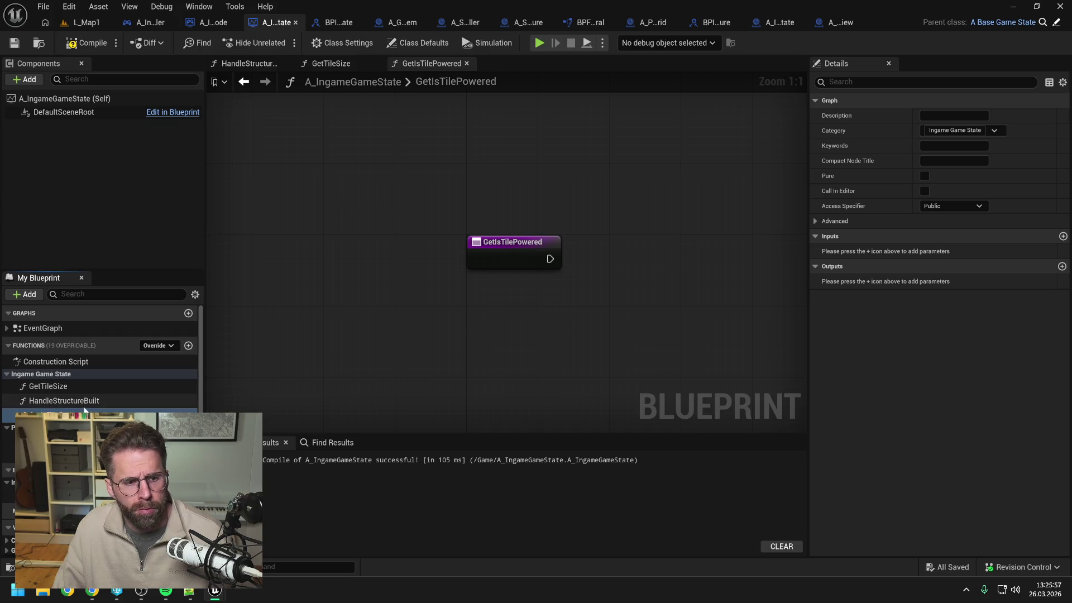
Replace the StructureId input with an Int Point input named GridCoordinate
left_click(62, 401)
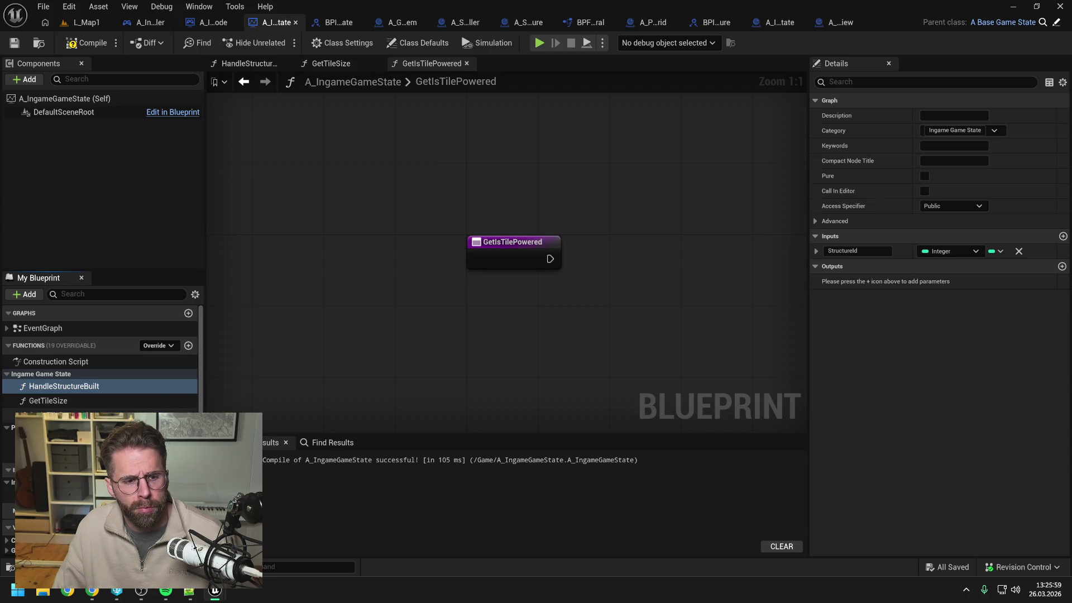
left_click(1019, 251)
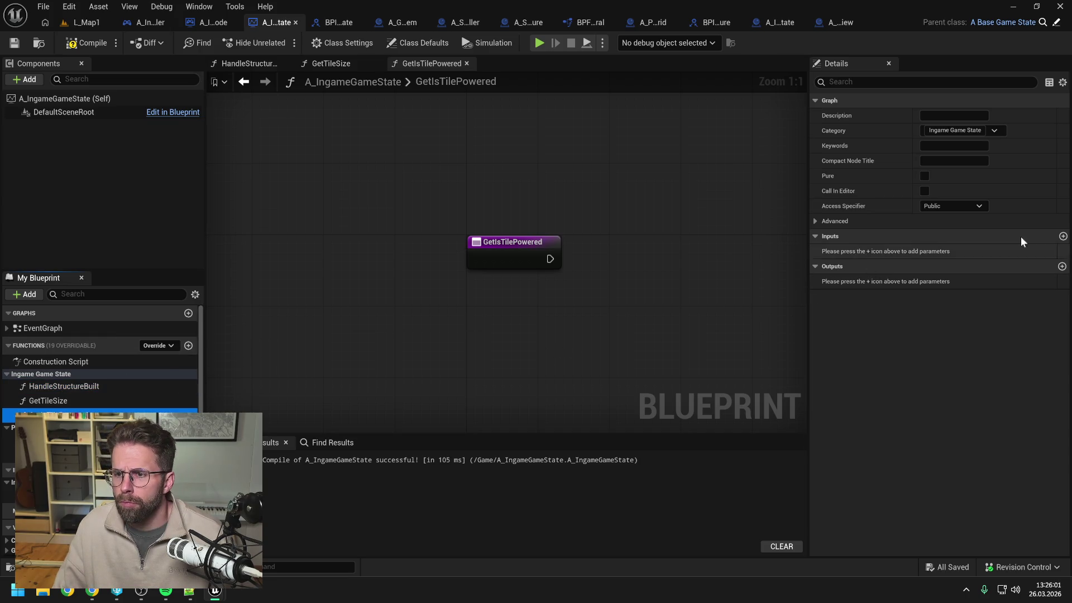
left_click(1063, 236)
left_click(954, 249)
type("int")
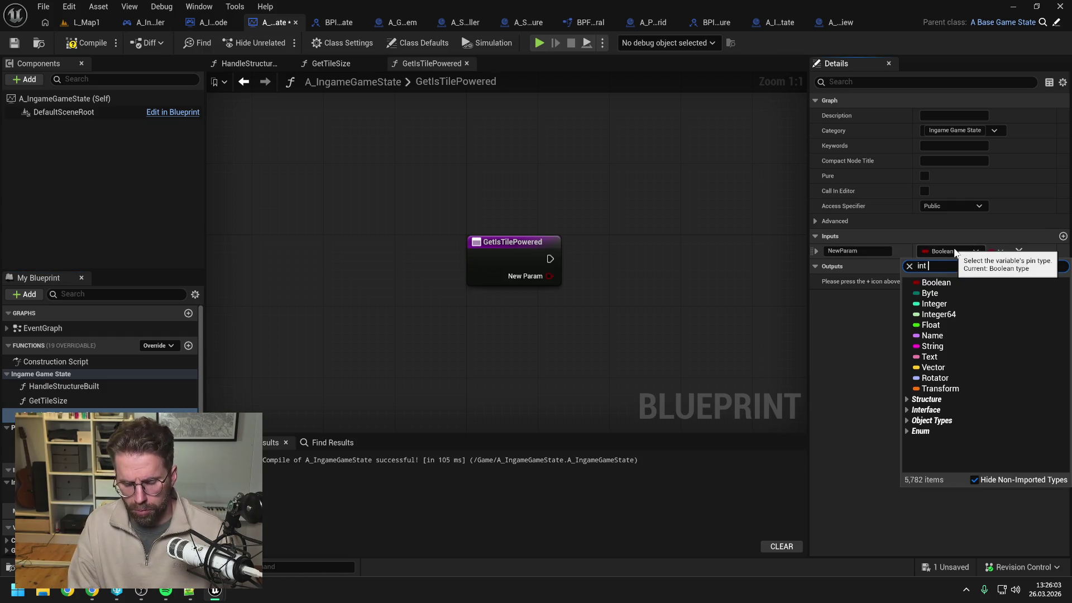
type("point")
left_click(935, 339)
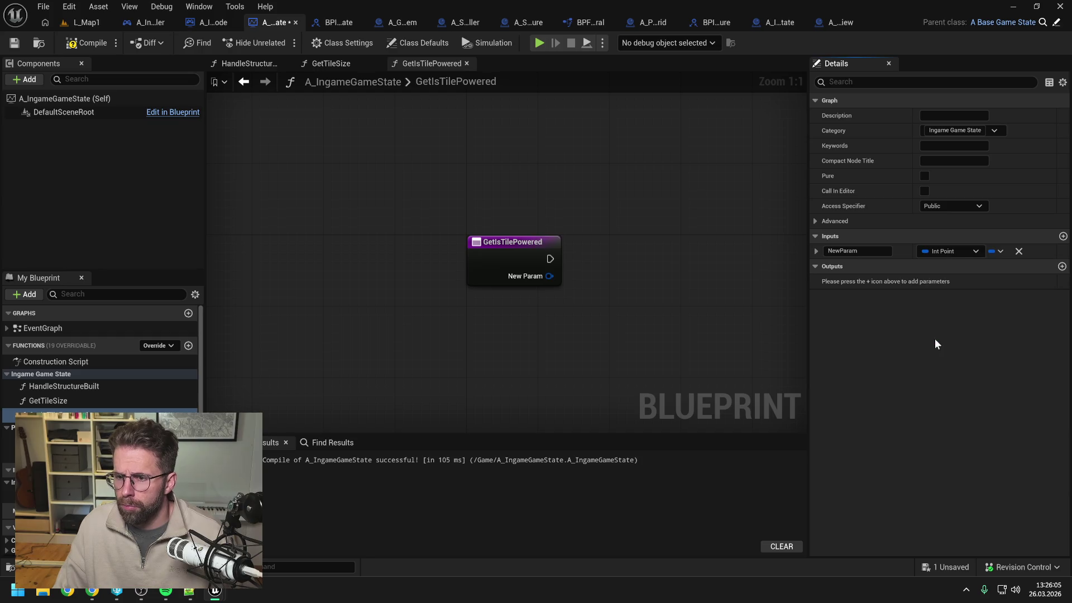
type("GridCoordinate")
key("Return")
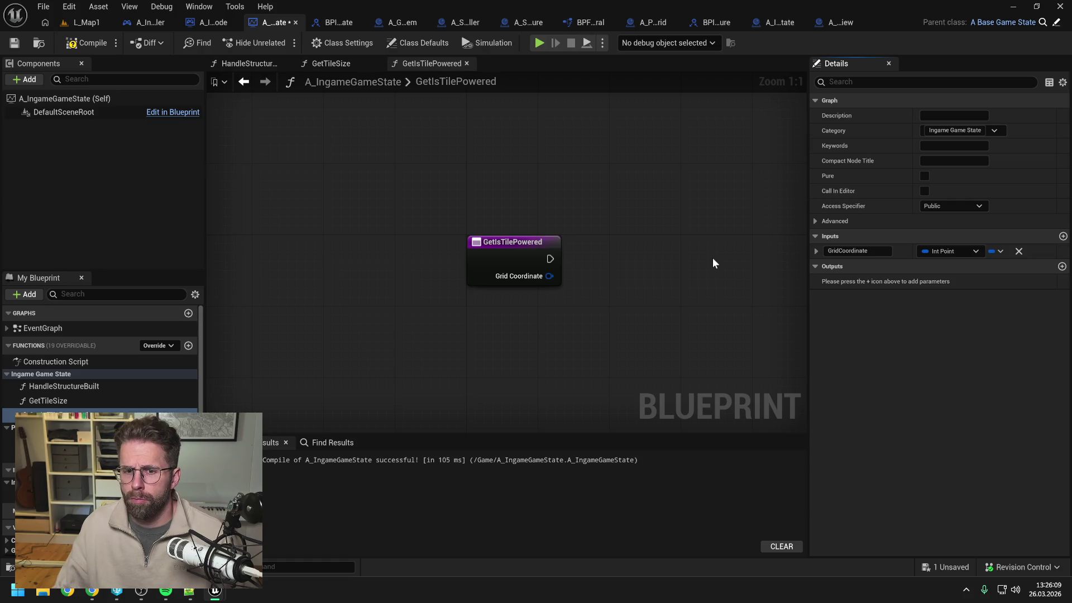
Add a Boolean output named ReturnValue and compile the game state blueprint
left_click(1062, 266)
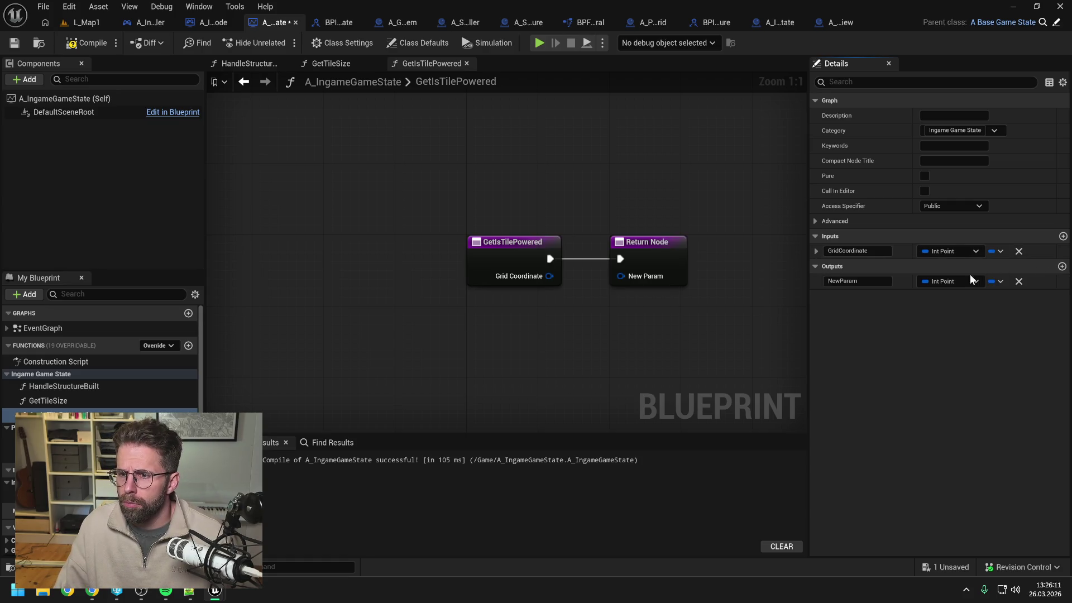
left_click(949, 280)
left_click(937, 313)
type("ReturnValue")
key("Return")
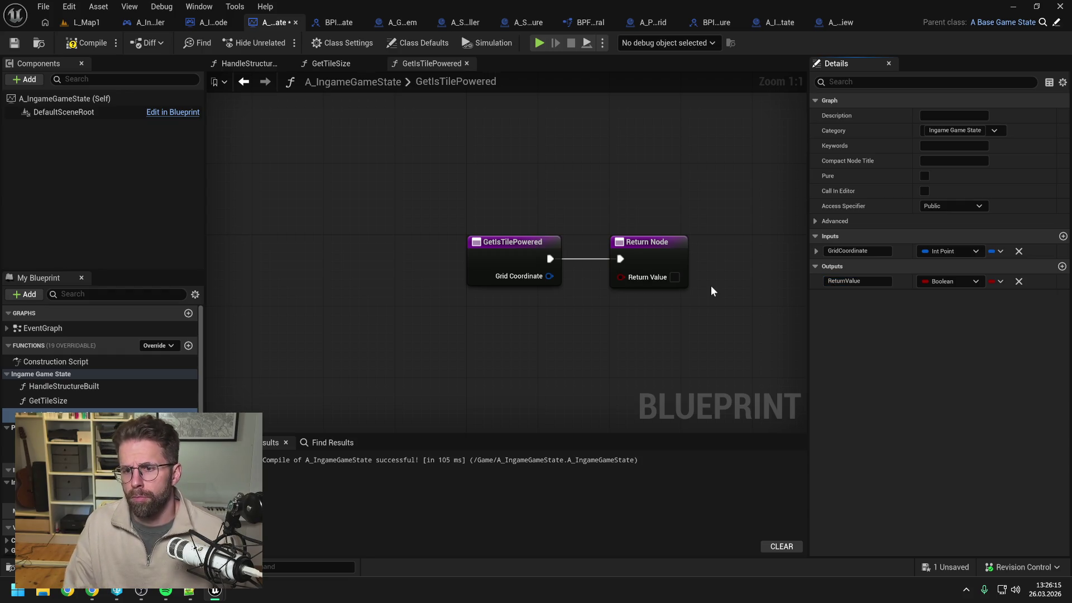
left_click(86, 43)
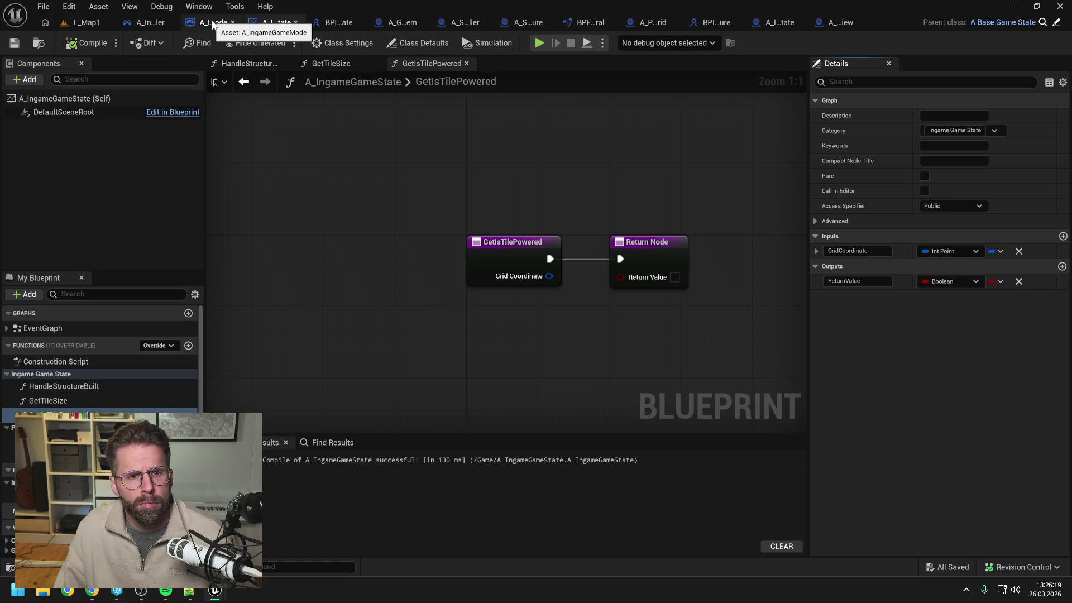
left_click(148, 22)
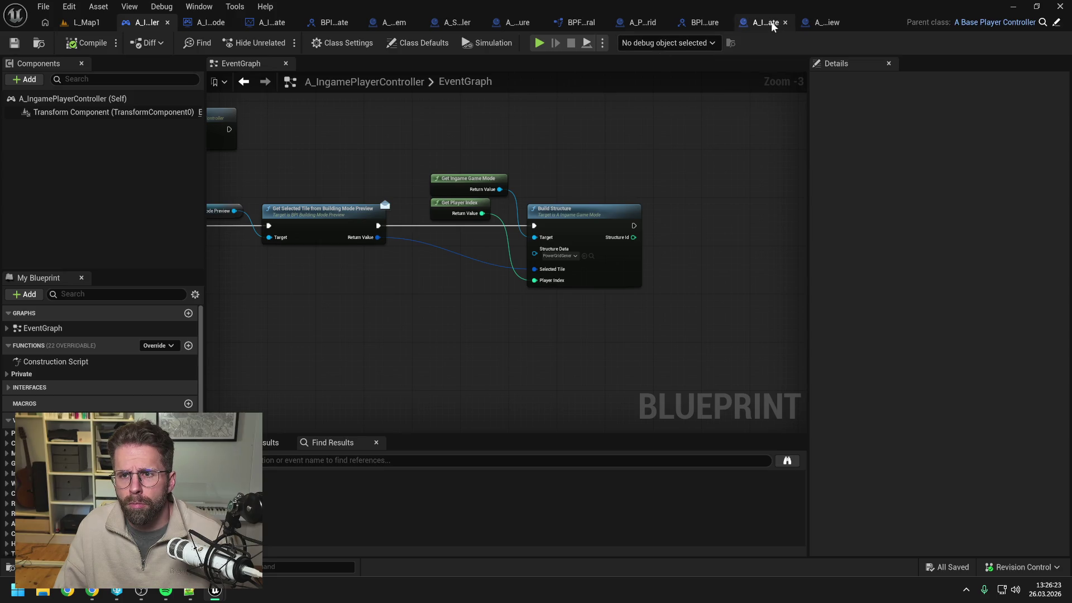
Call the game state's Get Is Tile Powered and wire its execution and boolean result to the Return Node
left_click(817, 24)
left_click_drag(456, 192, 499, 195)
type("get is til")
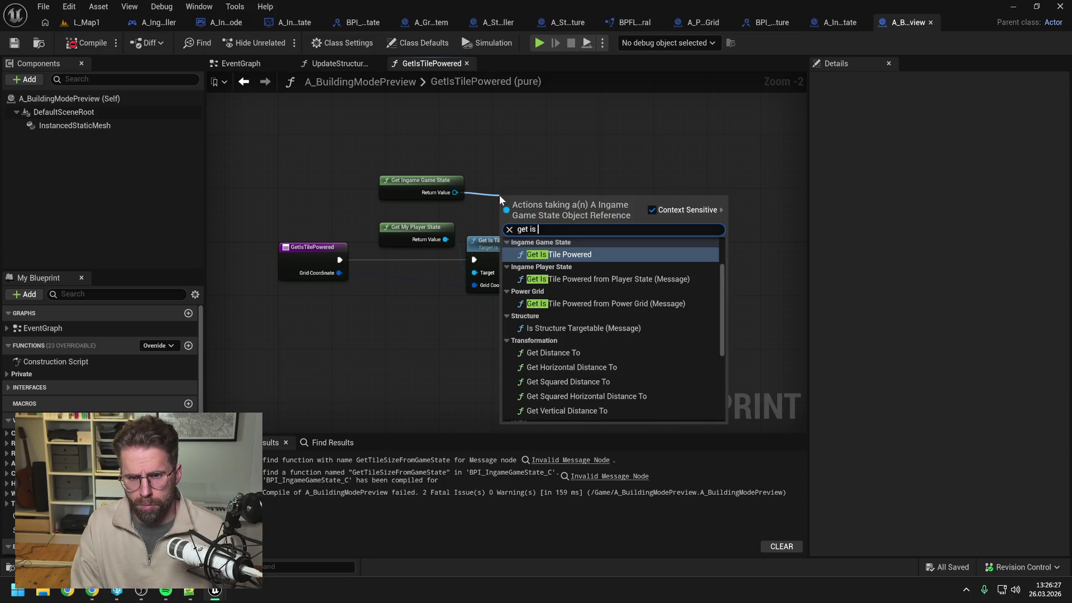
key("Return")
left_click_drag(560, 204, 567, 178)
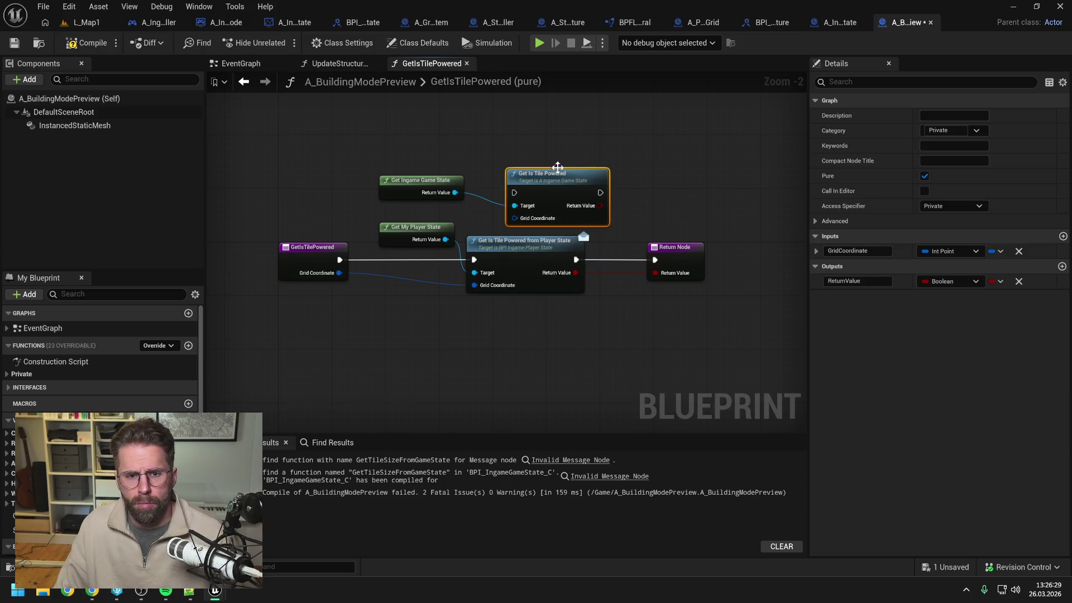
left_click_drag(340, 259, 383, 250)
left_click_drag(515, 194, 515, 193)
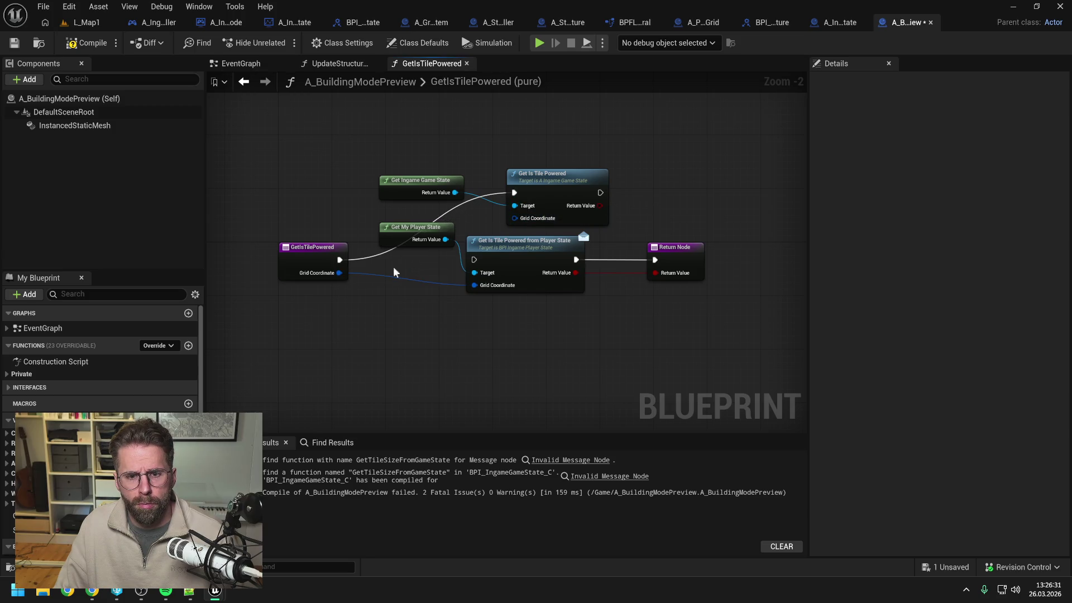
mouse_move(600, 193)
left_mouse_down()
mouse_move(647, 236)
mouse_move(657, 276)
left_mouse_up()
left_click(664, 202)
mouse_move(596, 208)
left_mouse_down()
mouse_move(654, 271)
mouse_move(653, 246)
mouse_move(655, 259)
left_mouse_up()
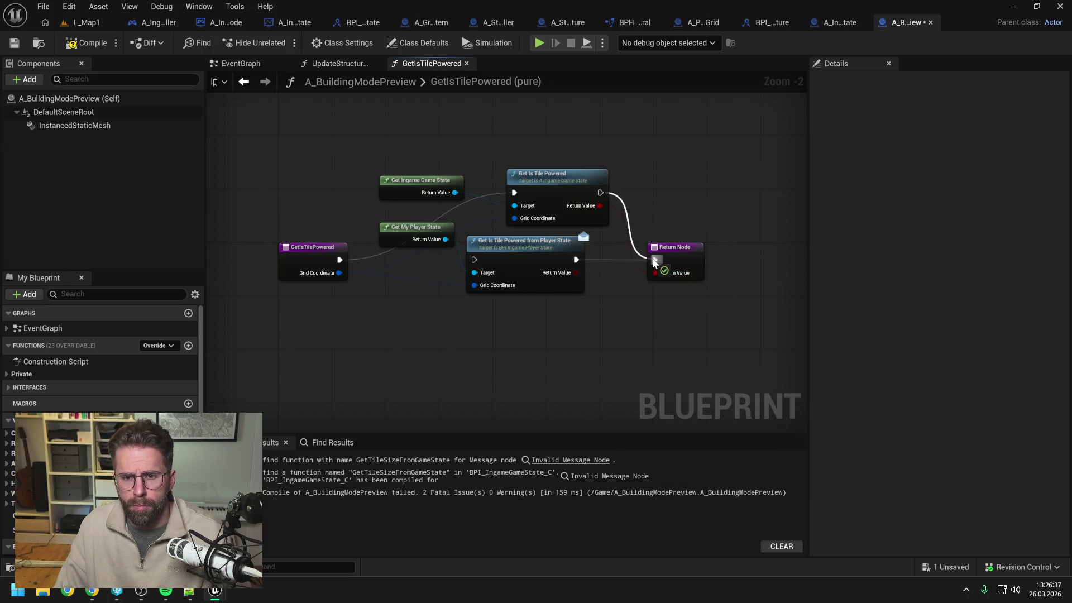
Delete the player-state call and Get My Player State nodes and tidy the remaining layout
left_click(552, 246)
key("Delete")
left_click(424, 229)
key("Delete")
left_click_drag(553, 178, 531, 237)
left_click_drag(425, 181, 425, 222)
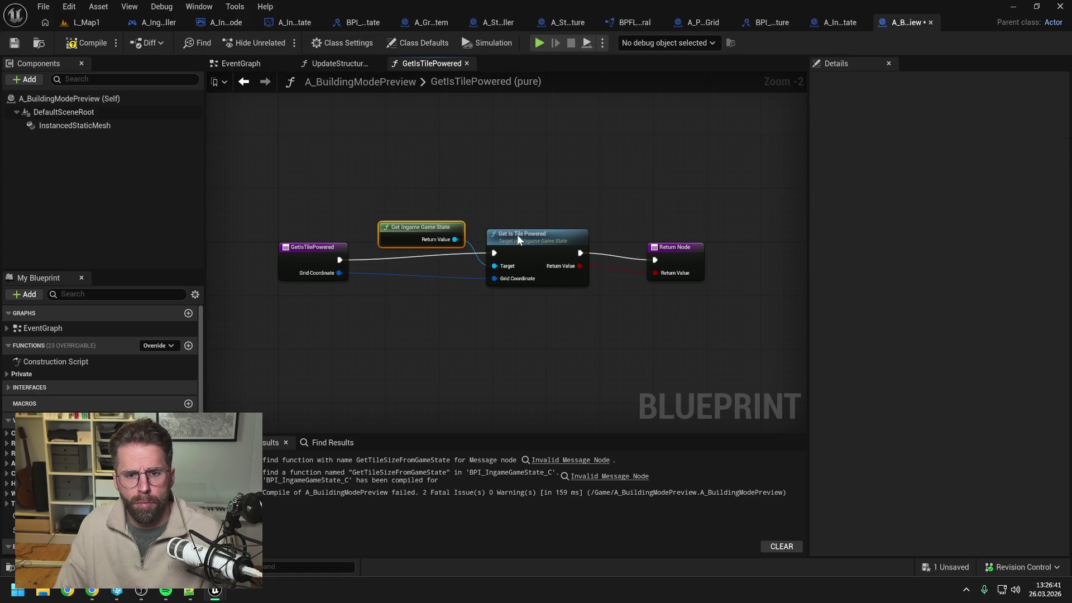
left_click_drag(518, 236, 518, 243)
left_click_drag(657, 247, 636, 247)
left_click(609, 223)
Delete GetIsTilePoweredFromPlayerState from the BPI_IngamePlayerState interface, checking out the affected assets
left_click(91, 49)
key("ctrl+space")
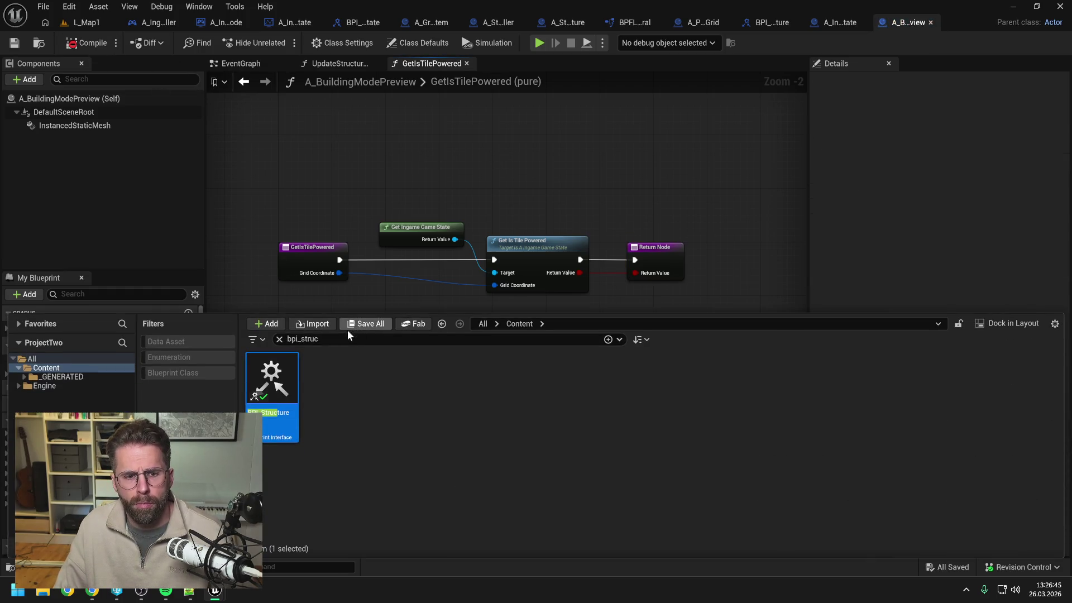
type("ingame player state")
double_click(329, 382)
left_click(93, 153)
key("Delete")
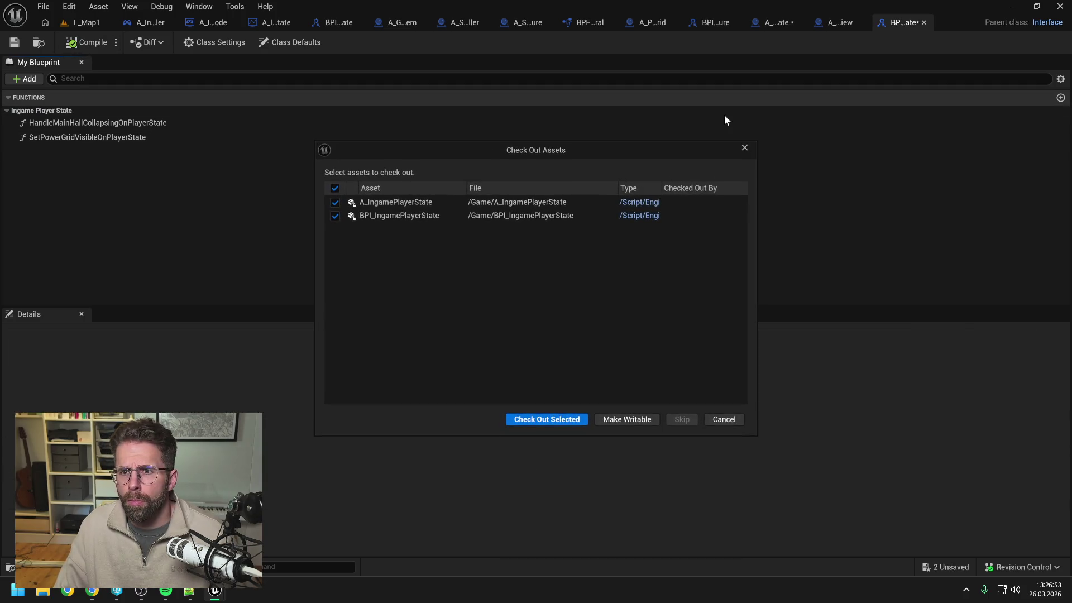
left_click(575, 416)
left_click(925, 22)
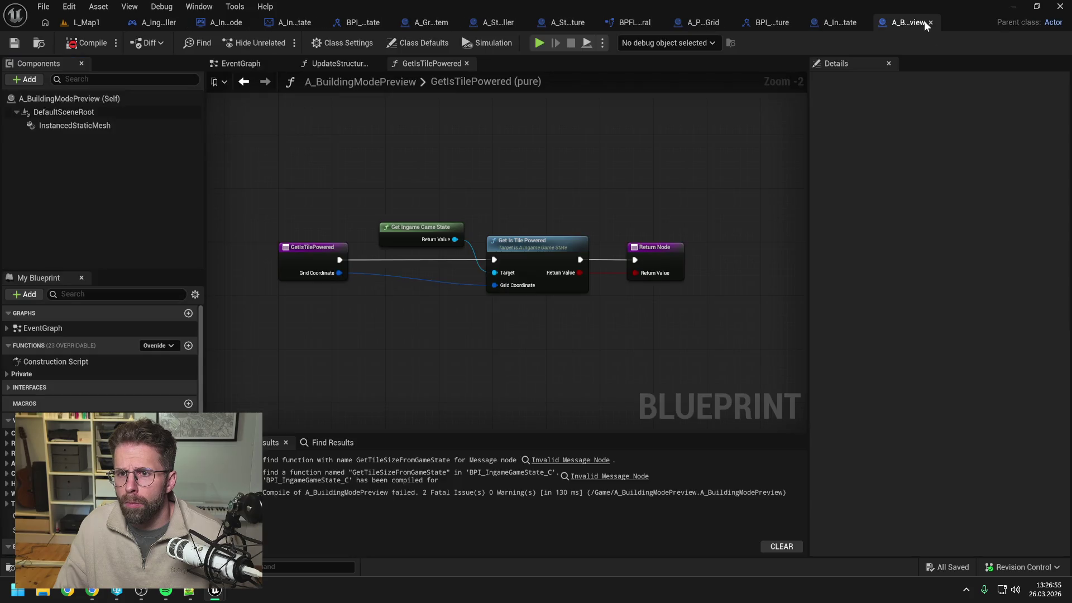
Compile A_IngamePlayerState, inspect the resulting error node, and close the blueprint
left_click(832, 22)
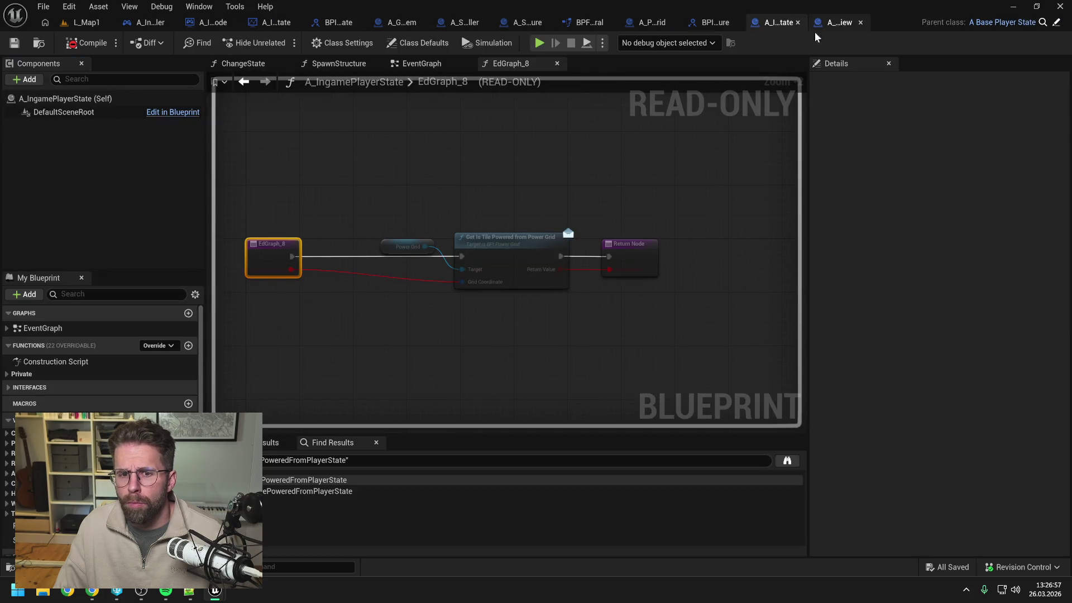
left_click(557, 64)
left_click(87, 42)
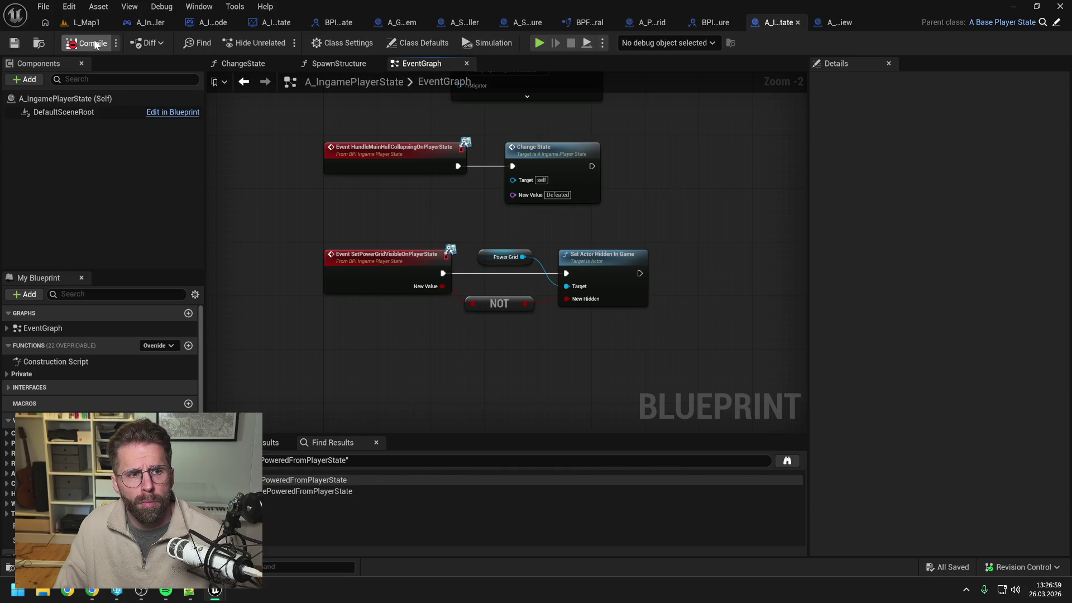
left_click(480, 472)
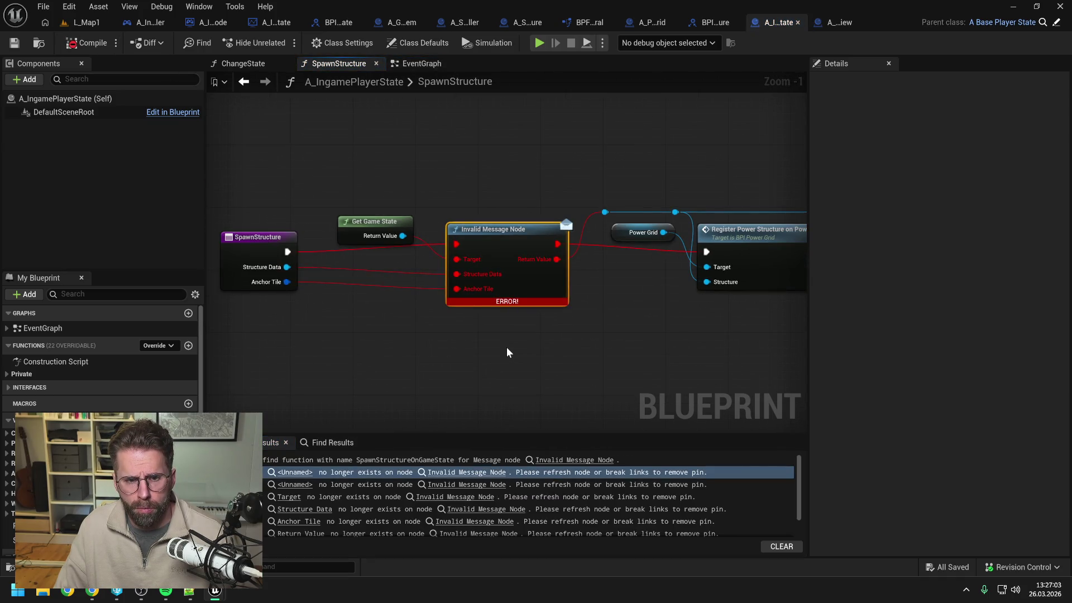
scroll(494, 302, "down", 2)
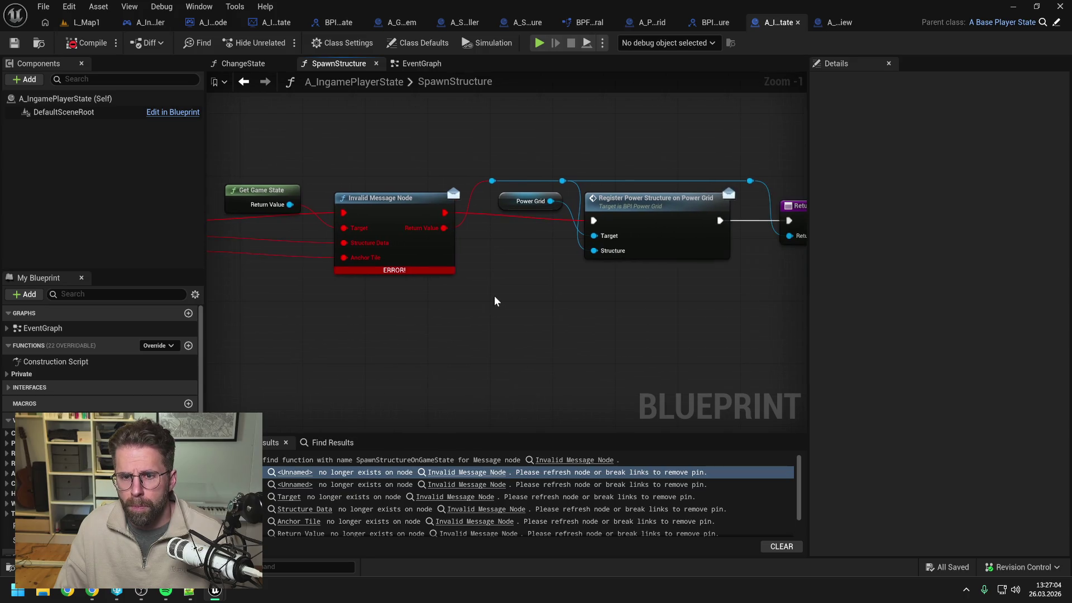
left_click(798, 22)
key("ctrl+space")
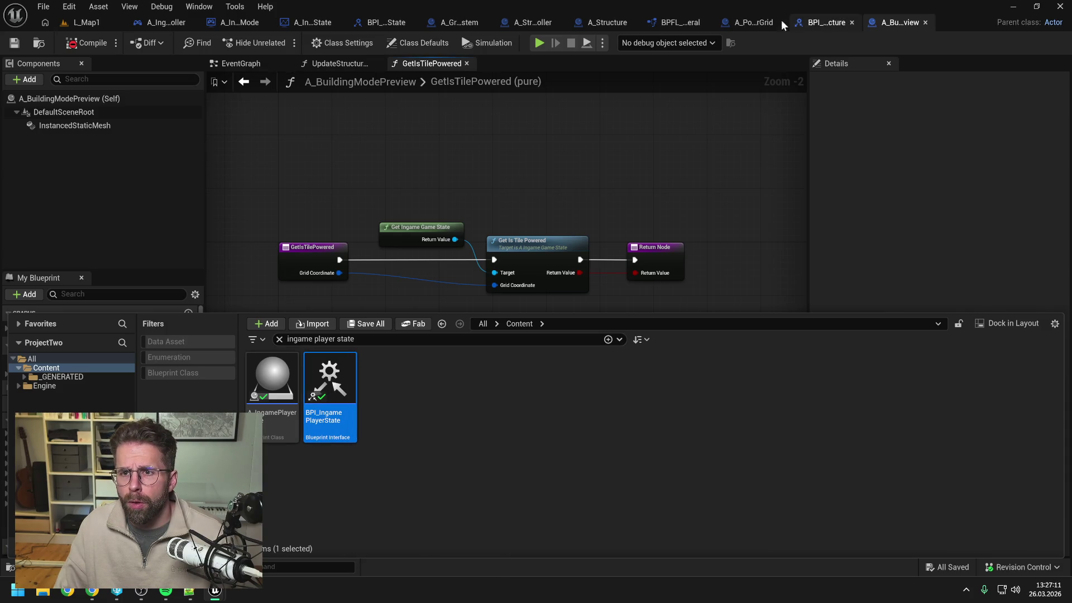
left_click(753, 22)
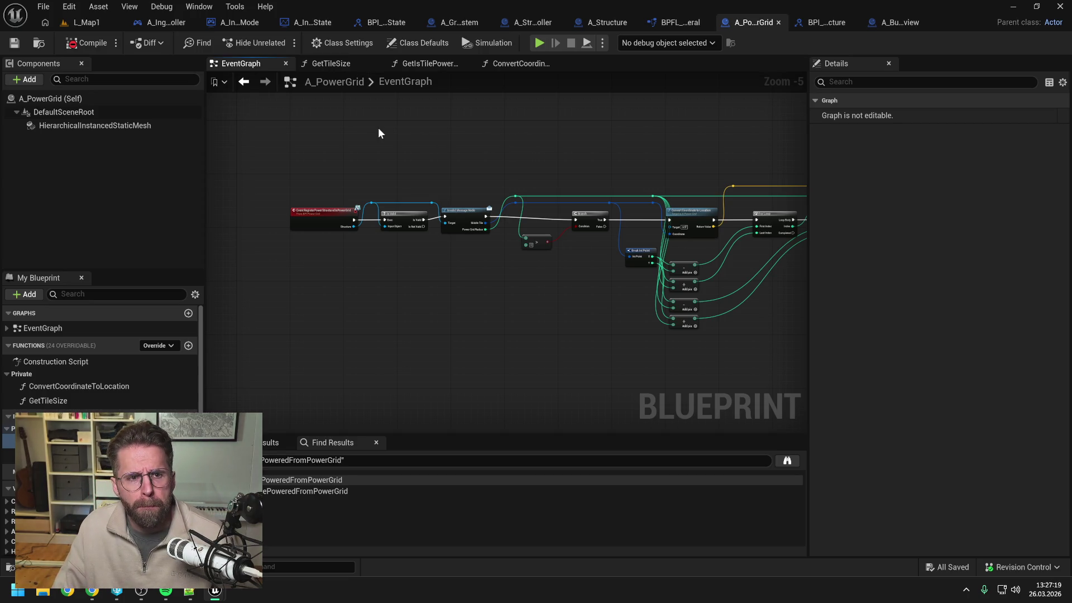
Add a Grid System getter to the game state's GetIsTilePowered graph and save
left_click(309, 25)
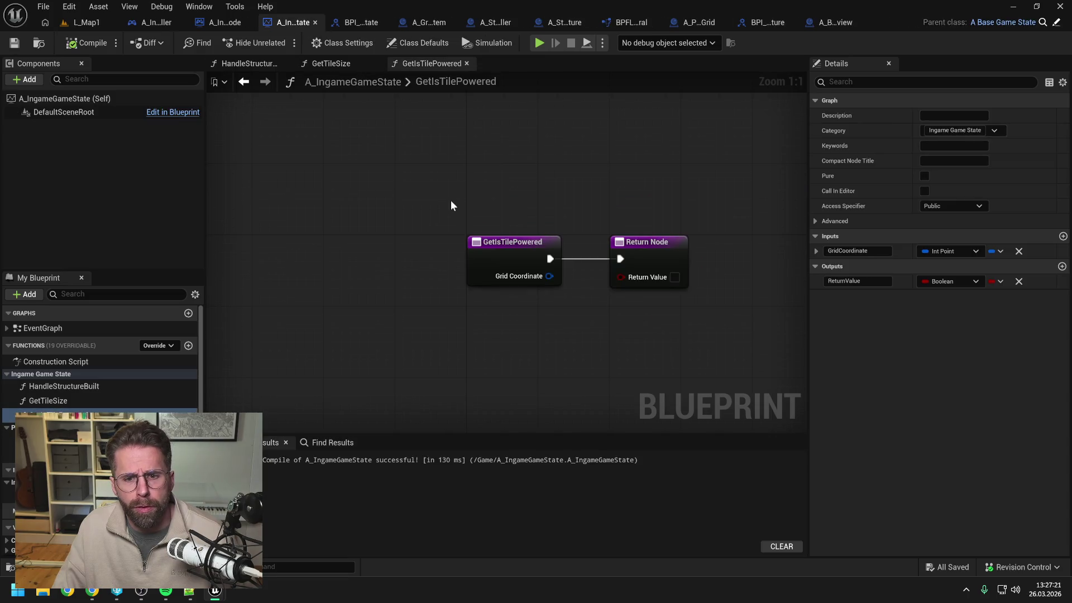
left_click_drag(504, 258, 695, 266)
key("q")
scroll(101, 357, "down", 3)
left_click_drag(33, 444, 340, 260)
left_click(379, 263)
key("ctrl+s")
left_click(426, 25)
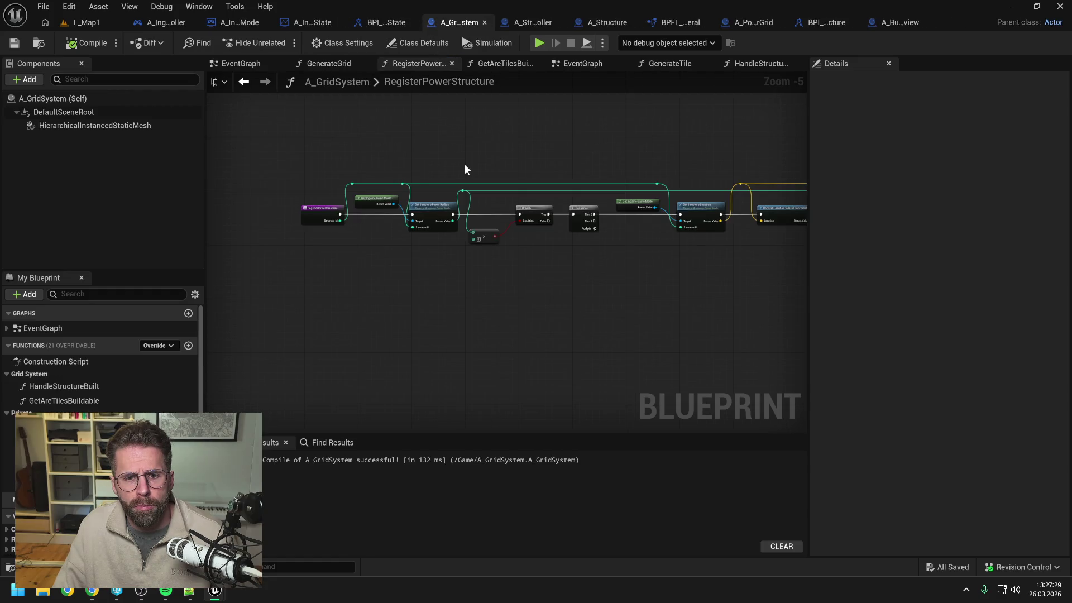
Create a GetIsTilePowered function in A_GridSystem under the Grid System category
left_click(189, 346)
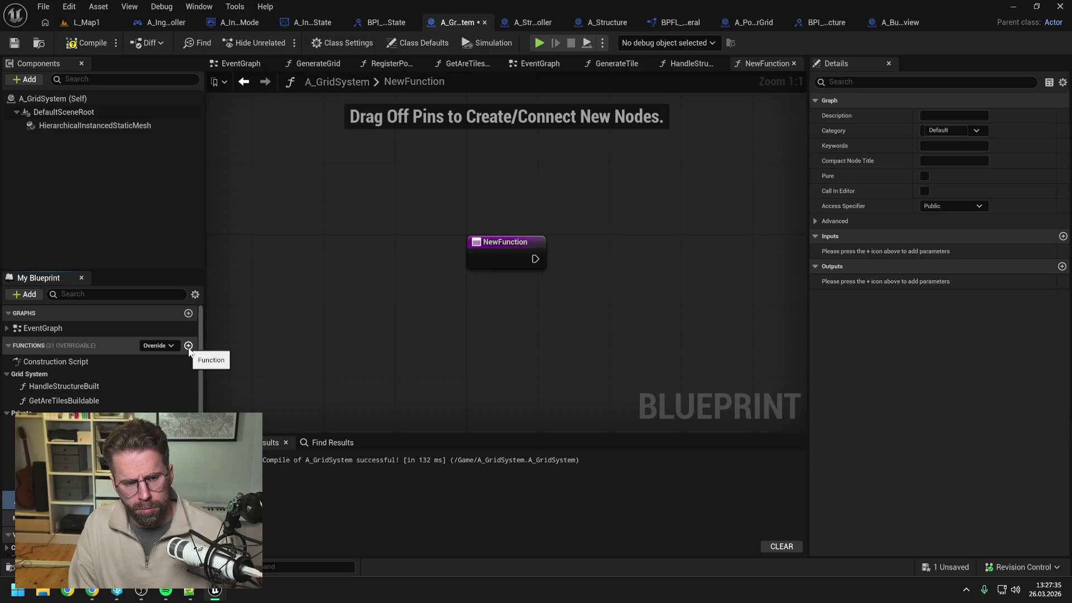
key("Return")
key("ctrl+s")
left_click_drag(33, 499, 46, 391)
scroll(463, 314, "down", 2)
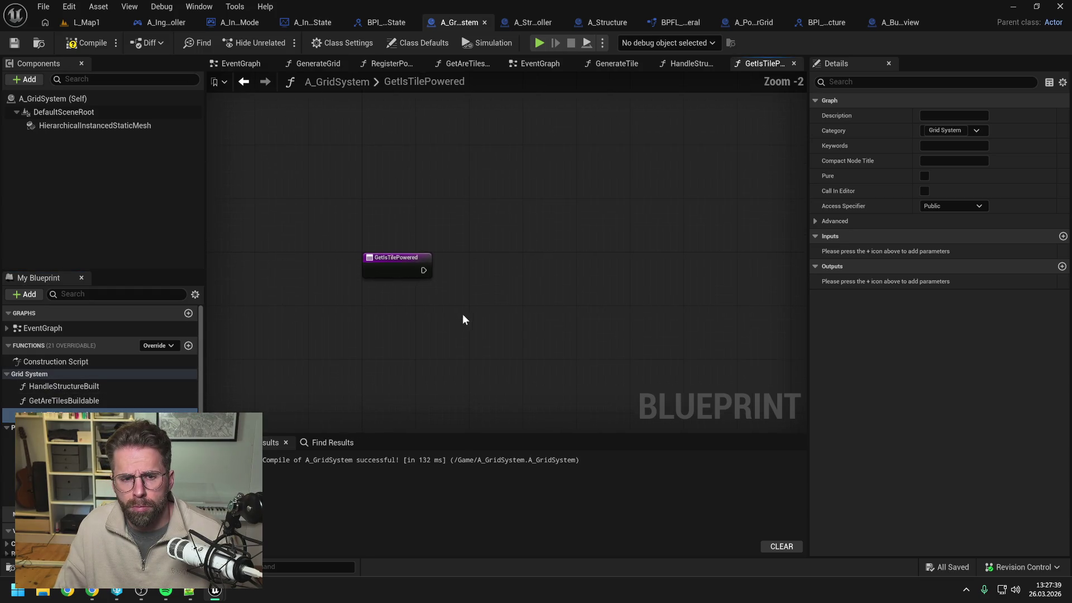
Give GetIsTilePowered an Int Point input named GridCoordinate
left_click(1063, 237)
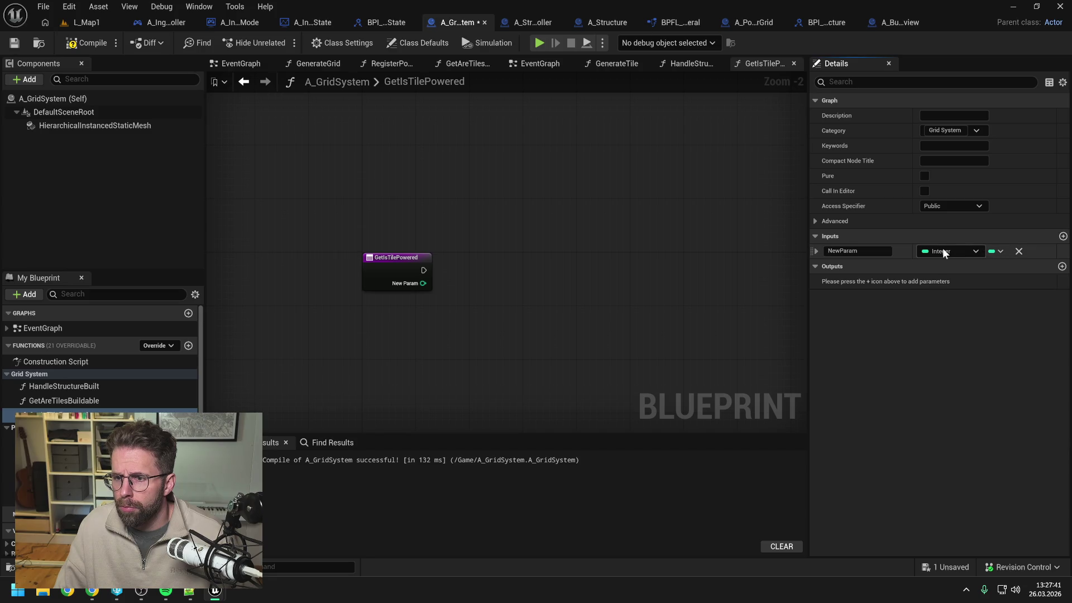
left_click(943, 251)
type("int point")
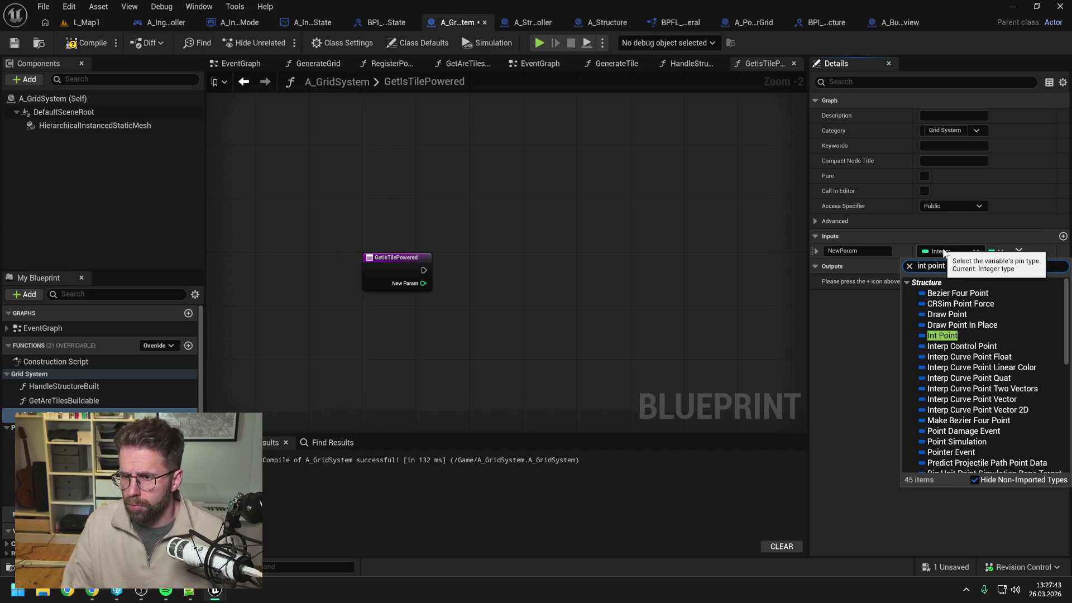
left_click(936, 335)
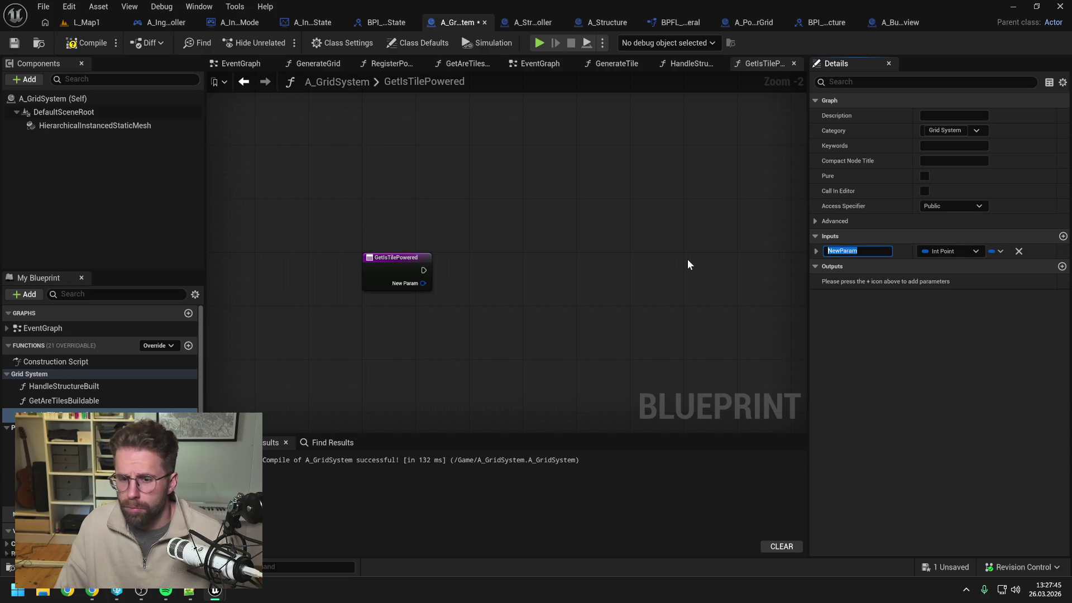
type("GridCoor")
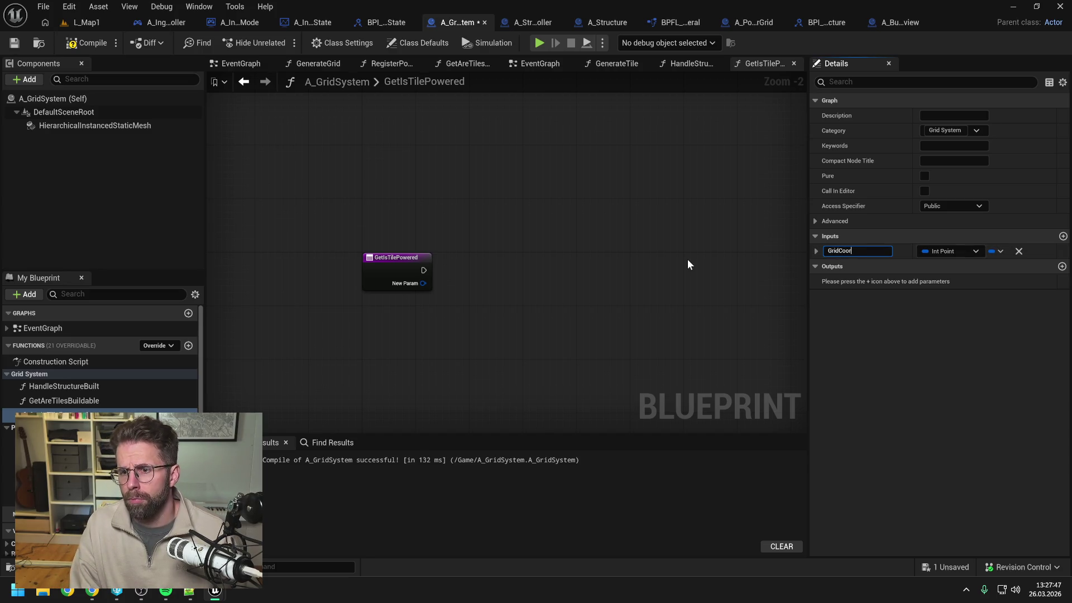
type("dinate")
key("Return")
key("ctrl+s")
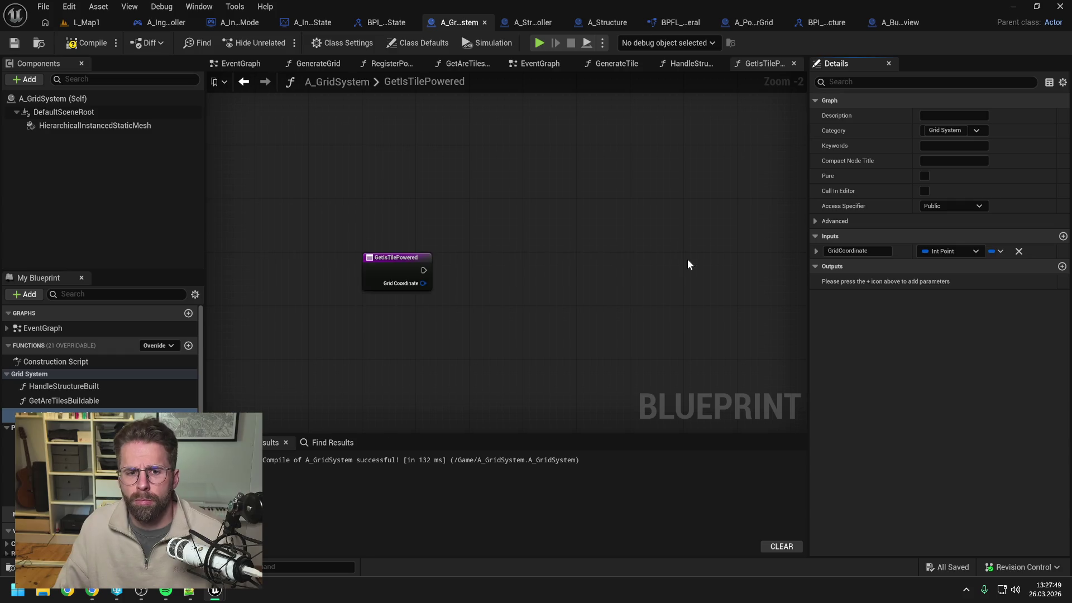
Add a Boolean output named ReturnValue
left_click(1063, 266)
left_click(946, 281)
left_click(933, 308)
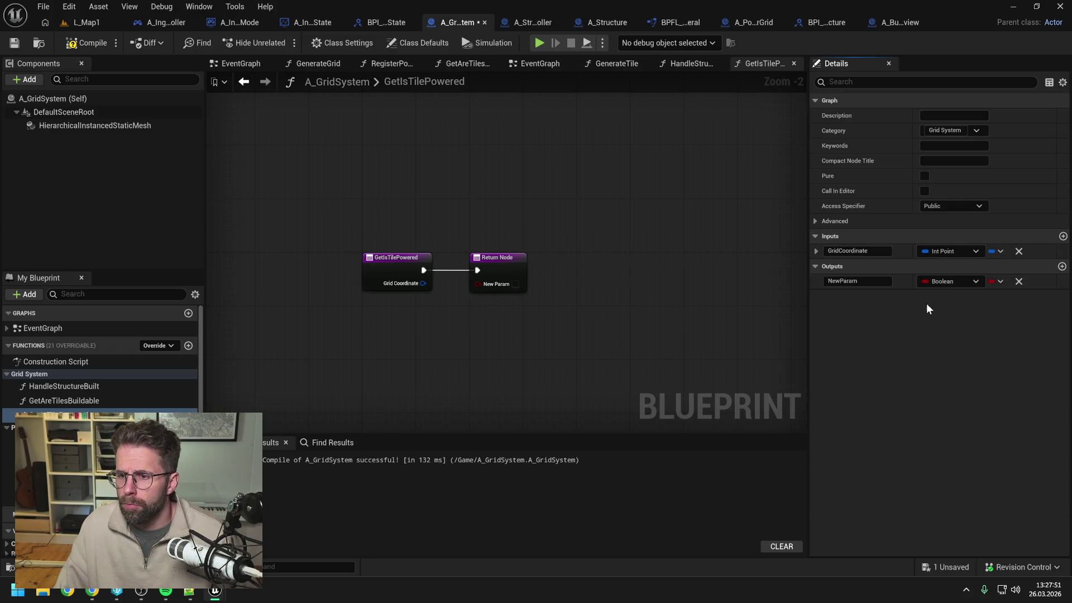
left_click(858, 281)
type("ReturnValue")
key("Return")
key("ctrl+s")
Compile the grid system, shift the Return Node right, and close all other graph tabs
left_click(94, 43)
left_click_drag(480, 266, 665, 254)
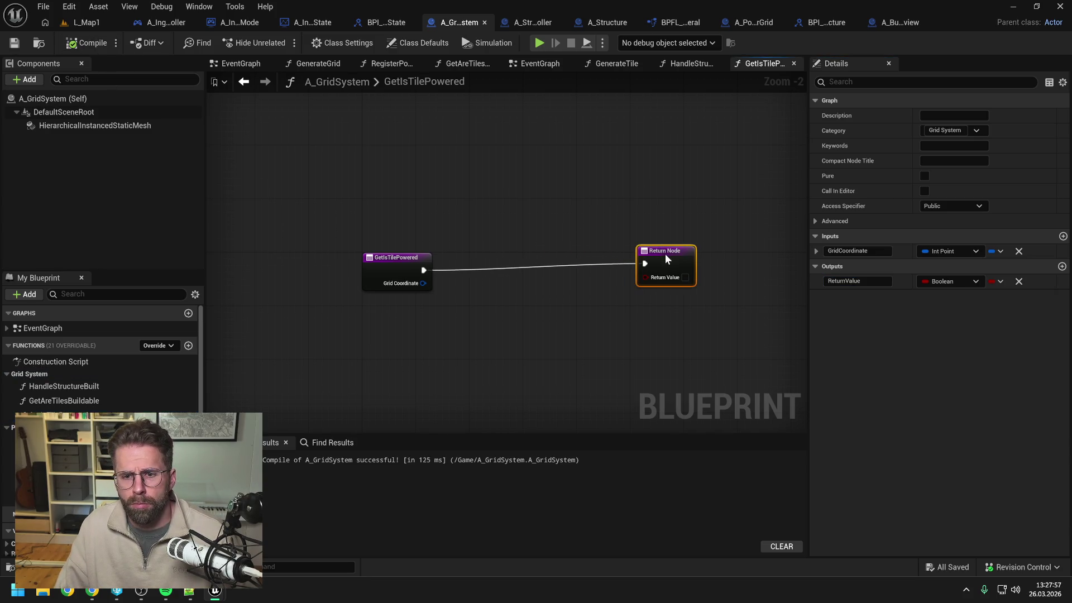
right_click(759, 62)
left_click(787, 134)
key("ctrl+s")
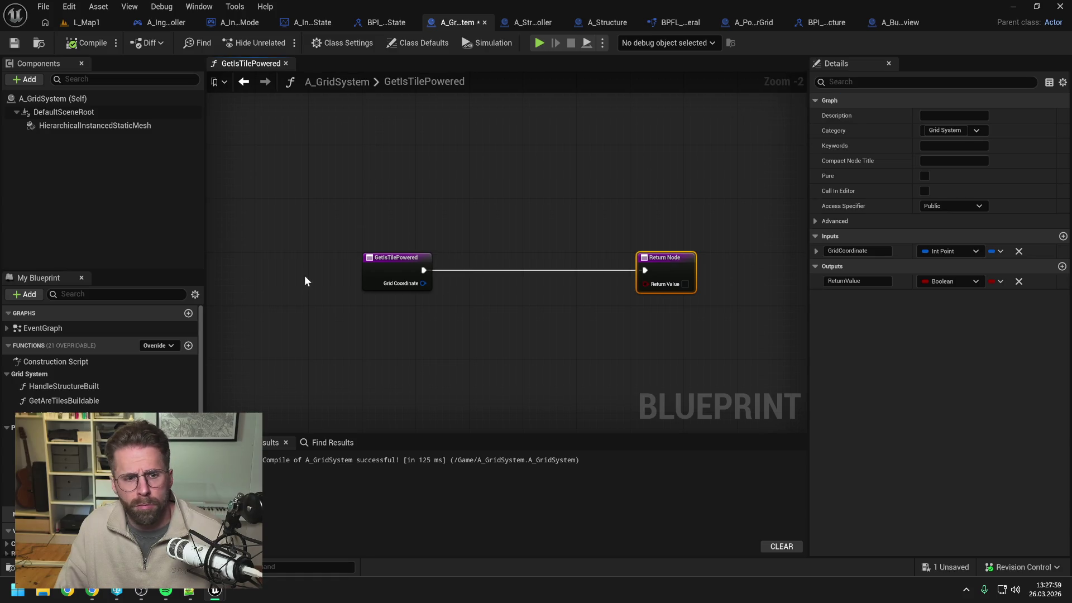
Add a PoweredTiles getter with a Find node keyed by Grid Coordinate
scroll(108, 402, "down", 5)
mouse_move(34, 515)
left_mouse_down()
mouse_move(446, 272)
mouse_move(455, 256)
mouse_move(522, 280)
left_mouse_up()
left_click(485, 276)
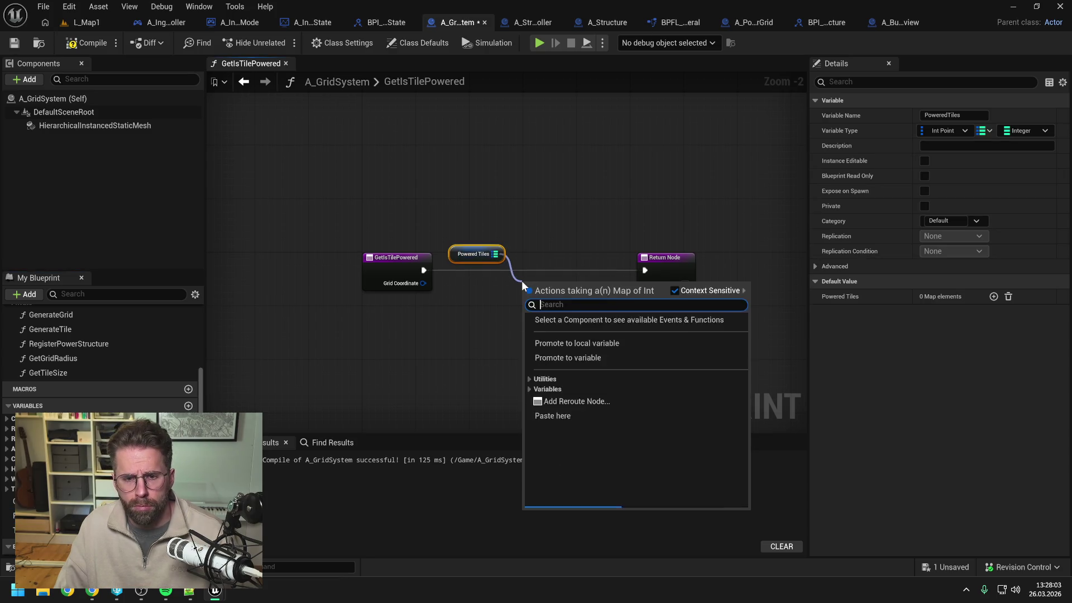
type("find")
key("Return")
mouse_move(424, 283)
left_mouse_down()
mouse_move(522, 300)
mouse_move(566, 323)
left_mouse_up()
Wire the Find result and execution directly to the Return Node, dropping a trial Branch, and compile
type("br")
key("Return")
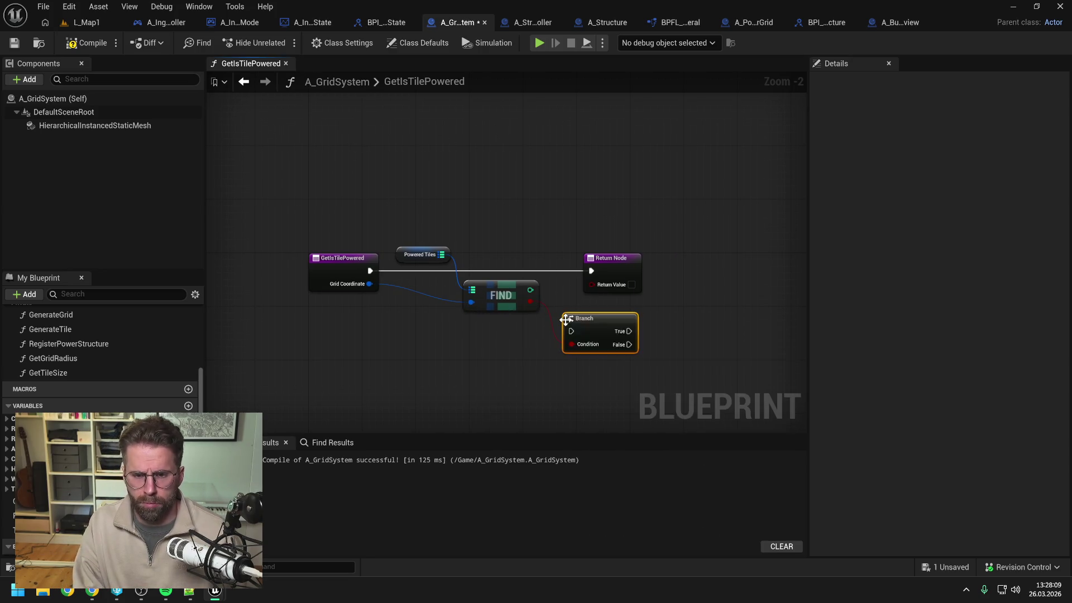
left_click_drag(369, 271, 571, 331)
left_click_drag(617, 268, 739, 268)
left_click_drag(626, 323, 625, 258)
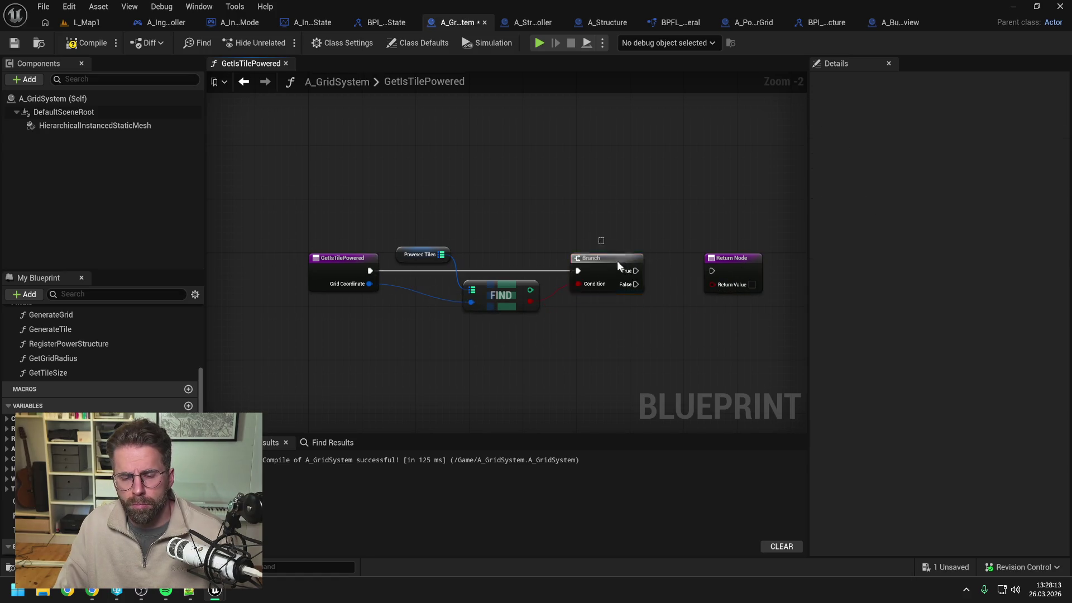
key("Delete")
mouse_move(530, 302)
left_mouse_down()
mouse_move(713, 285)
mouse_move(608, 265)
left_mouse_up()
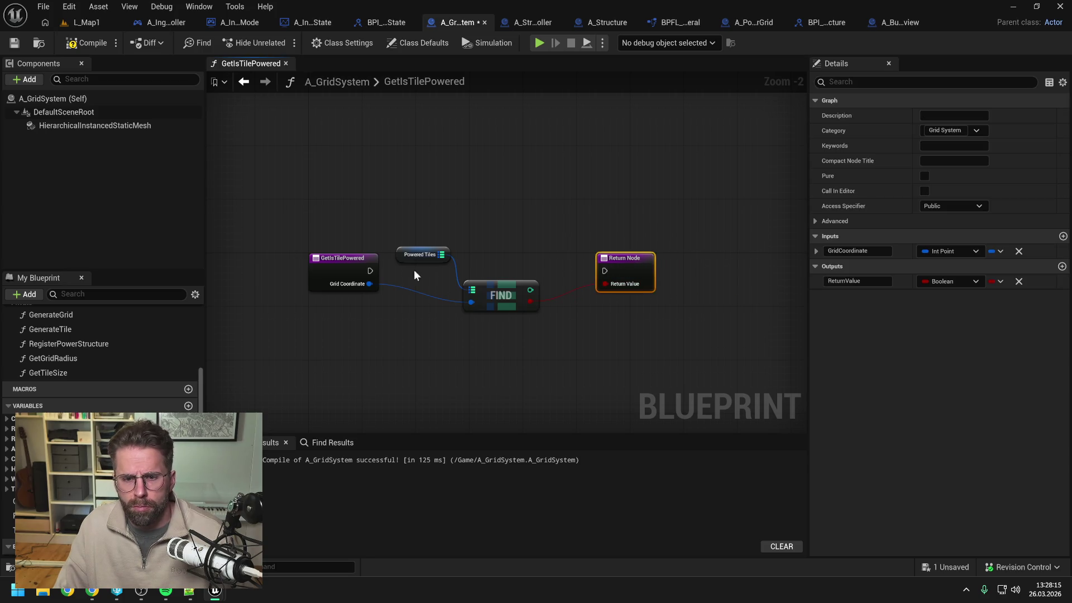
left_click_drag(477, 273, 604, 271)
left_click(277, 166)
left_click(86, 43)
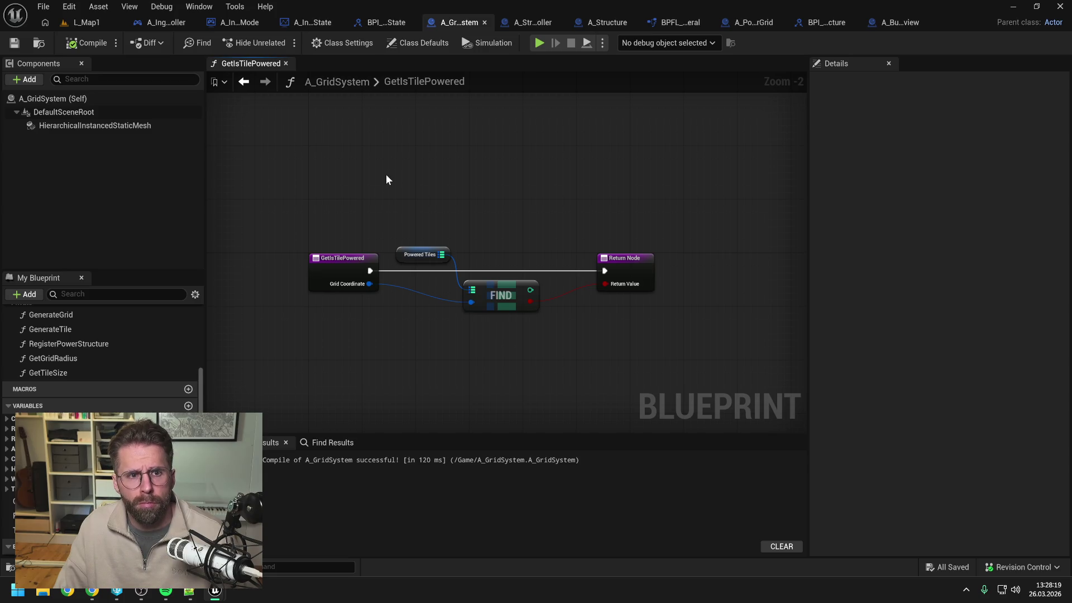
Find and open the A_IngamePlayerState blueprint through the Content Drawer search
key("ctrl+space")
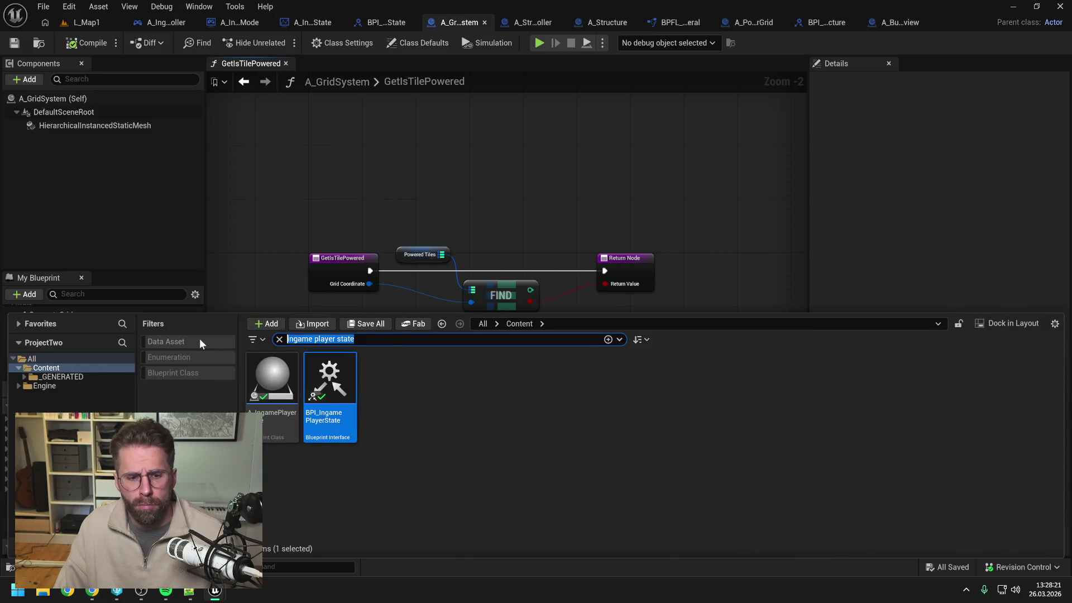
type("power grid")
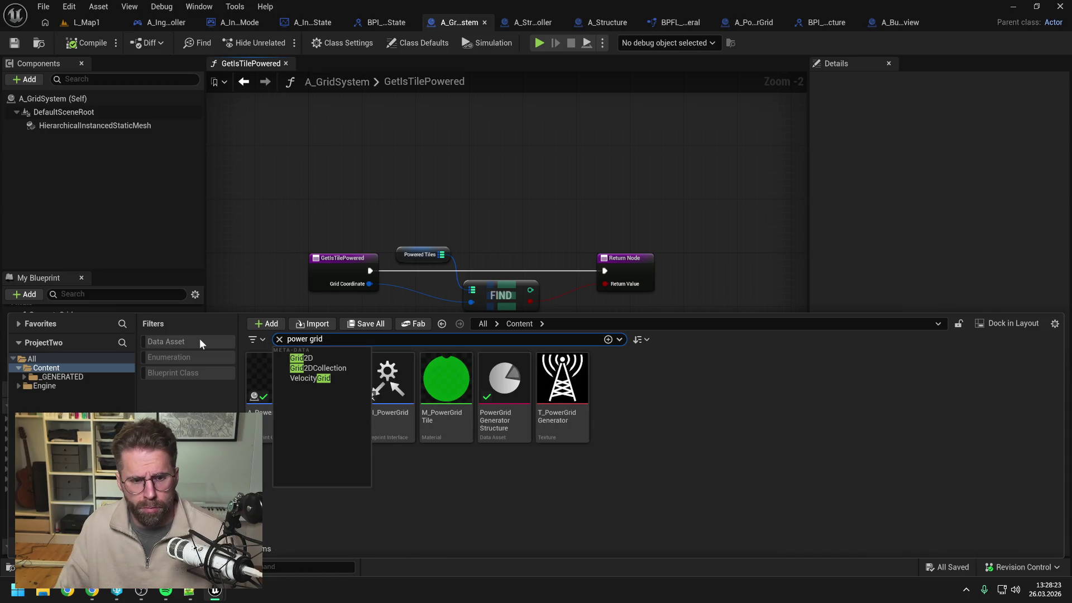
key("ctrl+a")
type("ingame player stat")
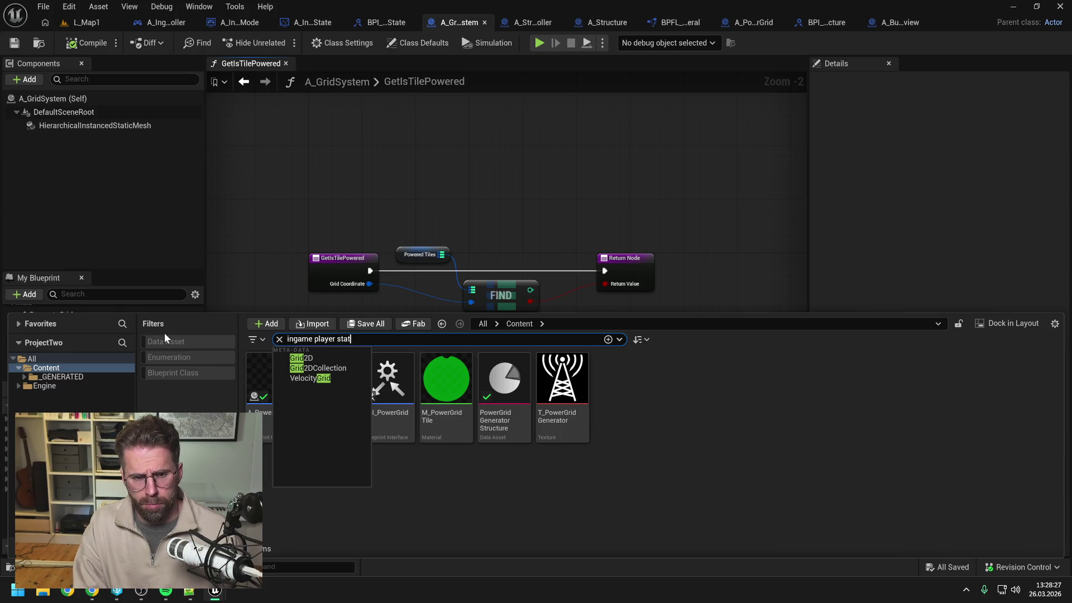
type("e")
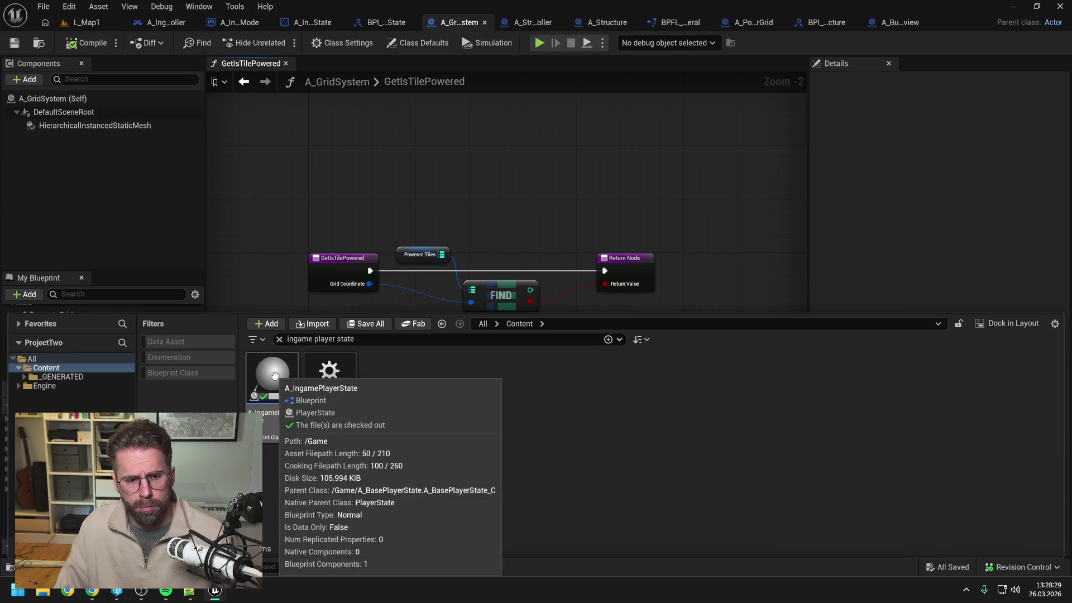
double_click(274, 375)
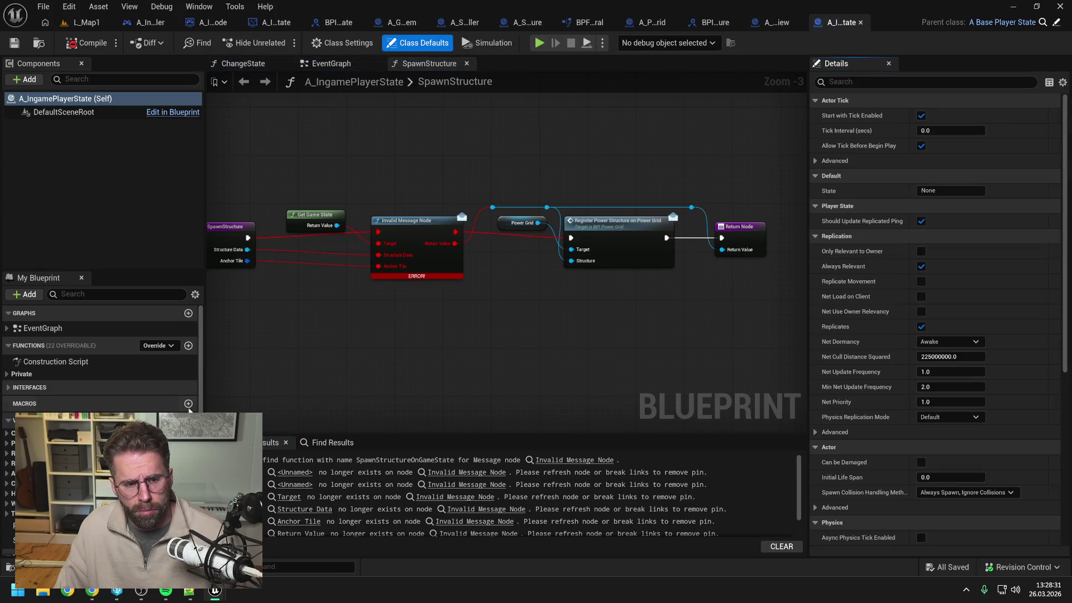
Locate the PowerGrid references and delete the SpawnActor and SET power grid nodes
left_click(10, 526)
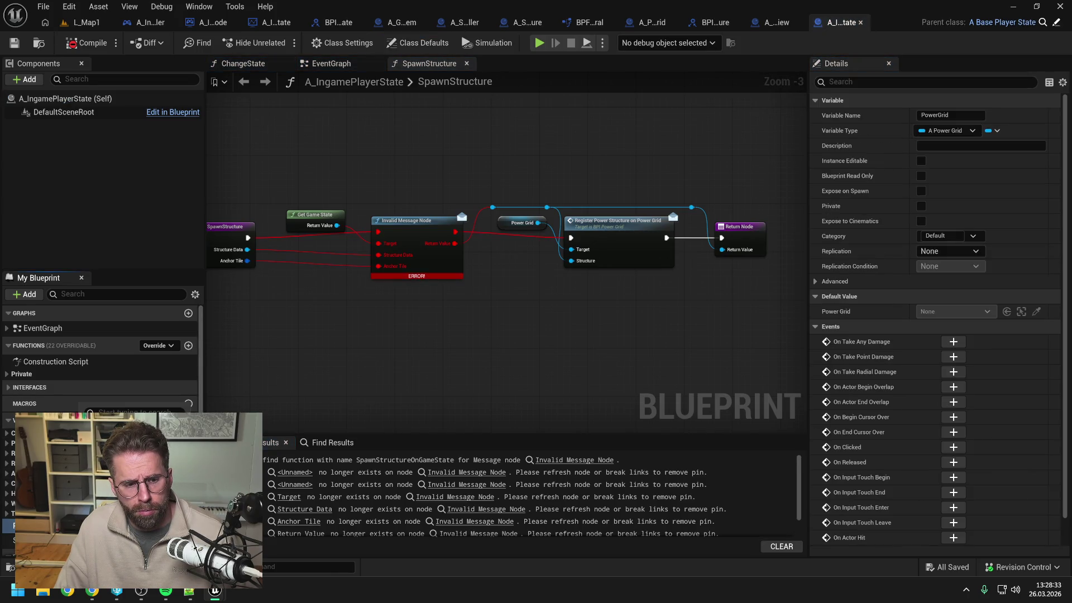
left_click(274, 447)
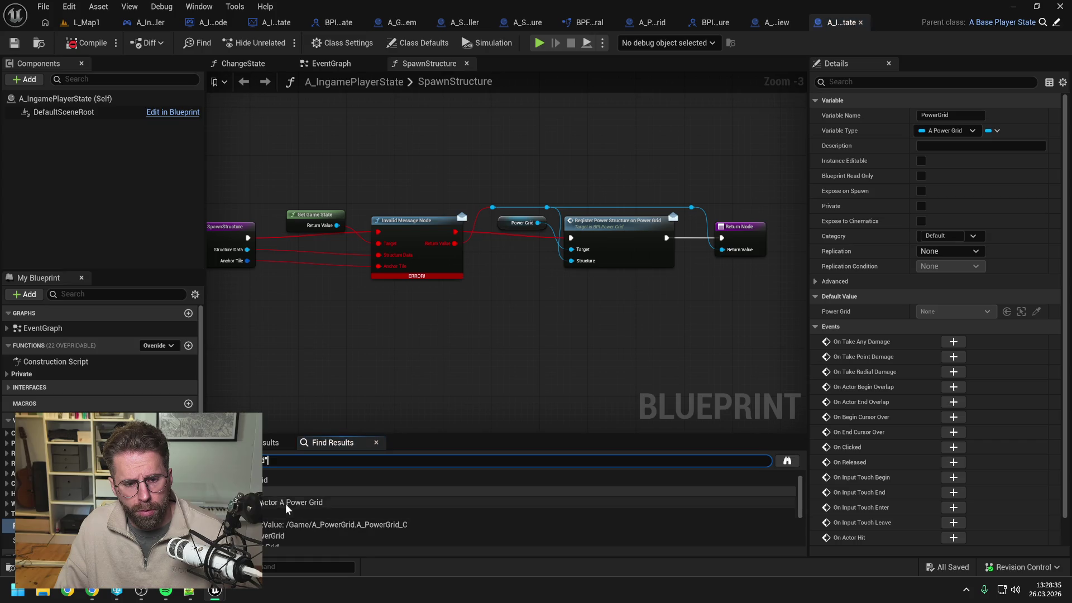
left_click(283, 503)
left_click_drag(503, 137, 643, 257)
key("Delete")
Move Spawn Structure and Change State beside BeginPlay, then compile and save
scroll(532, 262, "down", 3)
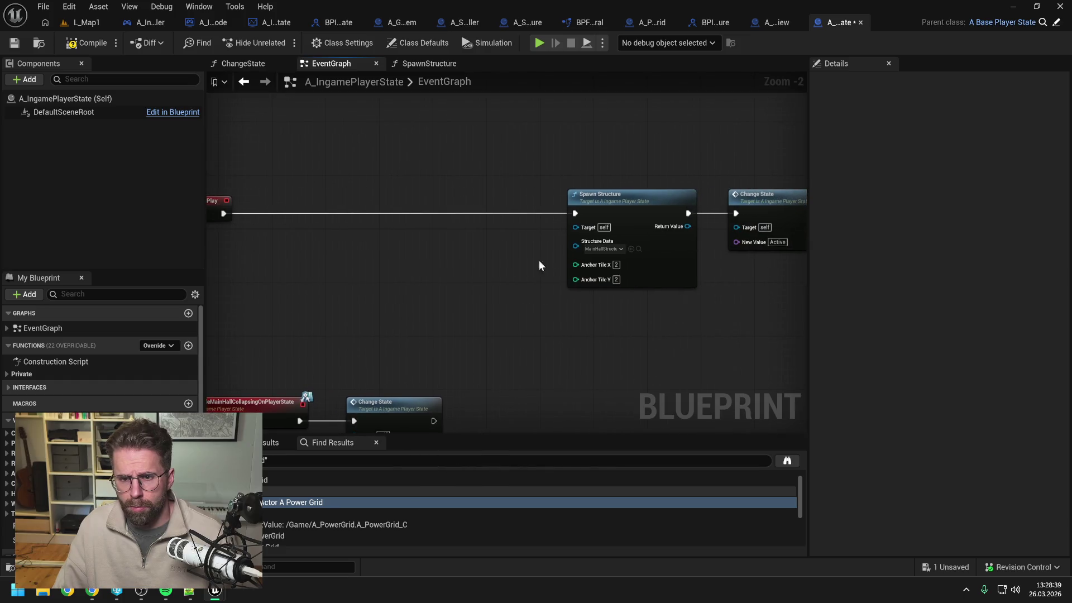
left_click(613, 222)
left_click_drag(613, 222, 468, 220)
left_click(412, 274)
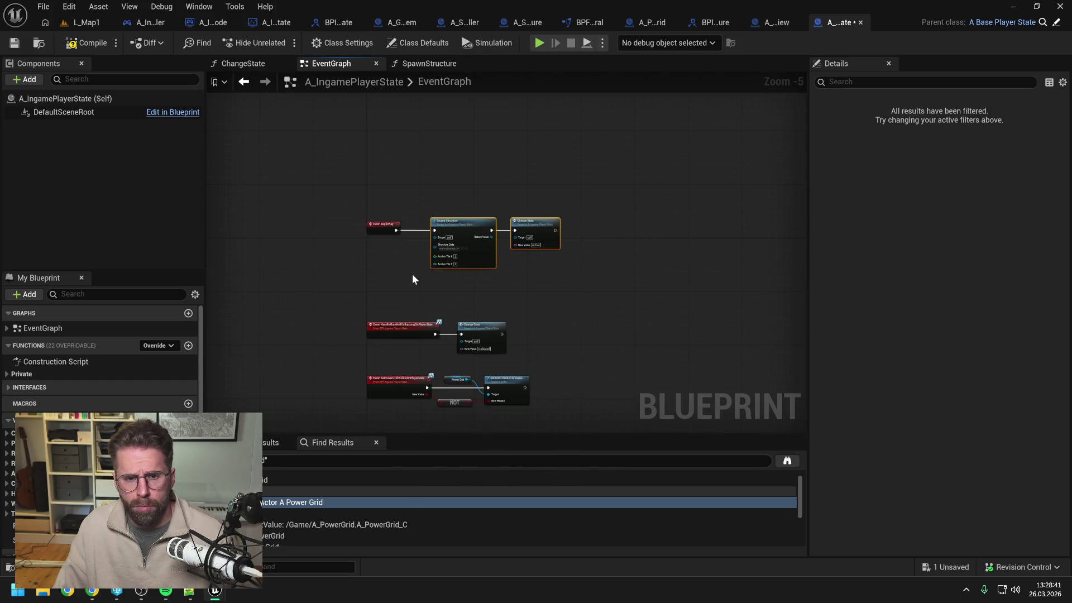
scroll(419, 257, "up", 2)
key("F7")
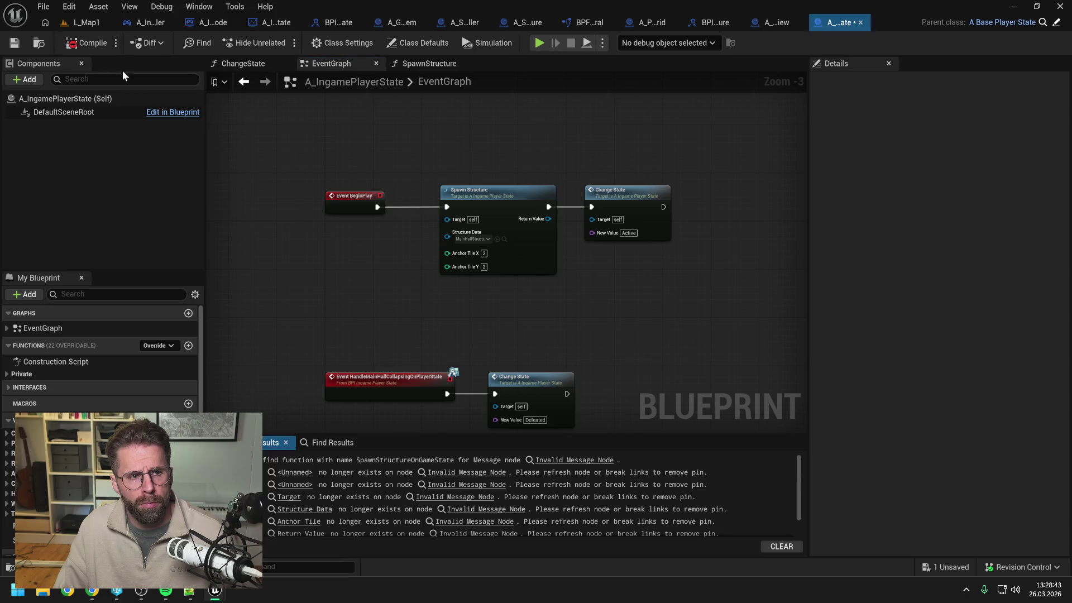
key("ctrl+s")
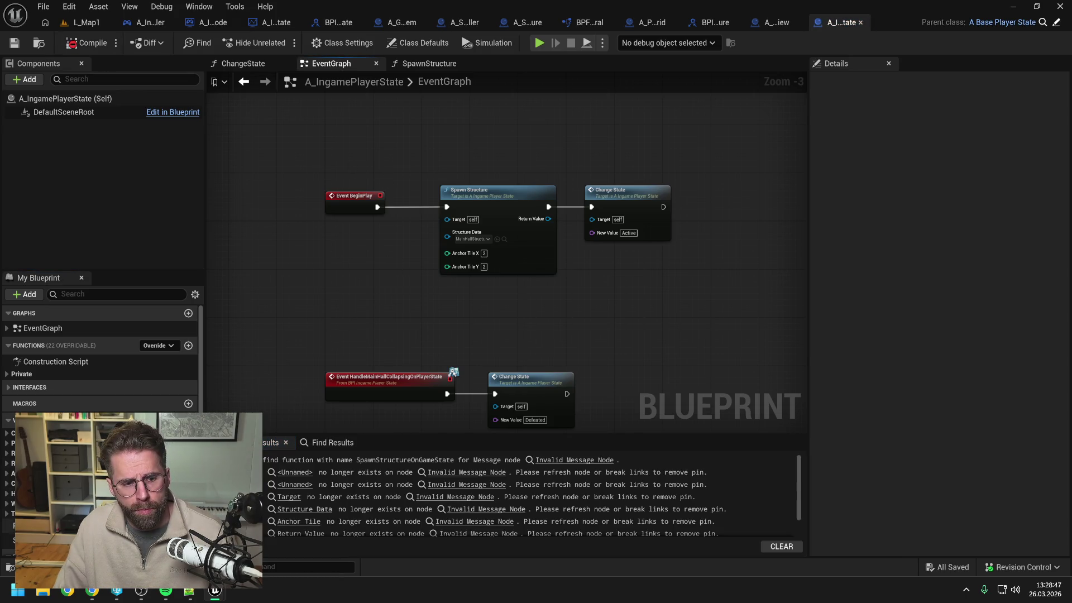
Delete the PowerGrid variable and the private SpawnStructure function, then compile
left_click(34, 525)
key("Delete")
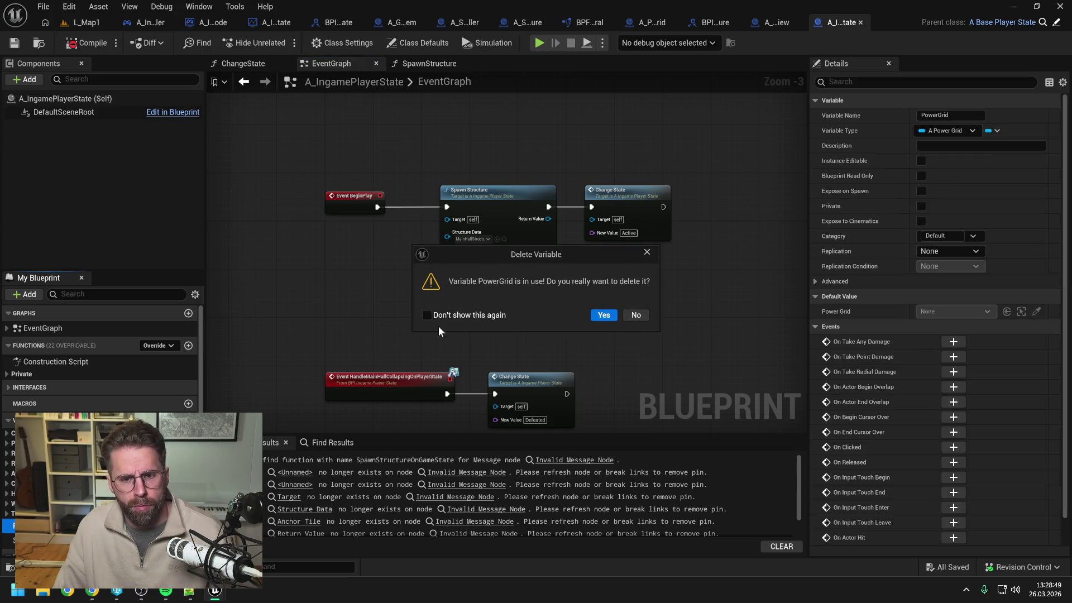
left_click(603, 316)
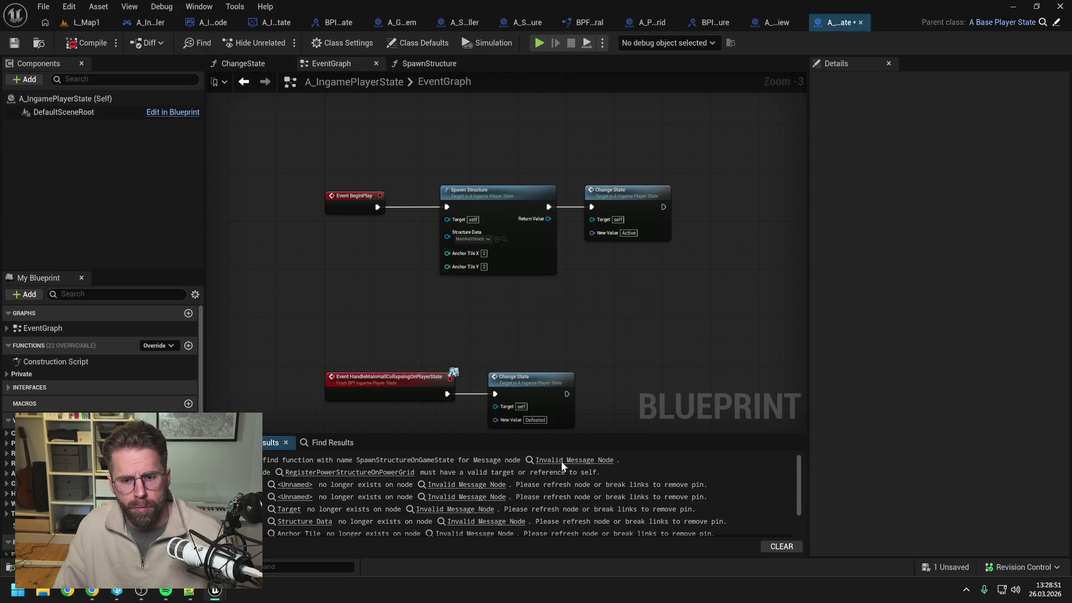
left_click(391, 473)
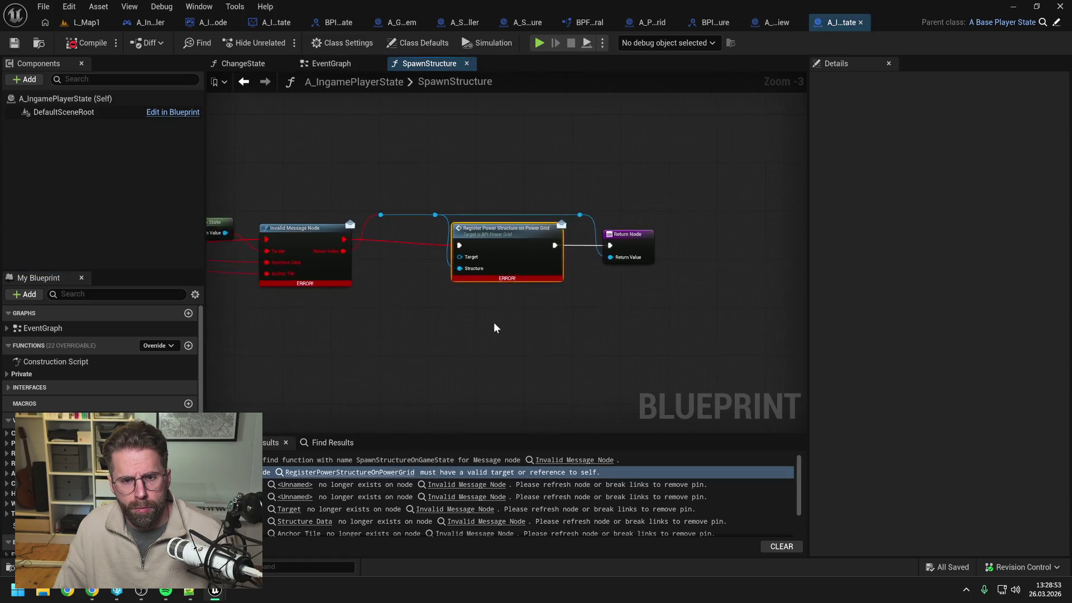
left_click_drag(446, 337, 646, 324)
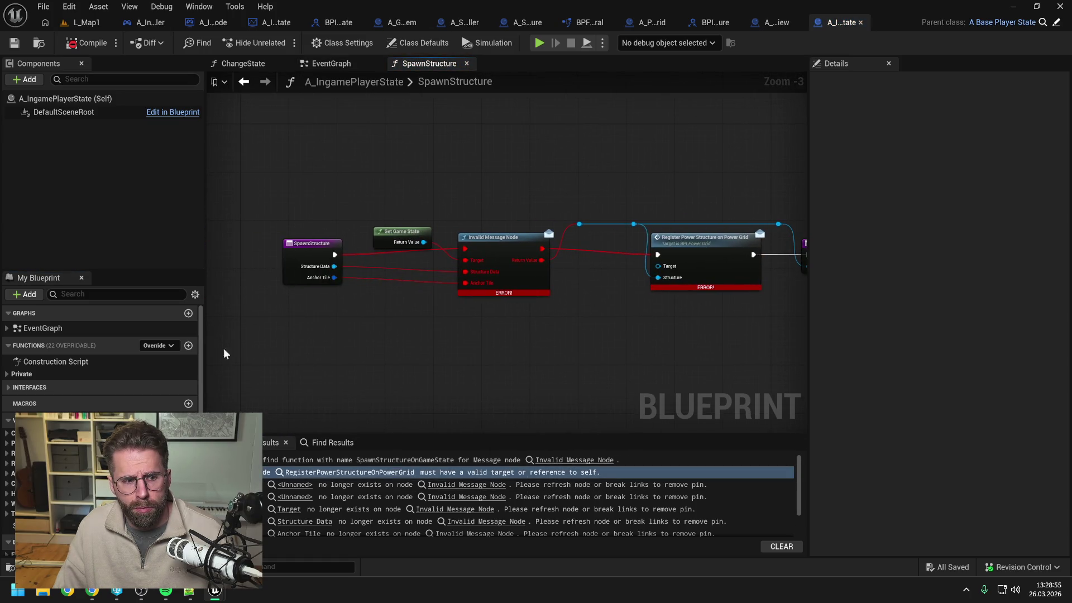
left_click(20, 374)
left_click(56, 400)
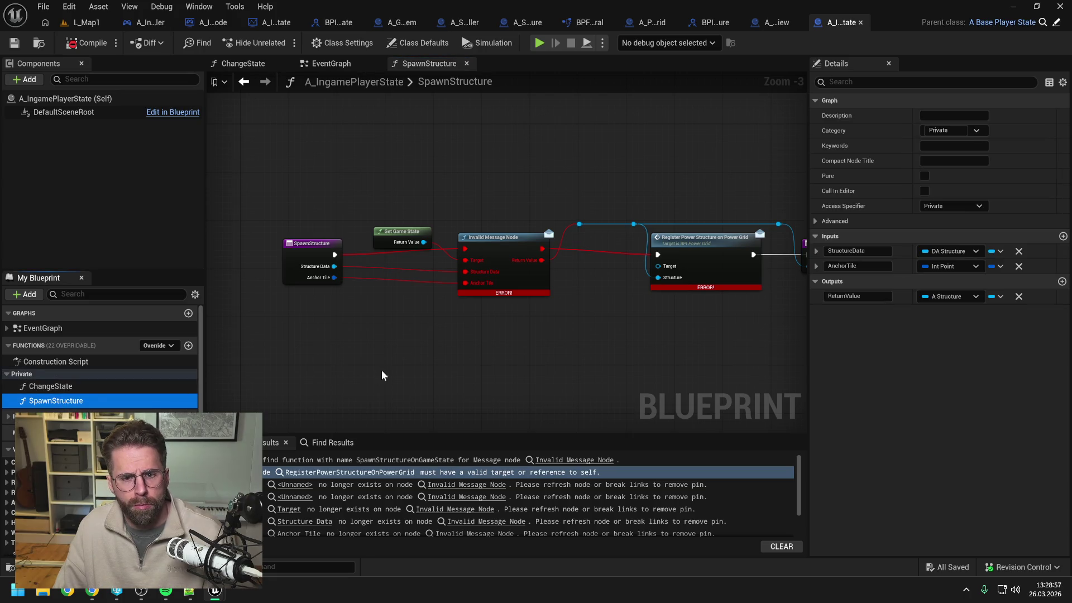
key("Delete")
left_click(605, 317)
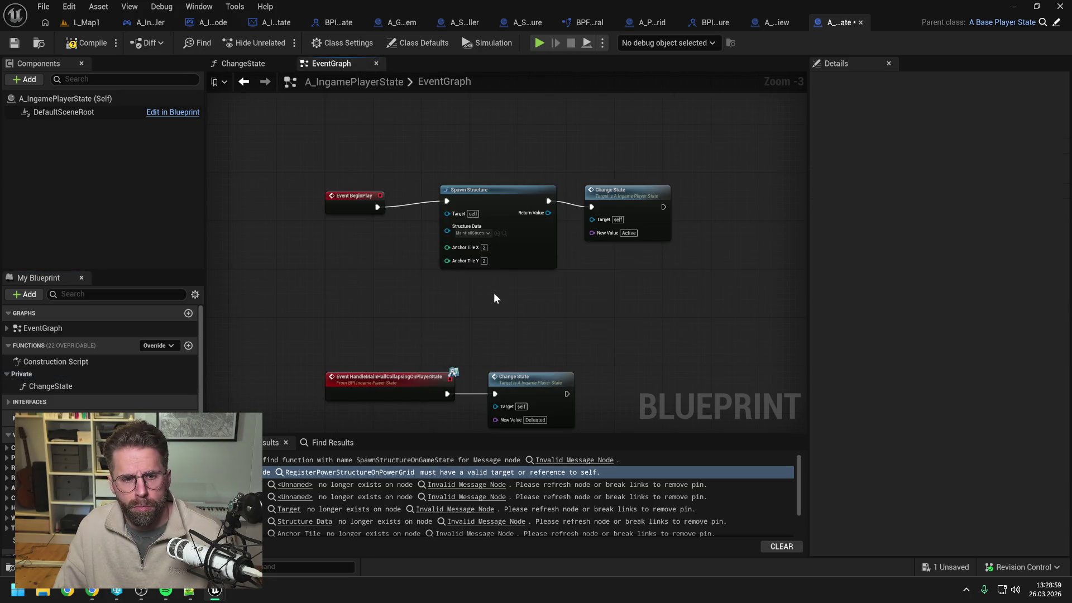
left_click(93, 43)
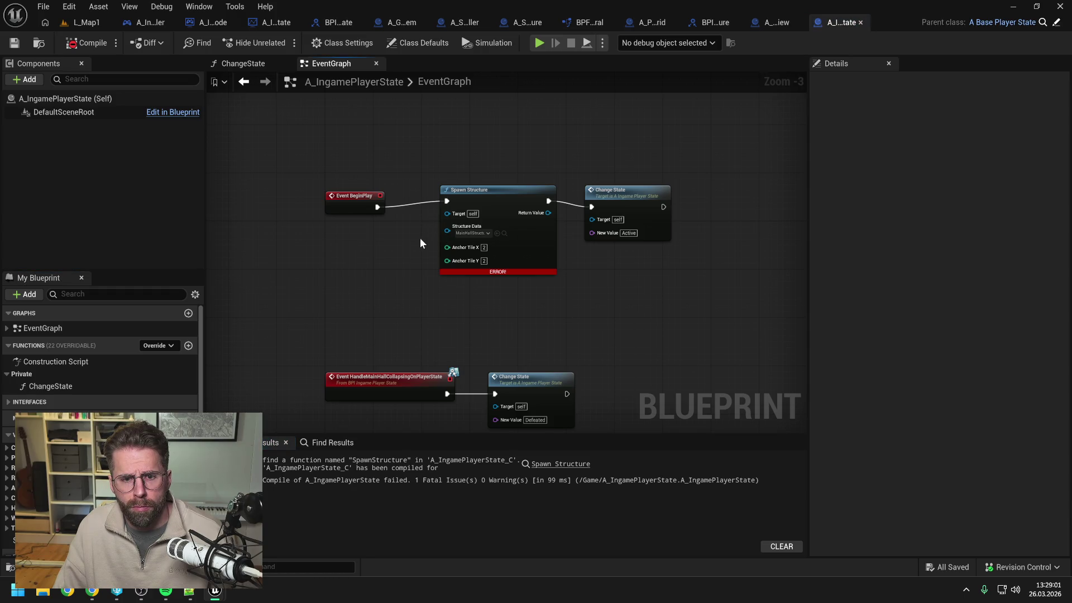
Add Get Ingame Game Mode feeding a Build Structure call with MainHallStructure as structure data
scroll(417, 242, "up", 1)
right_click(444, 190)
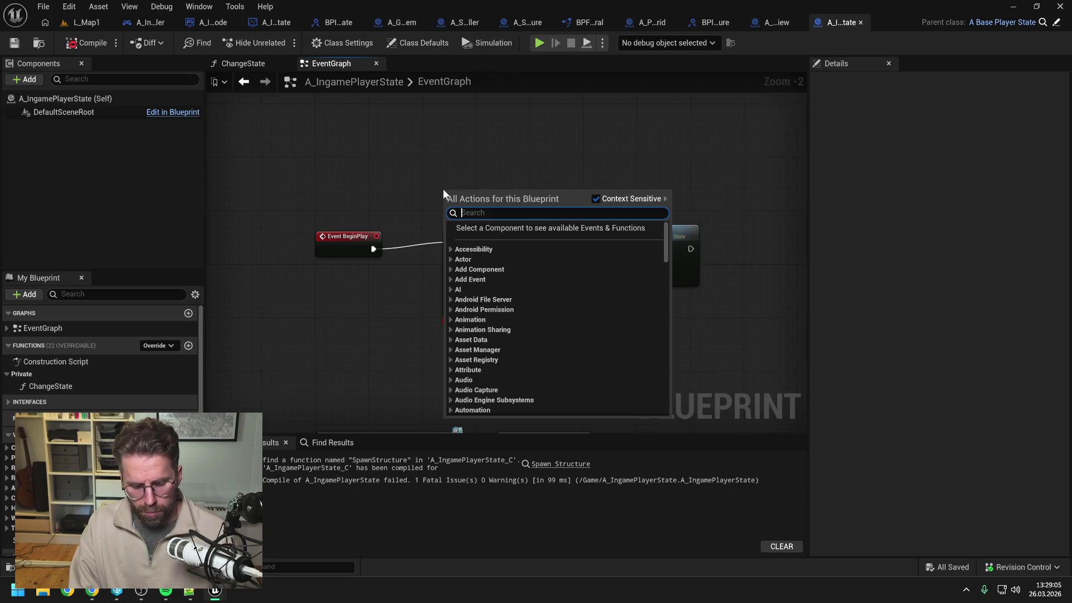
type("game mode ing")
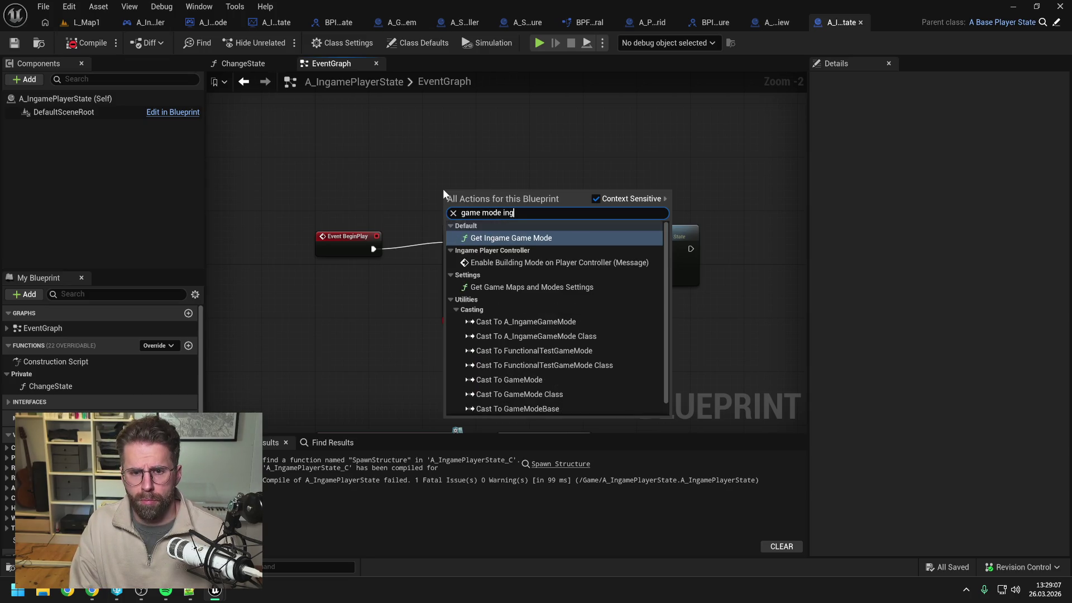
left_click(517, 237)
left_click_drag(520, 202, 572, 199)
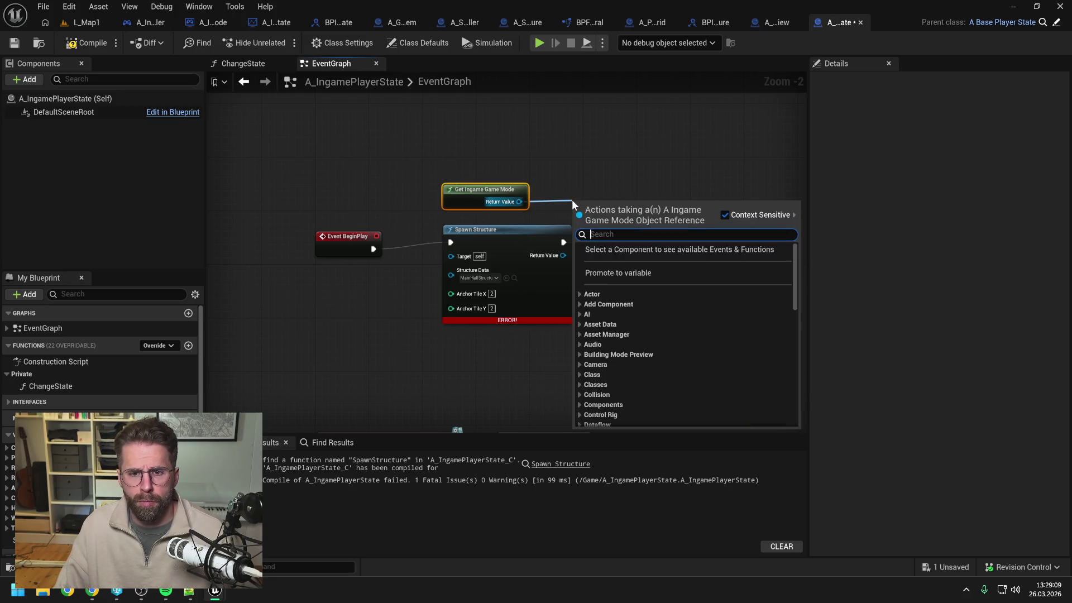
type("str")
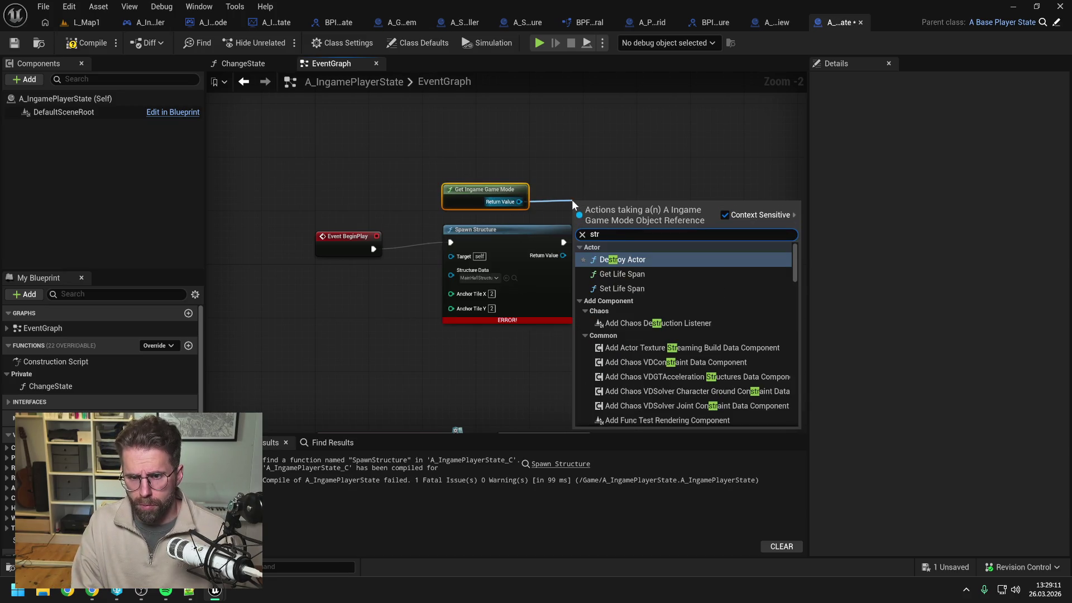
type("uc")
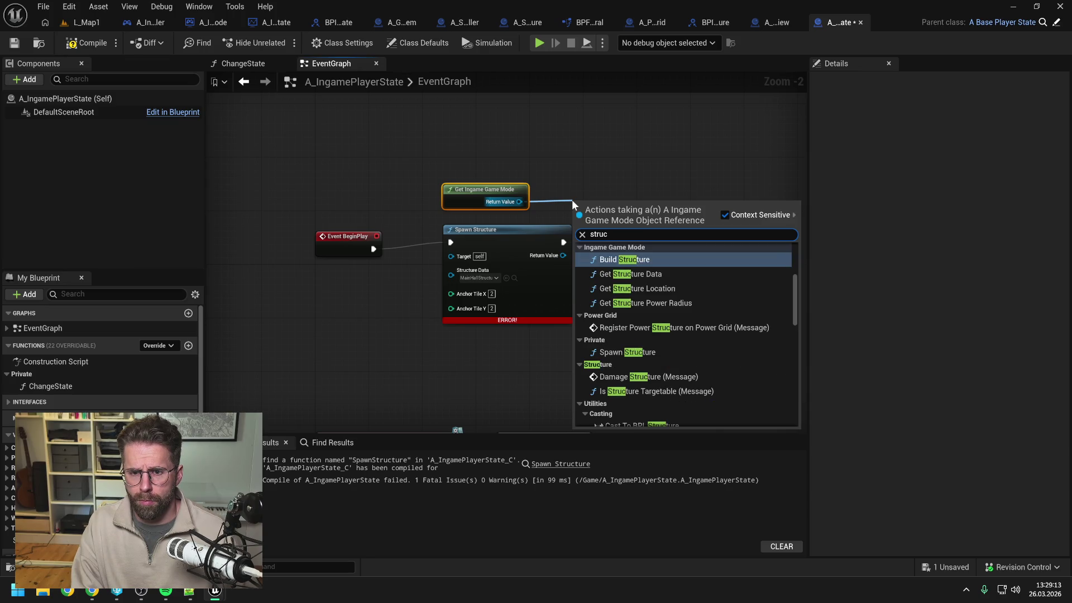
left_click(637, 261)
left_click_drag(610, 203, 603, 137)
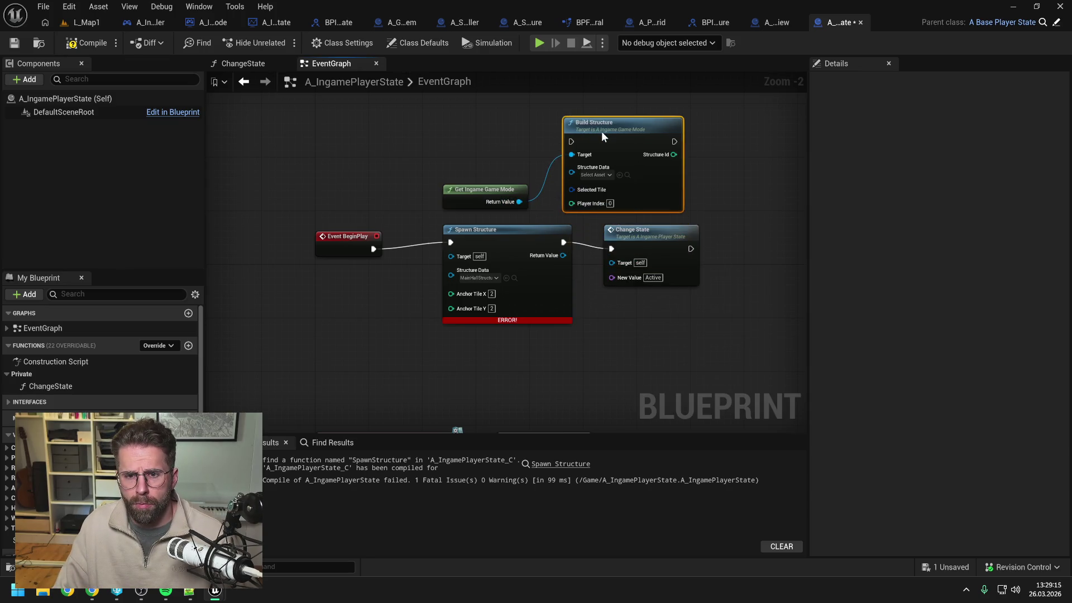
left_click(598, 177)
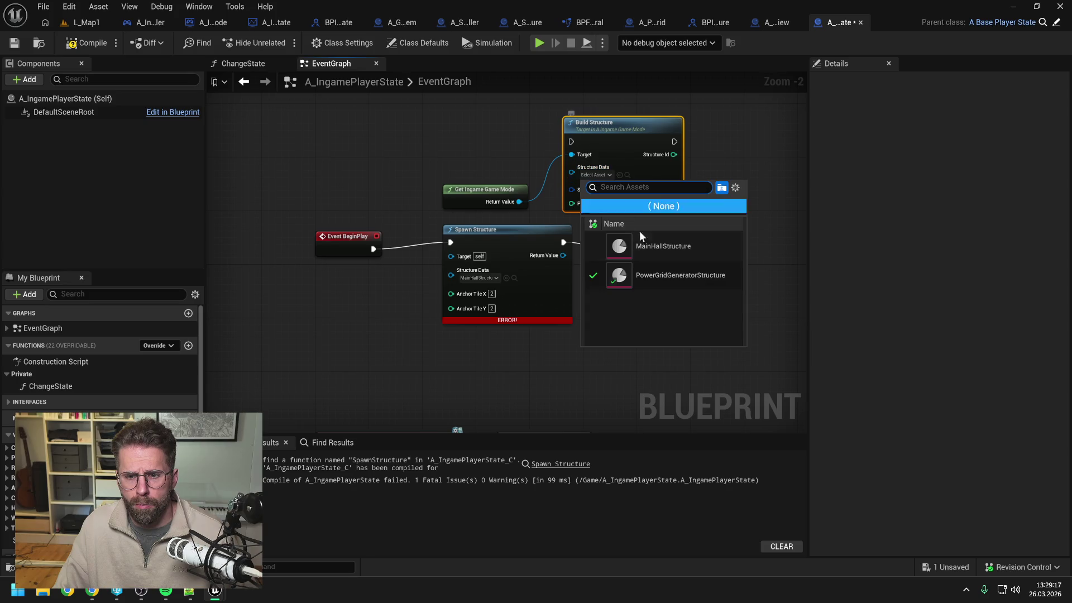
left_click(662, 247)
left_click(736, 188)
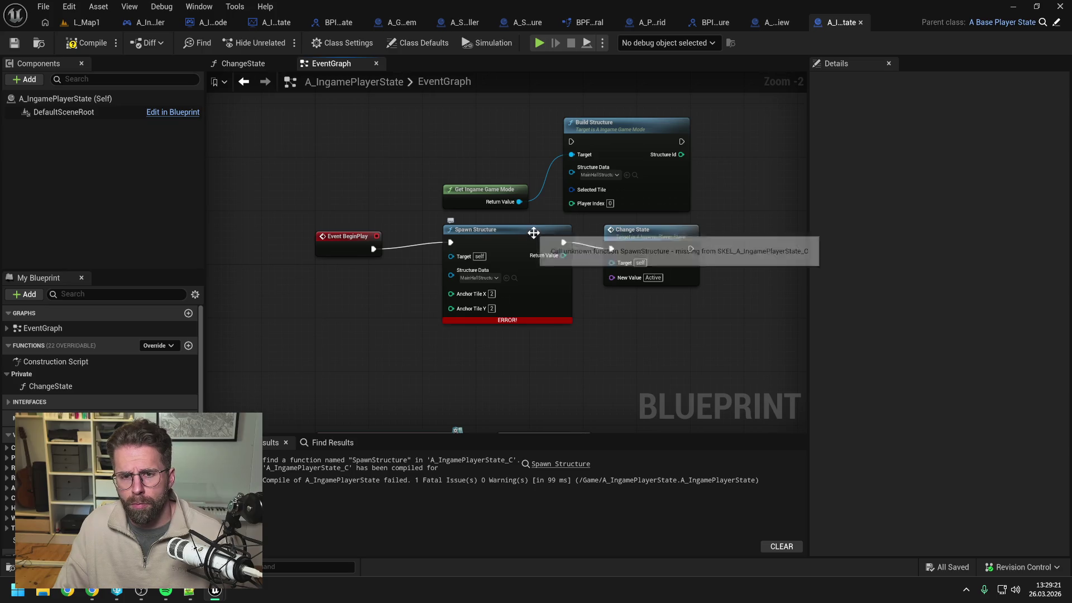
Wire a Player Id getter into Build Structure's Player Index and save
left_click_drag(480, 190, 486, 123)
right_click(476, 175)
type("get player ind")
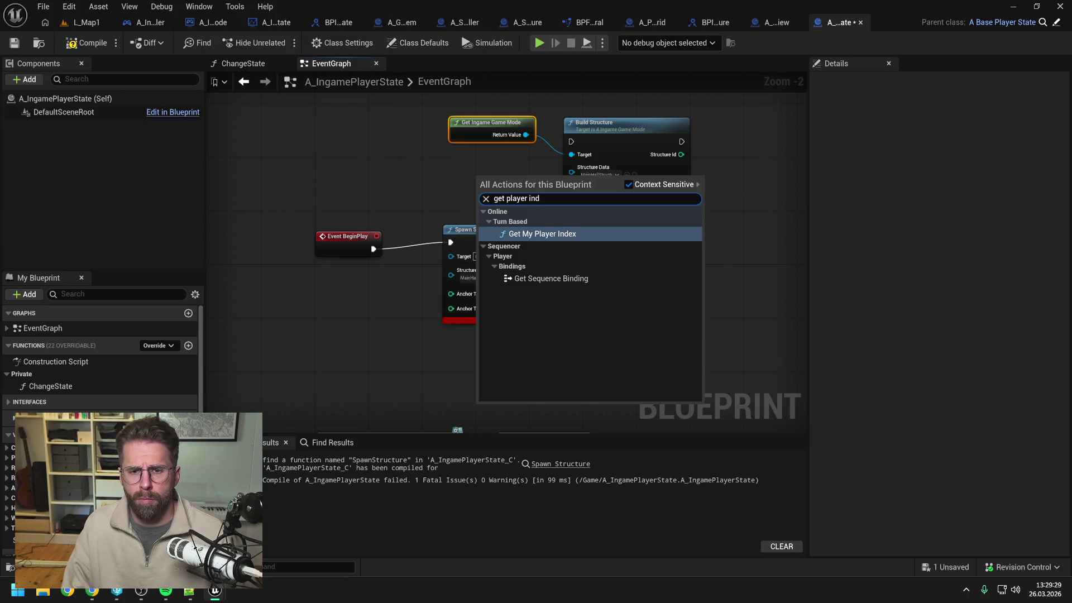
key("BackSpace")
key("BackSpace")
key("BackSpace")
type("id")
left_click(543, 370)
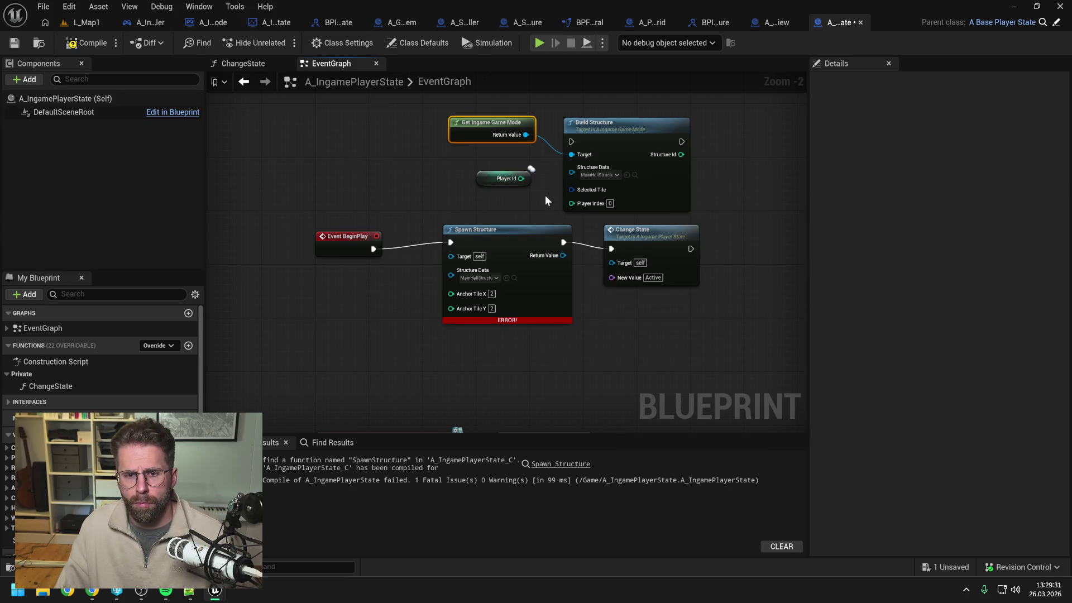
left_click_drag(521, 178, 571, 203)
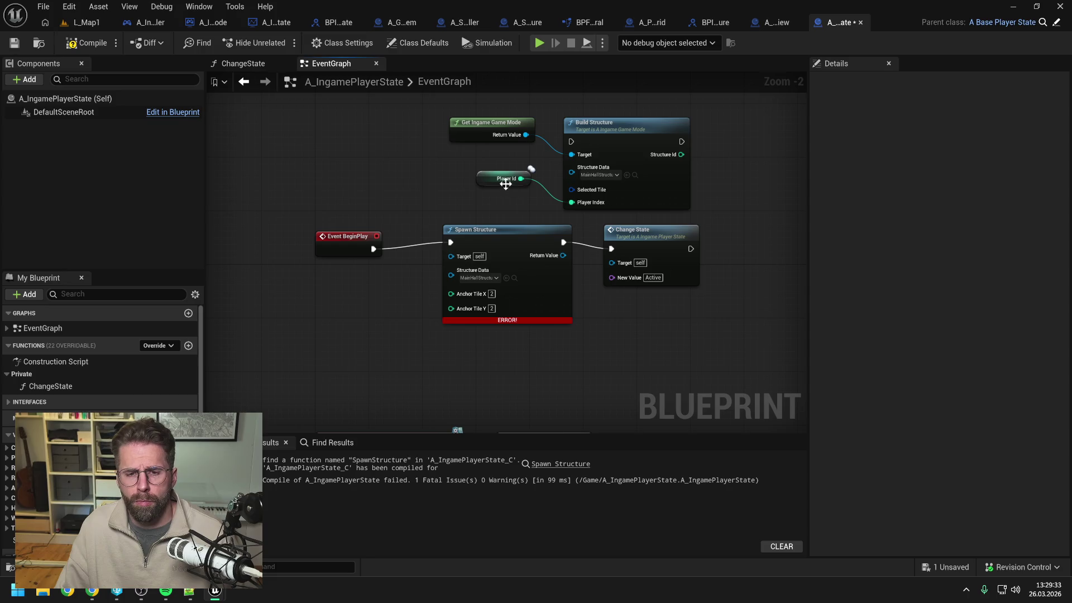
left_click_drag(495, 184, 495, 192)
left_click(508, 162)
key("ctrl+s")
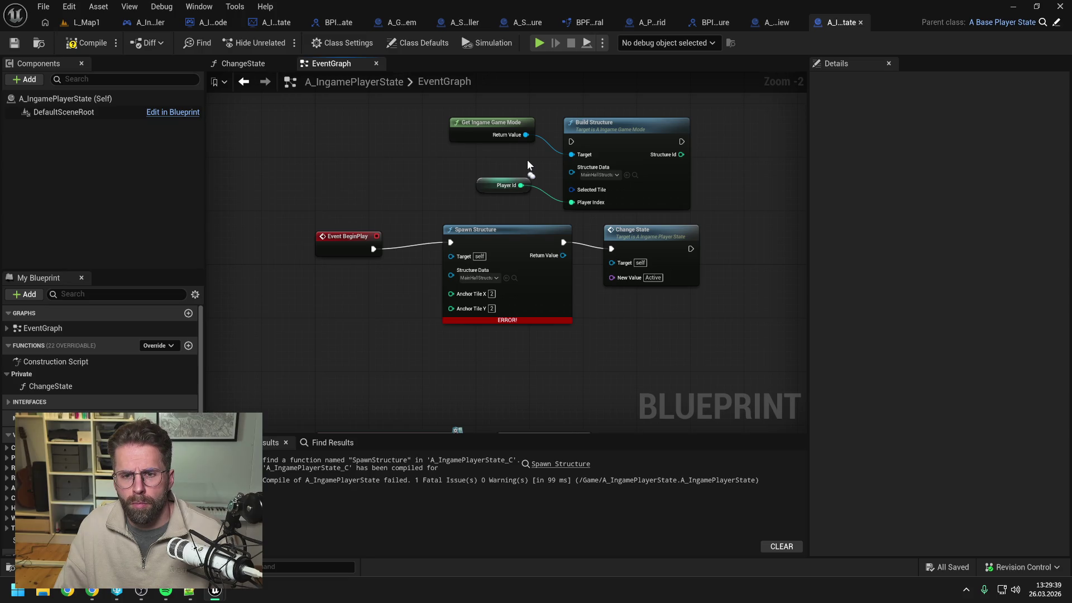
Recompile and save the player state, then return to A_GridSystem's GetIsTilePowered graph
left_click(658, 183)
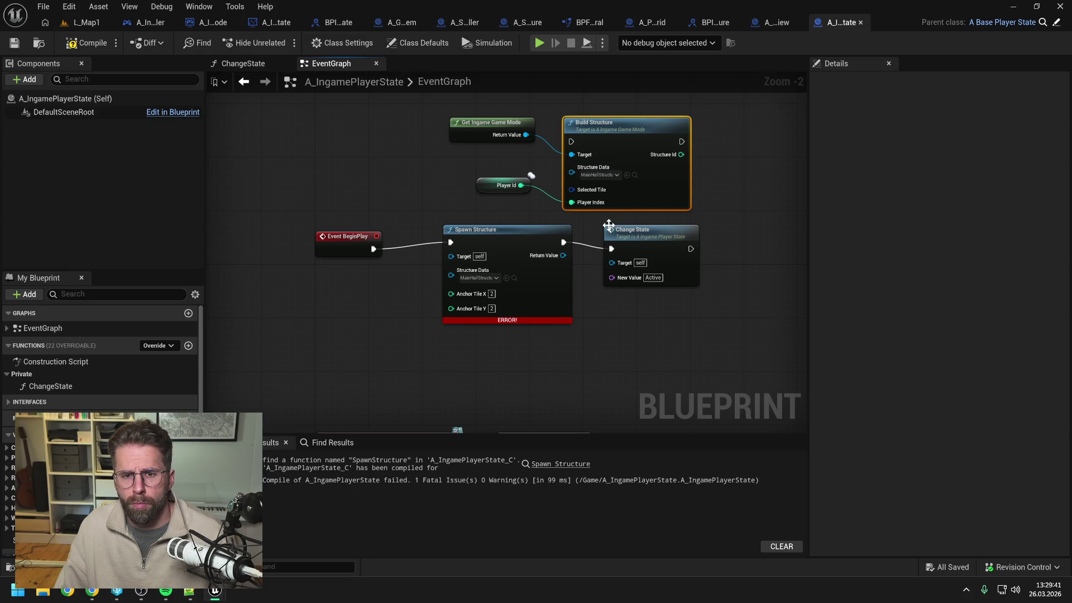
left_click(510, 208)
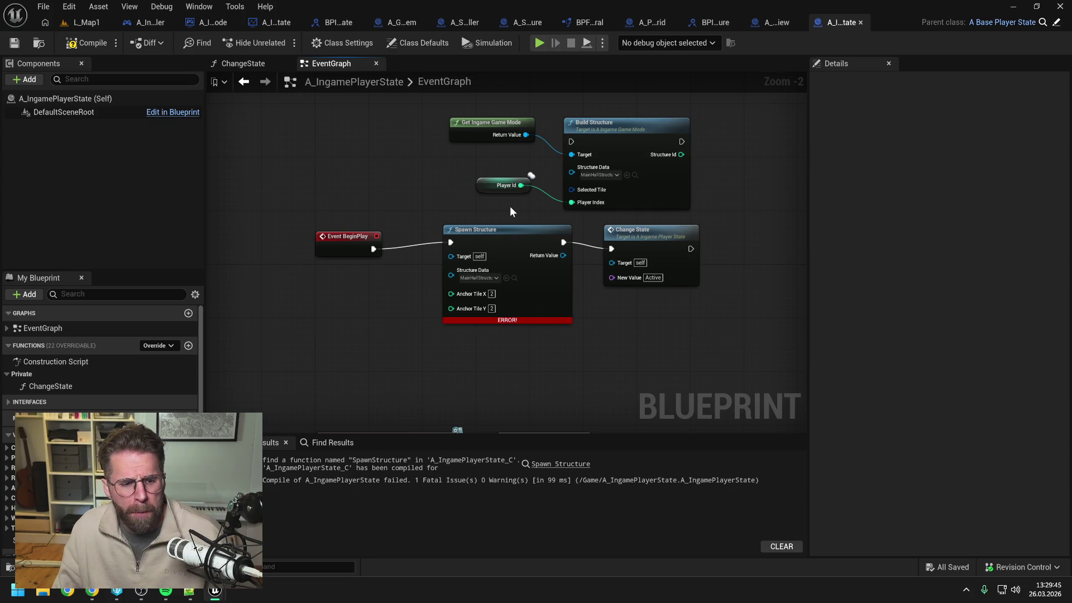
right_click(384, 173)
type("get")
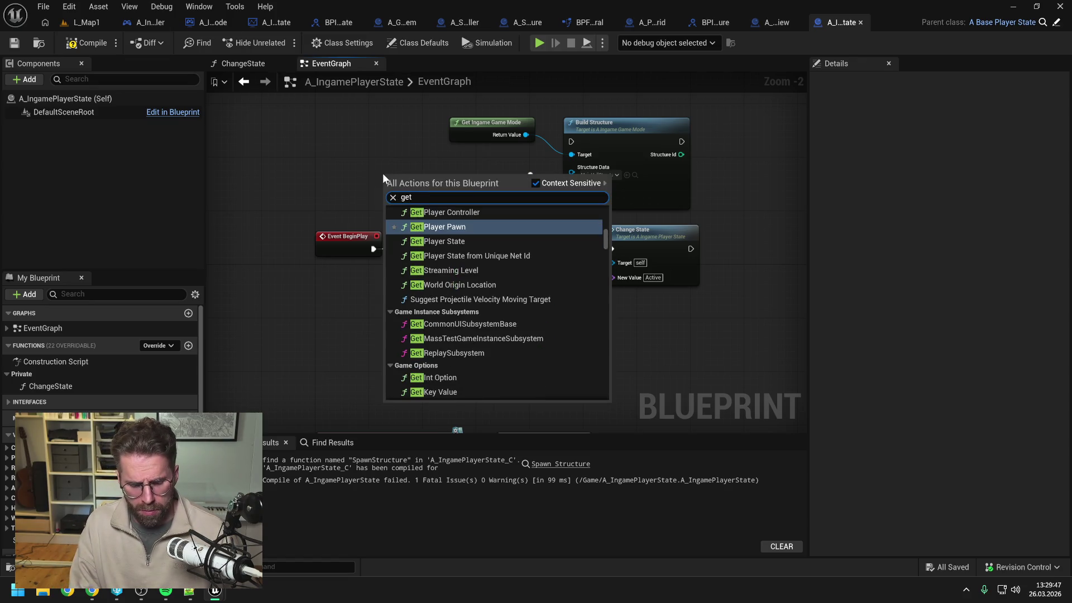
type(" player con")
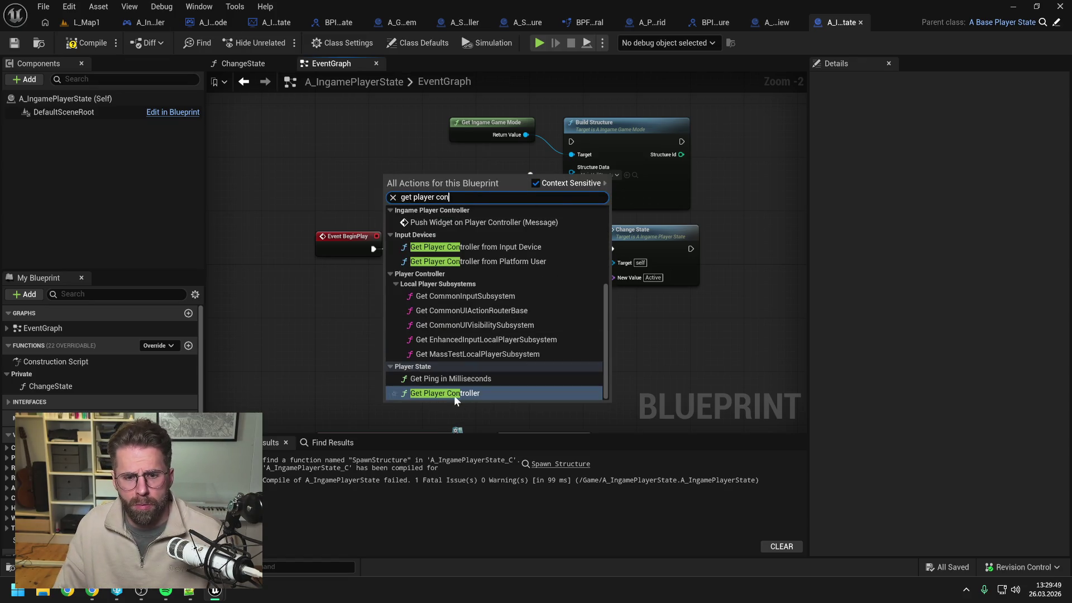
left_click(454, 394)
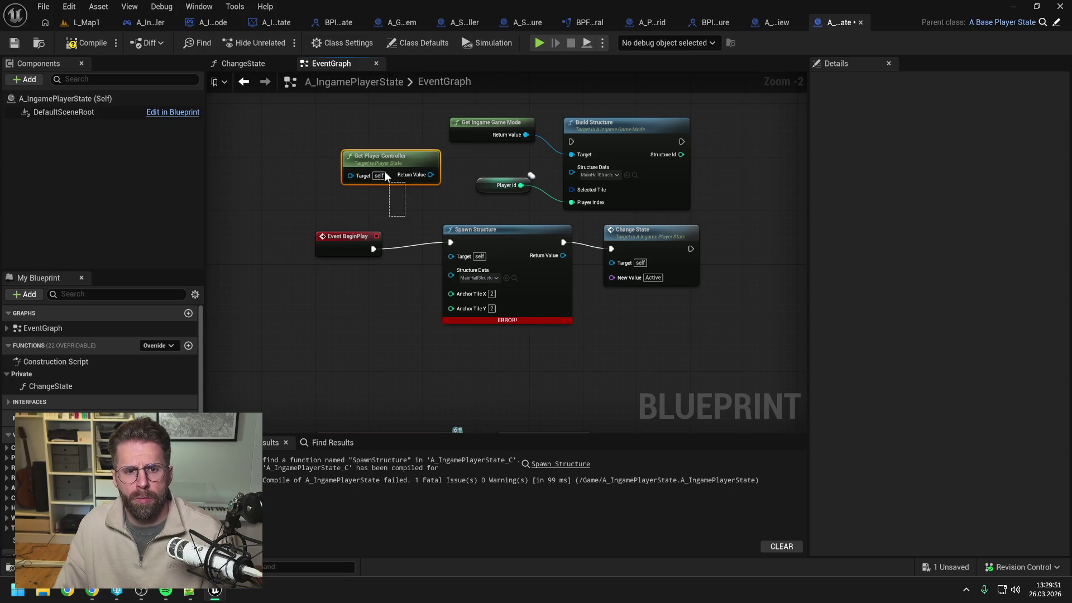
key("Delete")
left_click(106, 48)
key("ctrl+s")
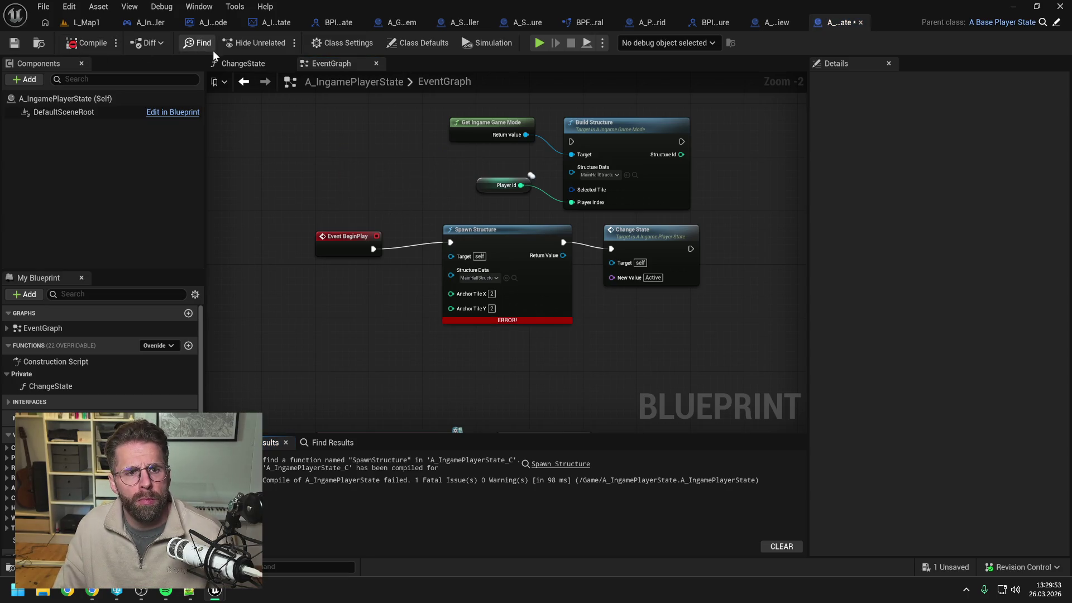
left_click(402, 22)
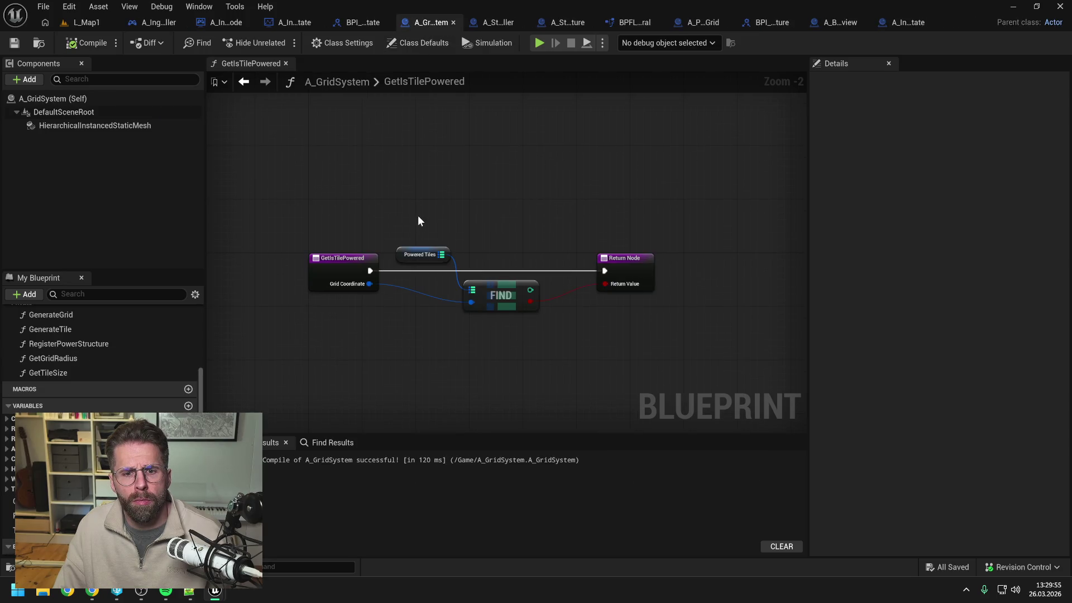
Place a Get Player Controller node above the Find node, then bring the Claude chat forward
right_click(421, 205)
type("get player contr")
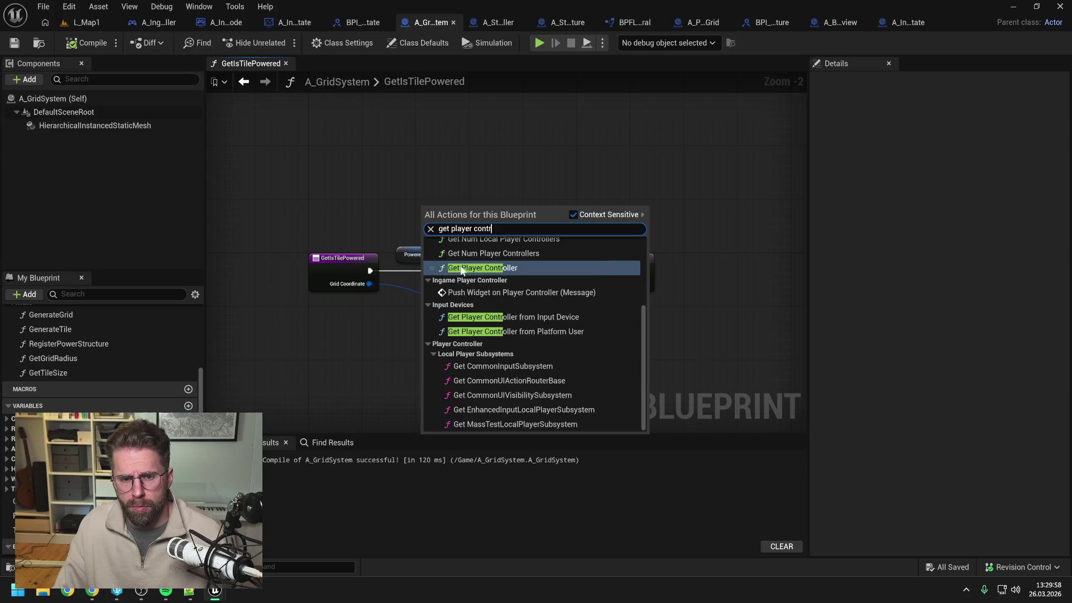
key("Return")
left_click_drag(457, 211, 477, 191)
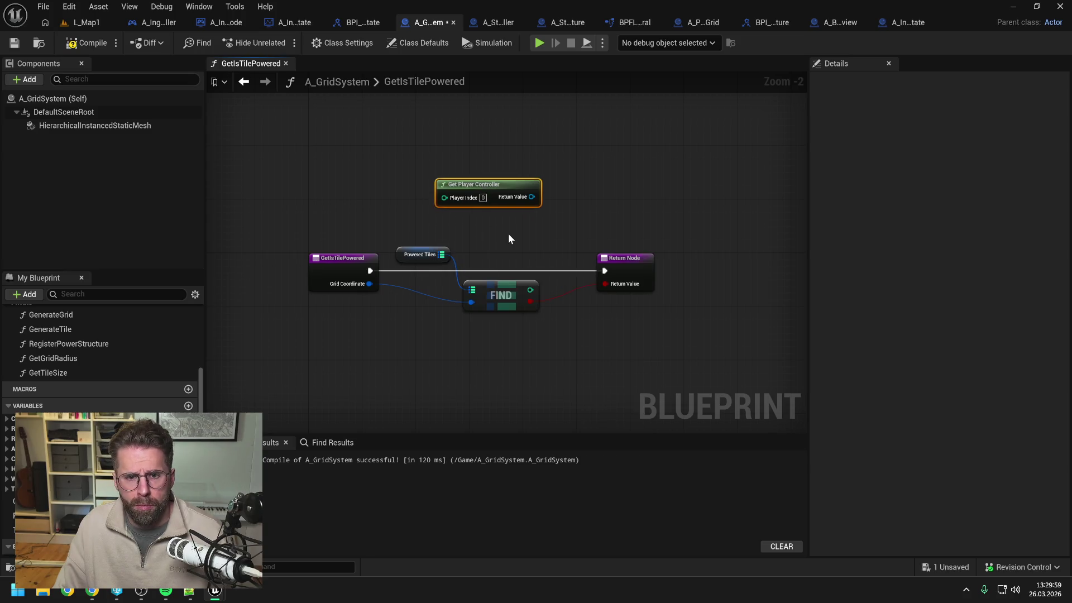
left_click(508, 234)
left_click(502, 190)
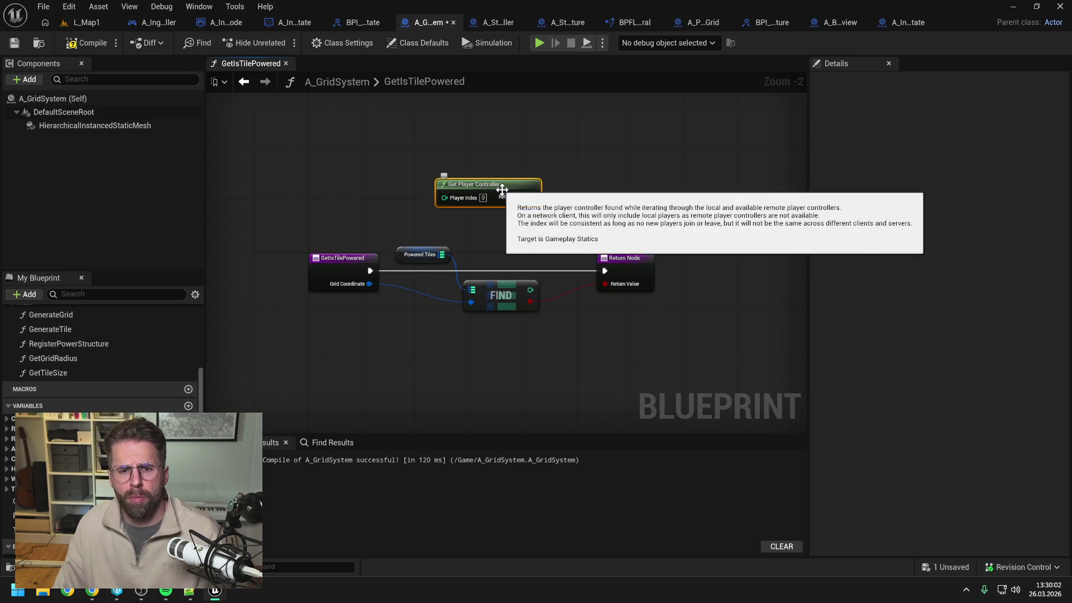
left_click(548, 164)
left_click_drag(453, 160, 541, 230)
left_click(540, 232)
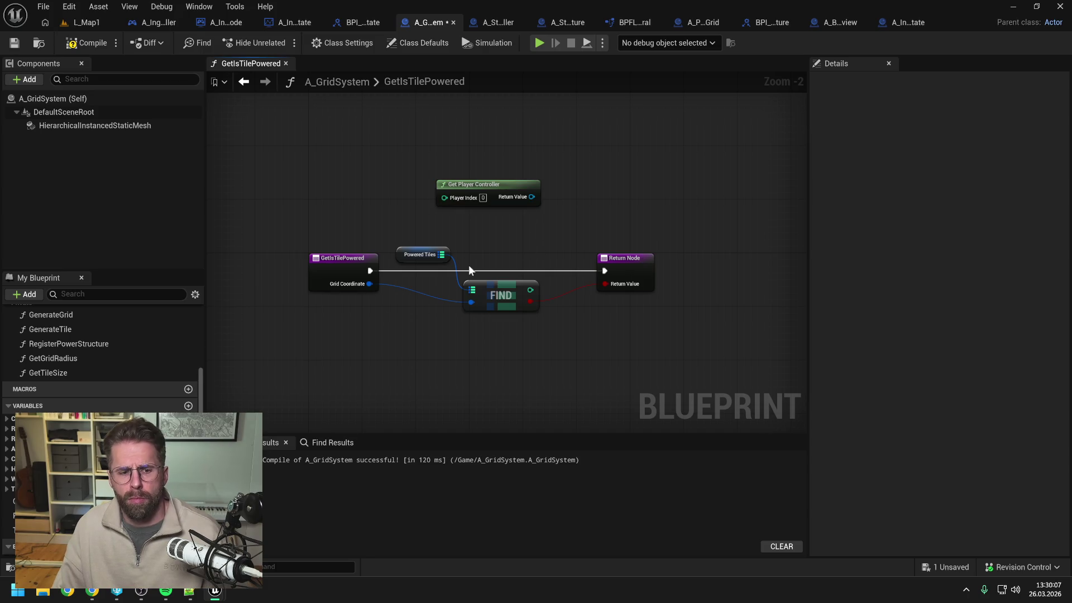
mouse_move(93, 594)
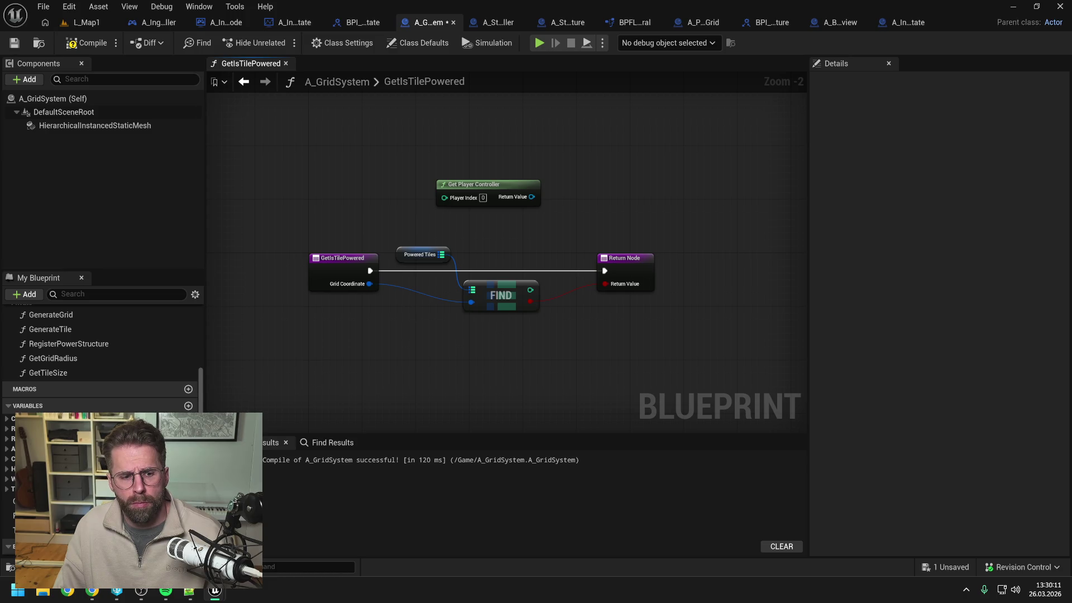
left_click(92, 591)
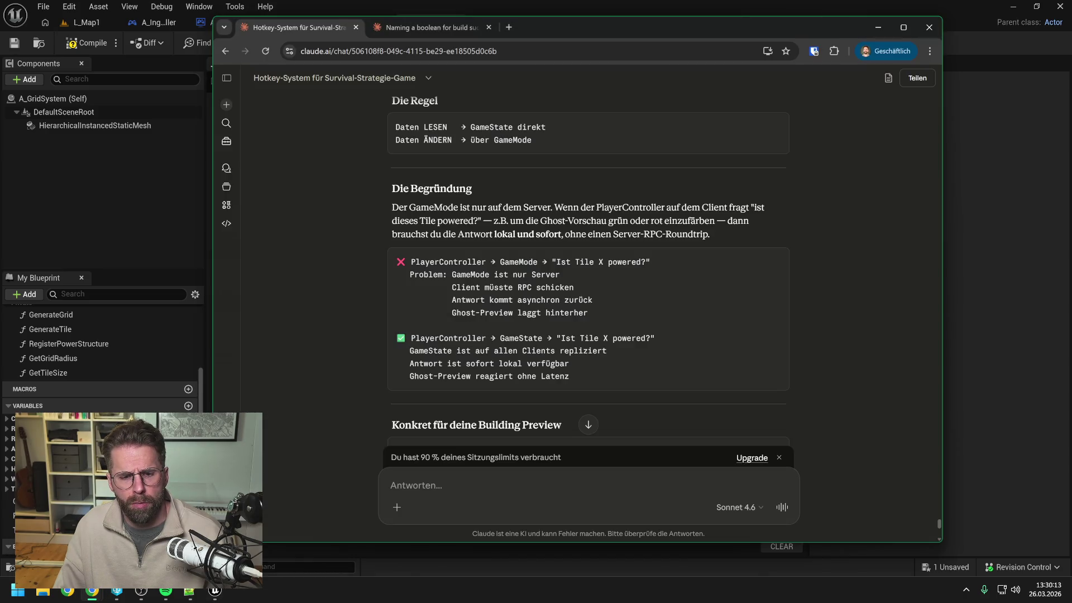
In the 'Naming a boolean for build success' chat, ask (in German) whether GetPlayerController's playerIndex equals PlayerState's PlayerId
left_click(430, 27)
right_click(455, 473)
key("Escape")
type("ist play")
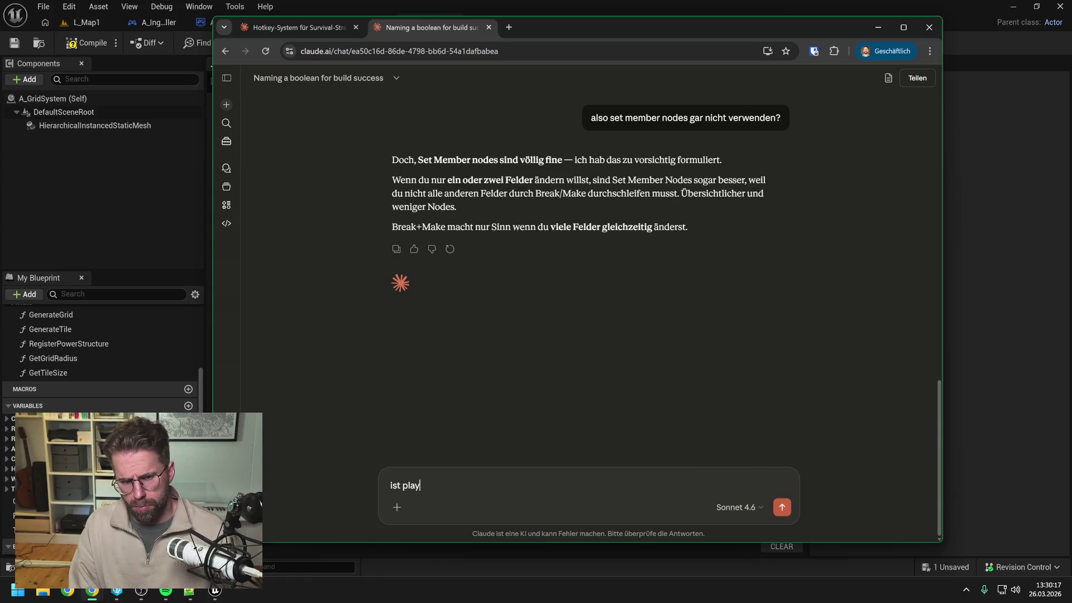
type("er Index")
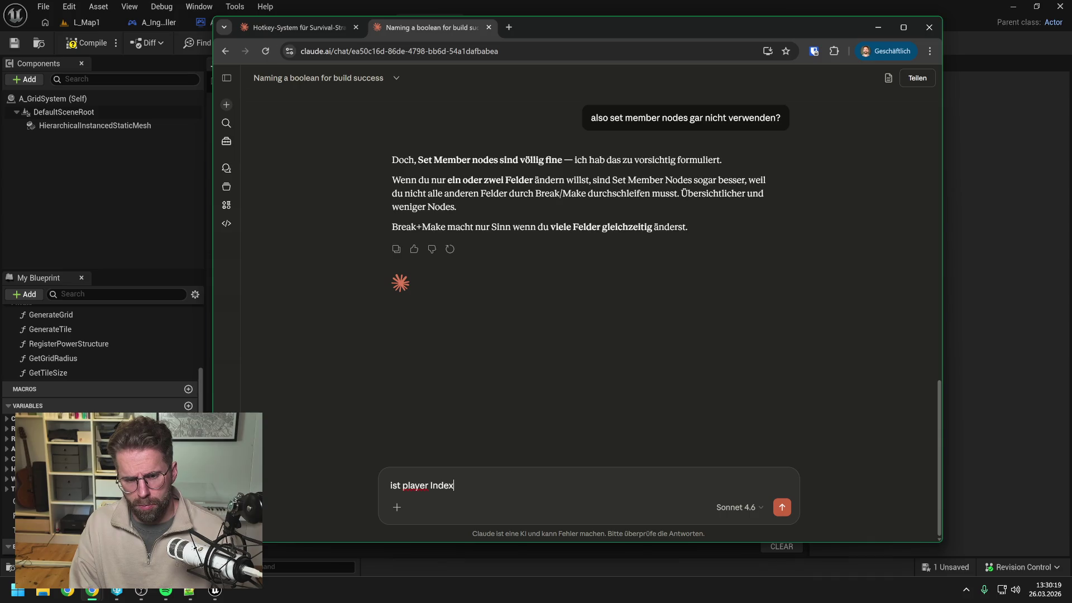
type("In")
type("from")
key("BackSpace")
type("vom GetPla")
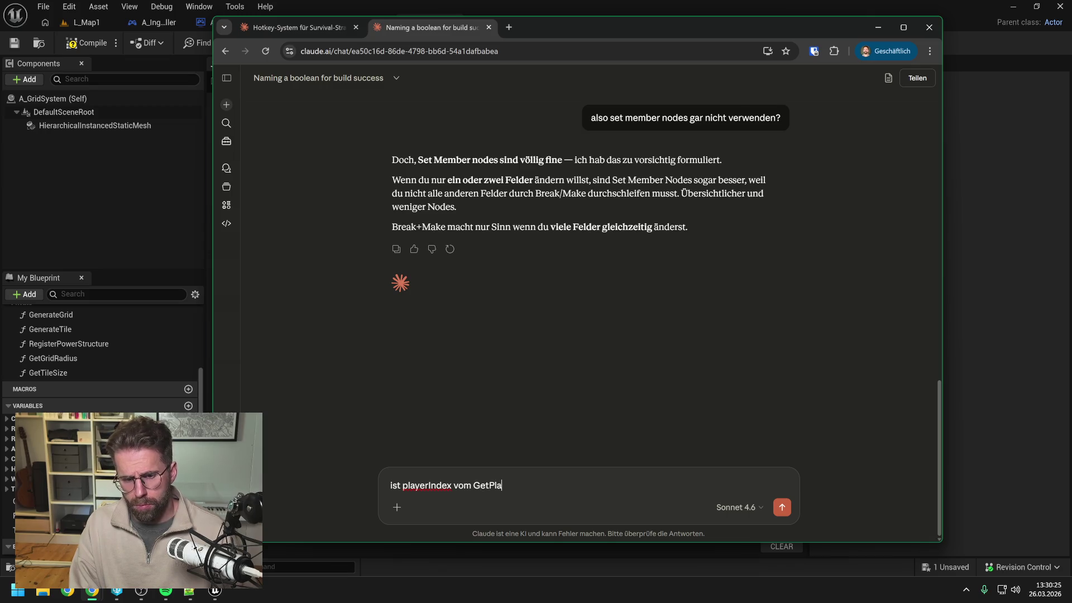
type("yerController und PlayerId")
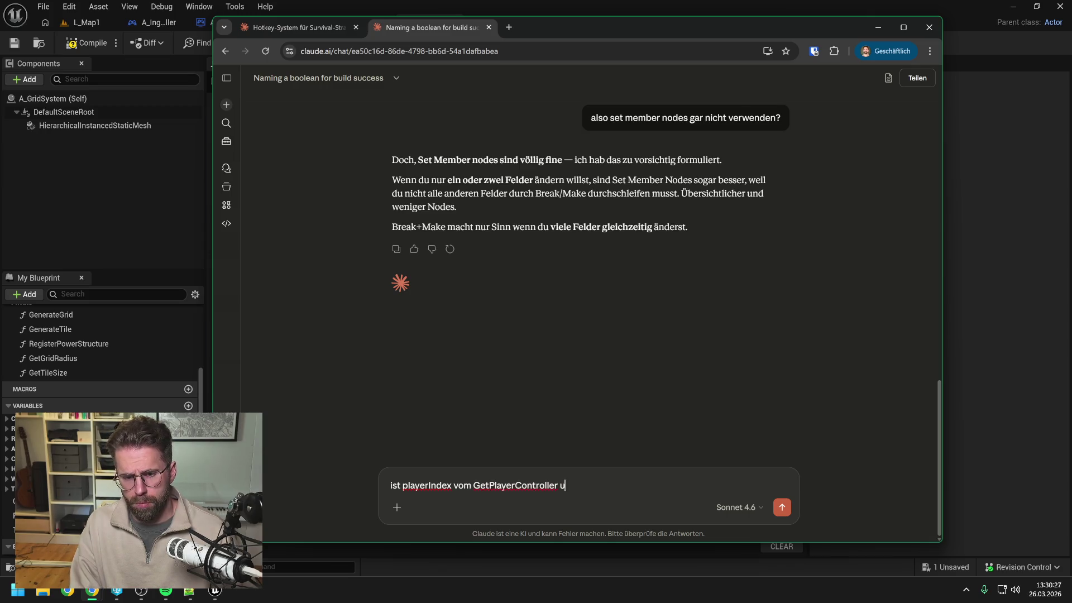
type(" im ")
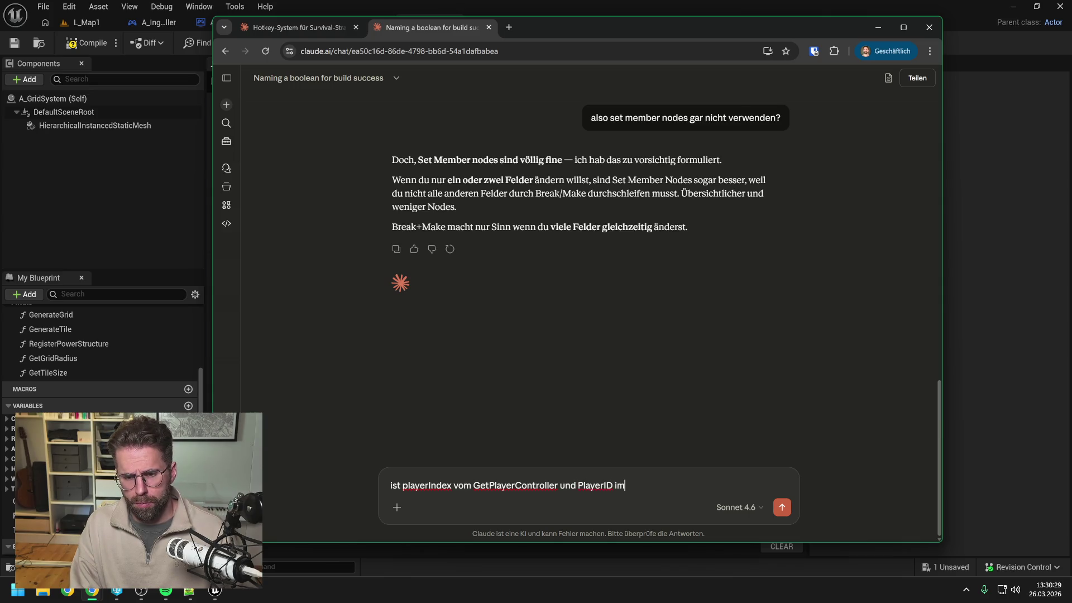
type("PlayerState ")
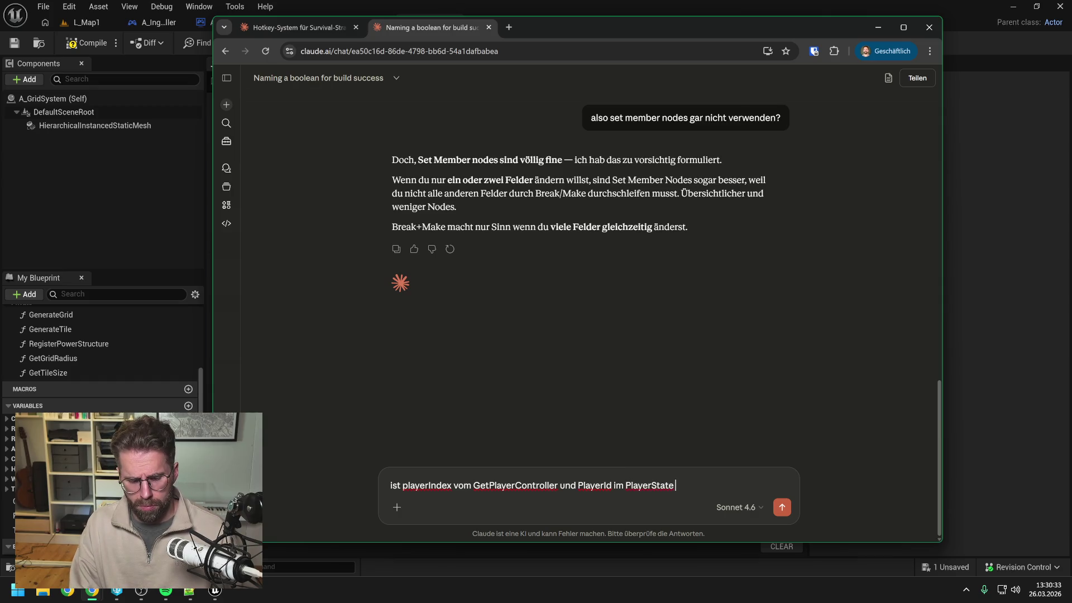
type("das gleiche?")
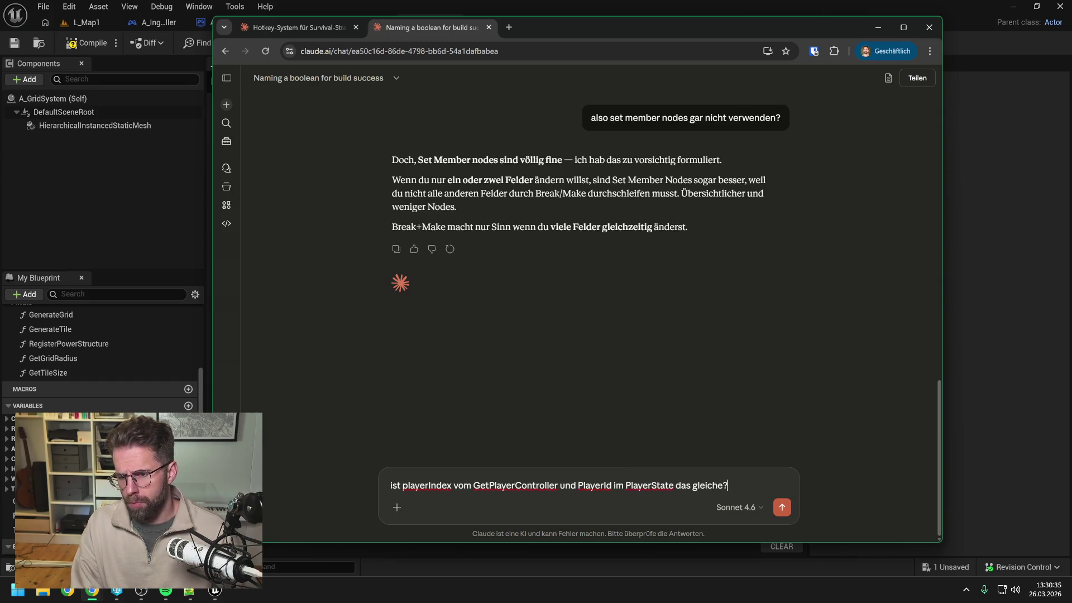
key("Return")
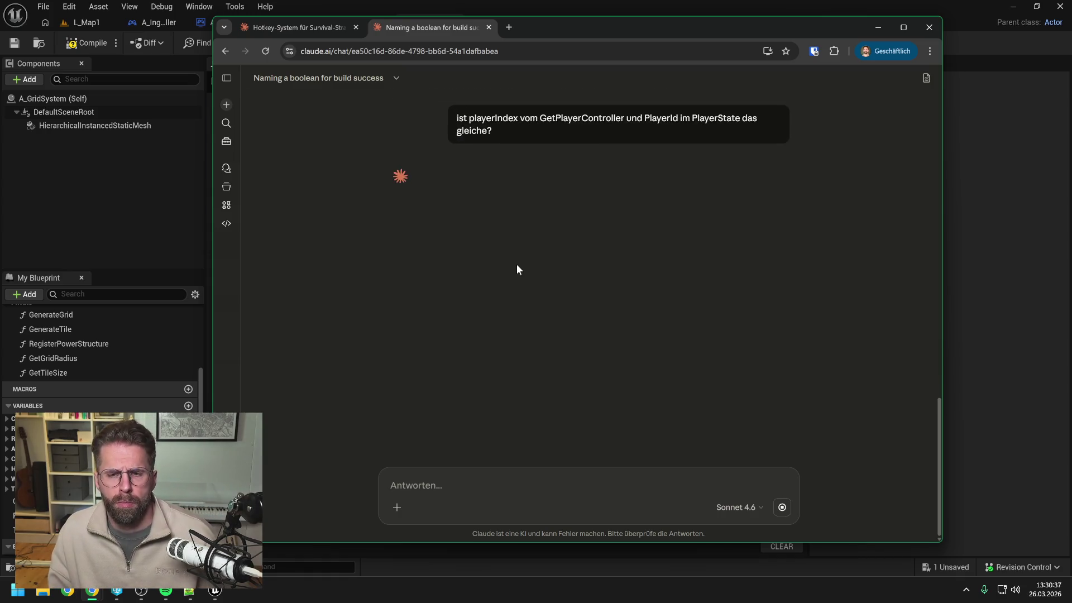
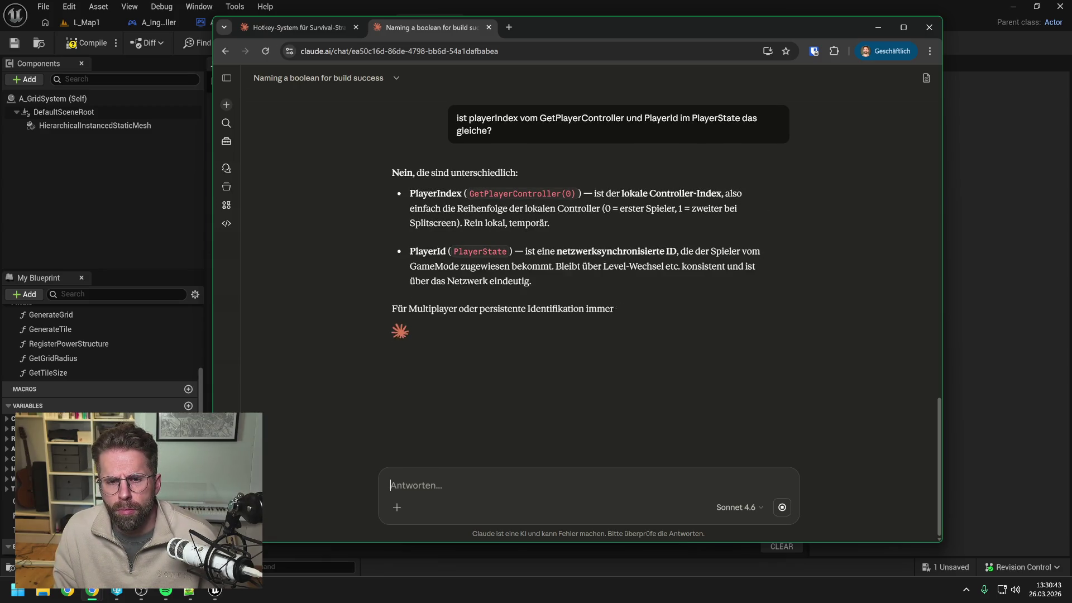
Delete the unused Get Player Controller node from the grid system blueprint, then compile and save
left_click(978, 257)
left_click(510, 204)
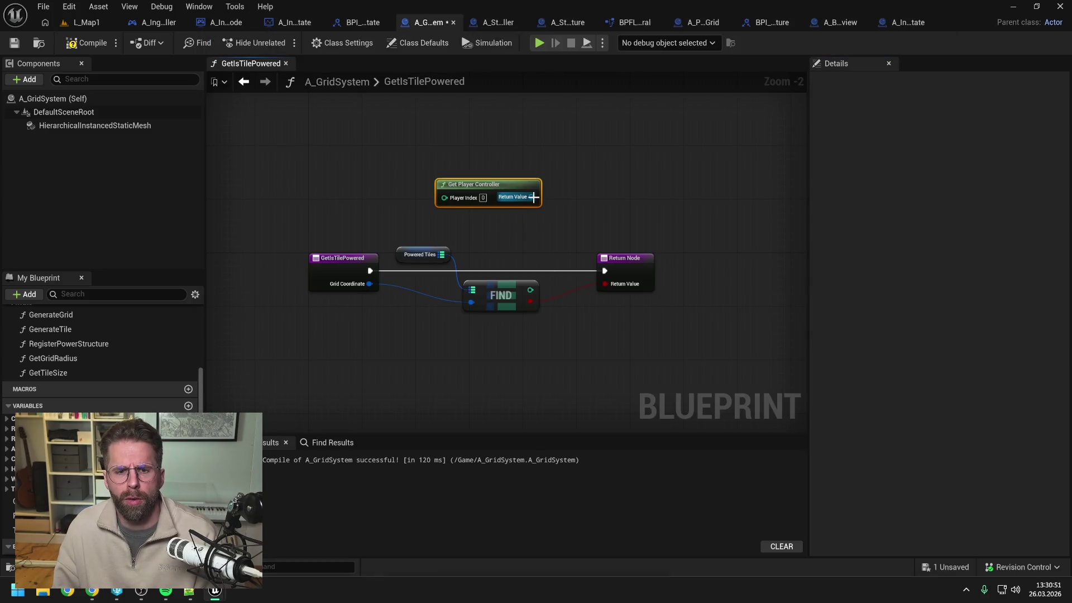
key("Delete")
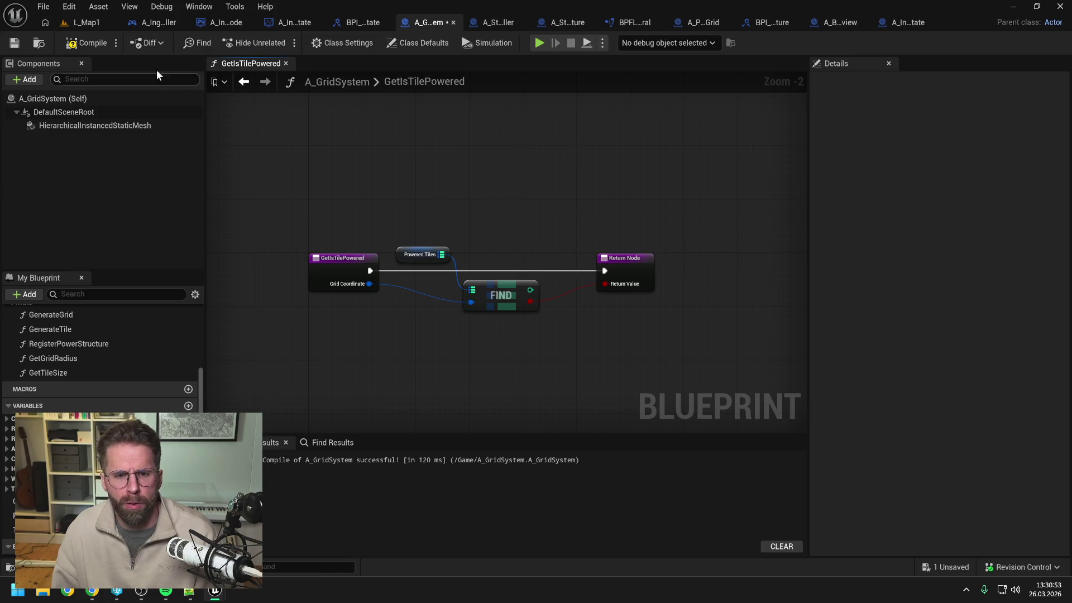
left_click(83, 43)
key("ctrl+s")
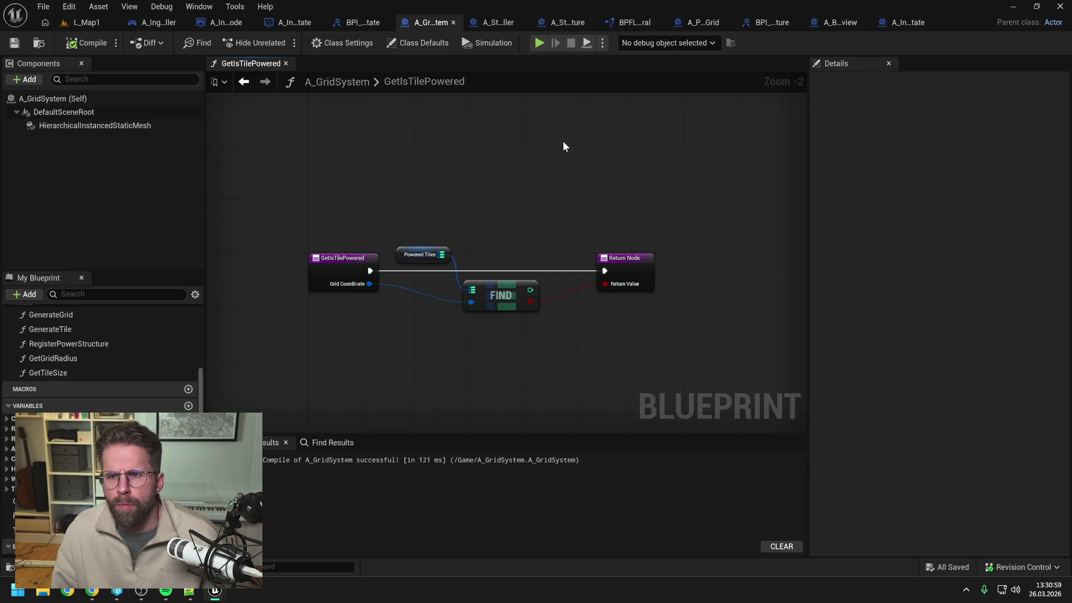
In A_IngamePlayerState, wire BeginPlay into Build Structure and split Selected Tile, setting Y to 2
left_click(919, 22)
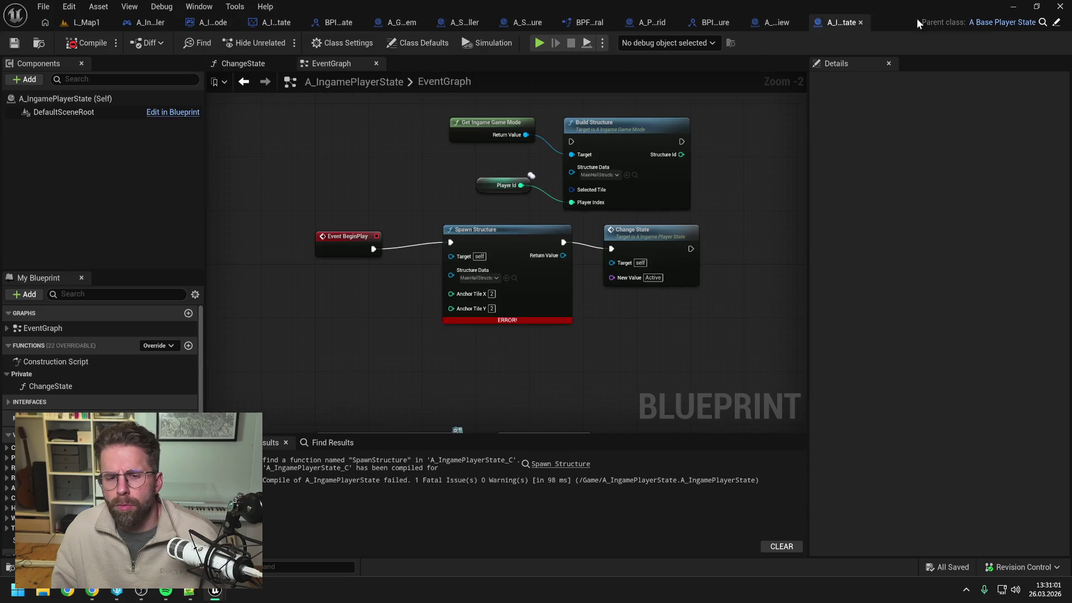
left_click(628, 174)
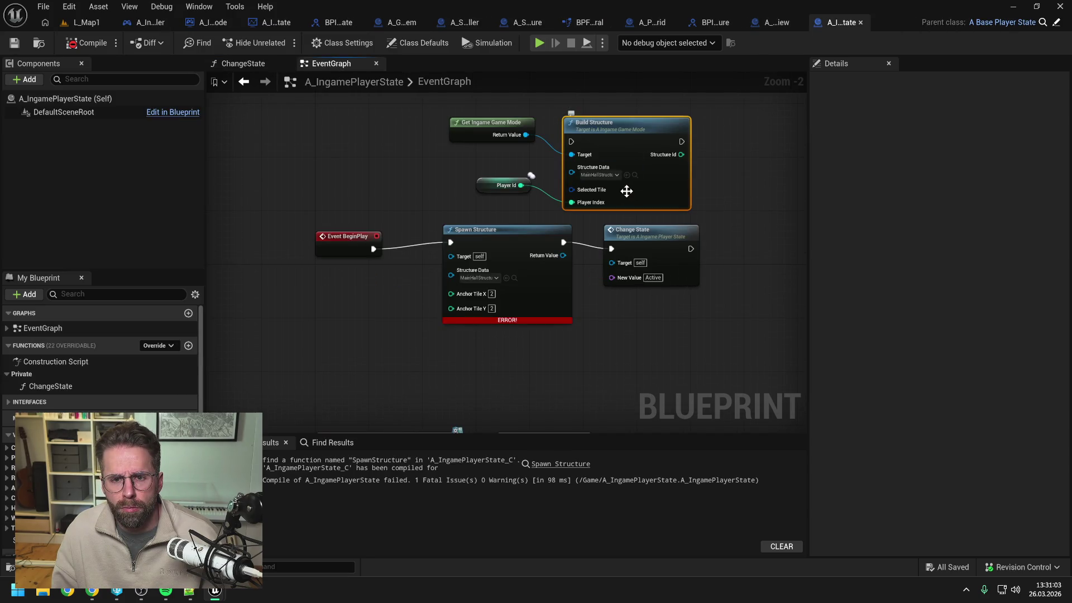
left_click(425, 192)
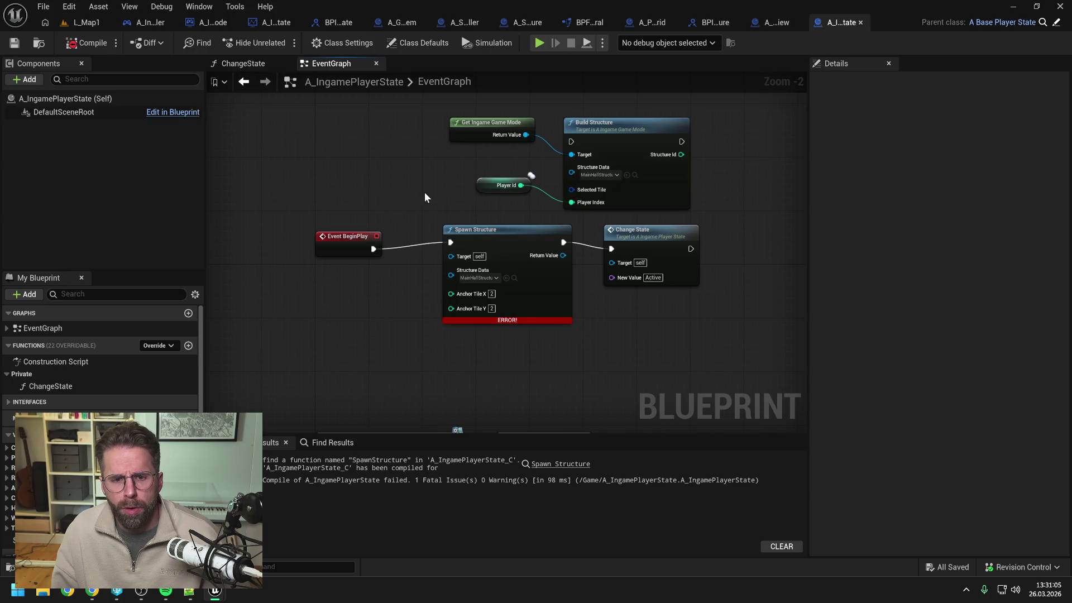
left_click_drag(374, 249, 573, 141)
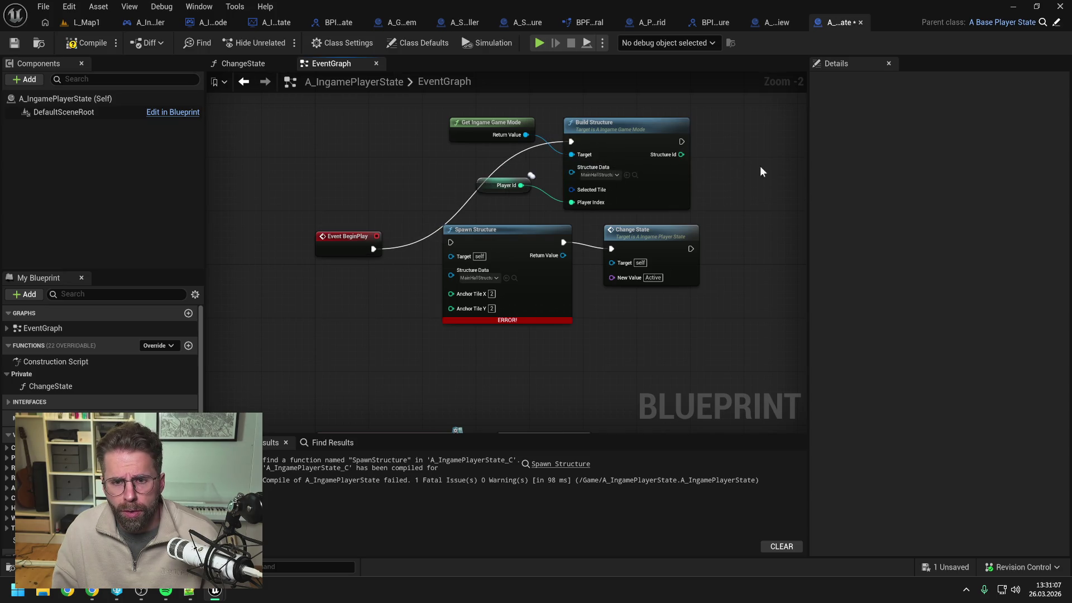
right_click(576, 202)
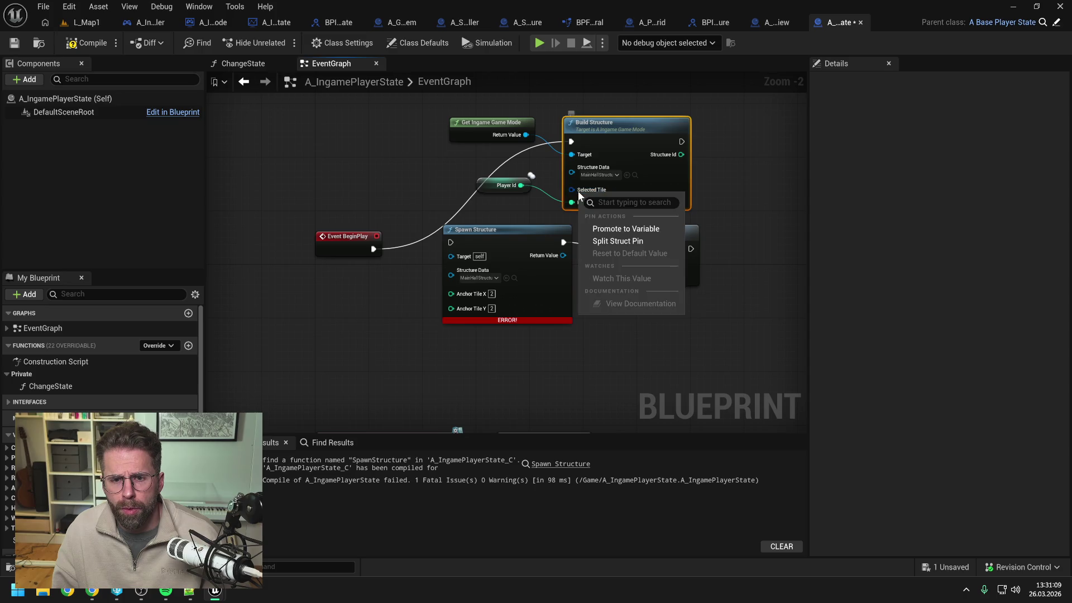
left_click(611, 242)
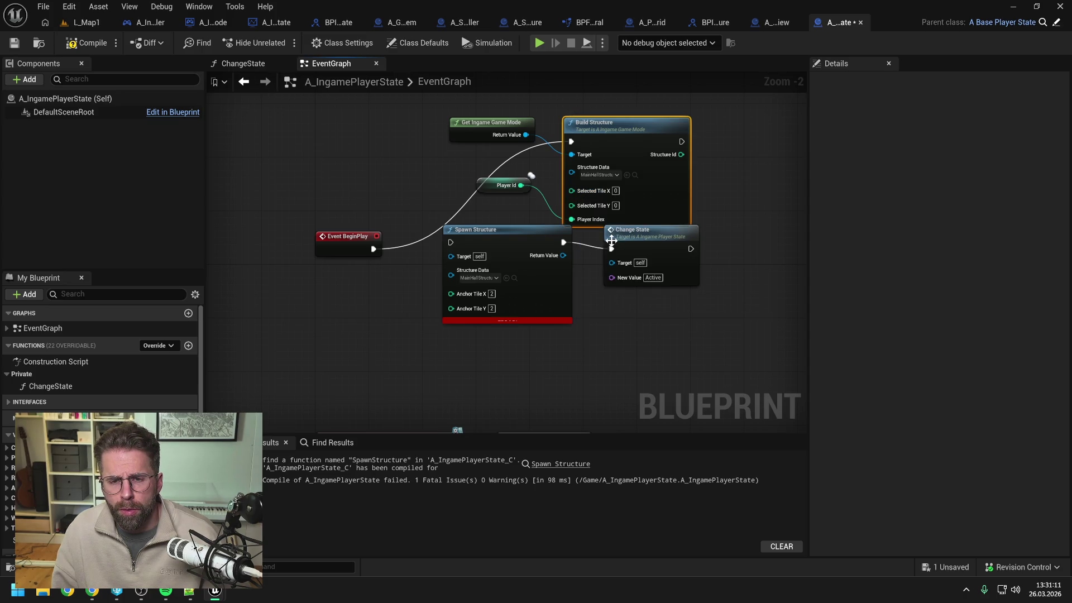
left_click(615, 205)
type("2")
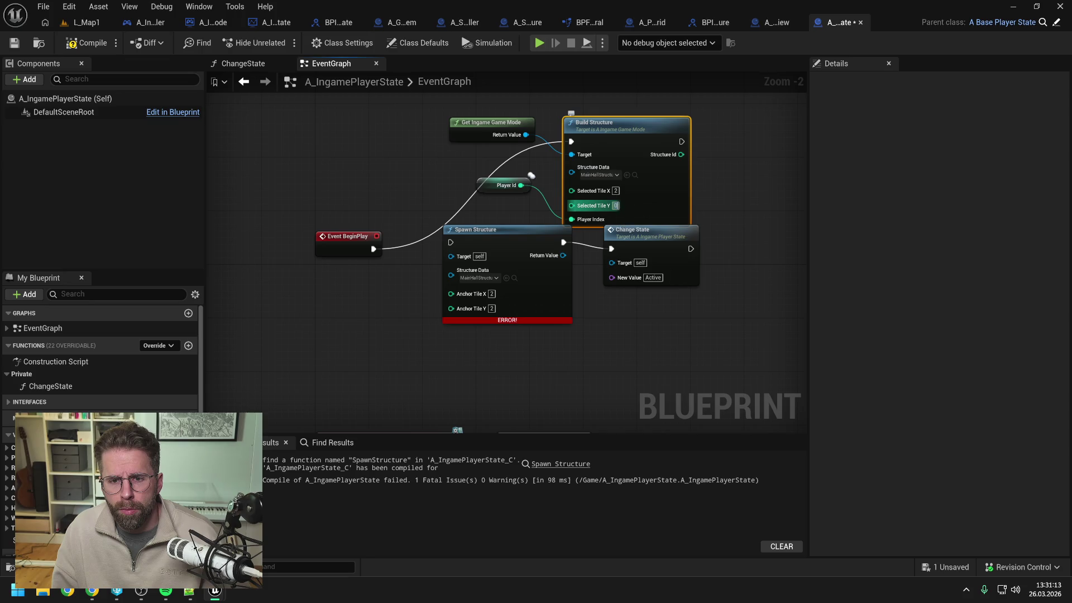
left_click(729, 204)
Replace the broken Spawn Structure node by chaining Build Structure into Change State, tidy the nodes, and compile
left_click(470, 229)
key("Delete")
left_click_drag(633, 244, 749, 146)
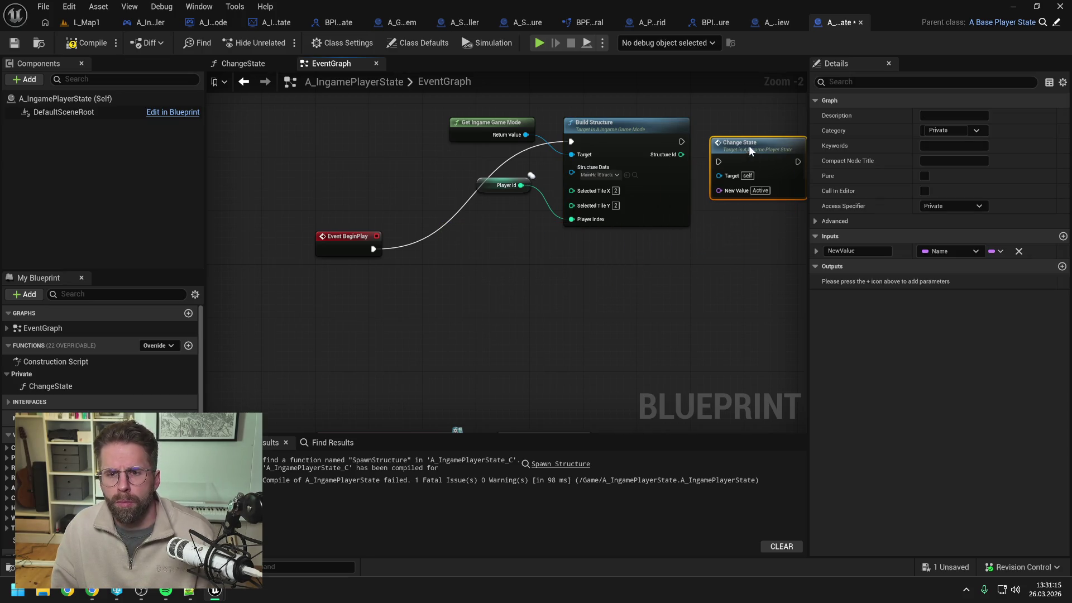
left_click_drag(682, 141, 719, 148)
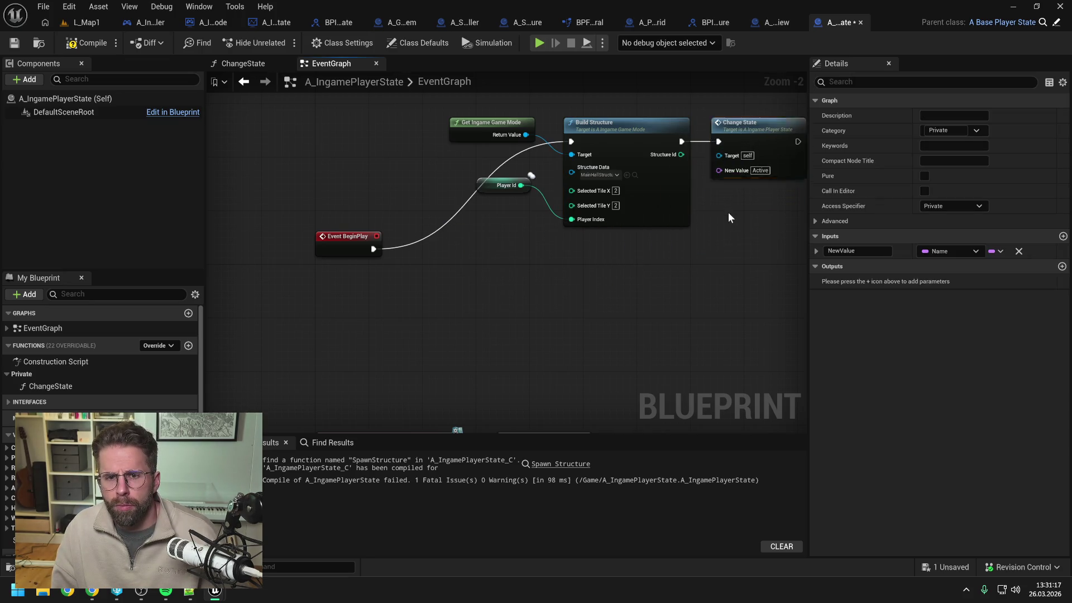
left_click_drag(462, 113, 732, 242)
mouse_move(603, 162)
left_mouse_down()
mouse_move(606, 229)
mouse_move(587, 270)
left_mouse_up()
left_click(453, 244)
left_click_drag(453, 246, 460, 239)
left_click(418, 167)
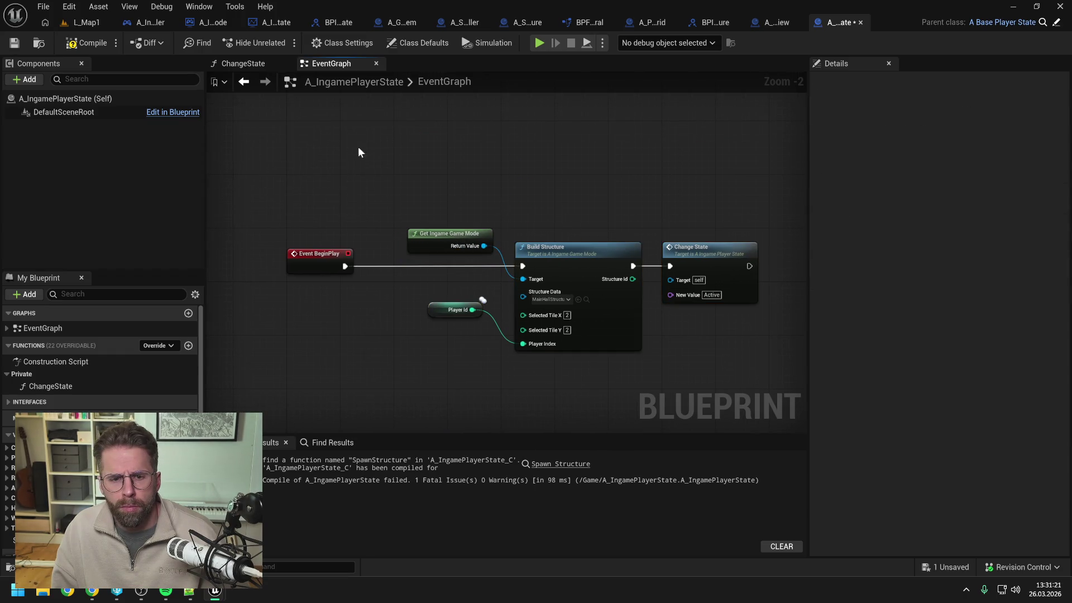
left_click(86, 43)
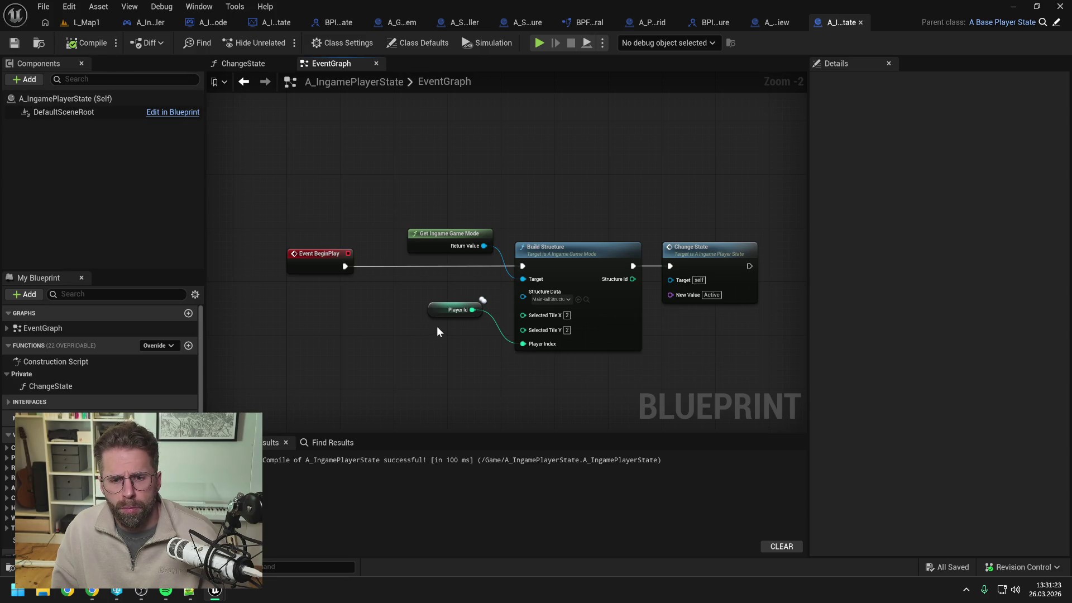
double_click(551, 258)
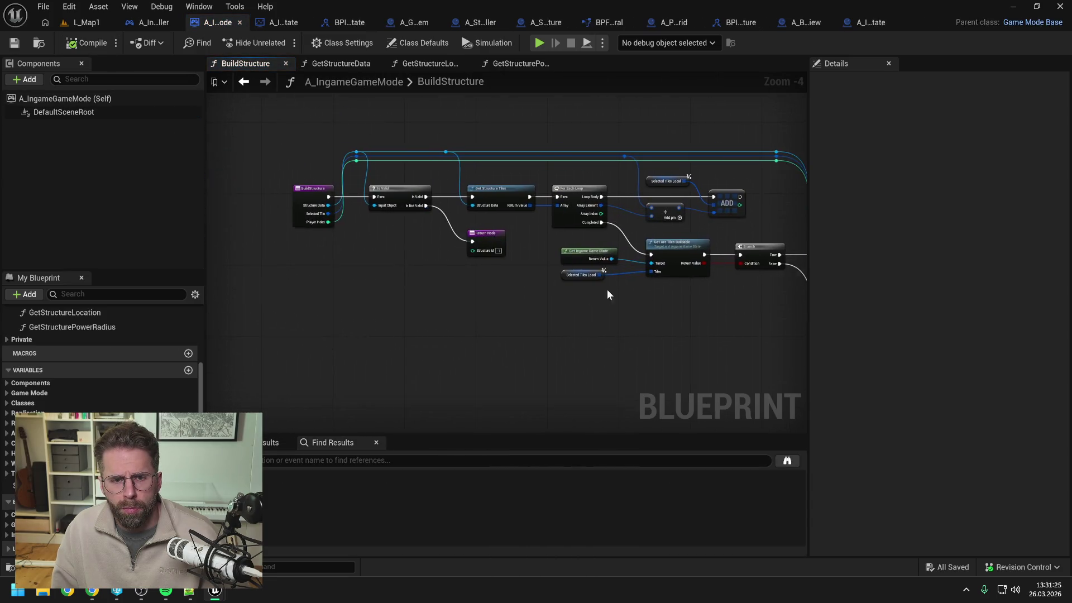
Rename the PlayerIndex input to PlayerId in BuildStructure and the game mode's SpawnStructure
left_click(855, 311)
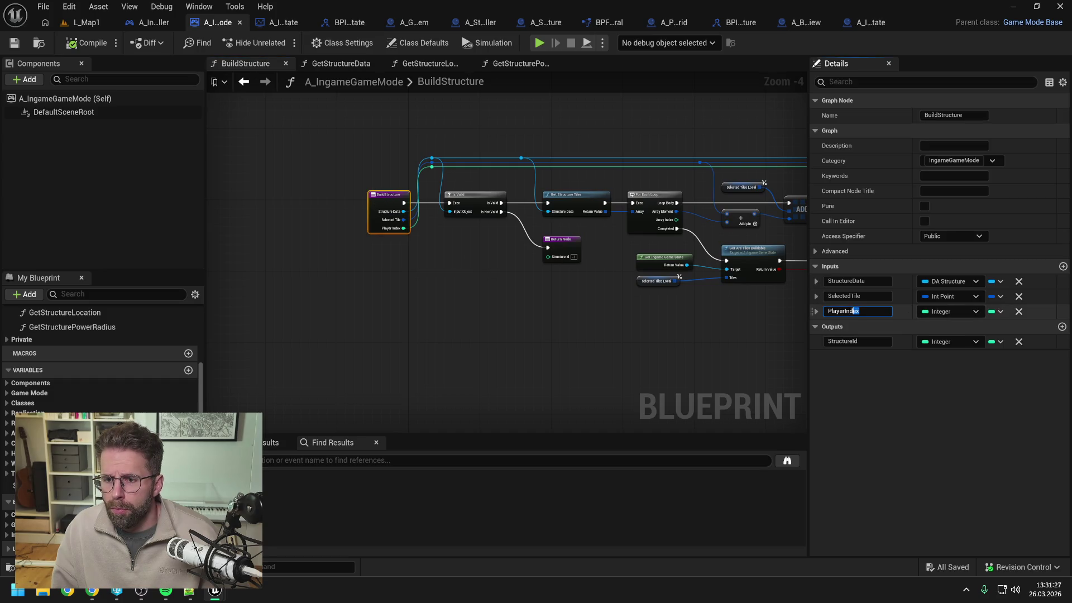
type("d")
key("Return")
left_click_drag(736, 329, 502, 319)
left_click(511, 317)
left_click(707, 243)
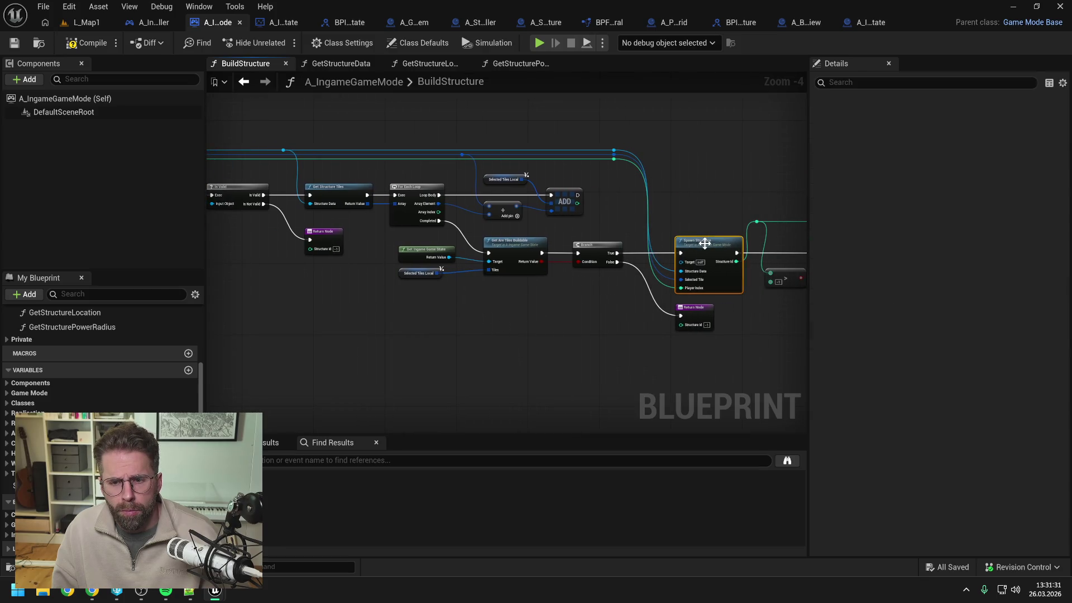
left_click_drag(860, 281, 844, 281)
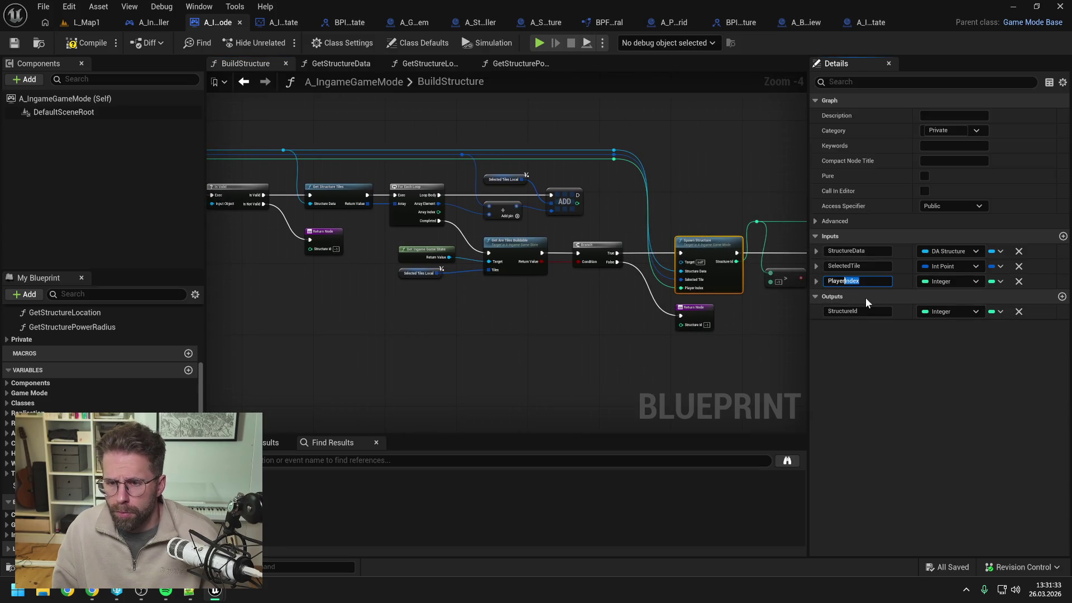
type("Id")
key("Return")
Rename the structure controller's SpawnStructure PlayerIndex input to PlayerId, then save and compile
left_click_drag(739, 215, 548, 202)
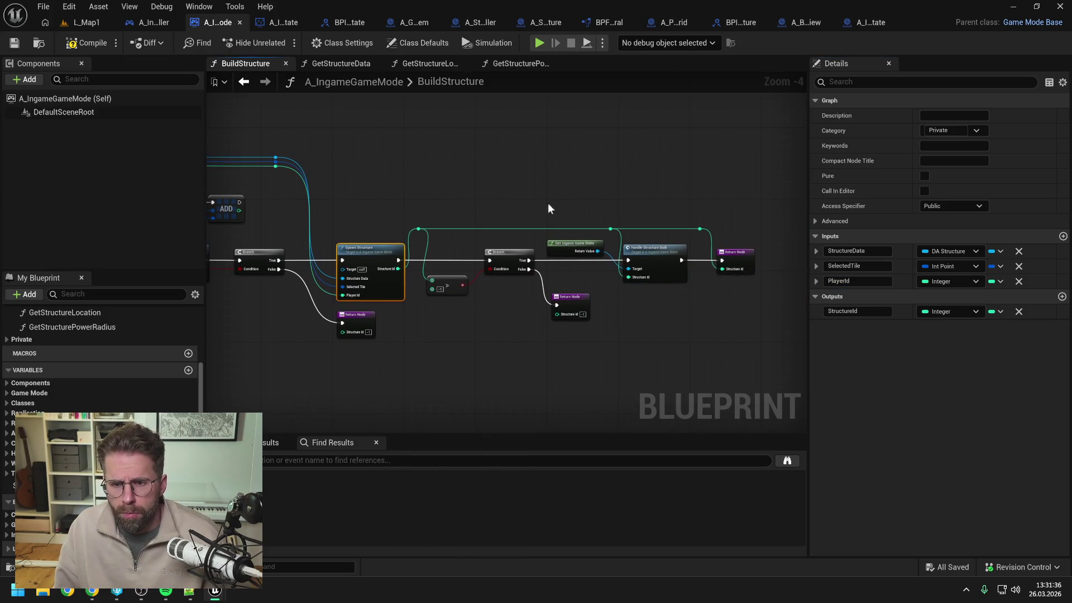
double_click(377, 247)
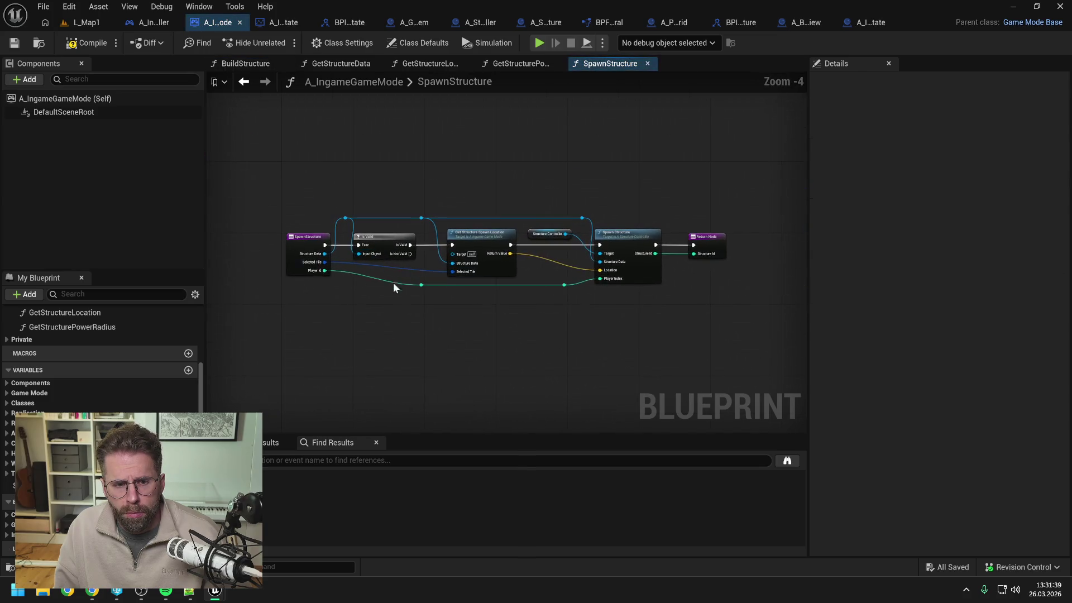
left_click(630, 244)
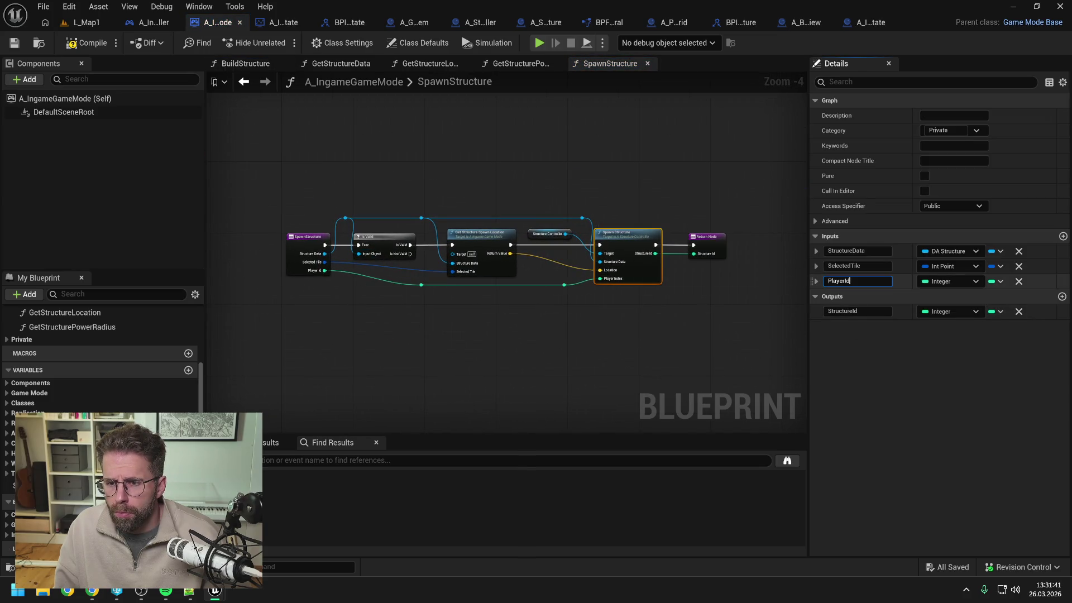
double_click(631, 237)
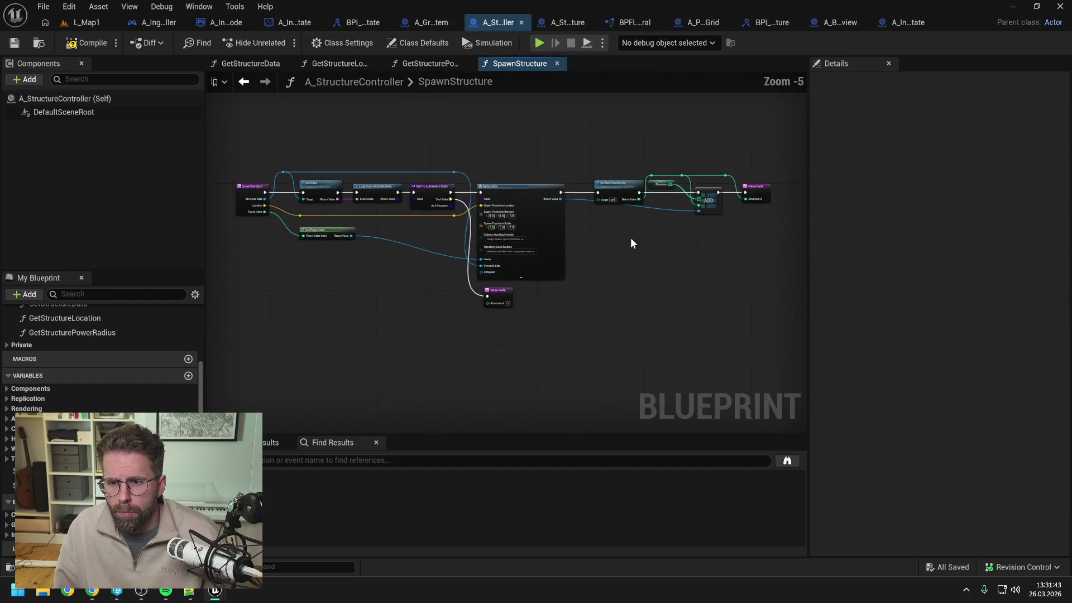
left_click(253, 212)
left_click(854, 311)
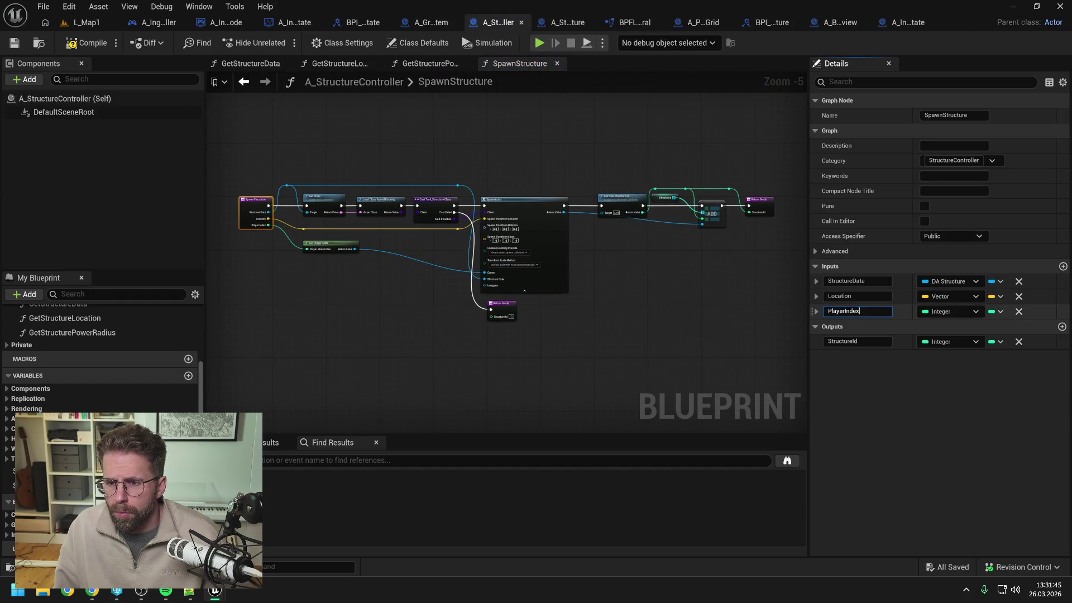
type("Id")
key("Return")
key("ctrl+s")
left_click(592, 287)
left_click(86, 43)
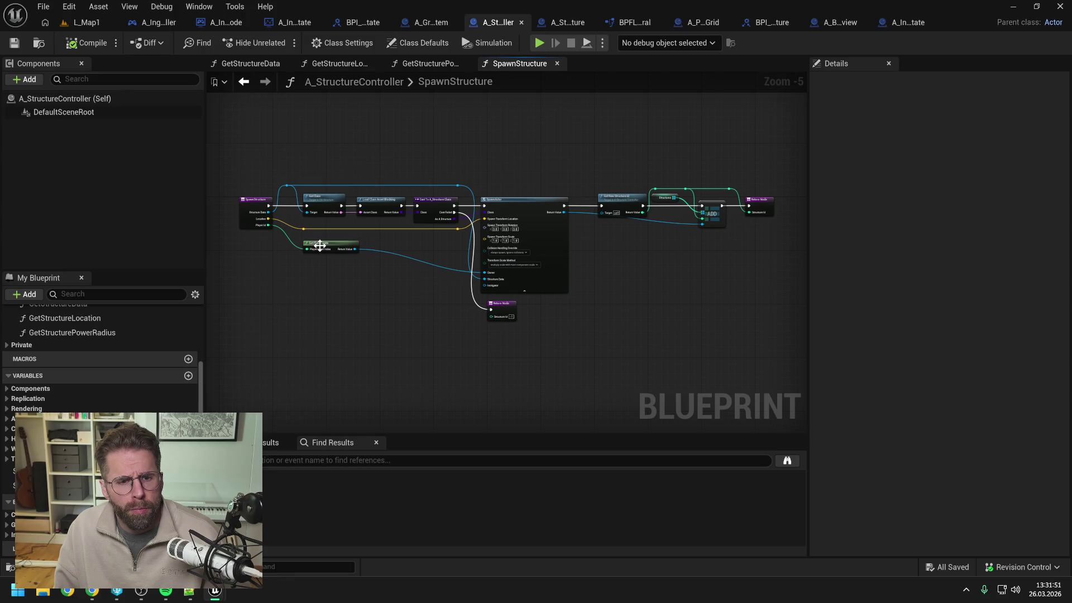
Disconnect Player Id from Get Player State's index input
scroll(316, 242, "up", 2)
left_click_drag(333, 287, 437, 287)
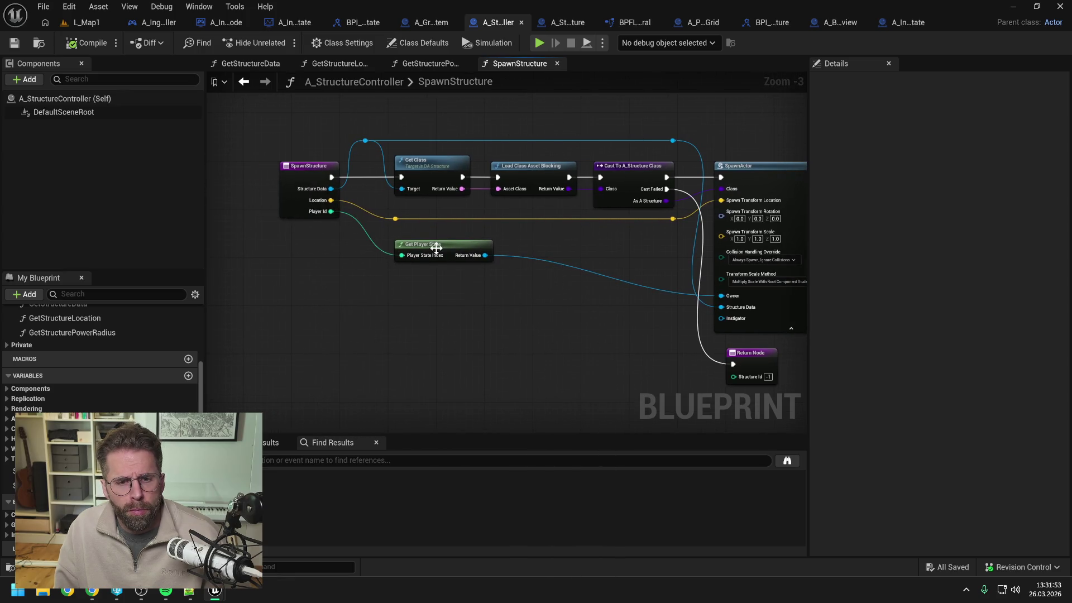
left_click(410, 256, "alt")
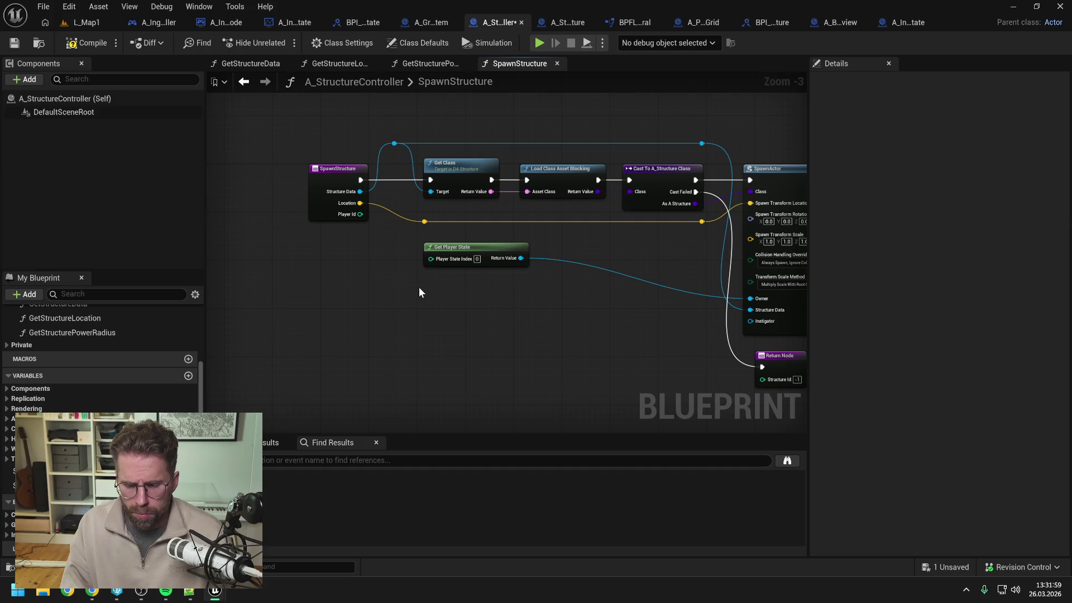
left_click(92, 591)
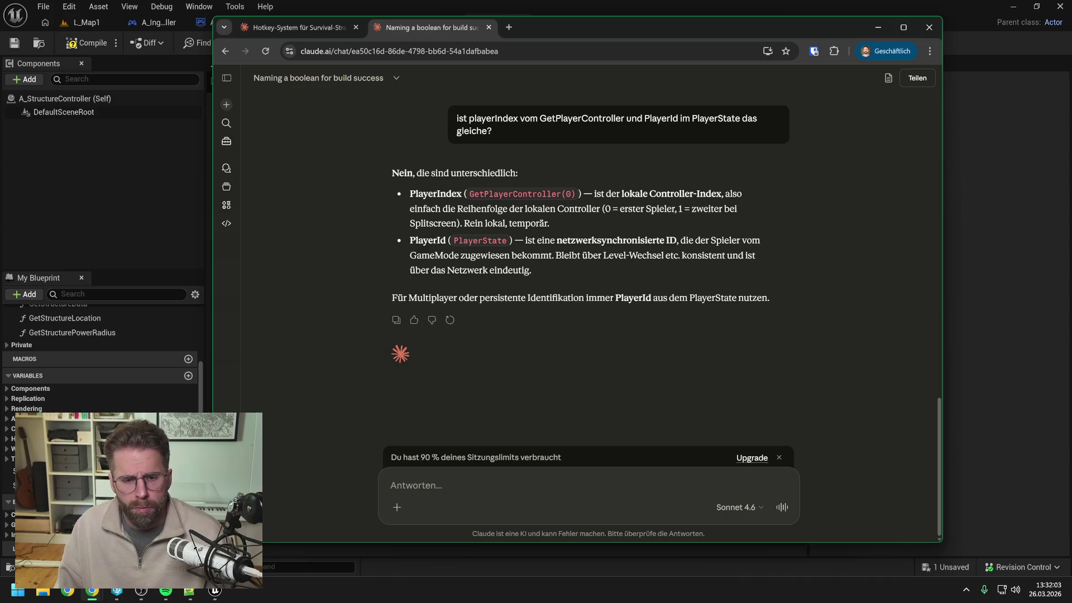
Ask Claude, in German, what index the getPlayerState node needs, attaching a graph screenshot, and read the reply
type("und was brauche ich denn bei diesem getPlayerState Node? we")
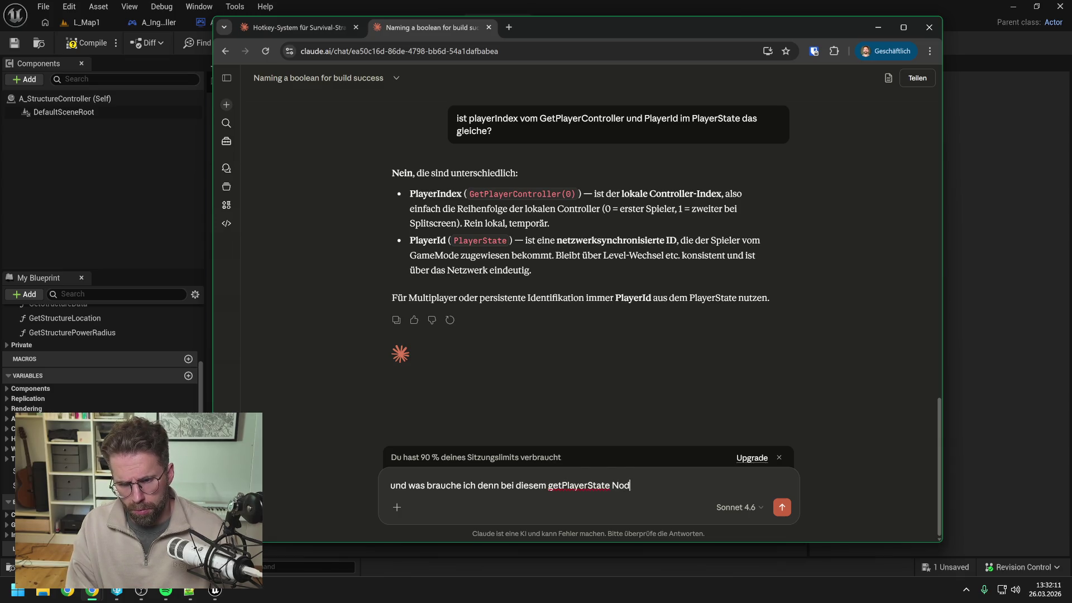
type("il da")
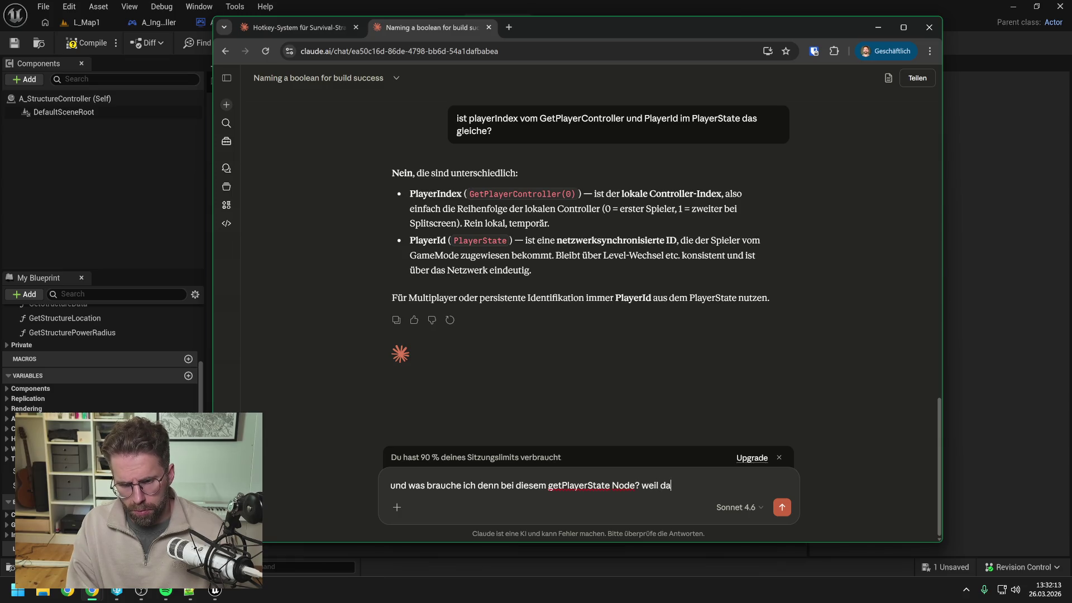
type(" steht ja wieder Index dran")
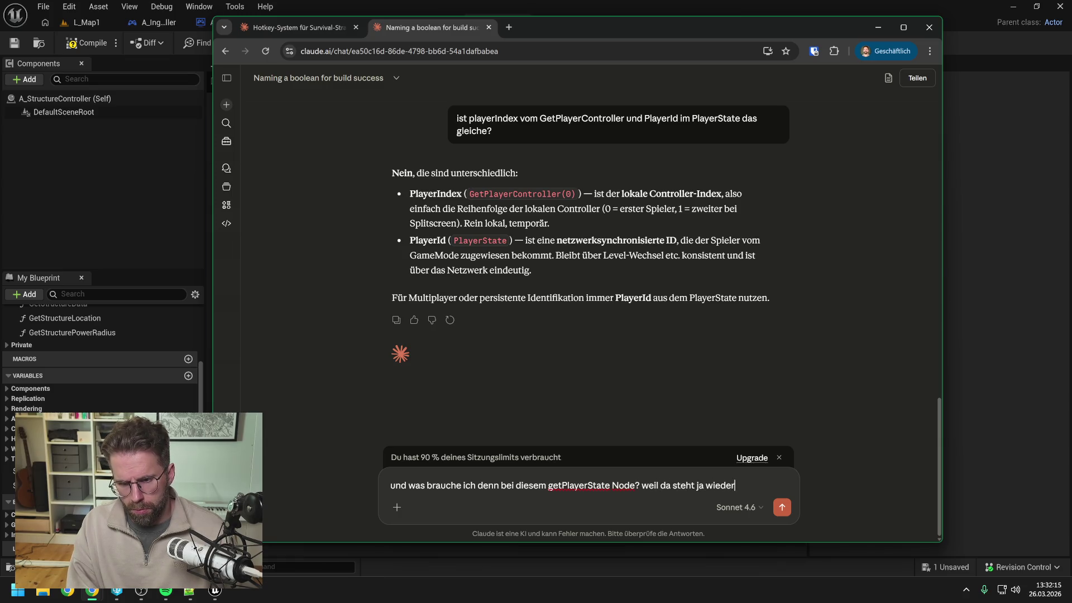
type(", ab")
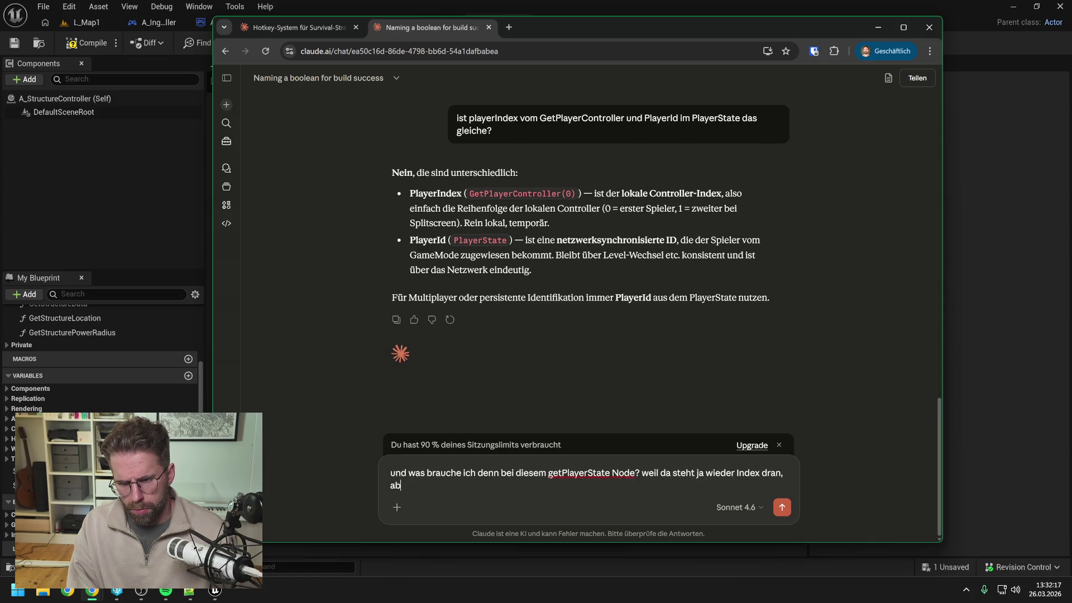
type("er müss")
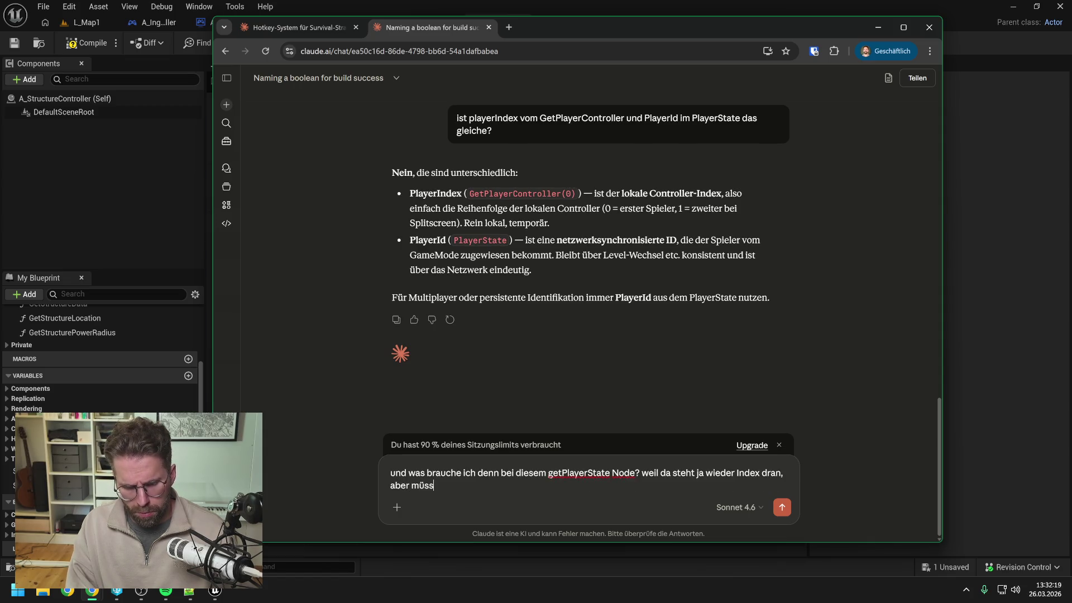
type("te ja eigentlich die")
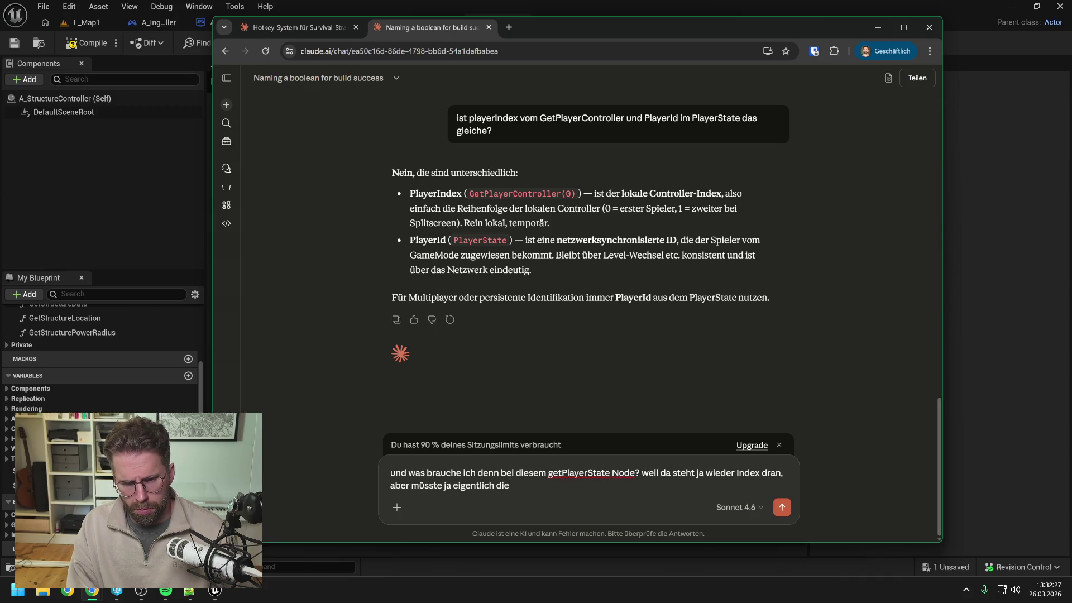
type("sein?")
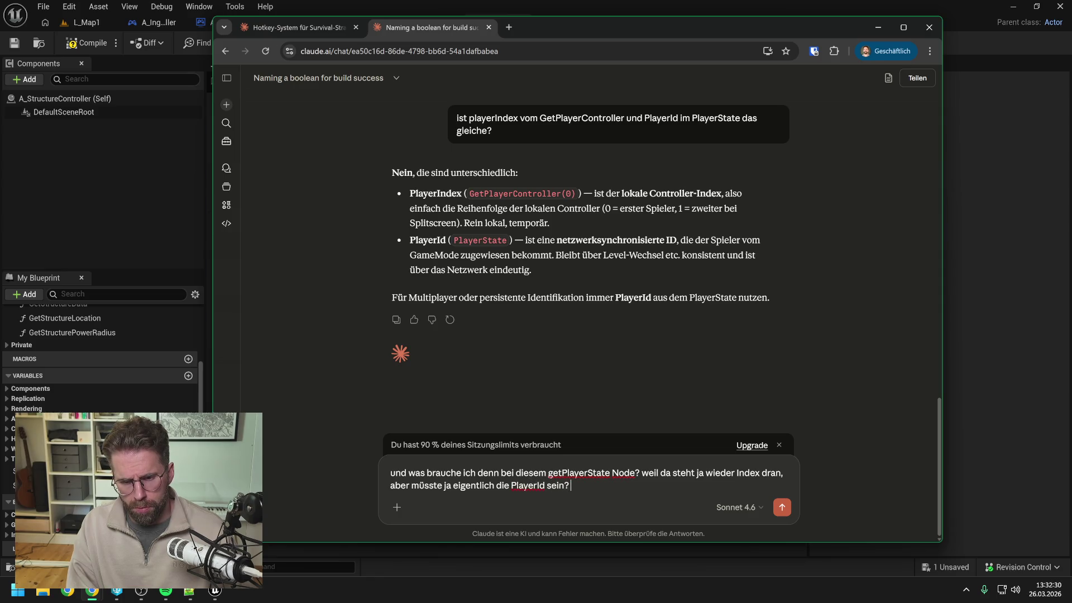
key("ctrl+v")
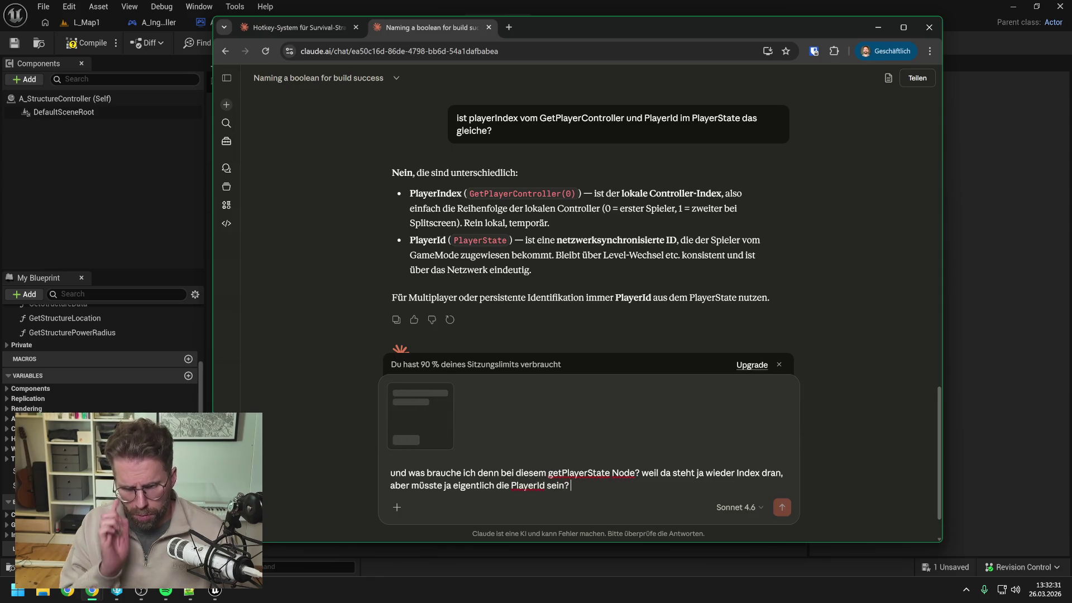
key("Return")
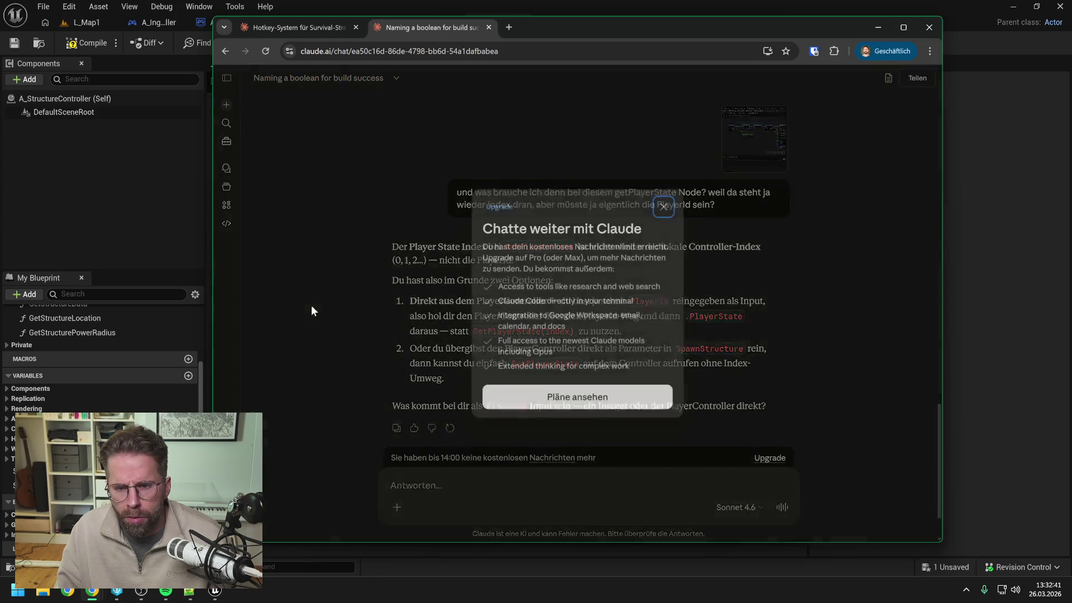
left_click(665, 205)
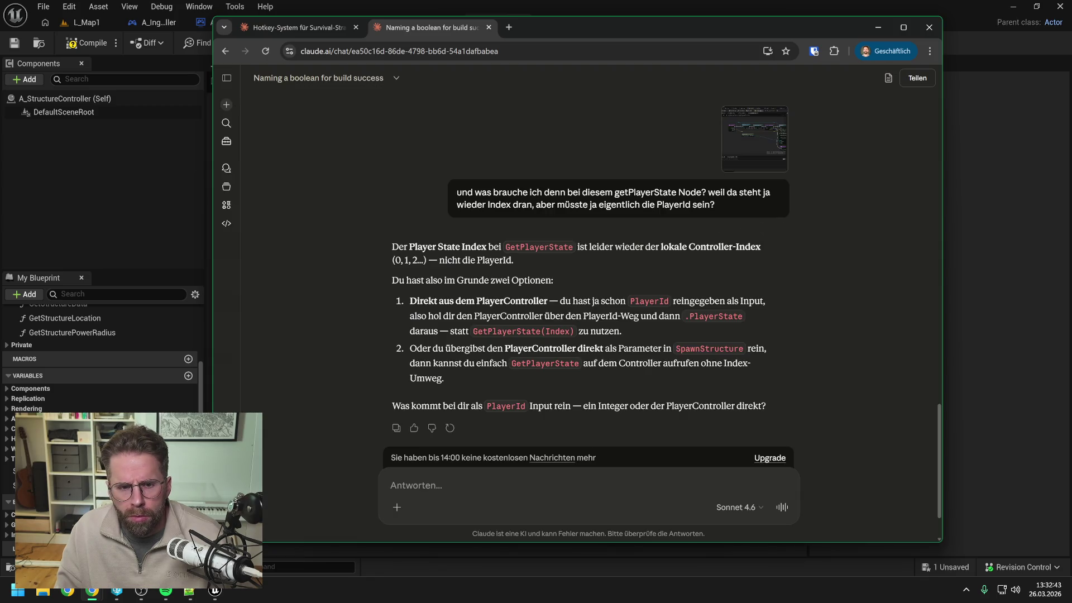
scroll(492, 286, "down", 1)
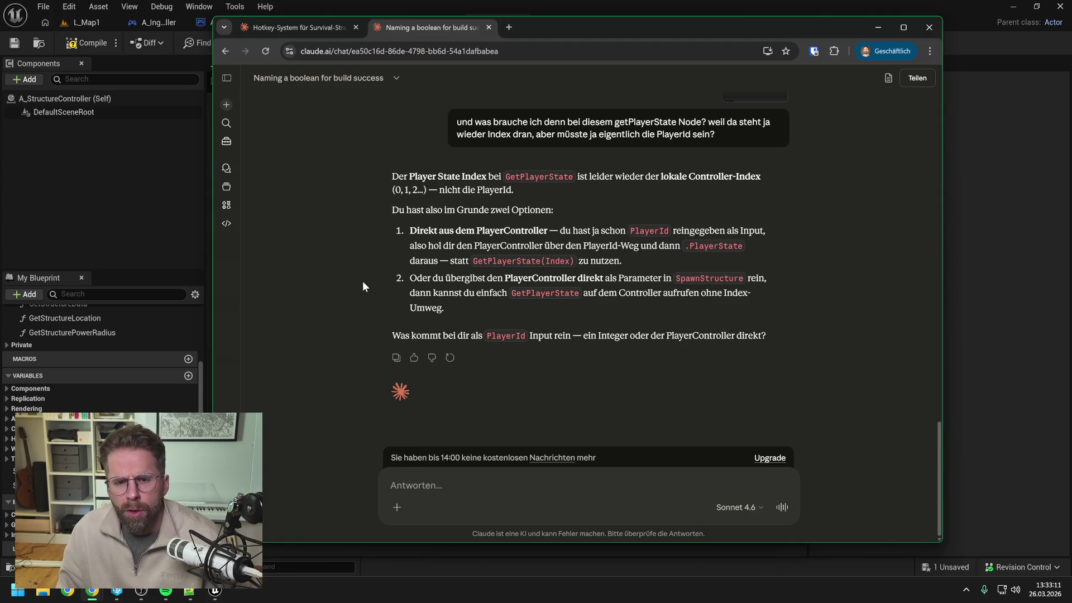
In the SpawnStructure graph, search 'get player state', then delete the wrongly added Get Num Player States node
left_click(986, 214)
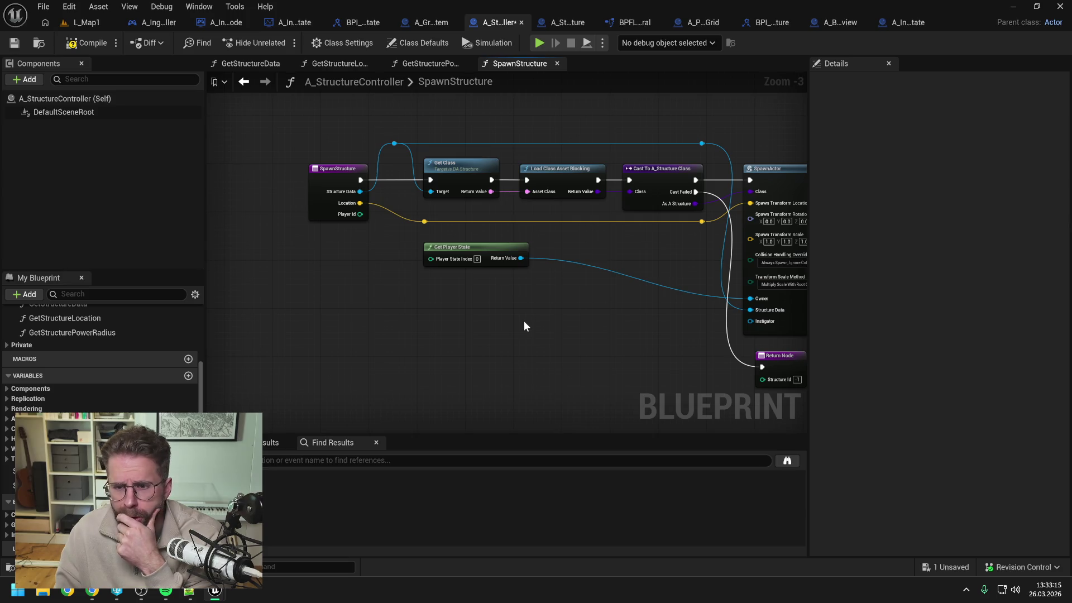
left_click_drag(524, 326, 490, 318)
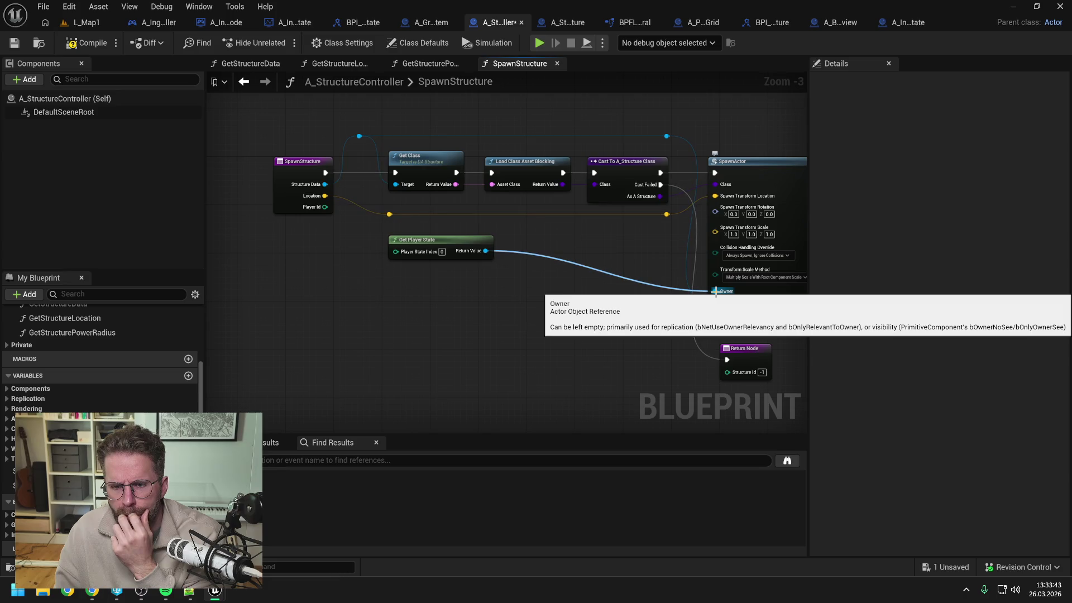
left_click_drag(490, 303, 411, 296)
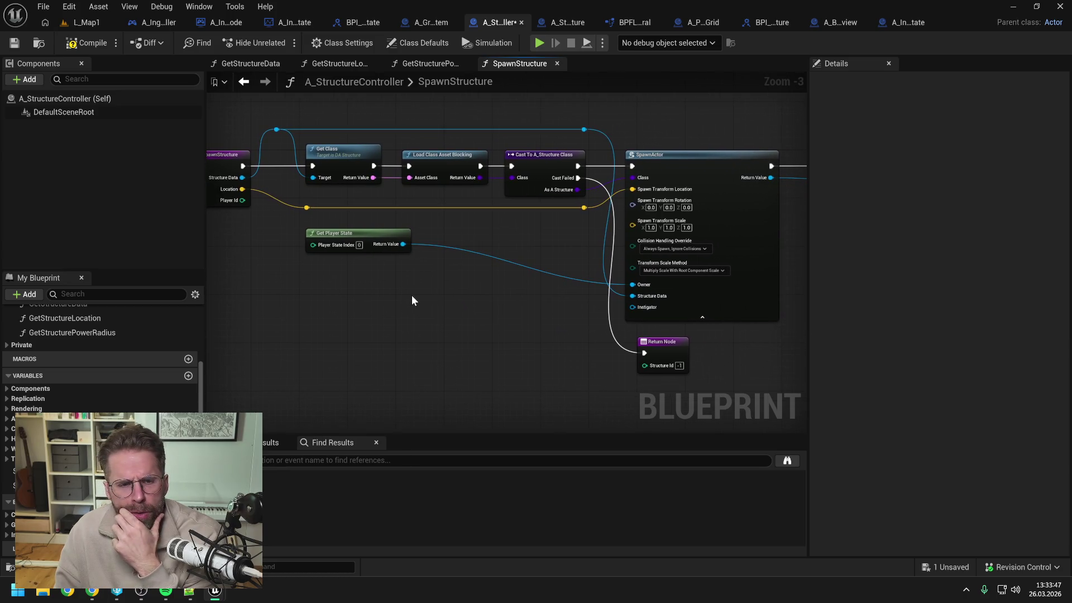
right_click(358, 293)
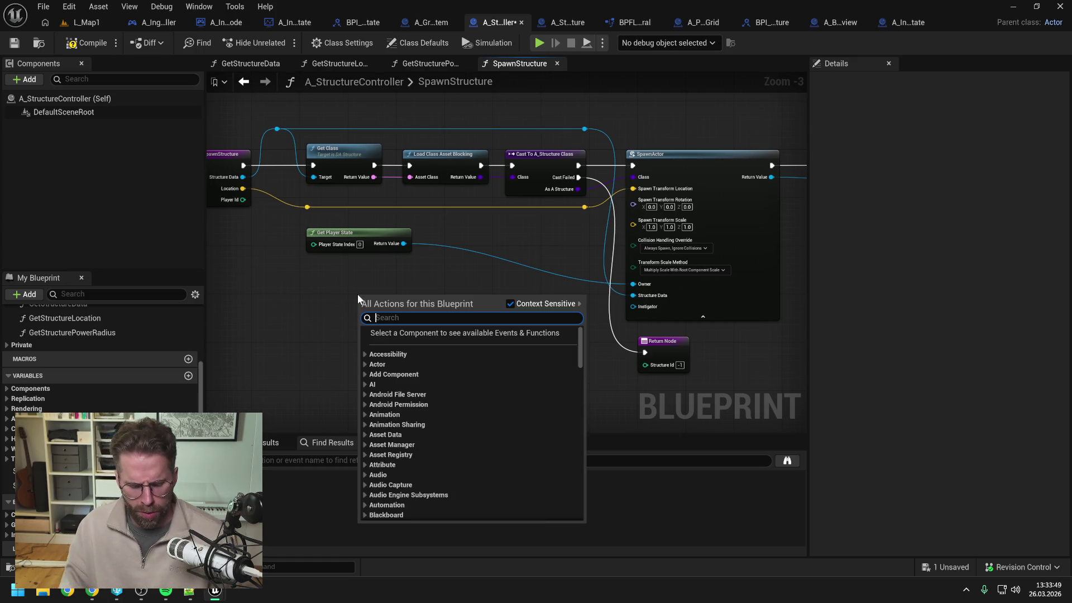
type("get player st")
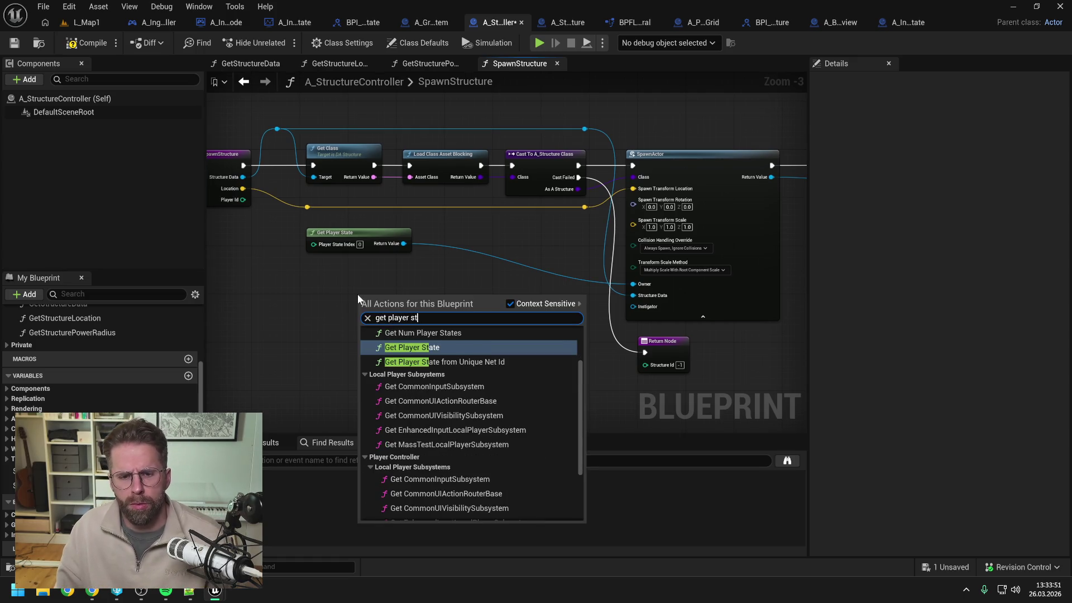
type("ate")
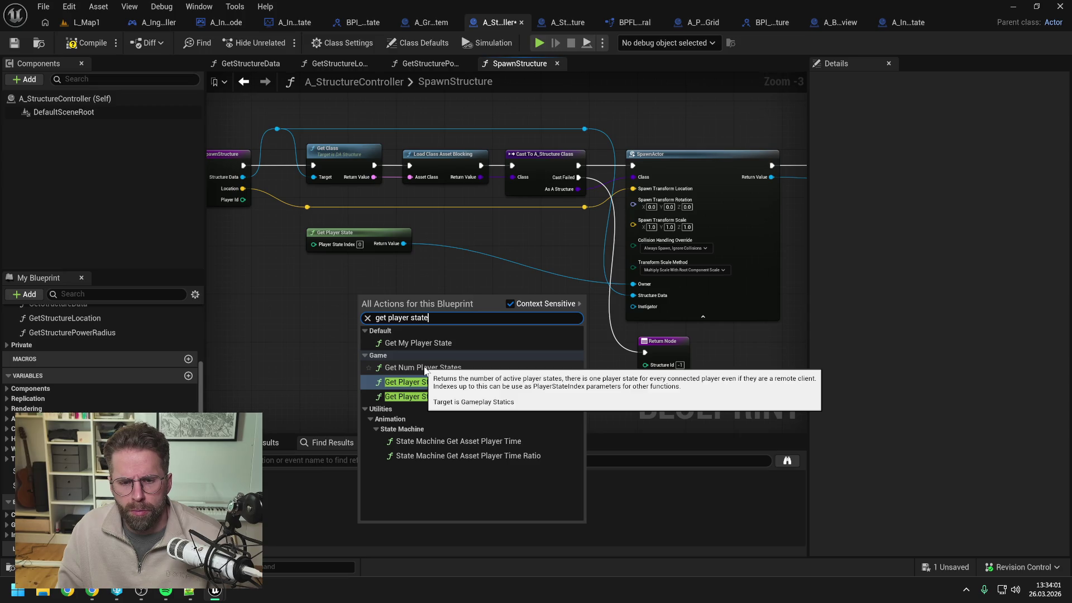
left_click(425, 367)
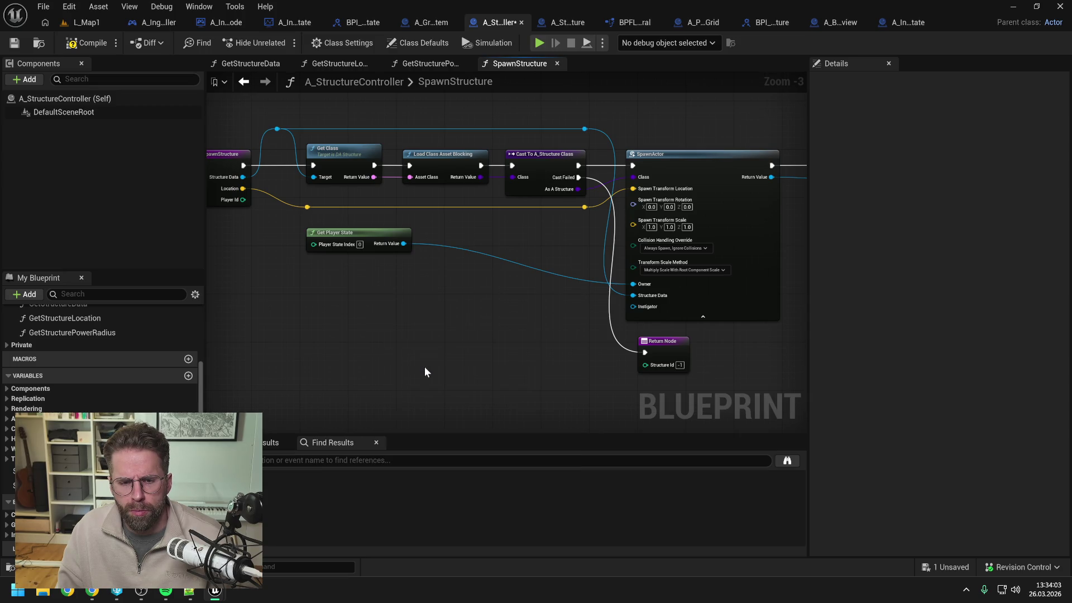
mouse_move(415, 340)
left_mouse_down()
mouse_move(391, 284)
mouse_move(424, 284)
left_mouse_up()
key("Delete")
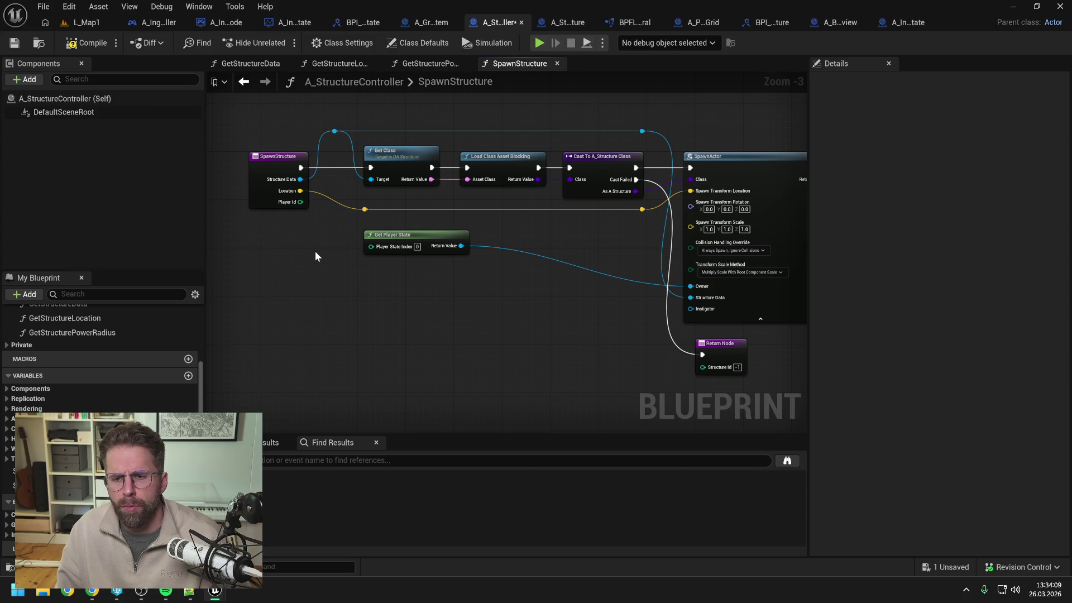
Look through the A_GridSystem, A_IngameGameState and A_IngameGameMode tabs, then show A_IngamePlayerController's Build Structure call
left_click(425, 20)
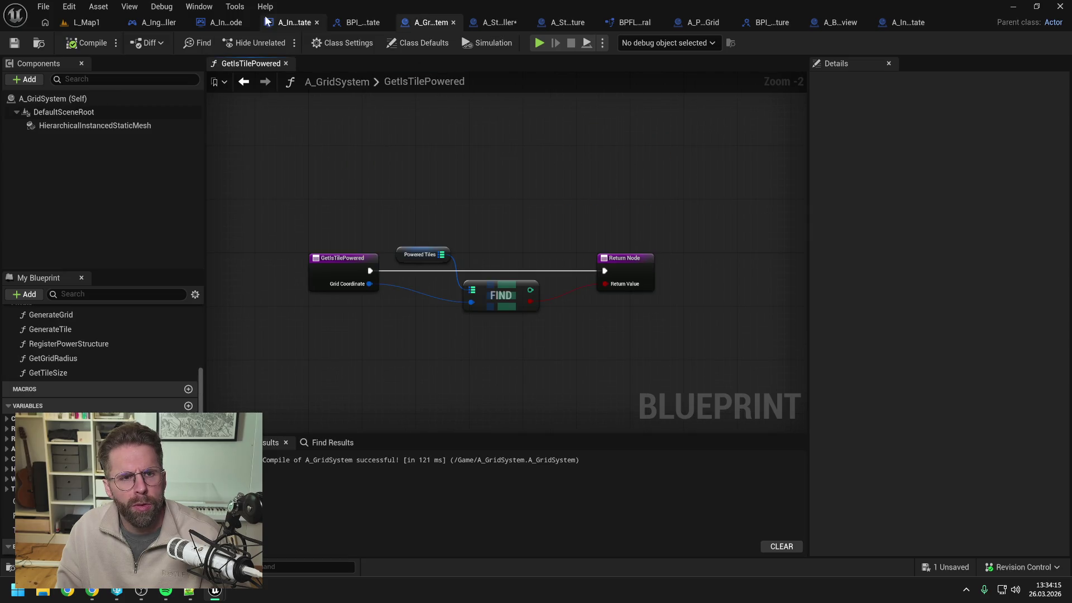
left_click(286, 24)
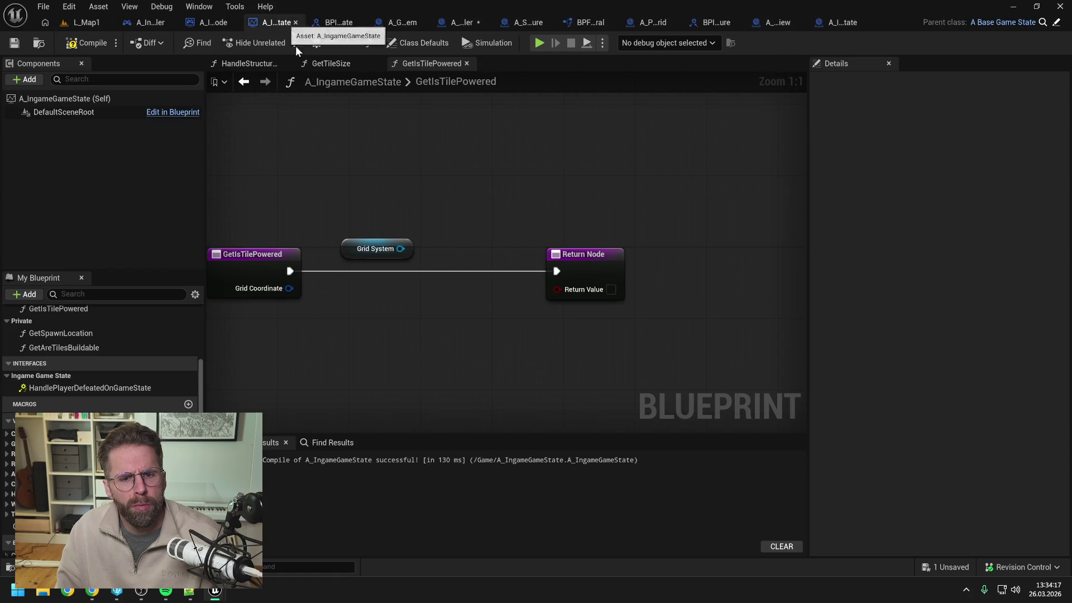
left_click_drag(346, 190, 381, 190)
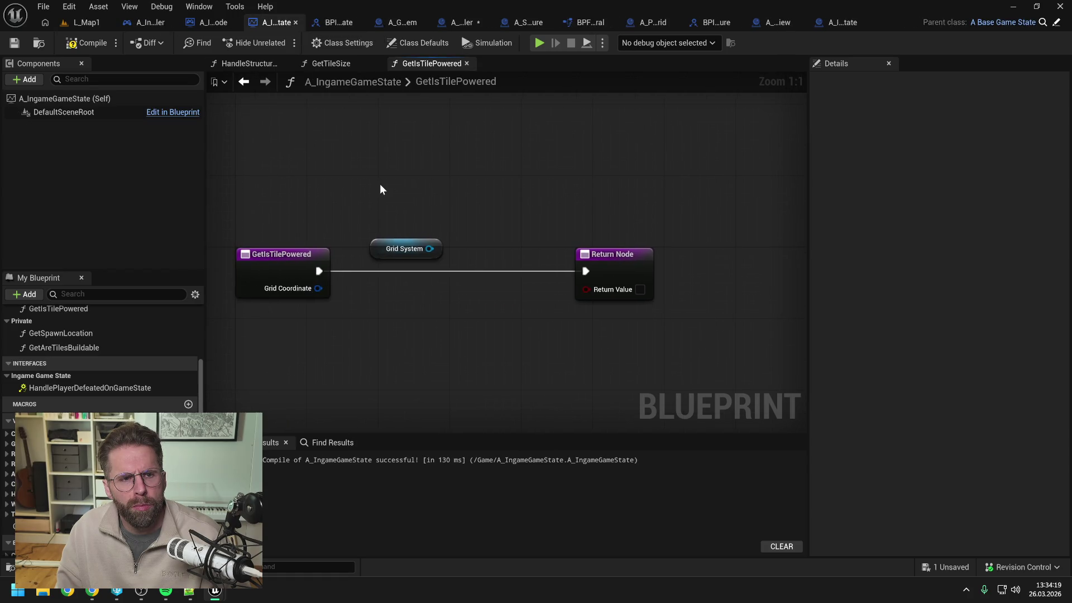
left_click(216, 23)
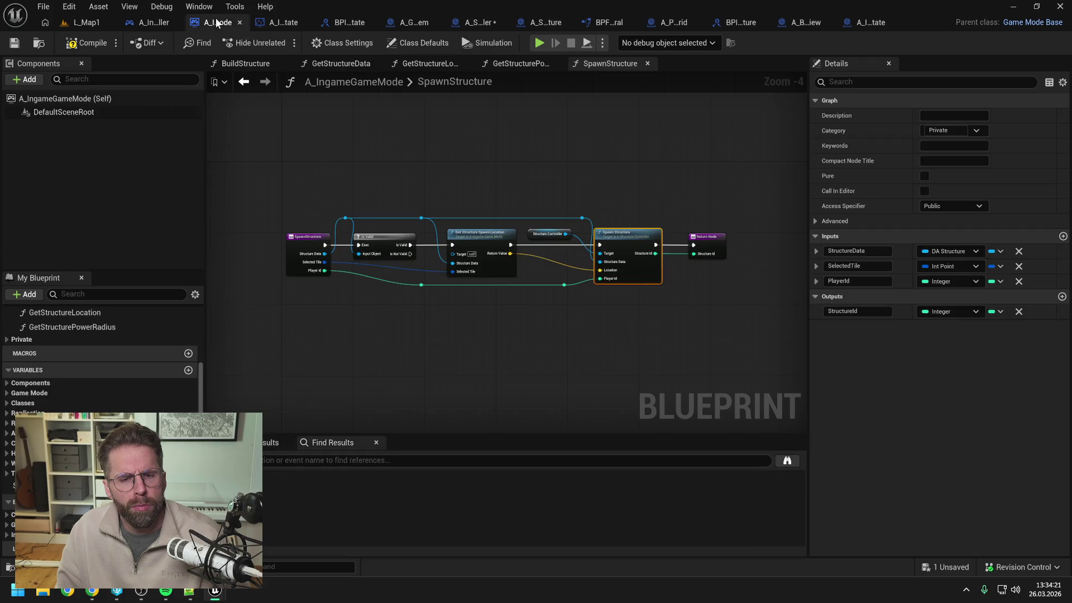
left_click(148, 23)
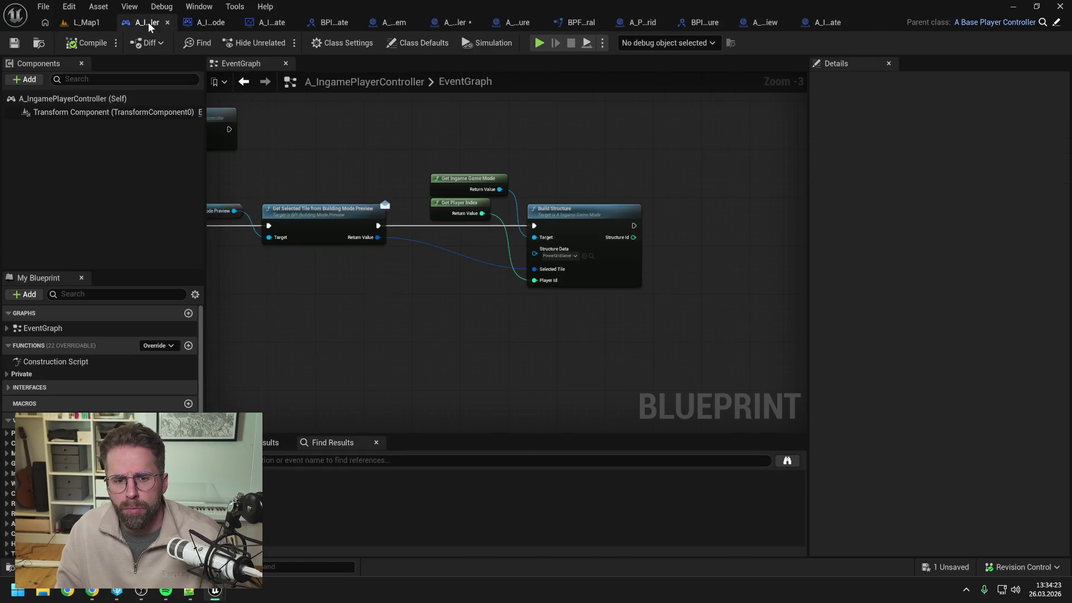
left_click_drag(355, 135, 511, 143)
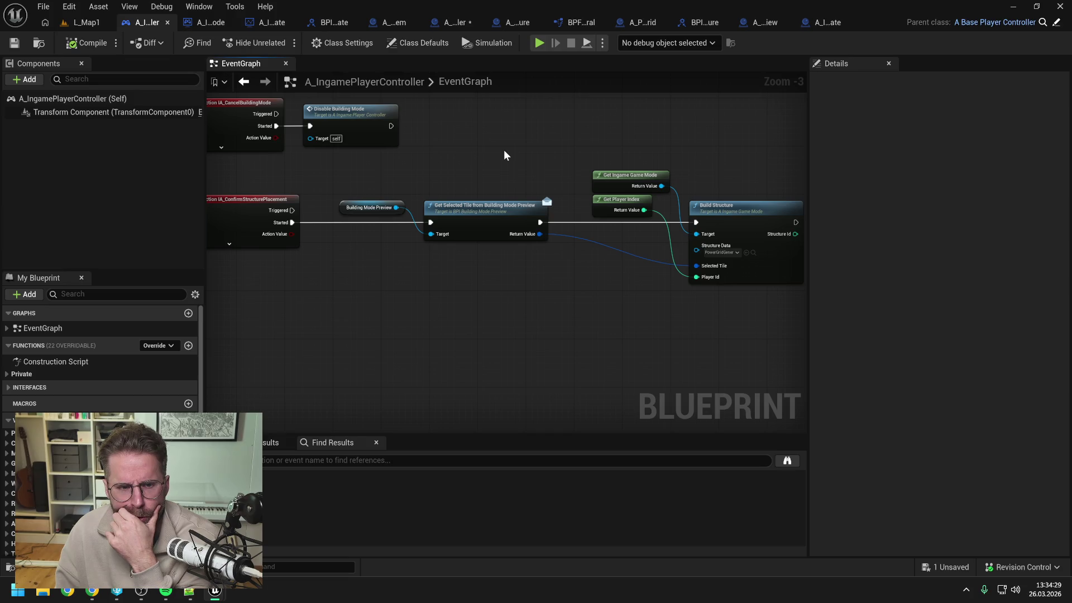
left_click_drag(511, 155, 515, 144)
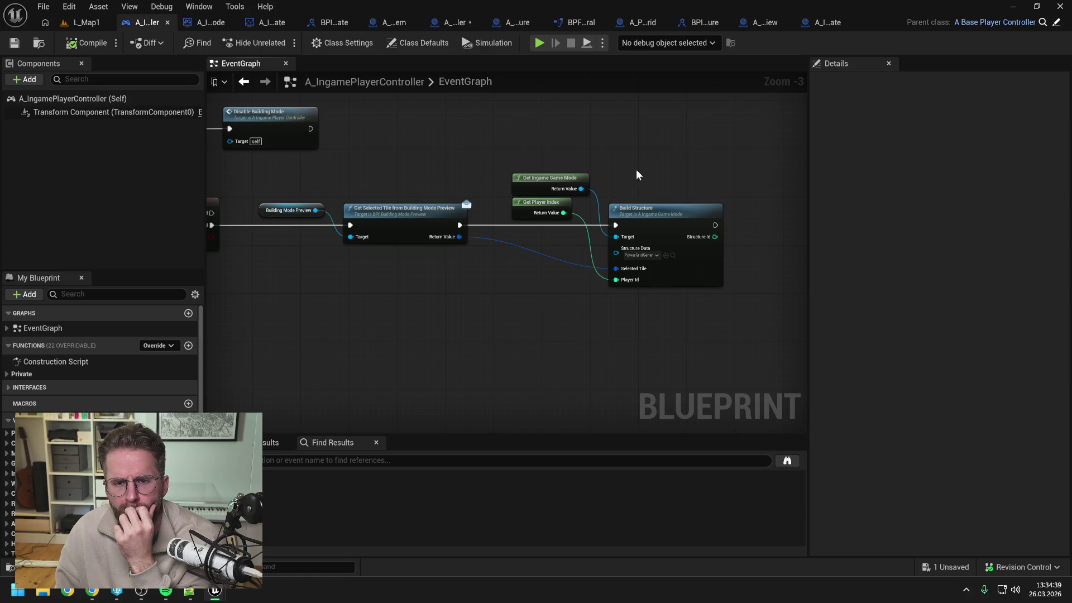
left_click(535, 206)
double_click(535, 207)
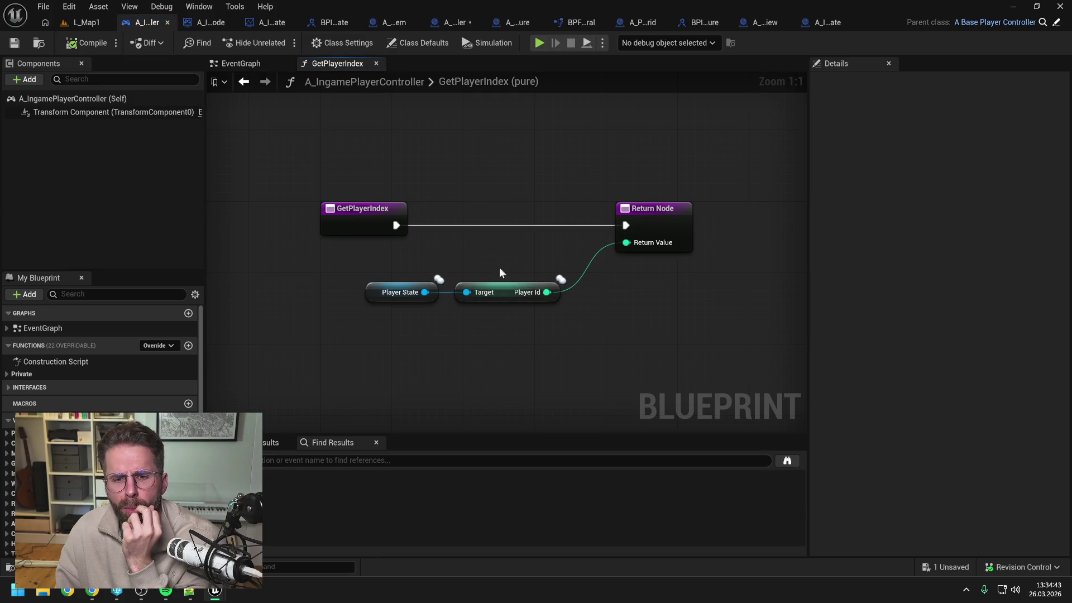
left_click(239, 63)
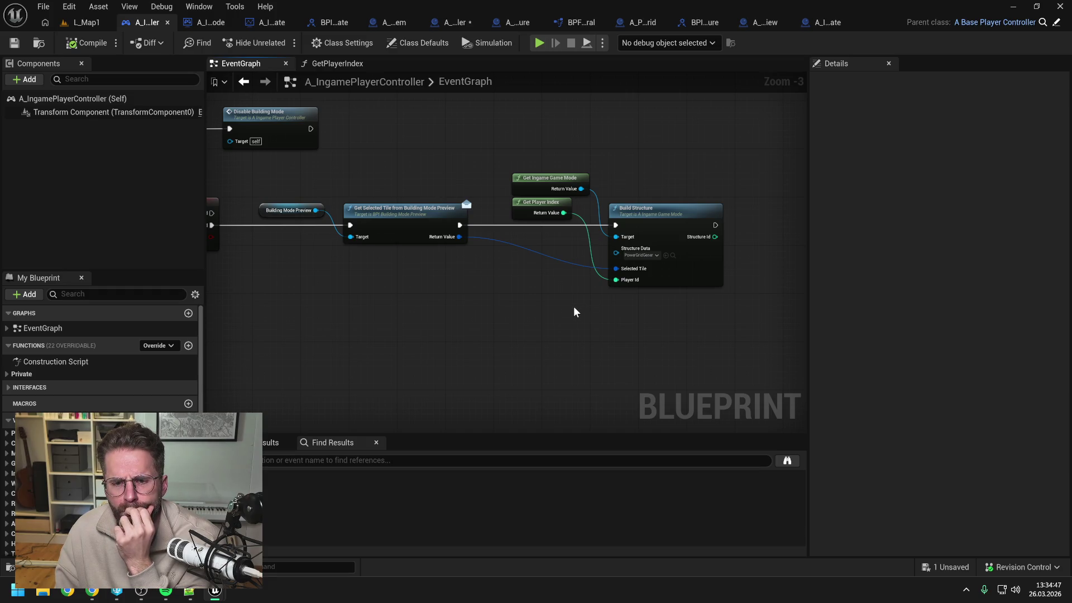
left_click(676, 213)
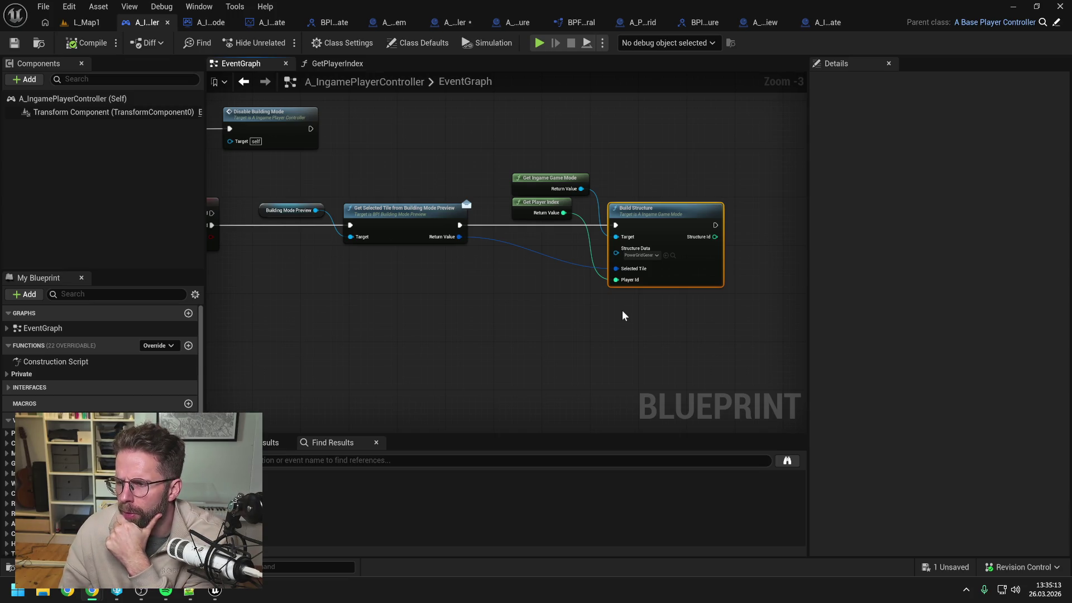
left_click(597, 295)
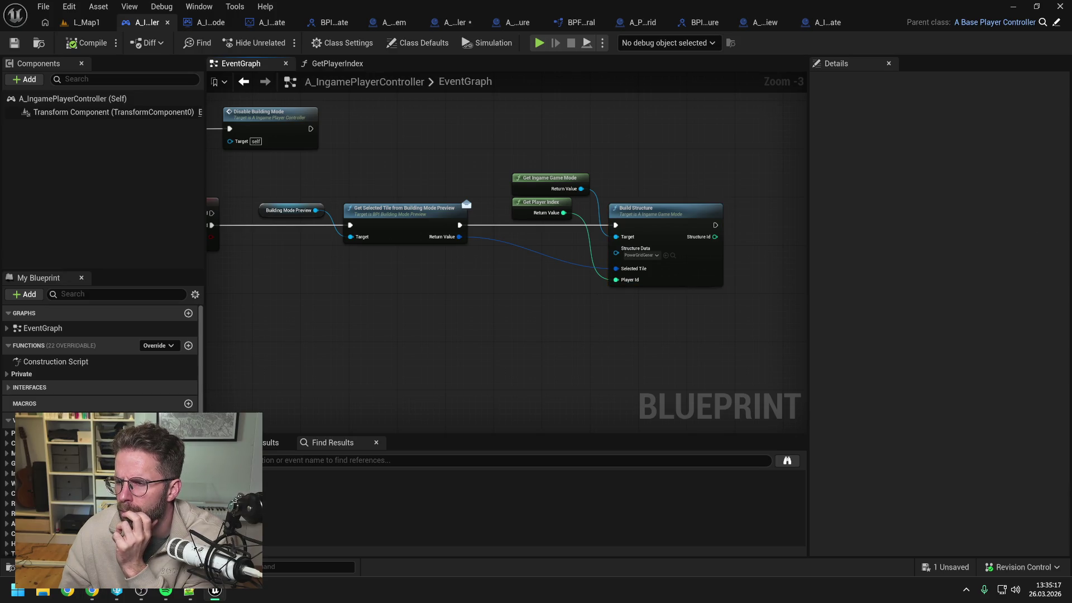
left_click_drag(604, 342, 594, 317)
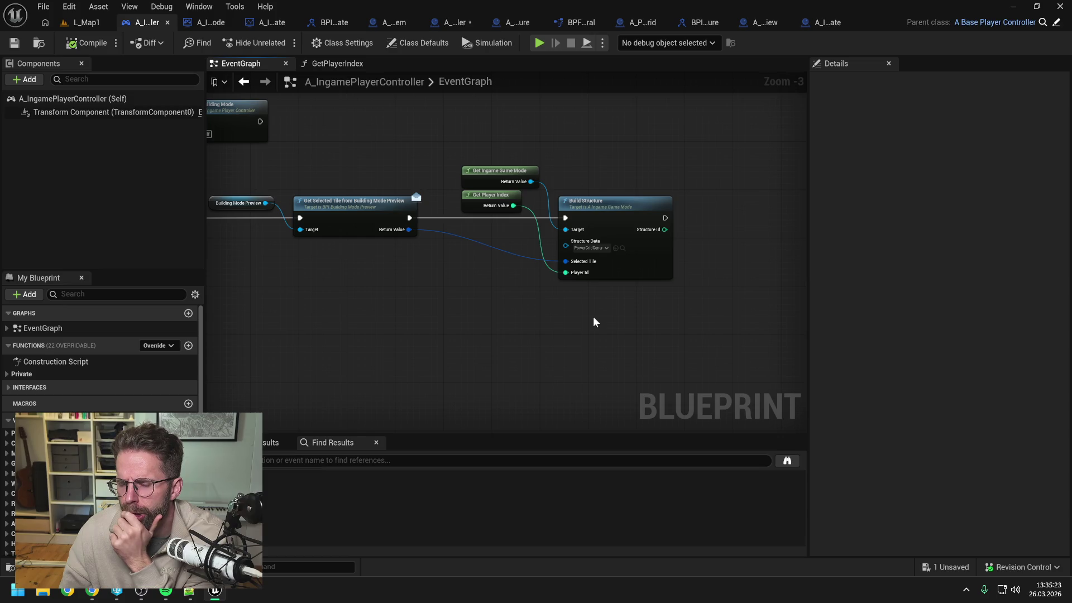
left_click_drag(496, 299, 542, 289)
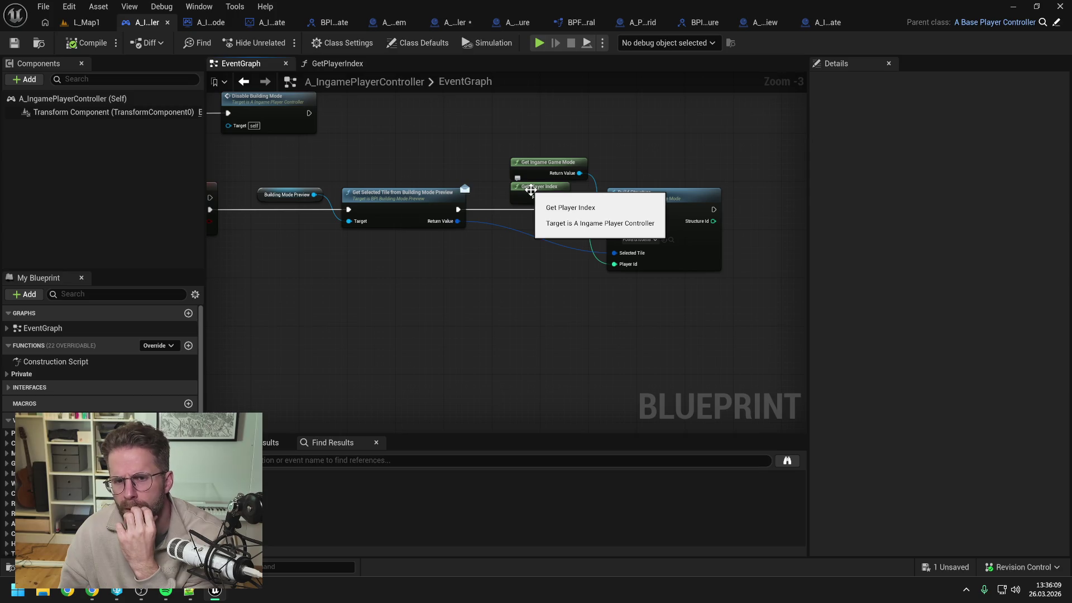
double_click(531, 190)
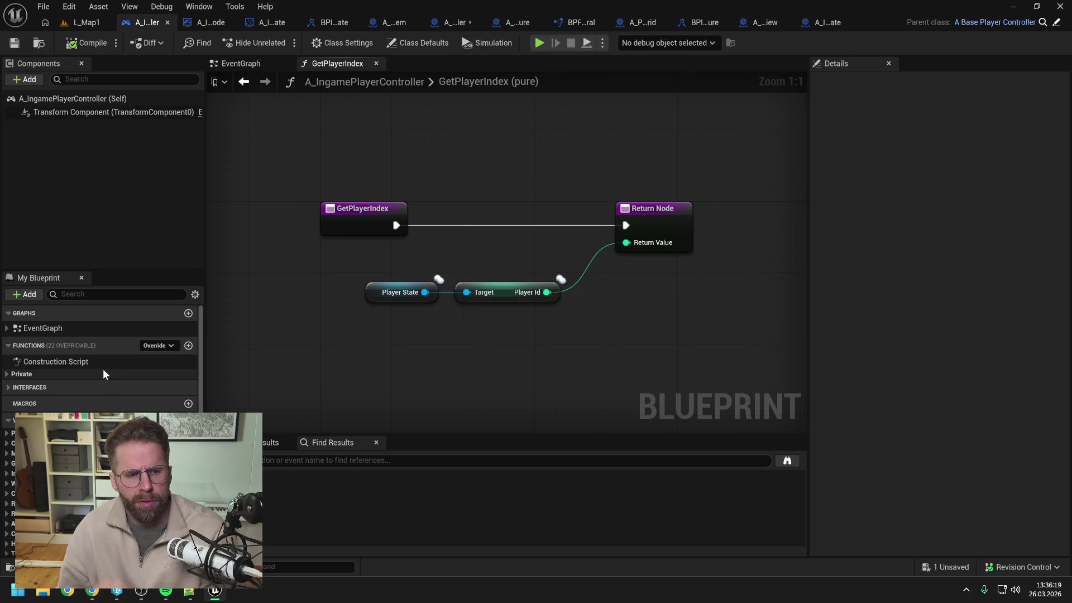
Rename the player controller's private GetPlayerIndex function to GetPlayerId and compile
left_click(8, 374)
left_click(34, 461)
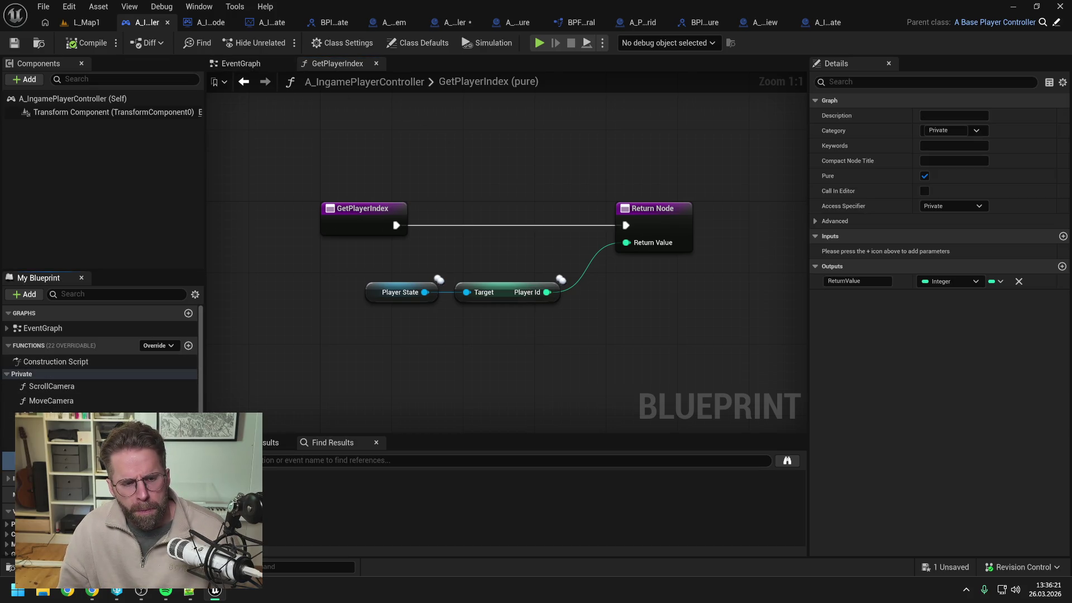
type("GetPlayerId")
key("Return")
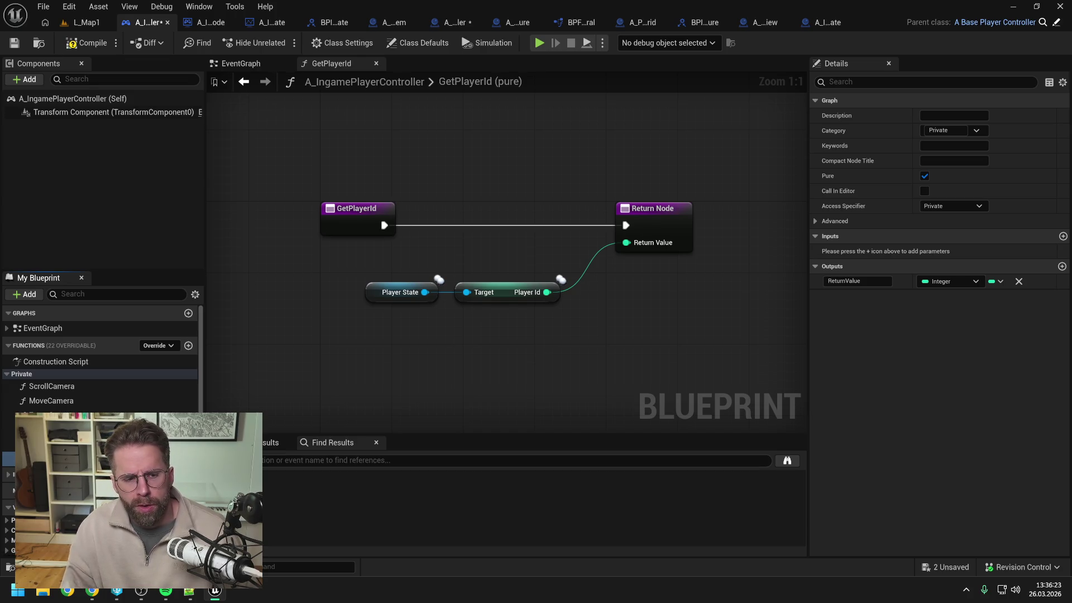
left_click(86, 42)
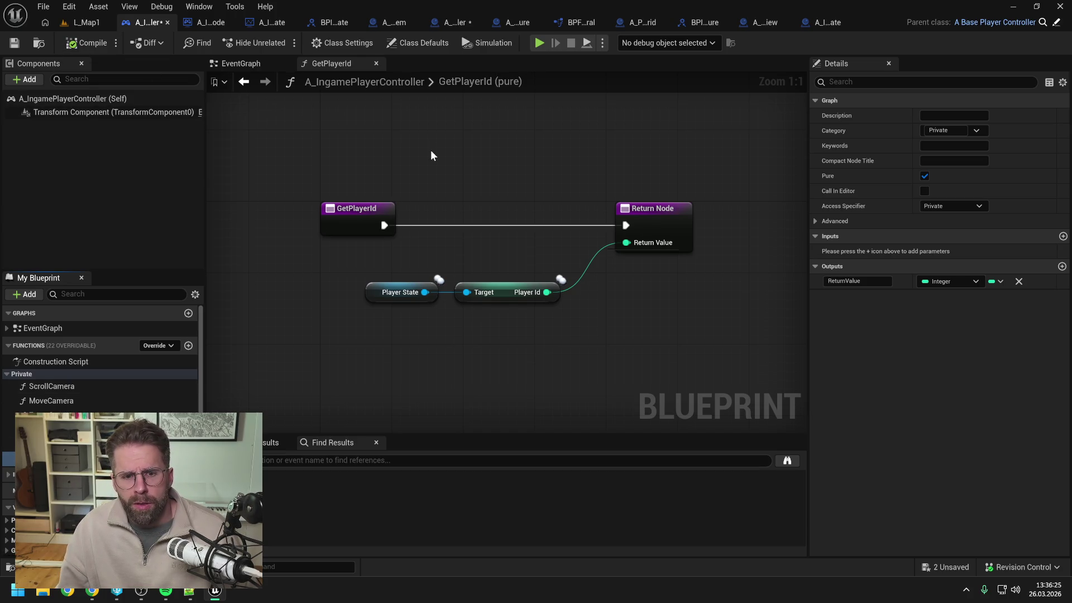
left_click(240, 63)
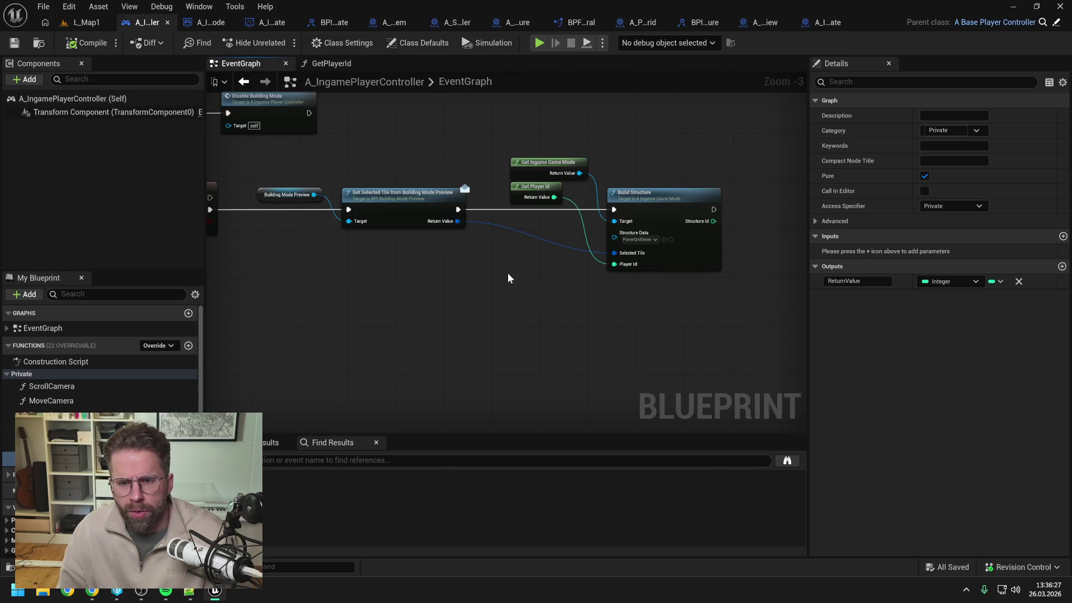
double_click(663, 195)
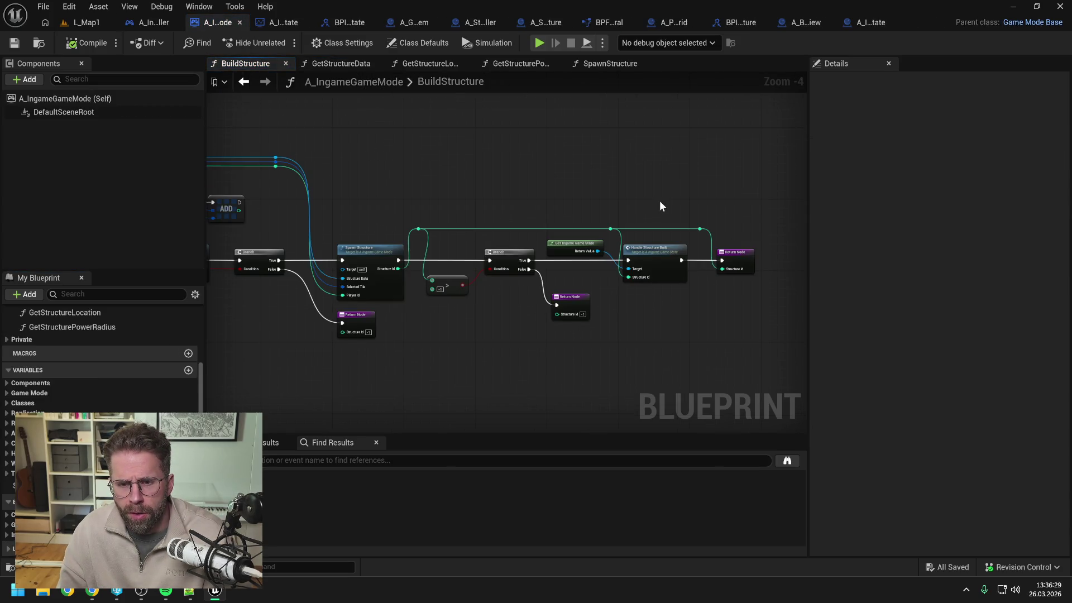
Open A_StructureController's SpawnStructure function and shift the Get Player State node slightly down-right
double_click(558, 253)
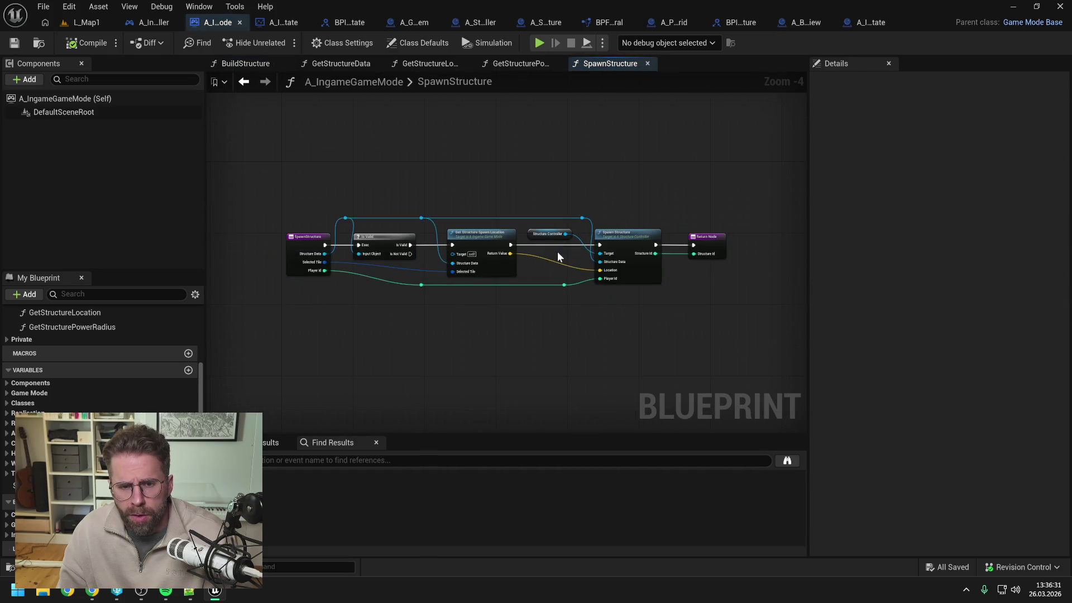
scroll(631, 238, "up", 1)
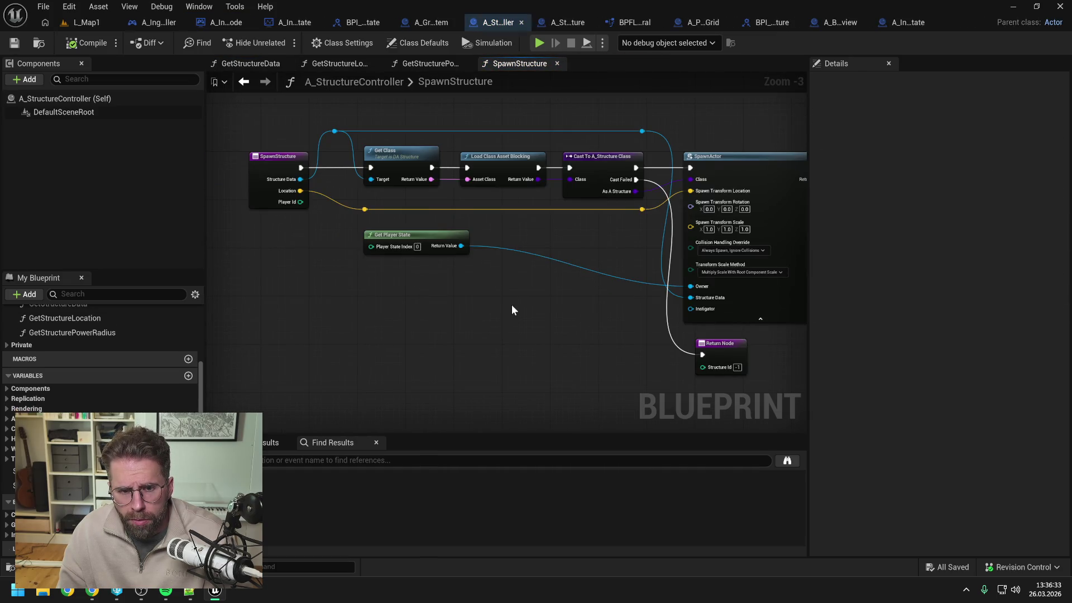
left_click_drag(420, 248, 455, 267)
left_click(404, 306)
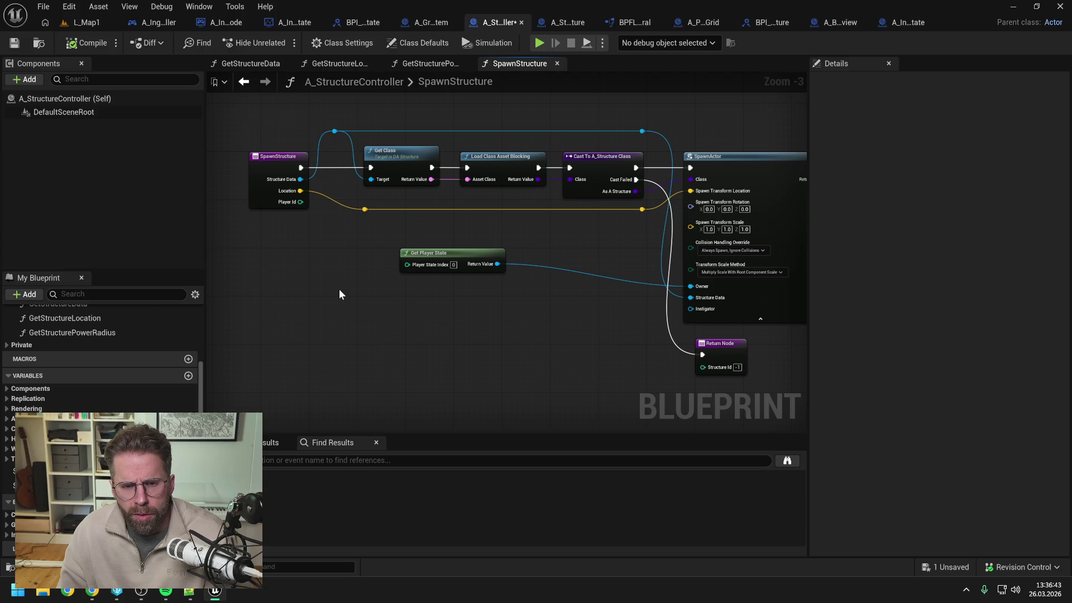
left_click_drag(488, 310, 431, 294)
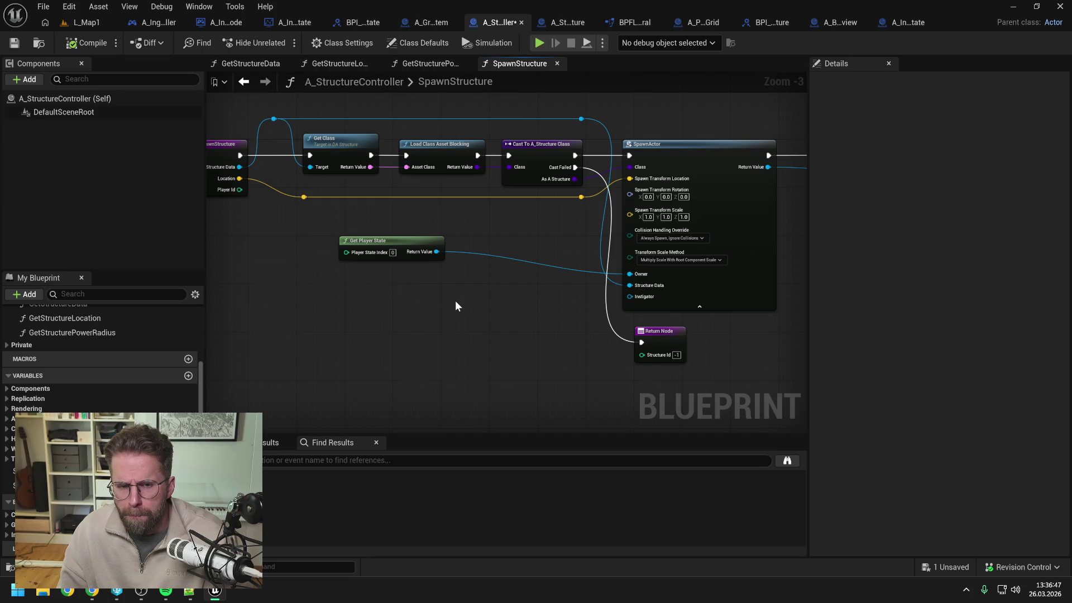
left_click_drag(419, 306, 510, 305)
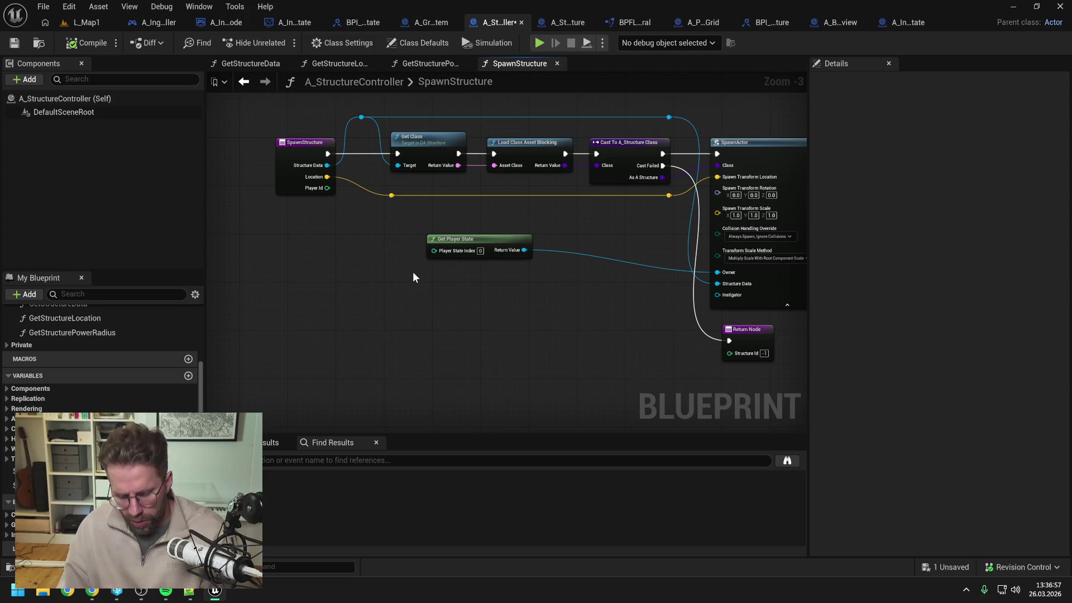
right_click(413, 274)
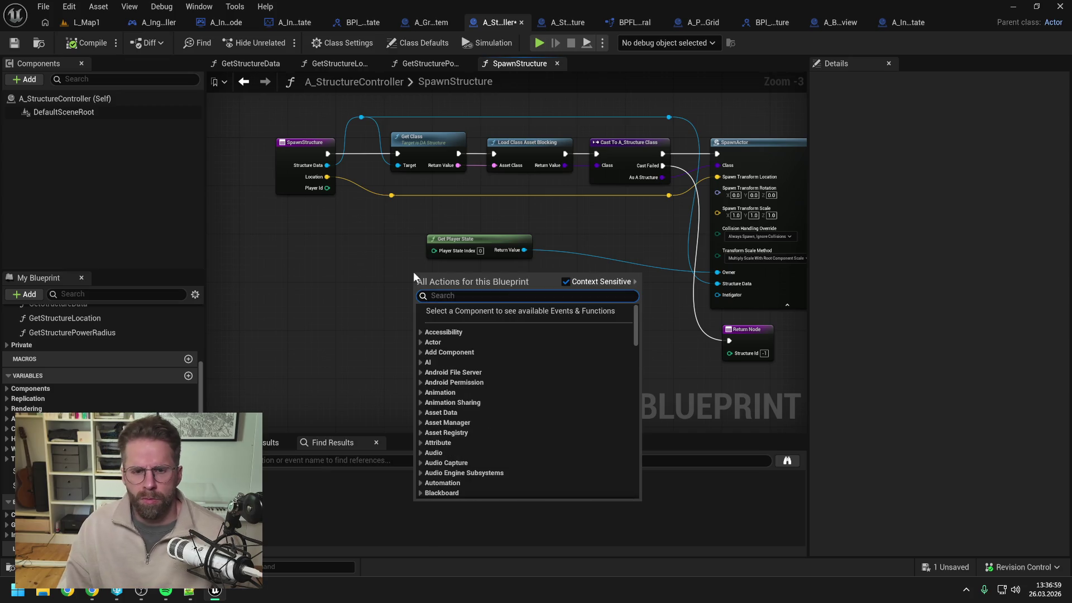
type("playerid")
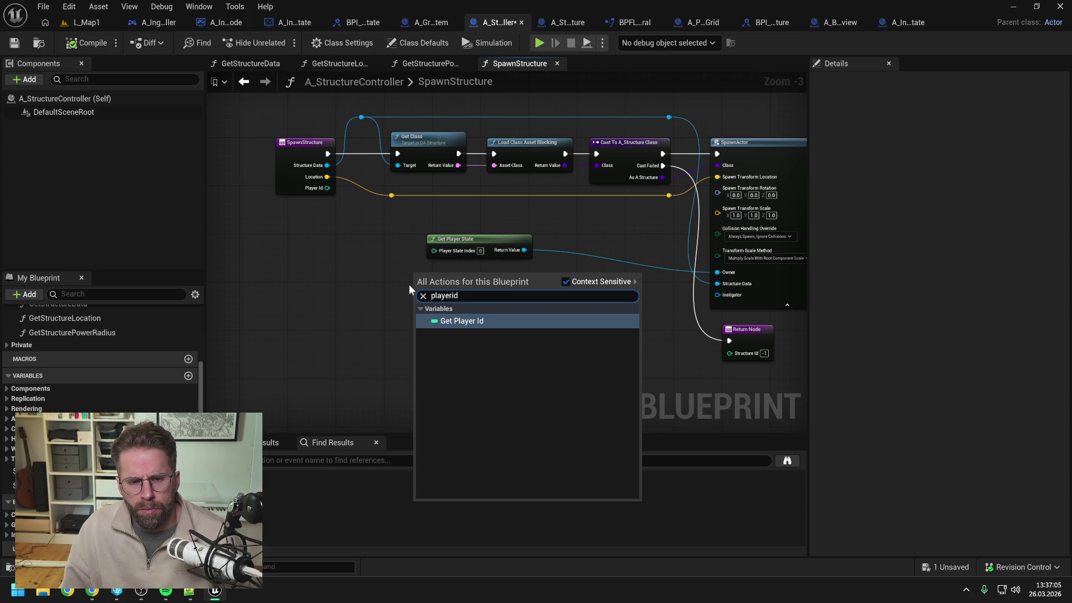
left_click(462, 322)
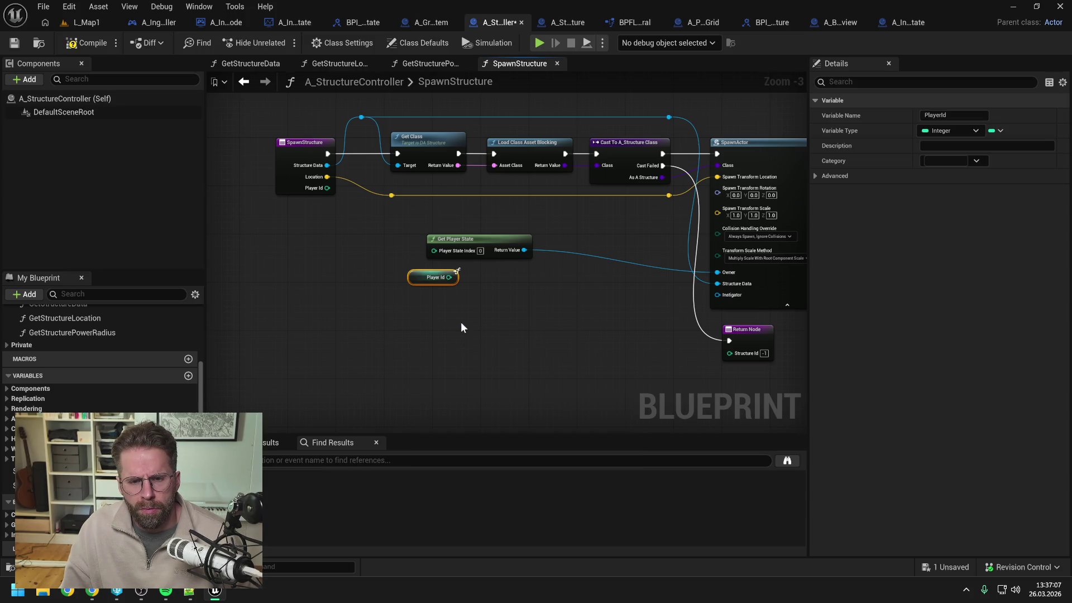
left_click(461, 327)
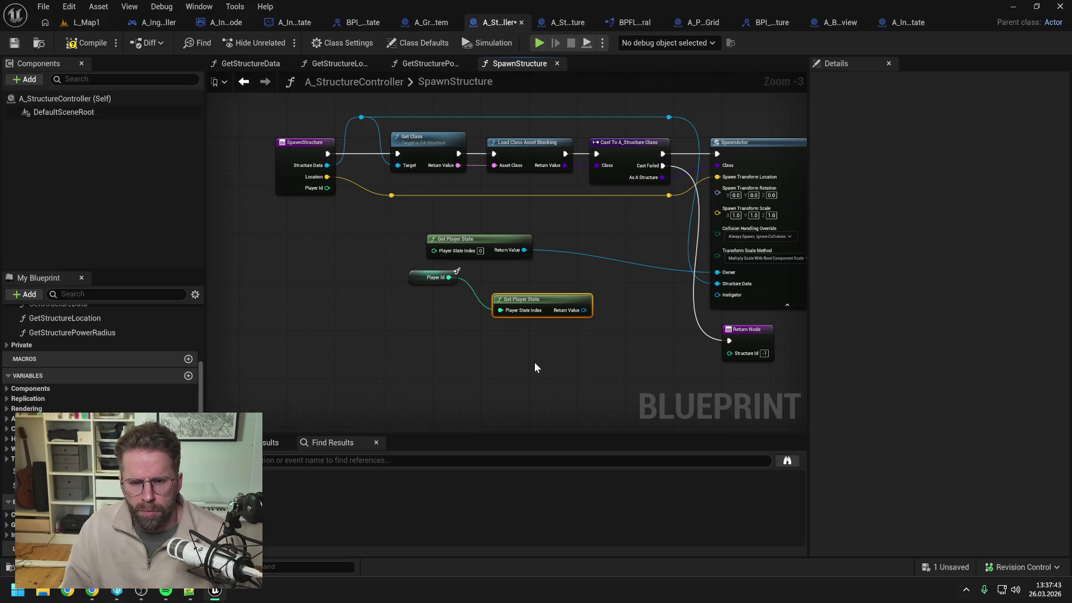
left_click(534, 365)
left_click(539, 303)
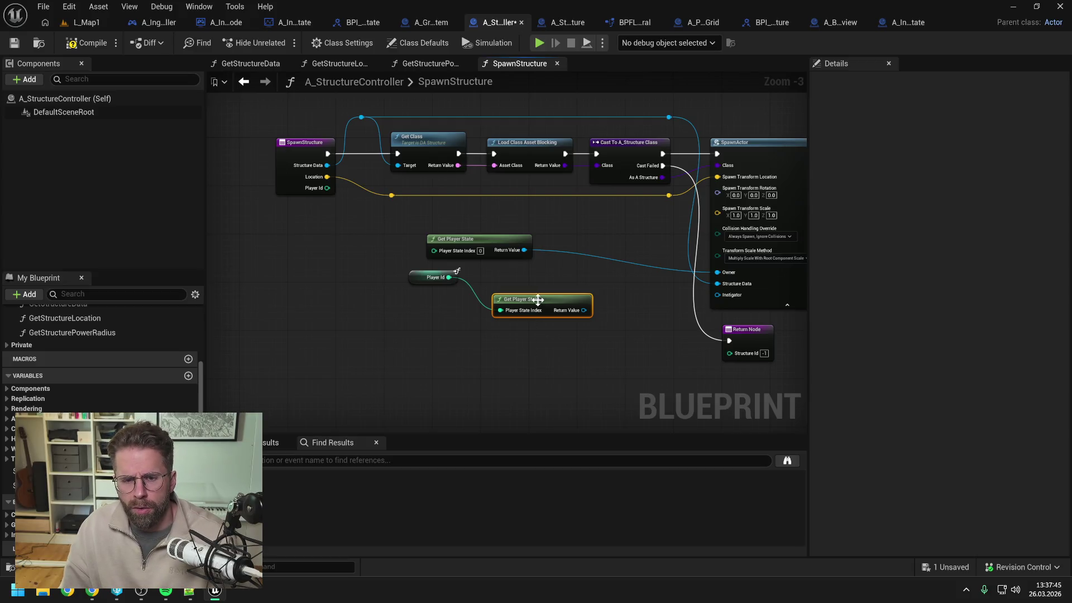
key("Delete")
left_click_drag(495, 322, 407, 269)
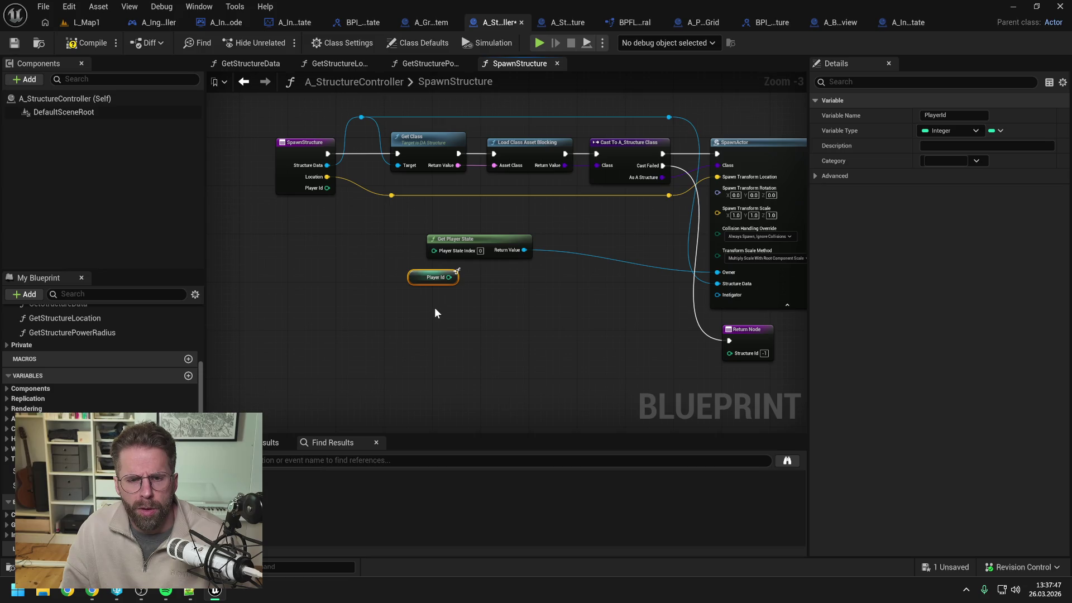
key("Delete")
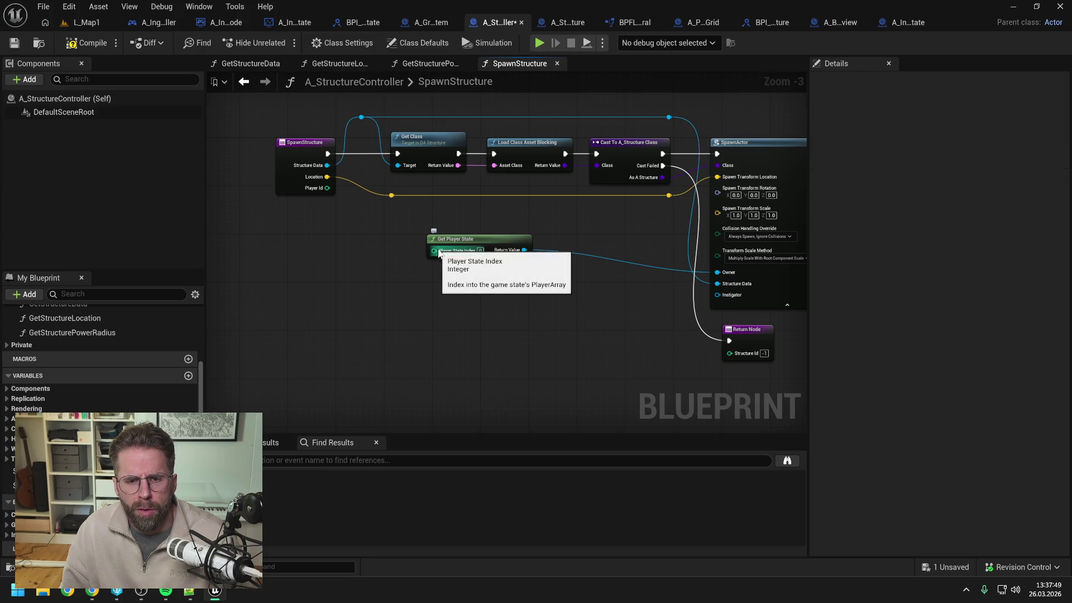
mouse_move(93, 590)
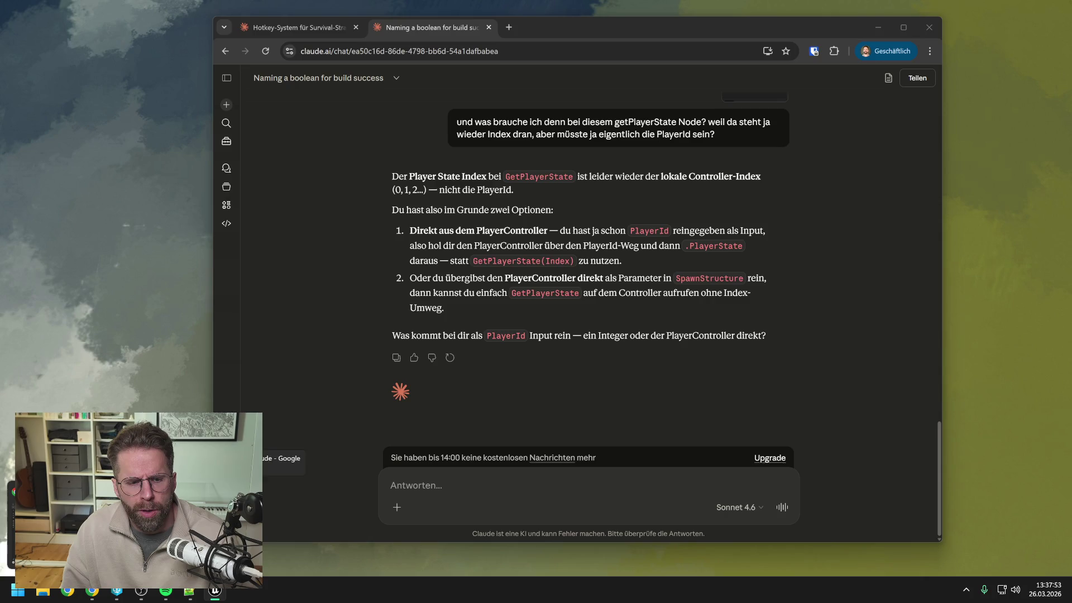
Read Claude's explanation of Get Player State's local controller index, then return to the SpawnStructure graph
left_click(282, 464)
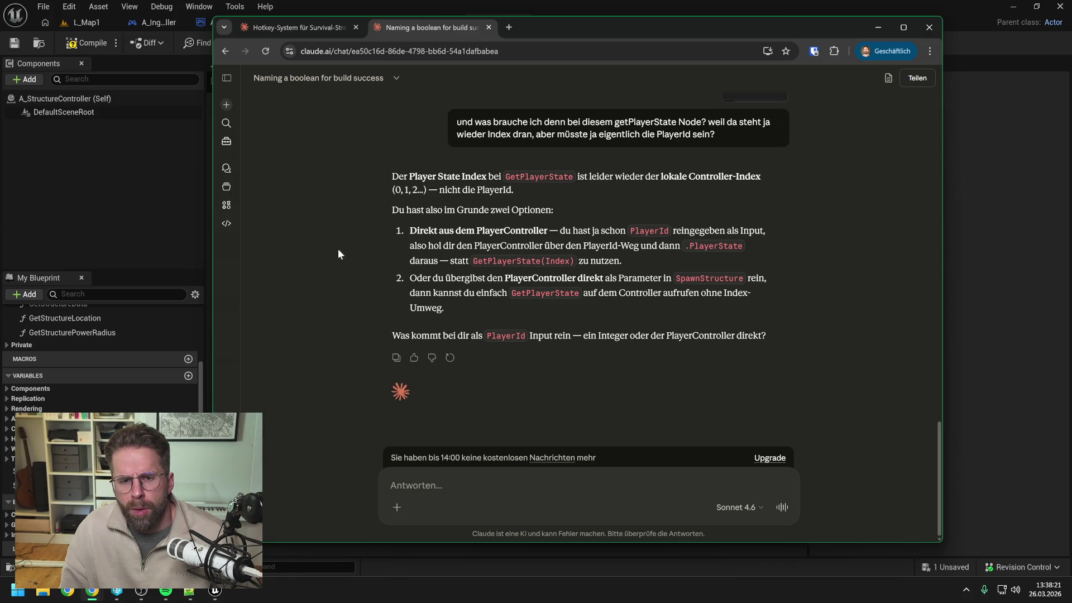
left_click(151, 210)
Add a Get Player Controller node beneath Get Player State in the SpawnStructure graph
right_click(441, 306)
type("ge")
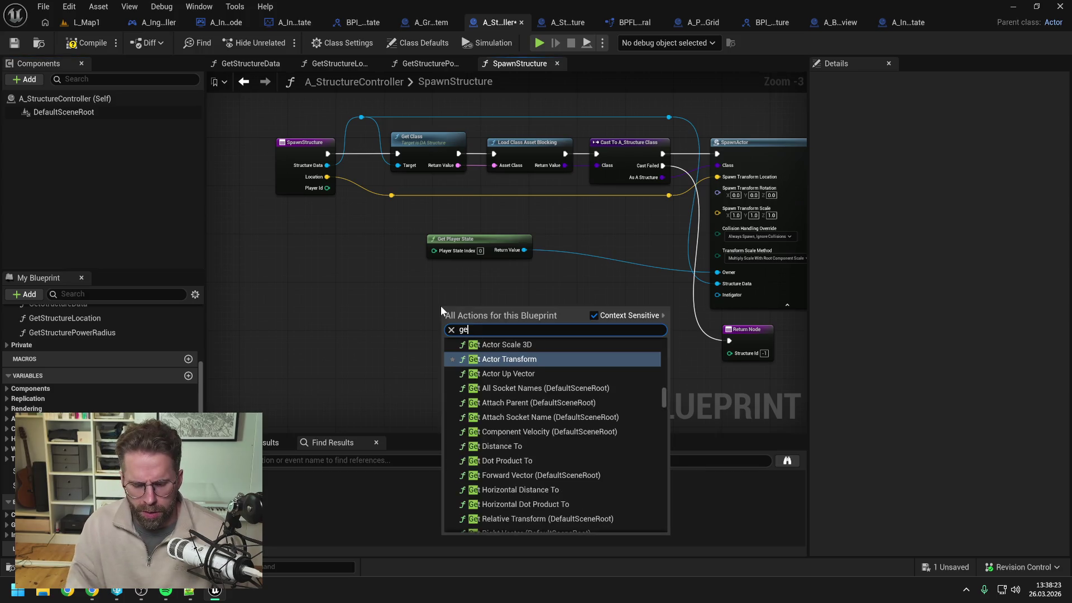
type("t player con")
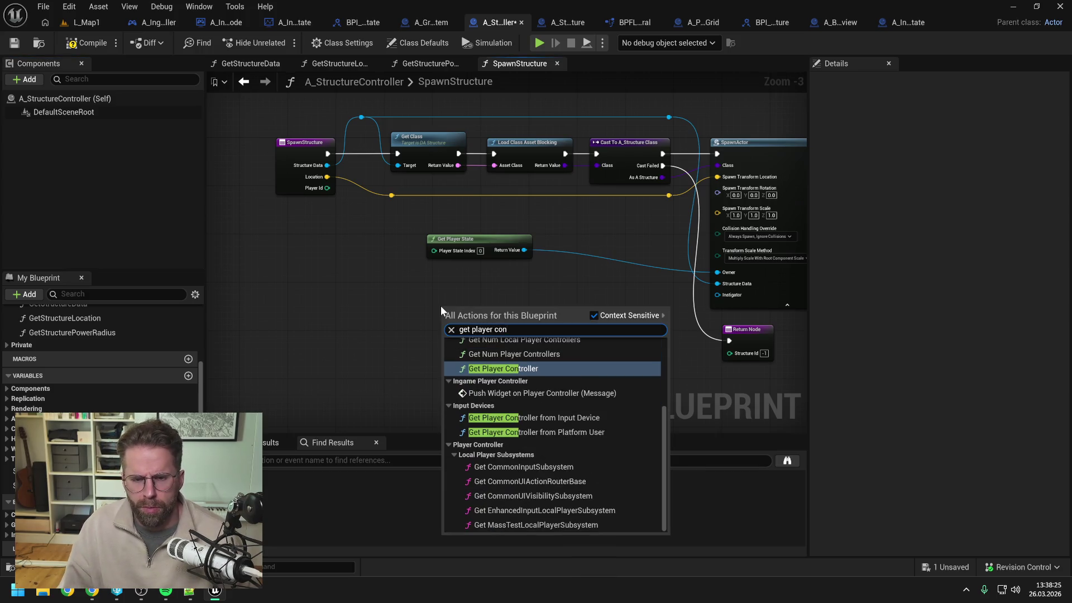
left_click(492, 370)
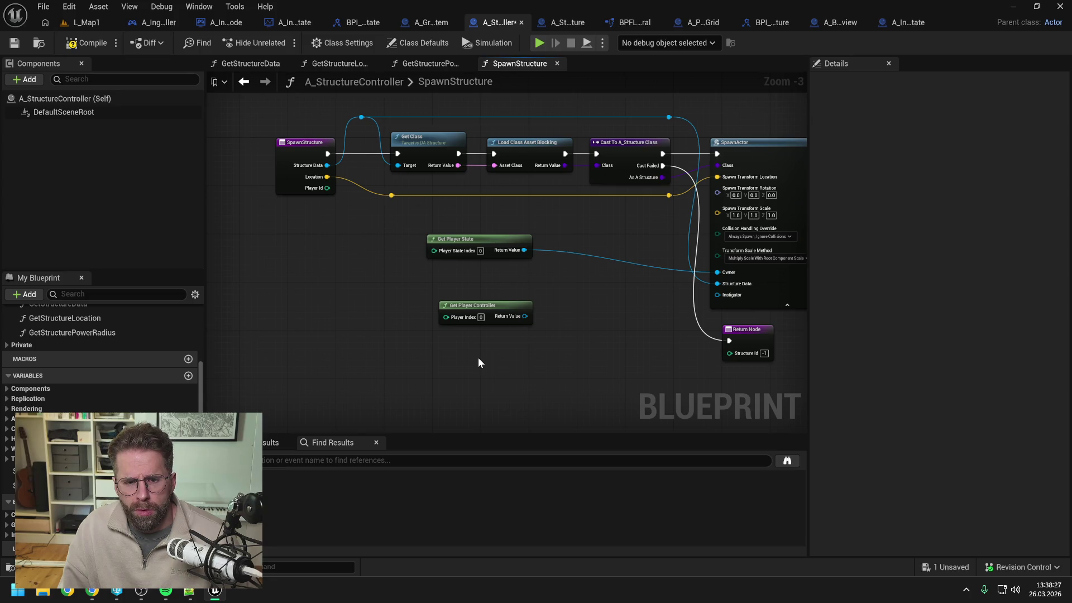
left_click_drag(472, 316, 459, 274)
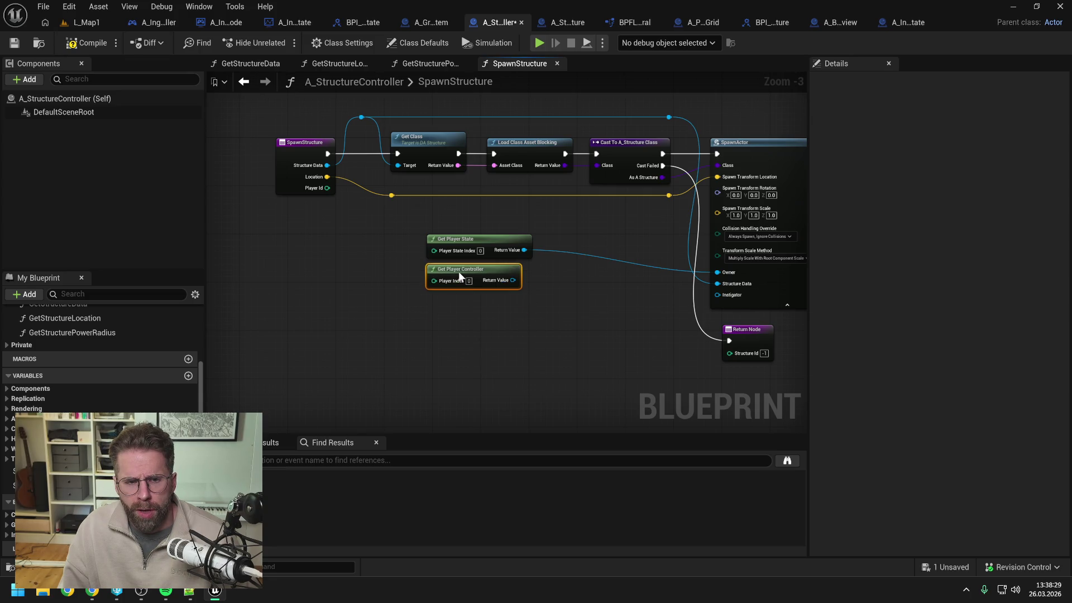
left_click(472, 324)
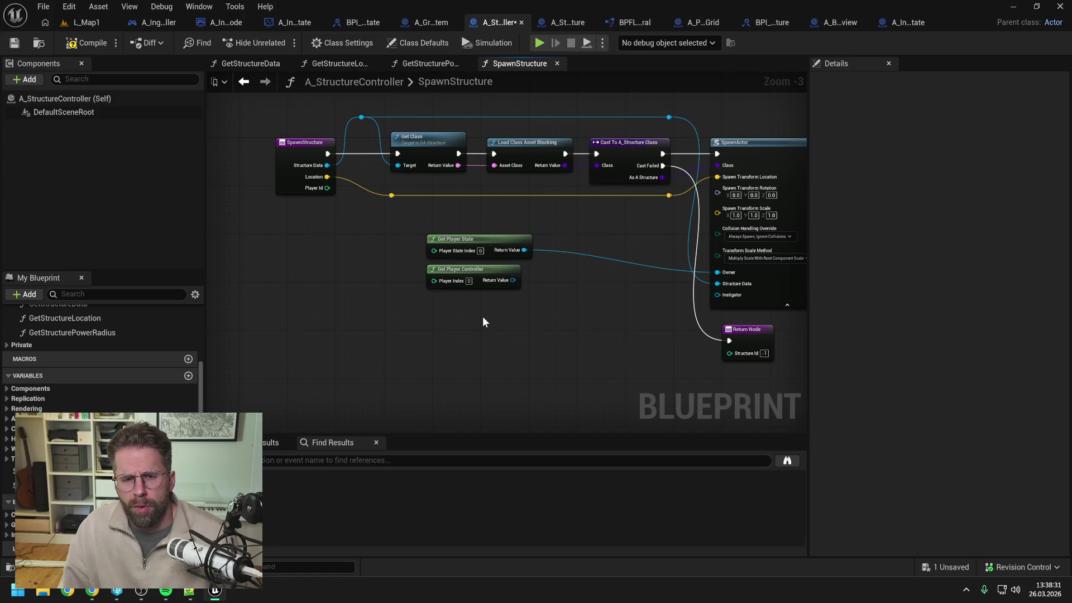
Review the SpawnStructure graph, then bring up the A_IngamePlayerController event graph
scroll(483, 318, "up", 1)
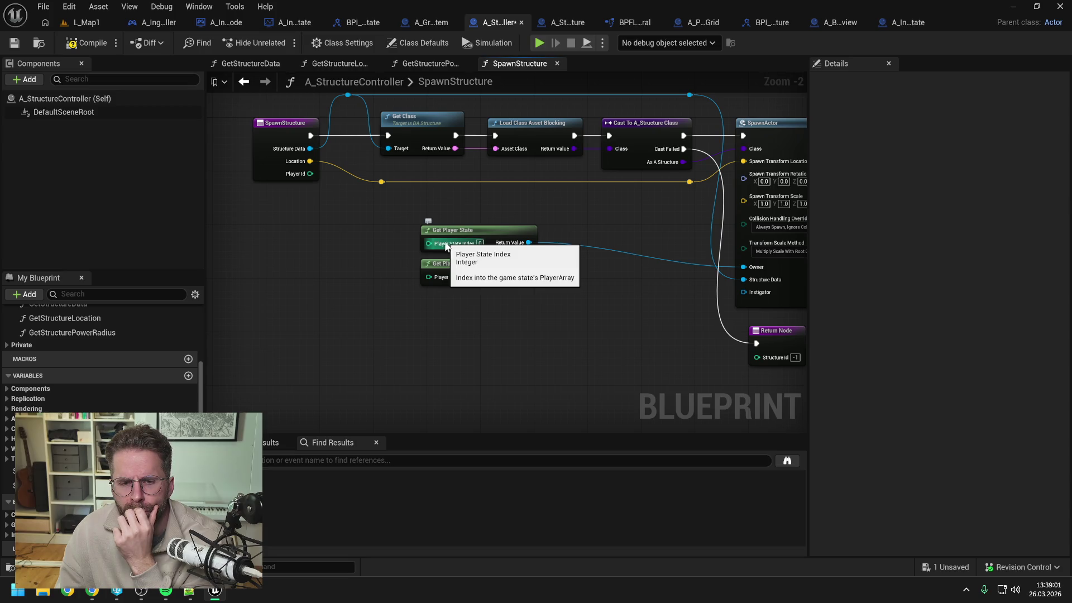
scroll(354, 244, "down", 1)
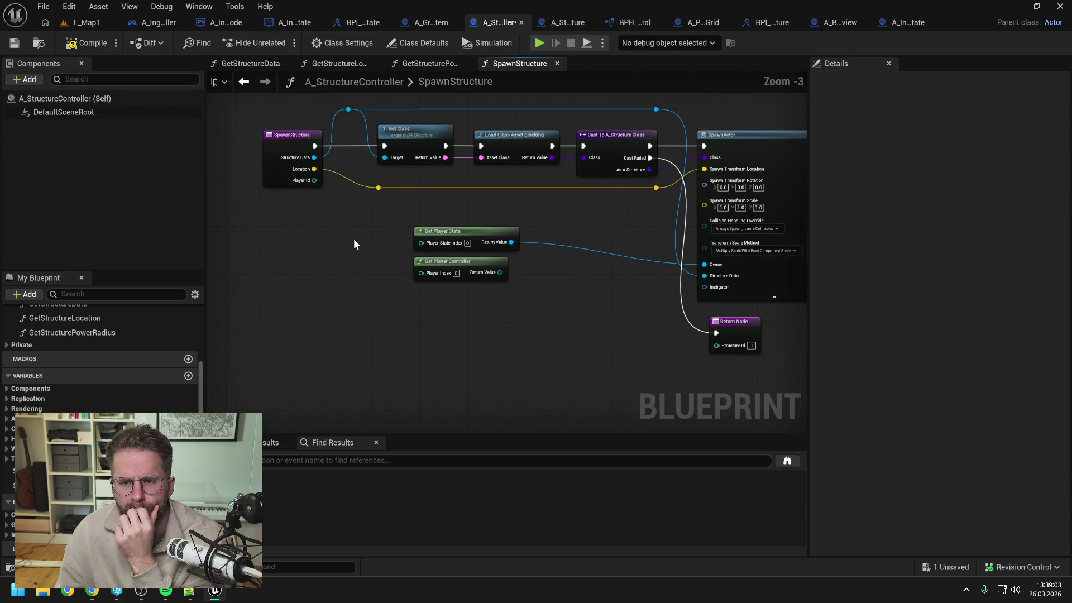
left_click_drag(354, 240, 331, 246)
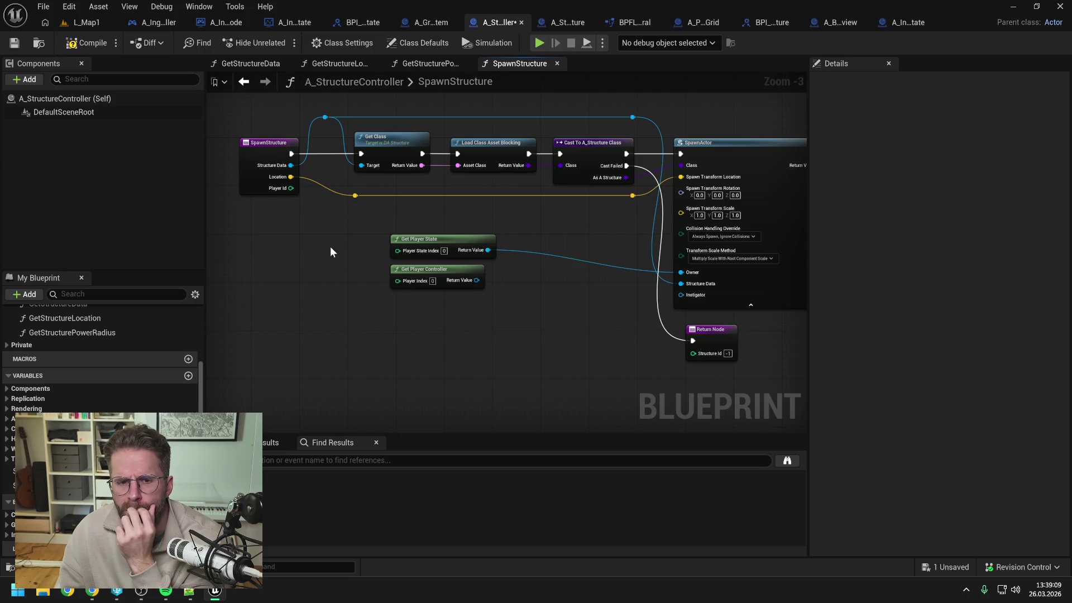
mouse_move(331, 247)
left_mouse_down()
mouse_move(301, 255)
mouse_move(337, 254)
left_mouse_up()
scroll(316, 255, "down", 1)
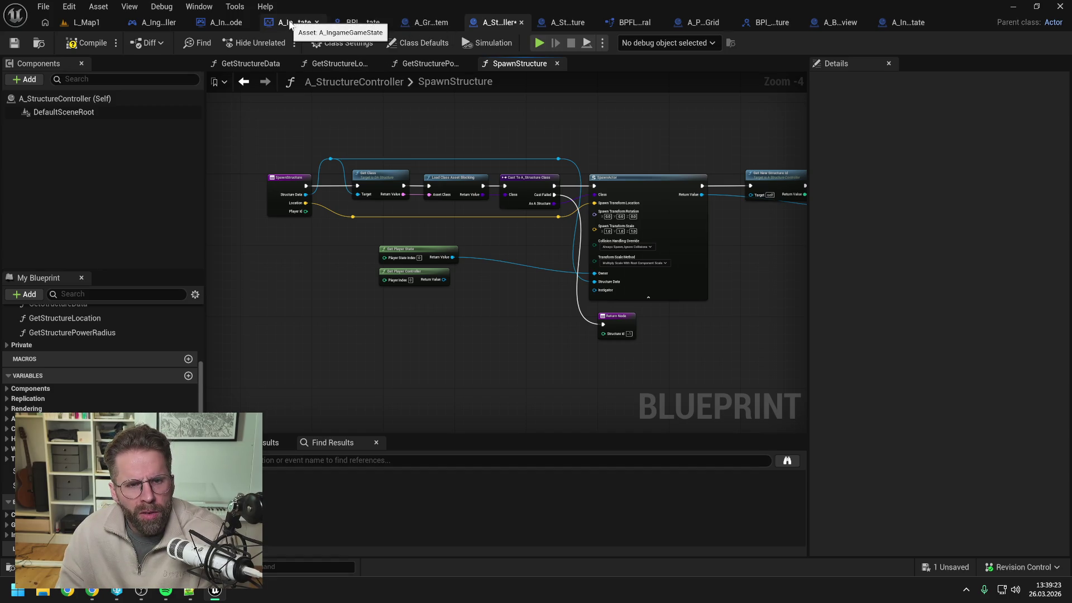
left_click(163, 25)
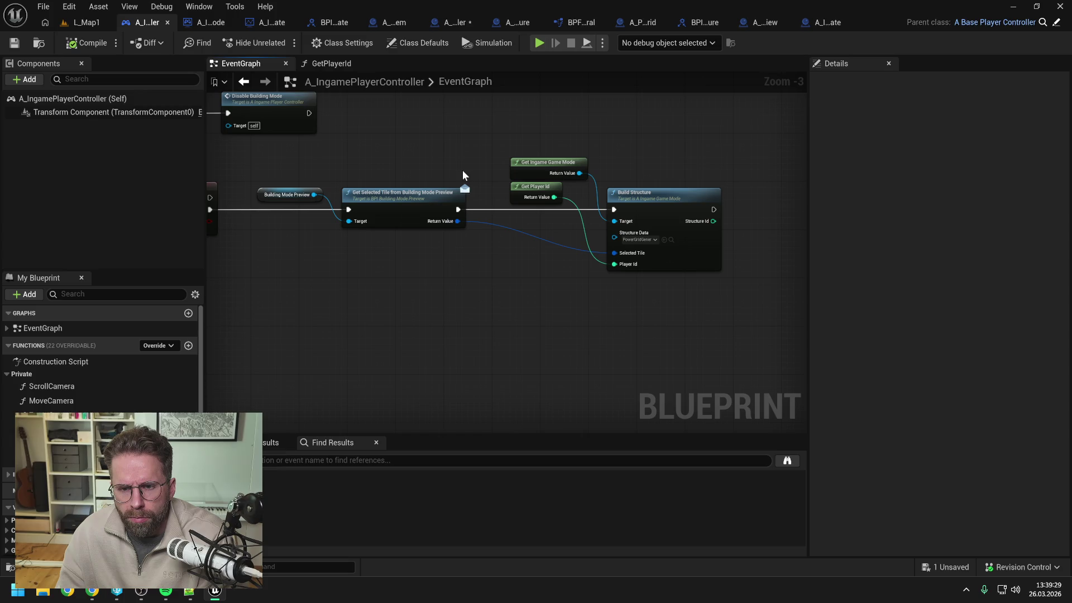
Inspect the GetPlayerId function that feeds Build Structure's Player Id in the player controller
double_click(534, 187)
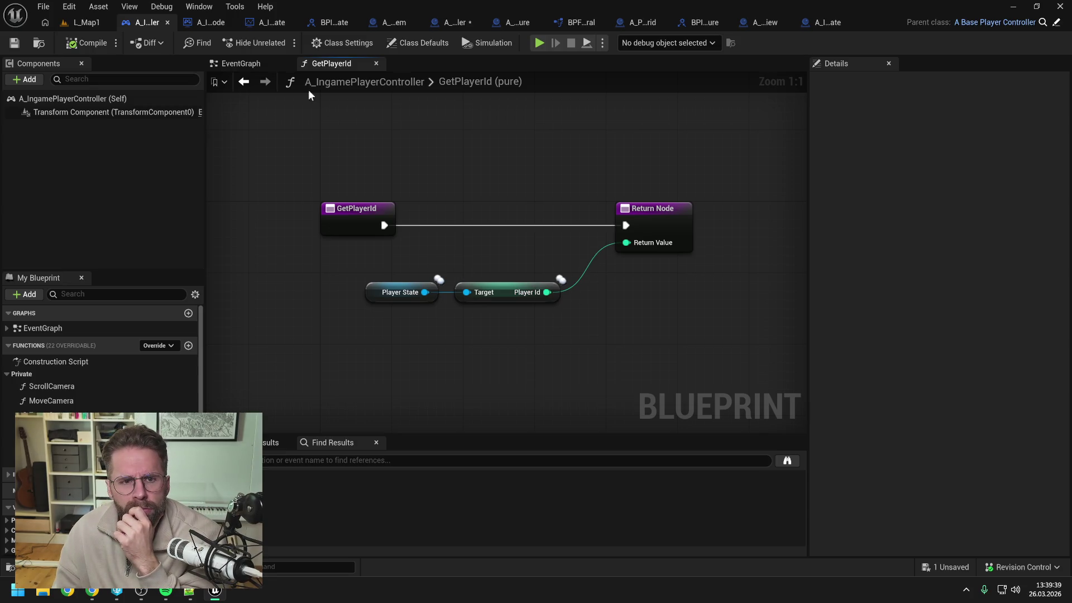
left_click(241, 66)
left_click_drag(427, 149, 537, 183)
scroll(537, 183, "down", 1)
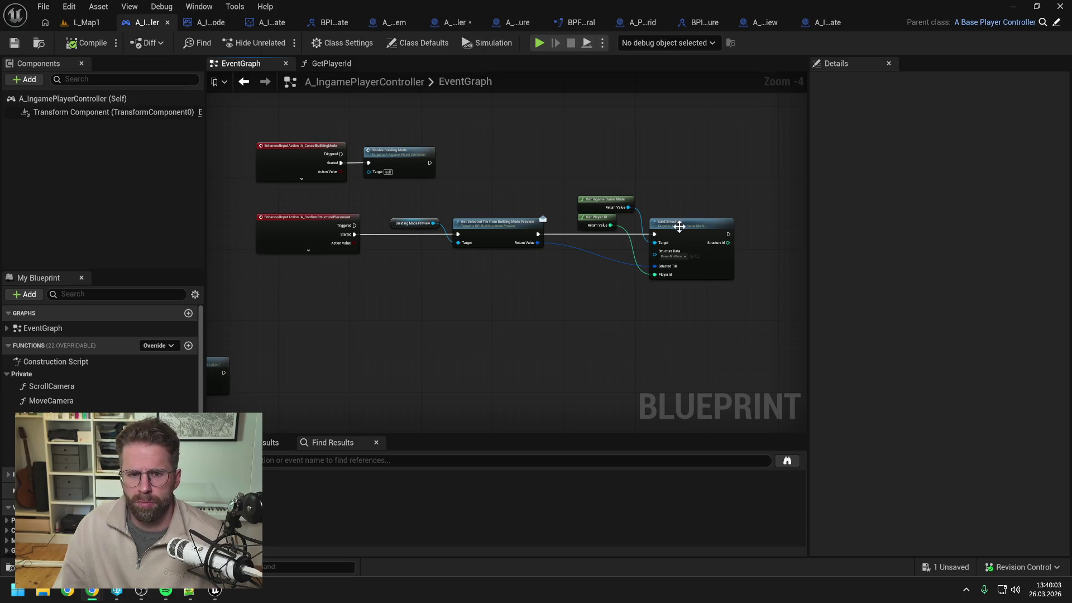
double_click(606, 222)
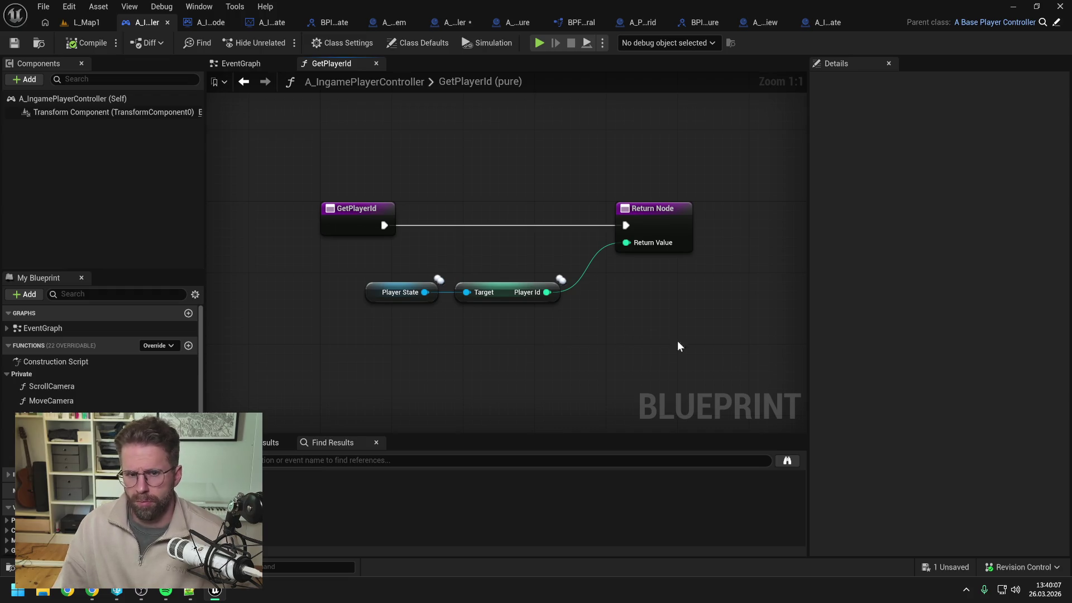
key("alt+Tab")
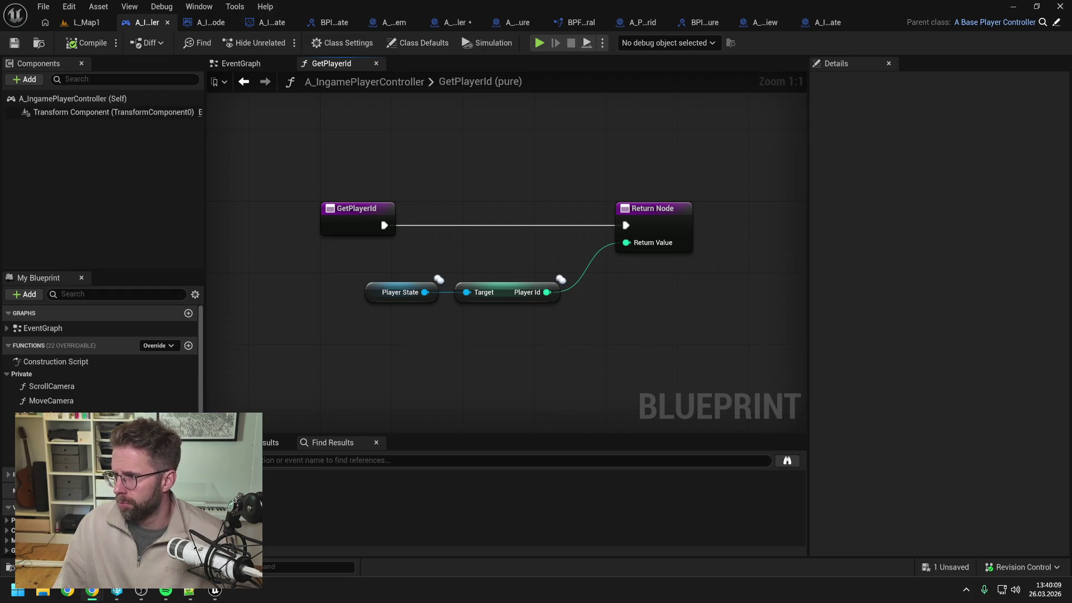
key("alt+Tab")
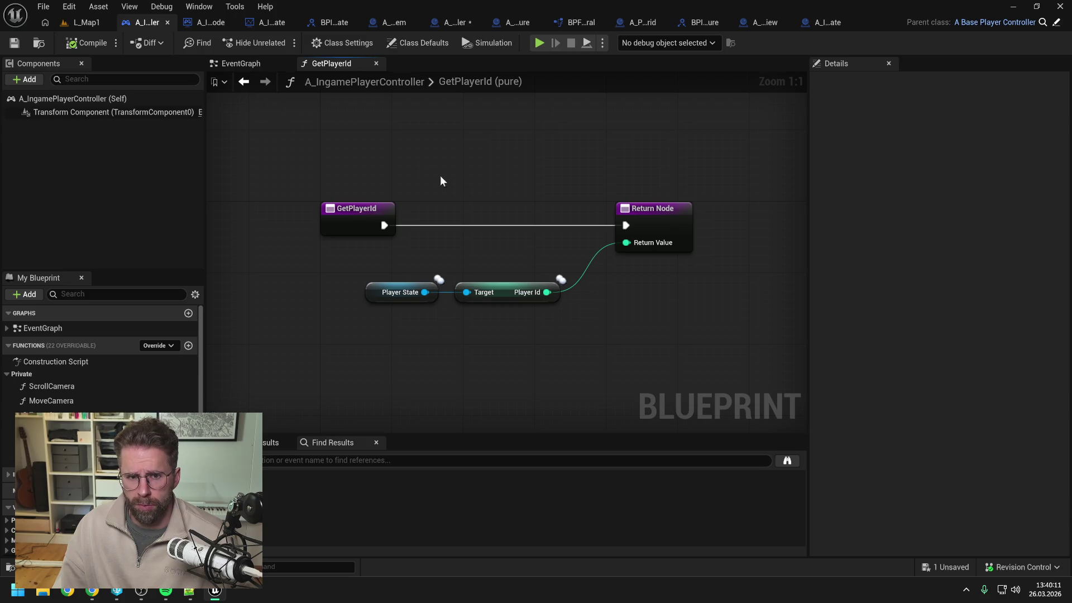
Follow the game mode's BuildStructure through Spawn Structure into A_StructureController's SpawnStructure graph
left_click(211, 22)
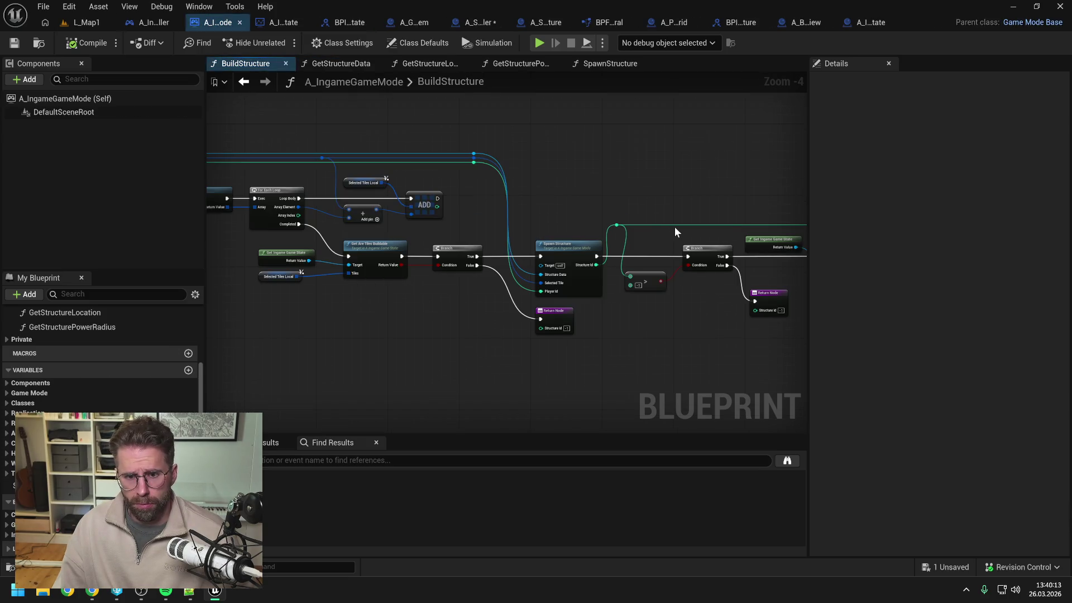
double_click(561, 247)
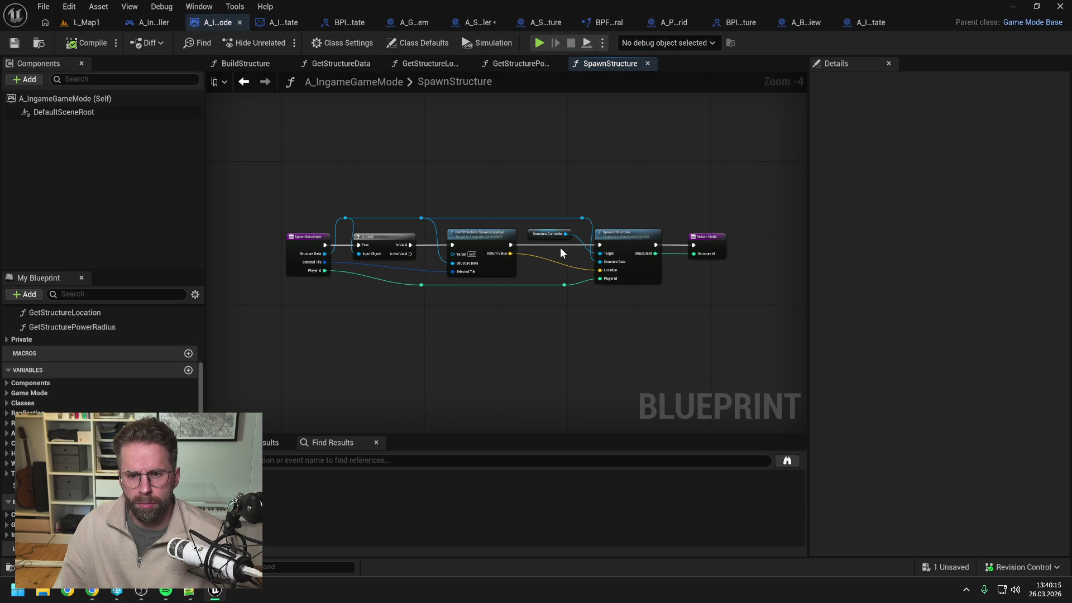
double_click(606, 234)
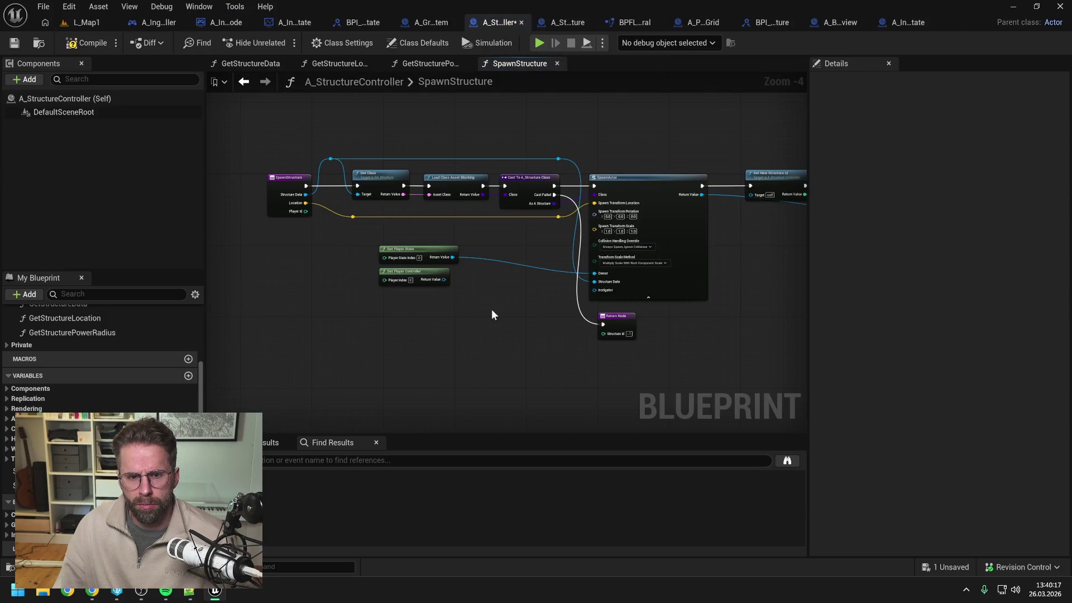
mouse_move(514, 308)
left_mouse_down()
mouse_move(459, 299)
mouse_move(499, 311)
left_mouse_up()
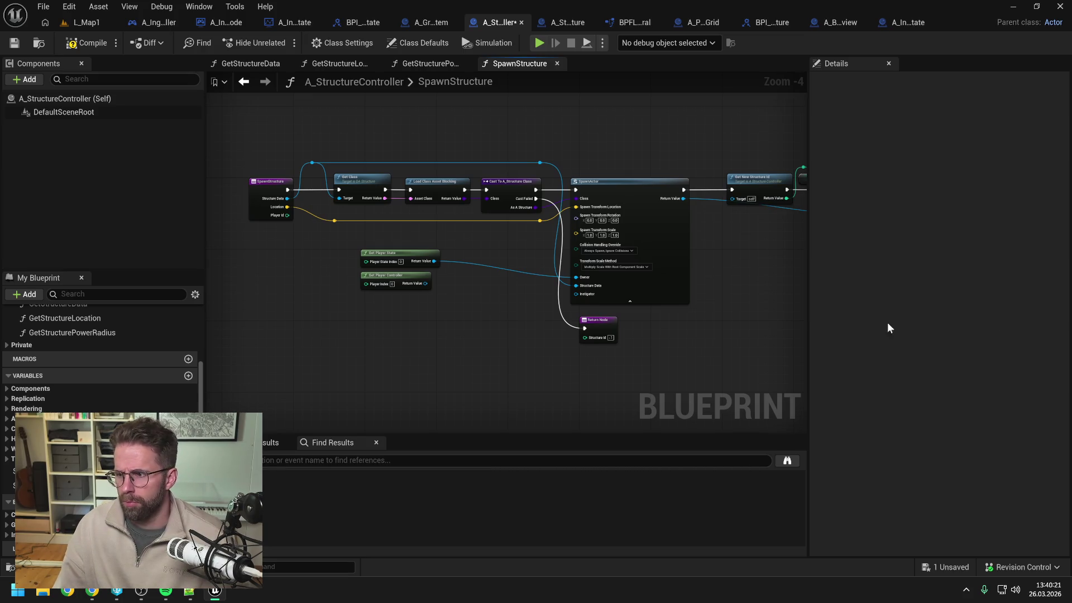
key("alt+Tab")
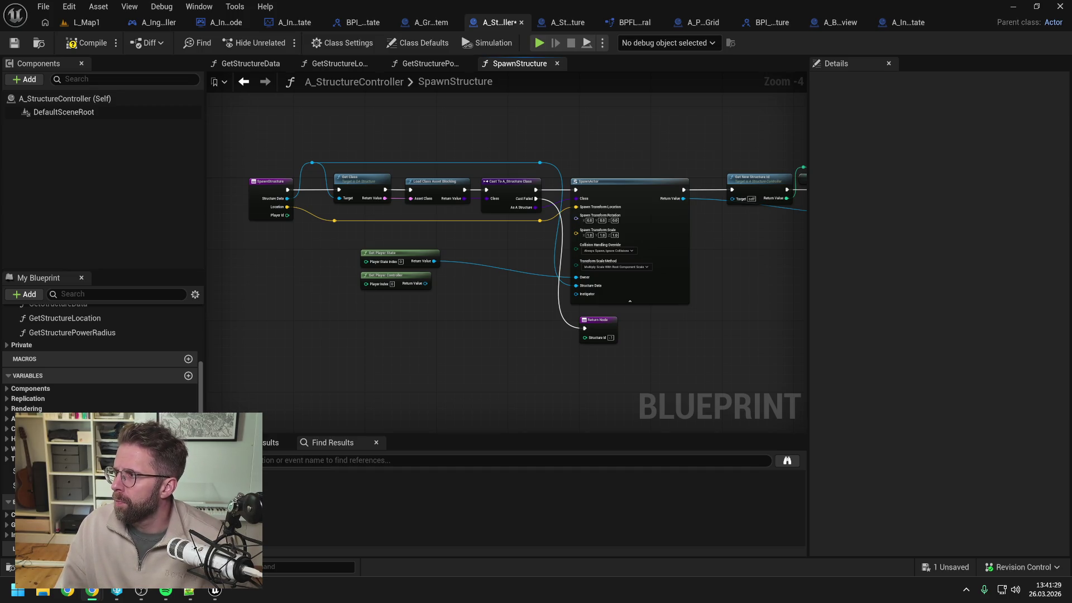
key("alt+Tab")
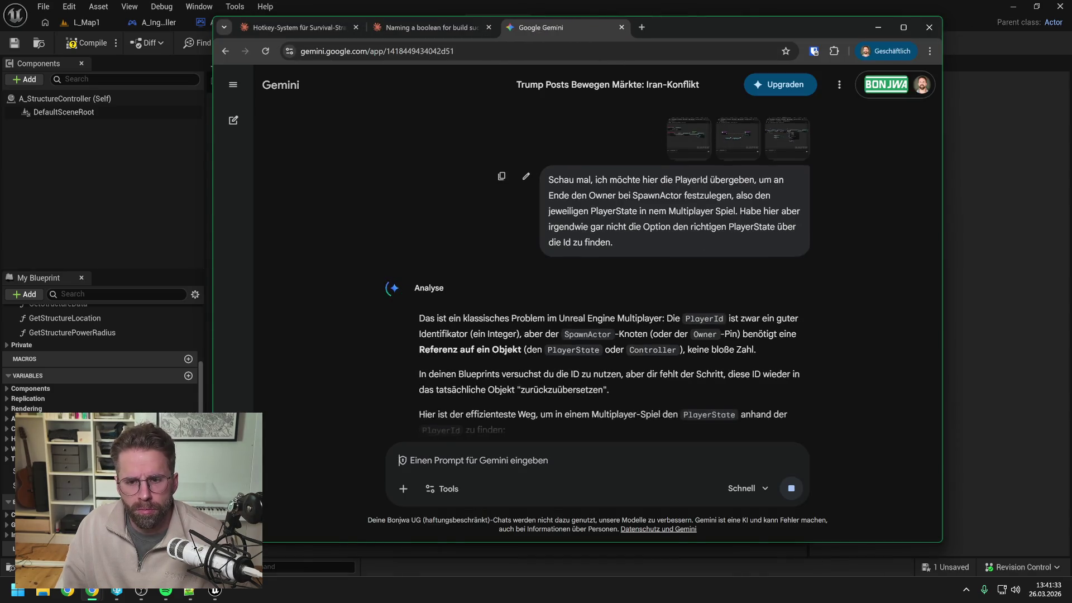
Read Gemini's FindPlayerStateById answer looping over PlayerArray, then return to the Unreal editor
scroll(860, 247, "down", 1)
scroll(850, 250, "down", 2)
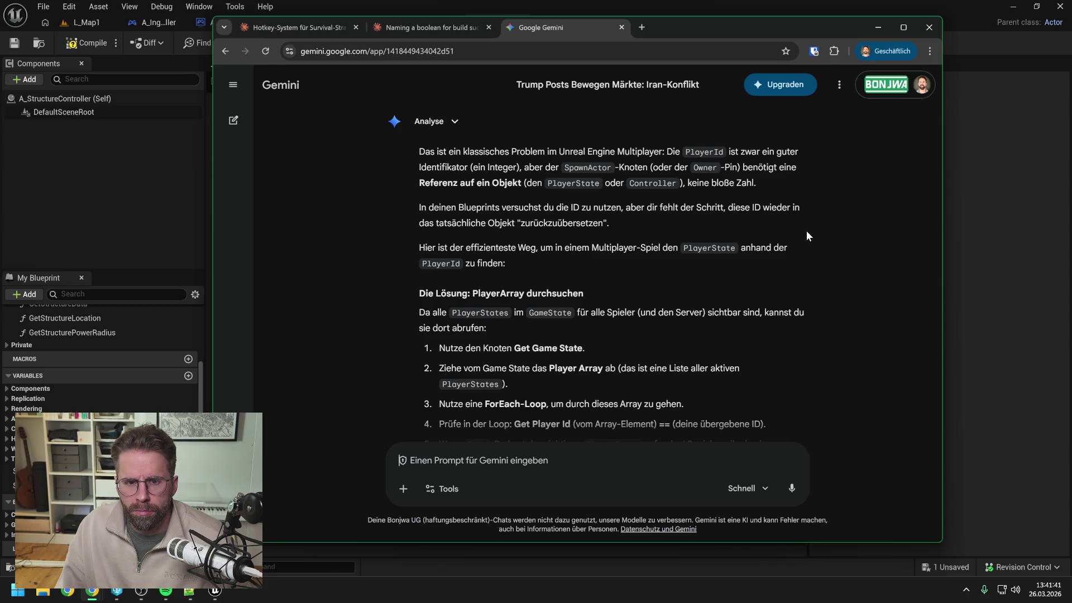
scroll(807, 231, "down", 1)
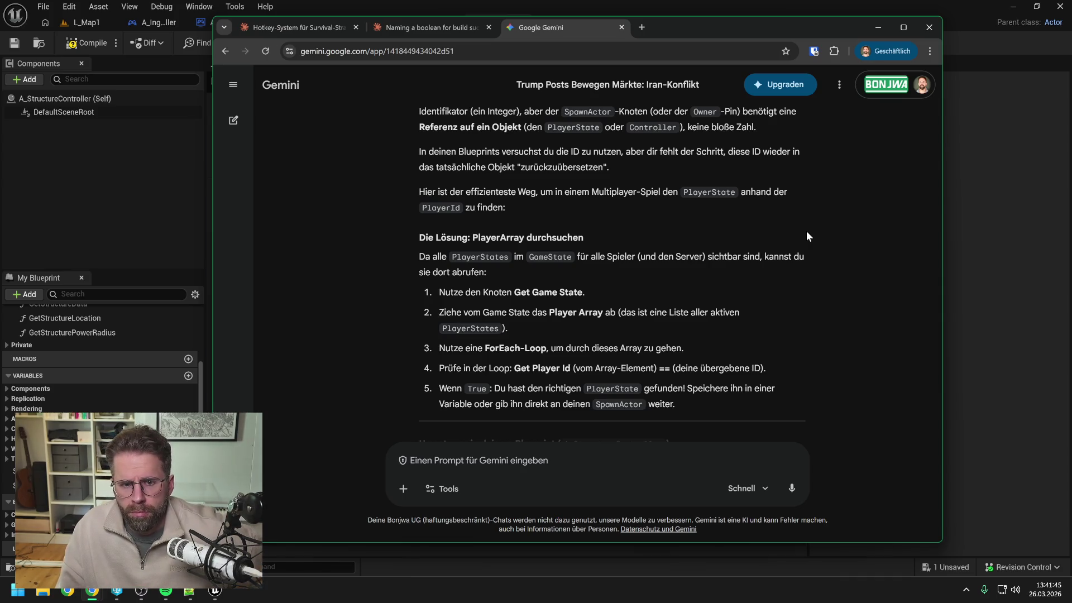
scroll(807, 231, "down", 2)
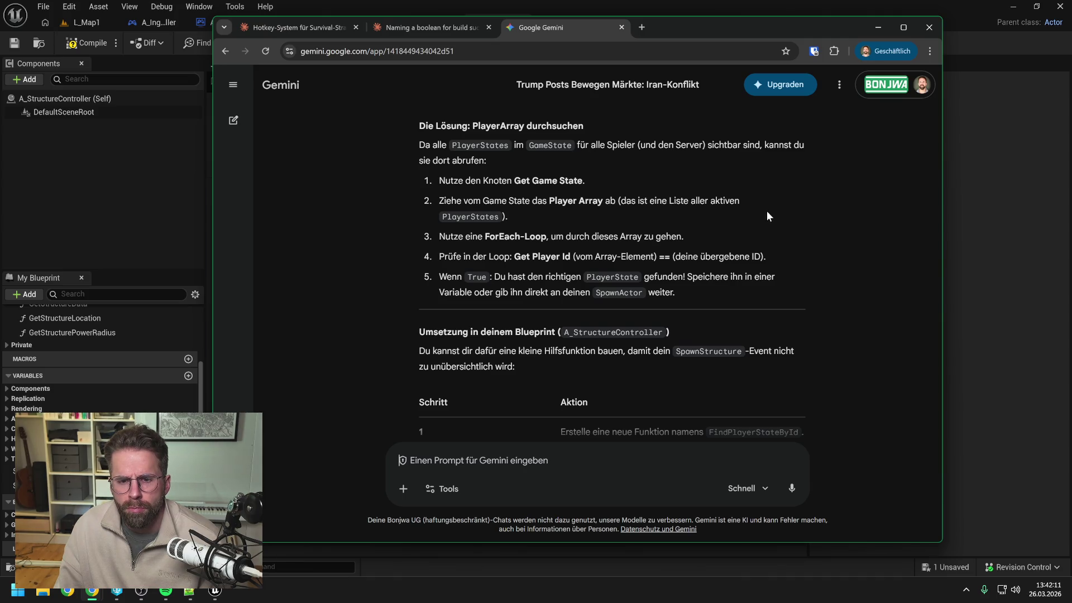
scroll(773, 211, "down", 2)
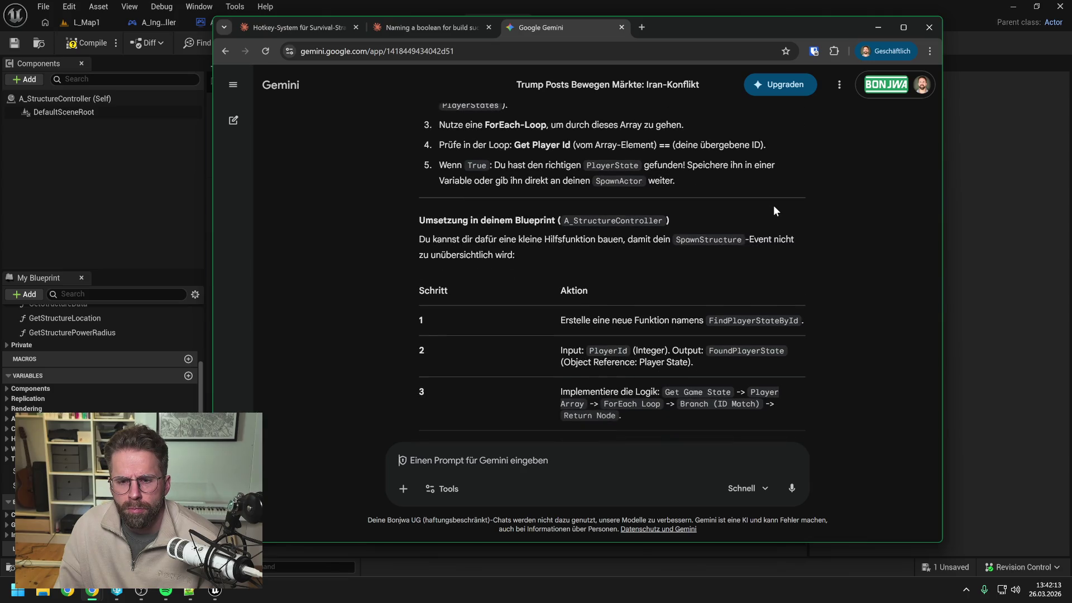
scroll(776, 211, "up", 1)
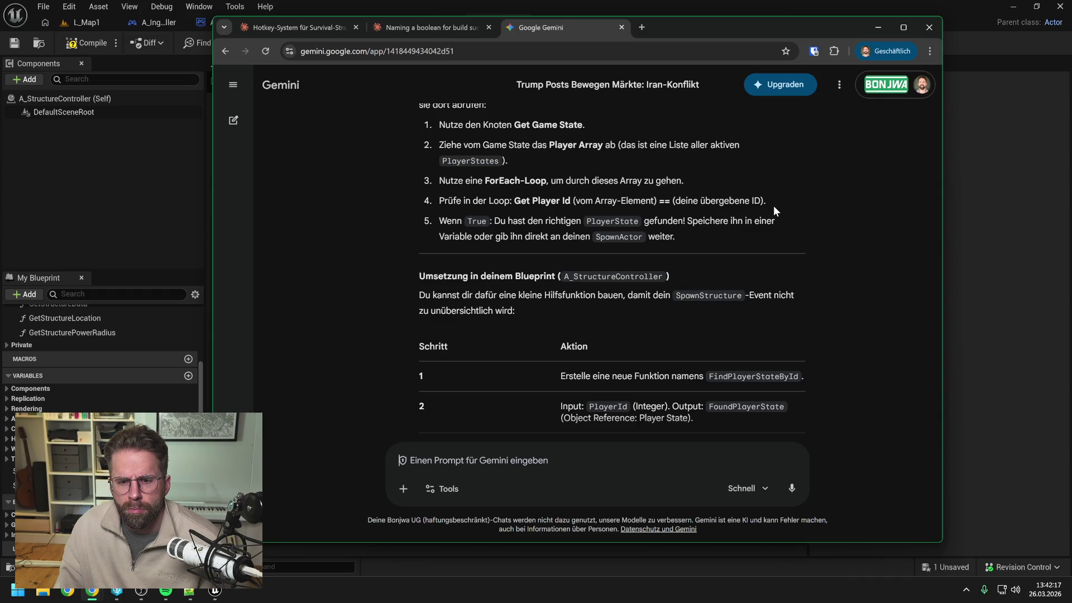
scroll(774, 207, "down", 2)
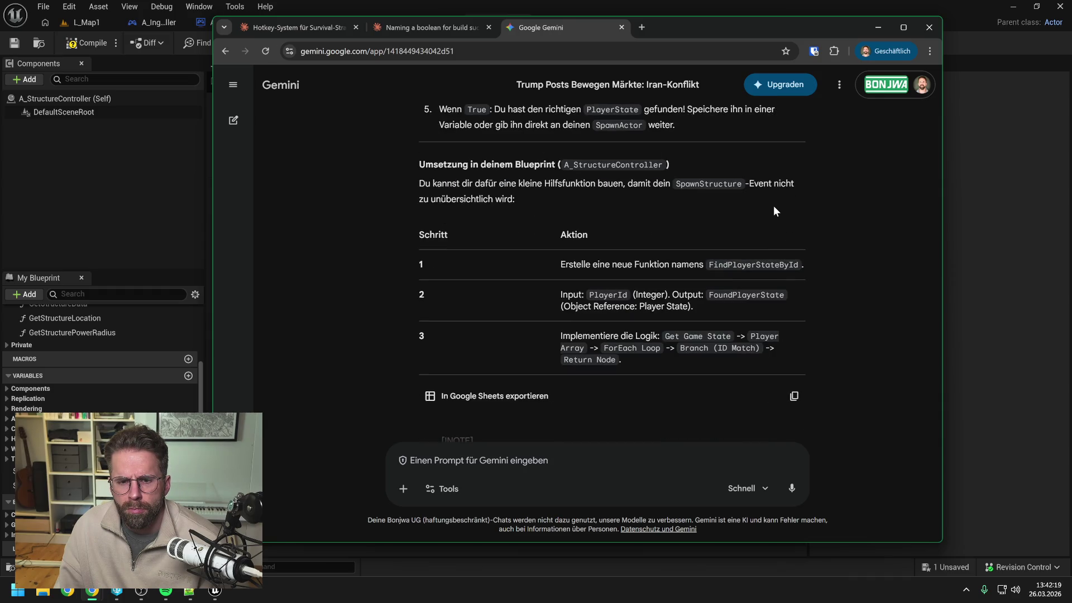
scroll(774, 211, "up", 3)
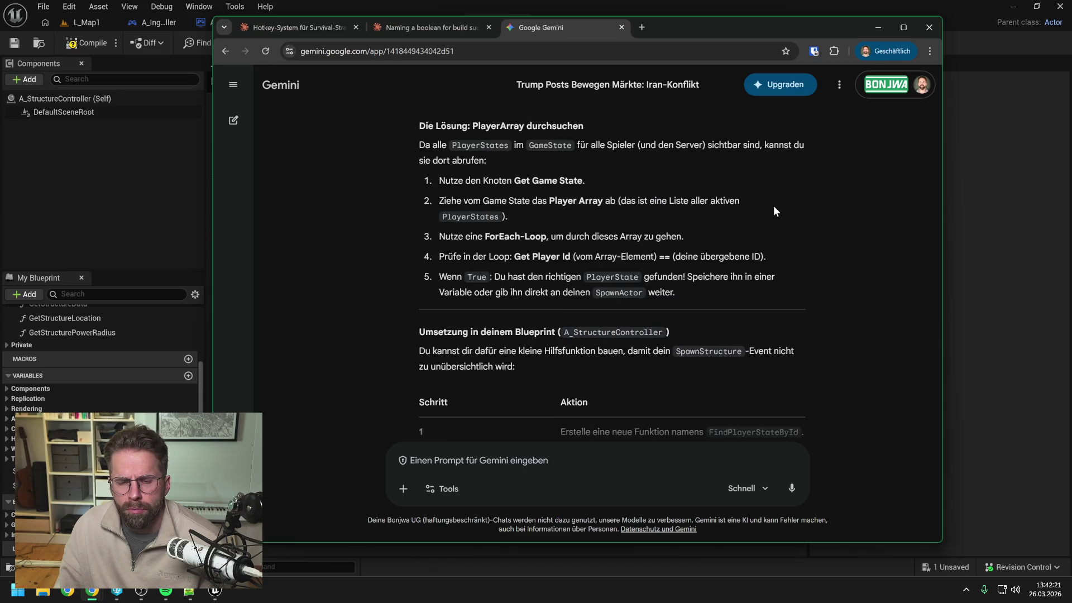
left_click(1025, 282)
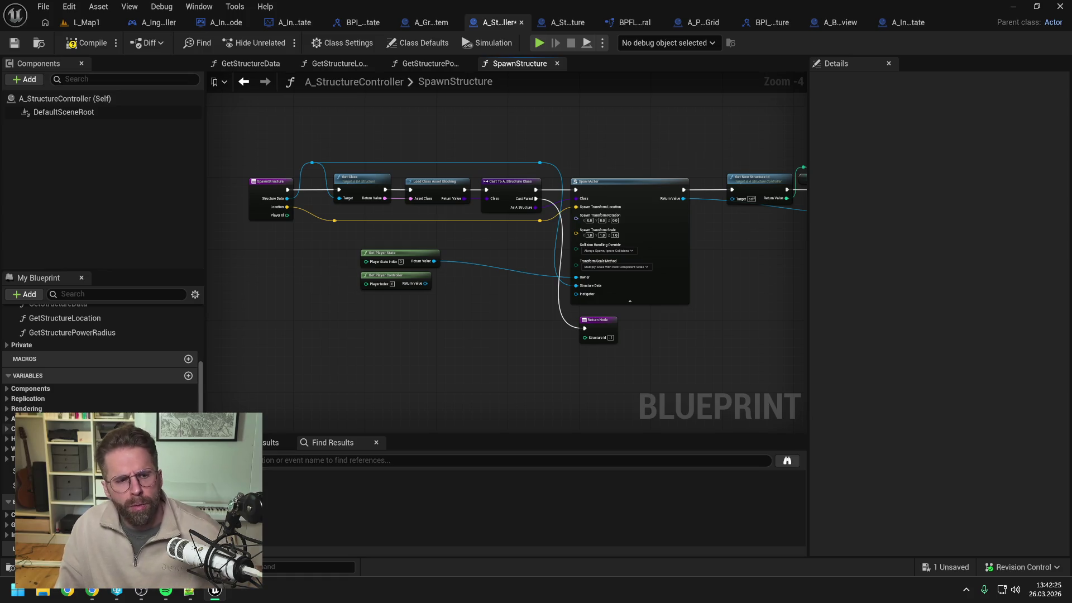
Create a FindPlayerStateByPlayerId function in the BPFL_General library and save
left_click_drag(363, 358, 415, 364)
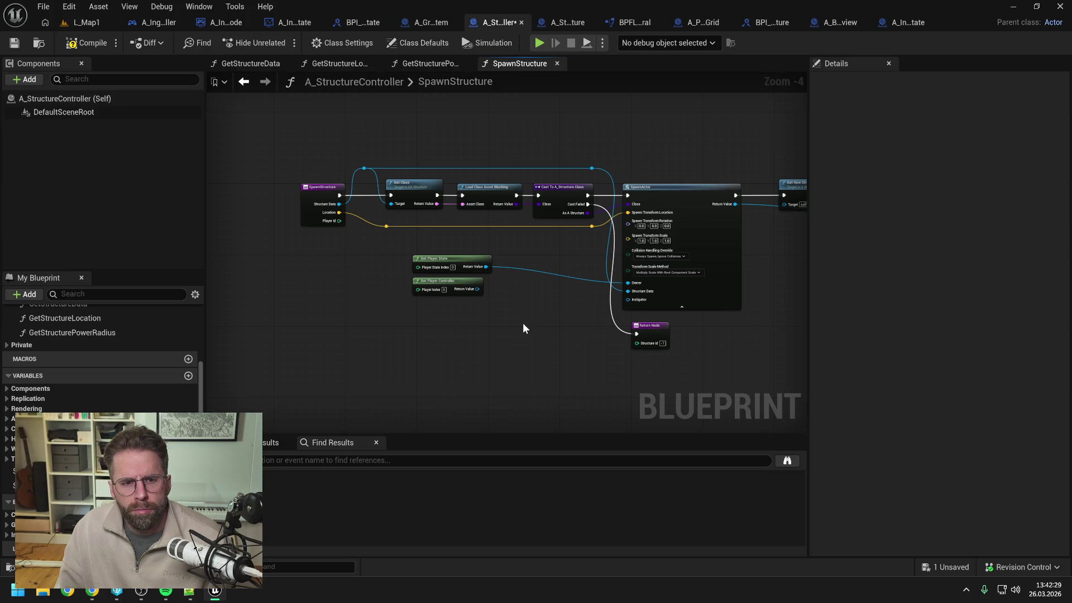
left_click(645, 22)
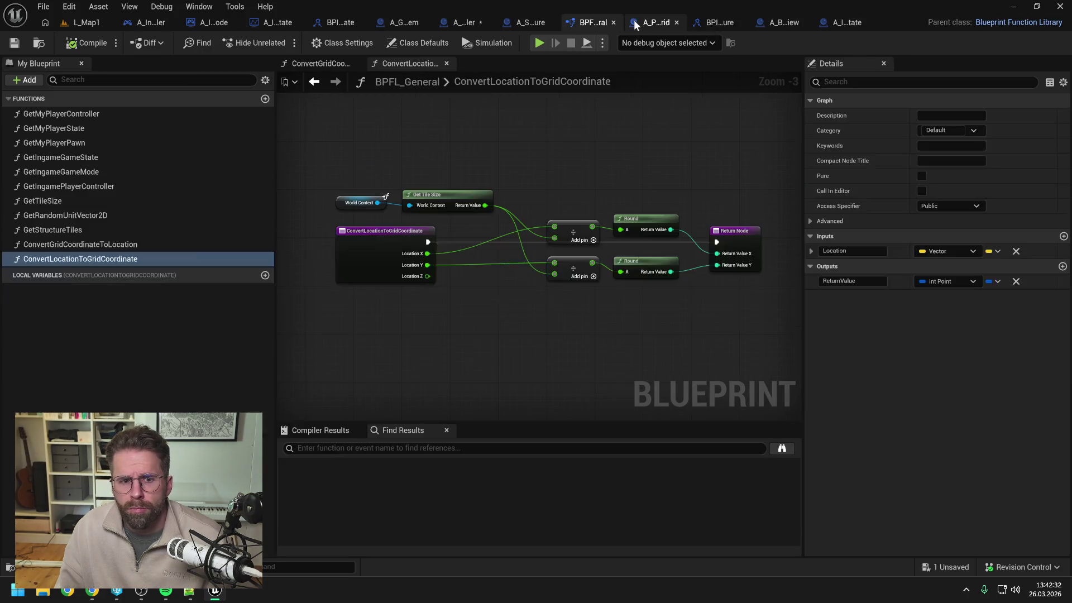
left_click(266, 99)
type("F")
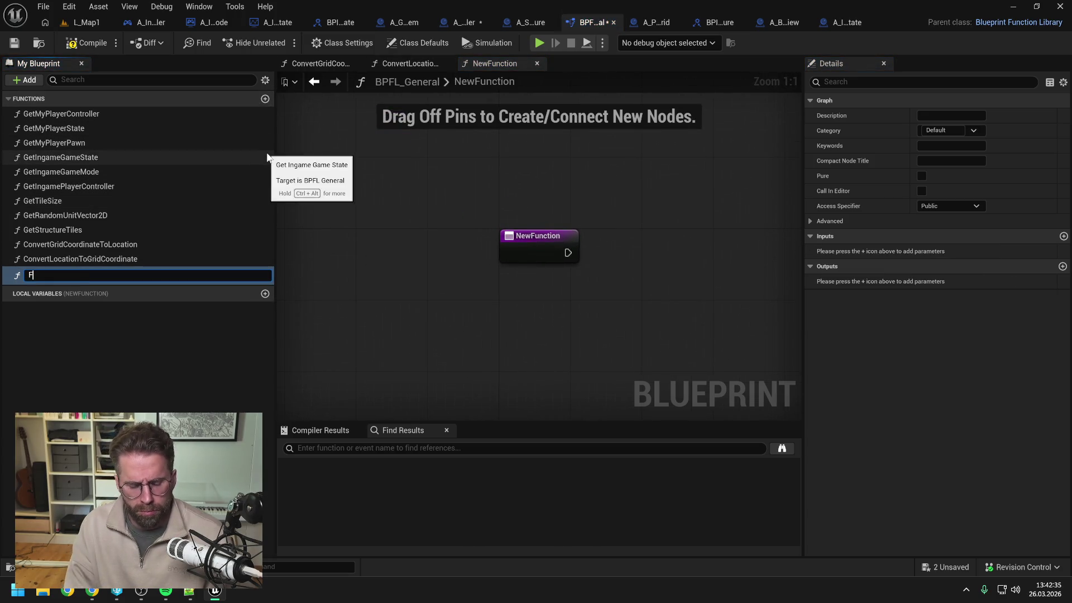
type("indPlayerStateByPlayerId")
key("Return")
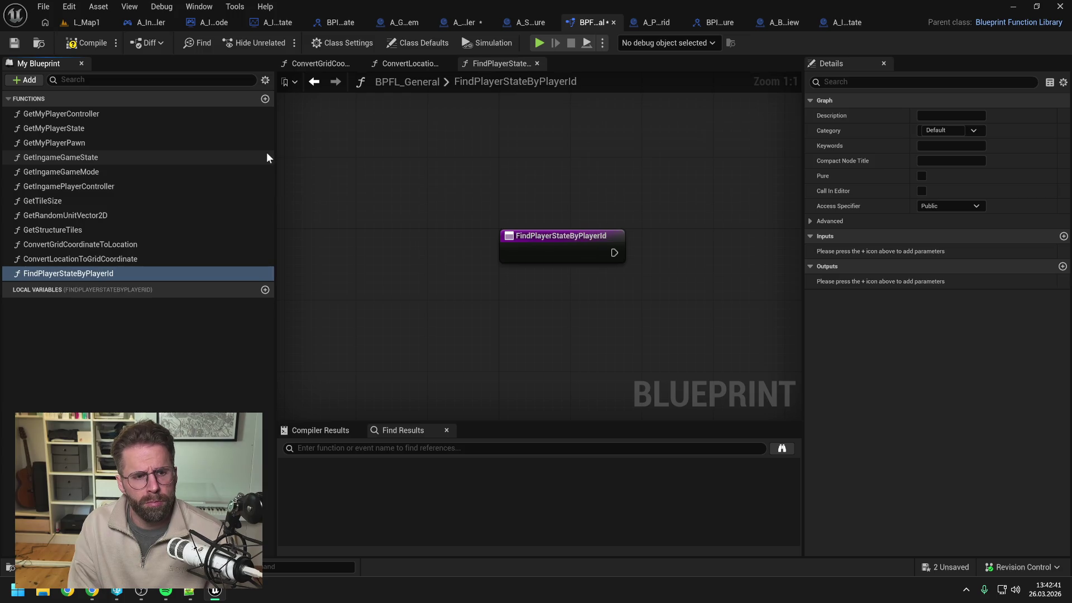
key("ctrl+shift+s")
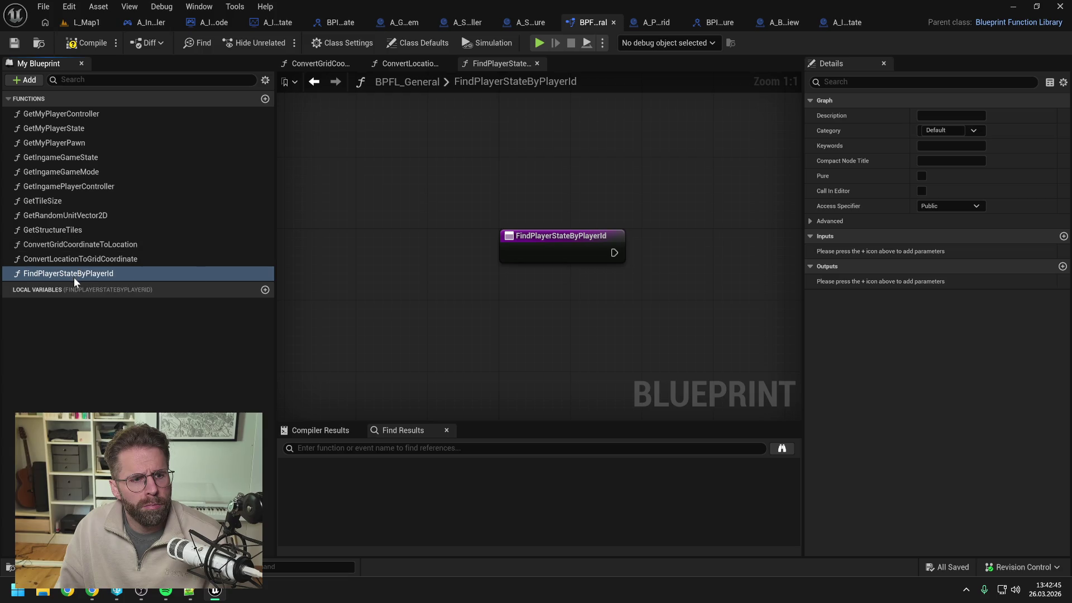
left_click_drag(74, 277, 84, 243)
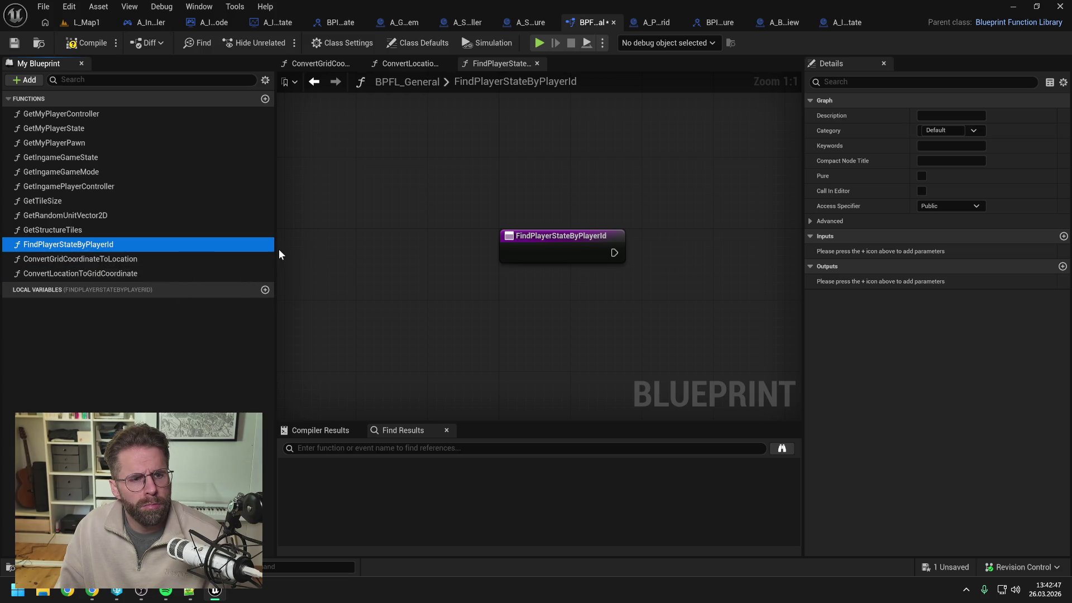
key("ctrl+s")
left_click_drag(559, 249, 486, 246)
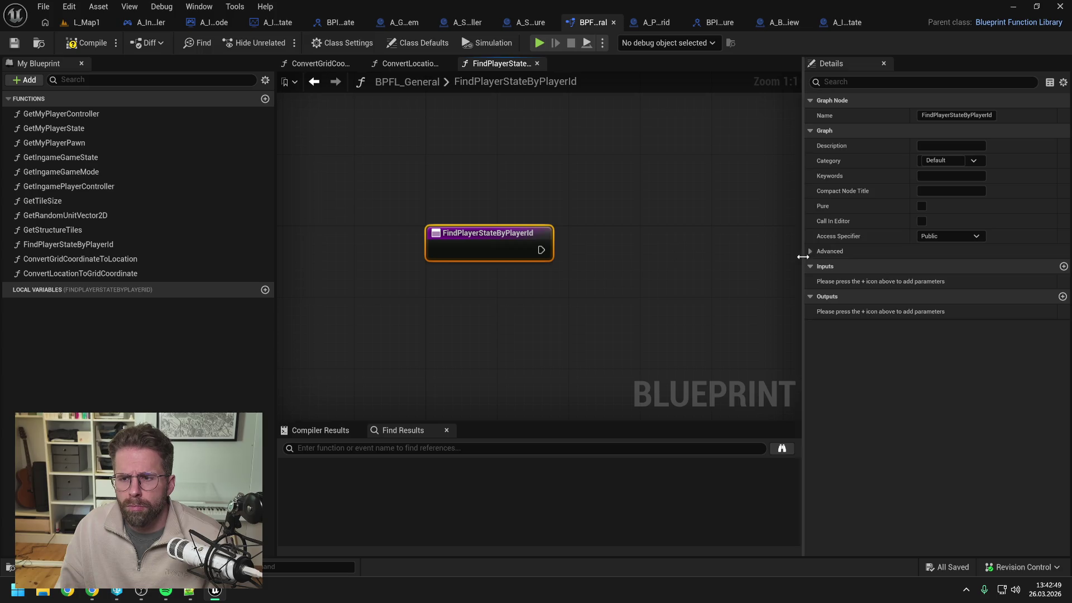
Add an Integer input named PlayerId to the function and save the library
left_click(1063, 267)
left_click(958, 280)
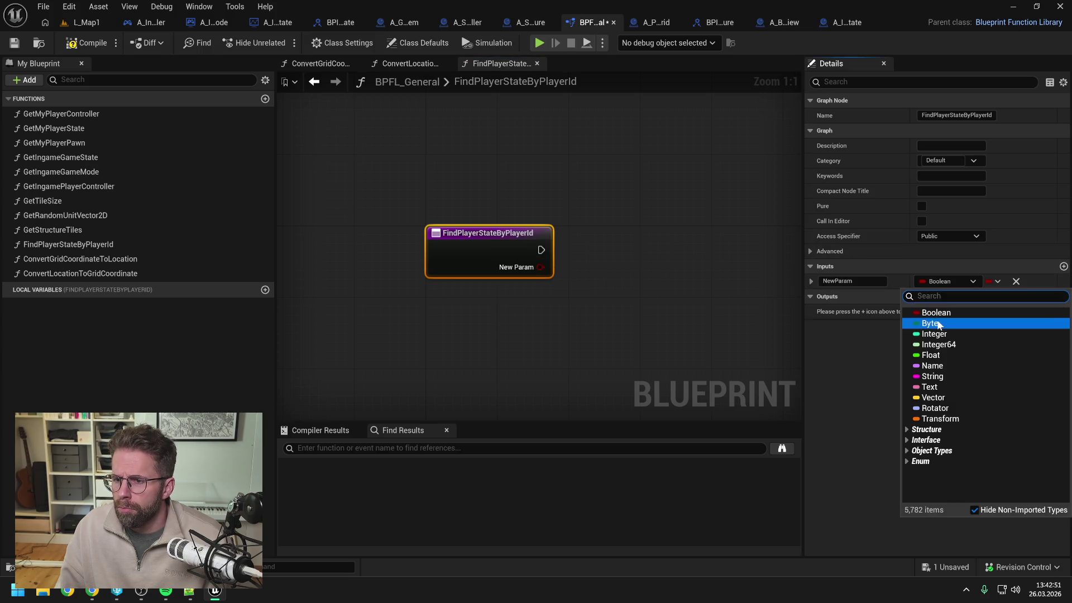
left_click(934, 334)
left_click(851, 281)
type("P")
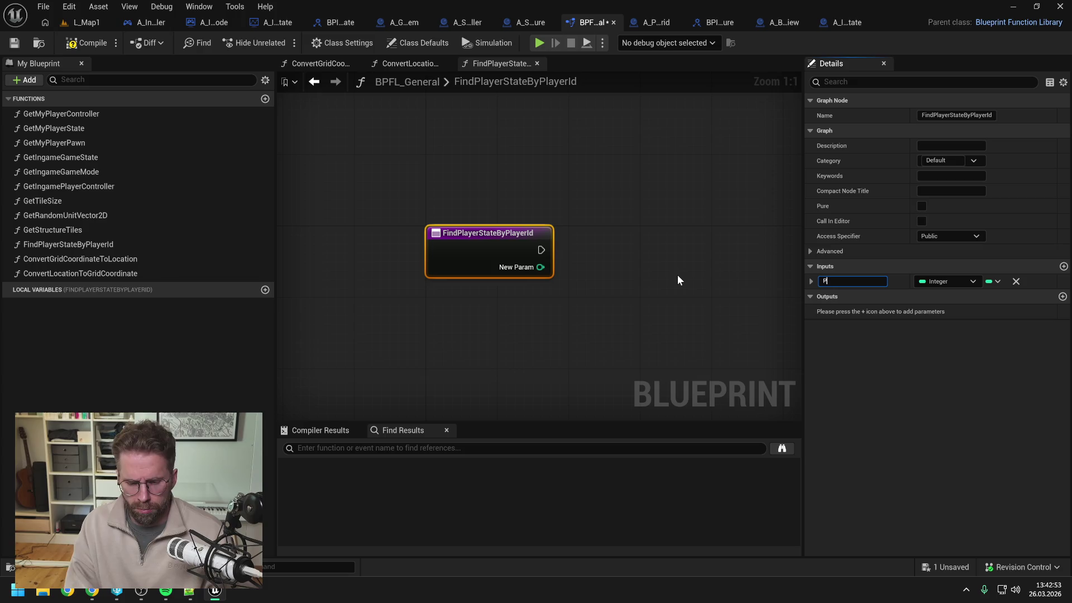
type("layerId")
key("Return")
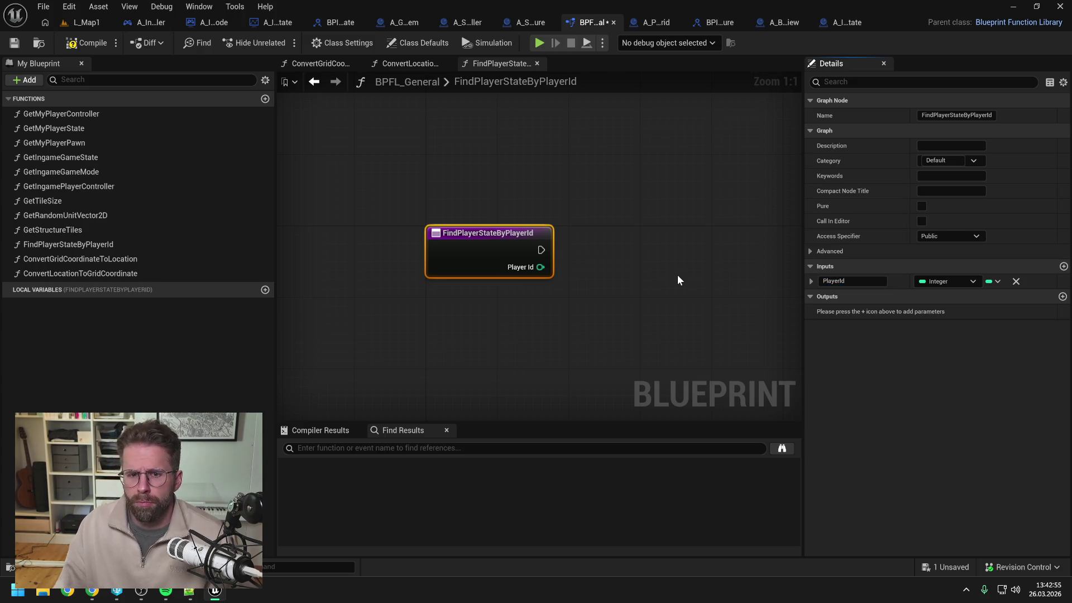
key("ctrl+s")
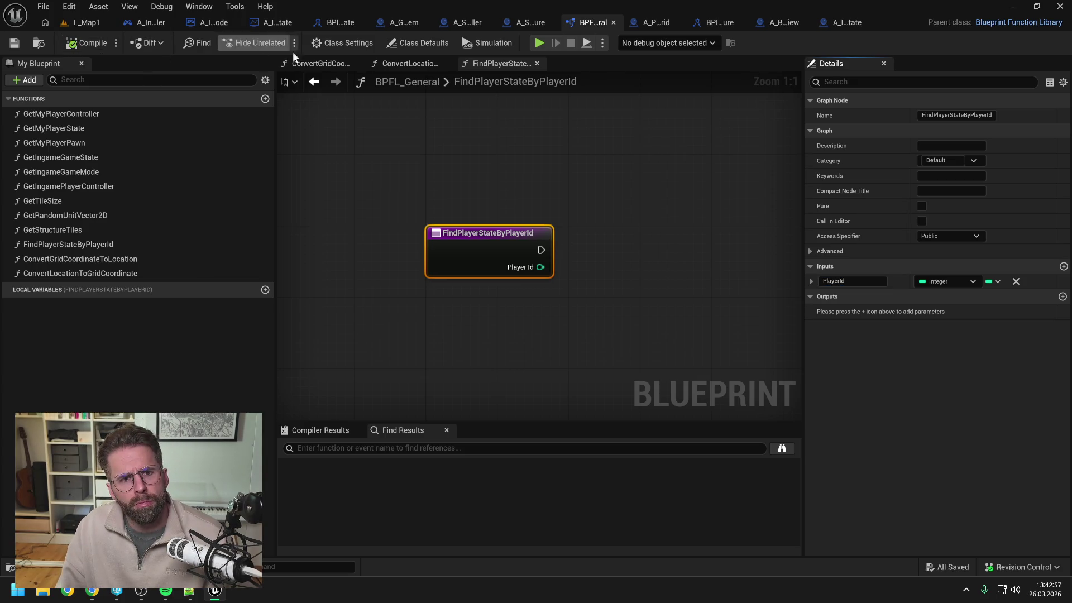
Open the structure controller's SpawnStructure function through the game mode's BuildStructure graph
left_click(272, 22)
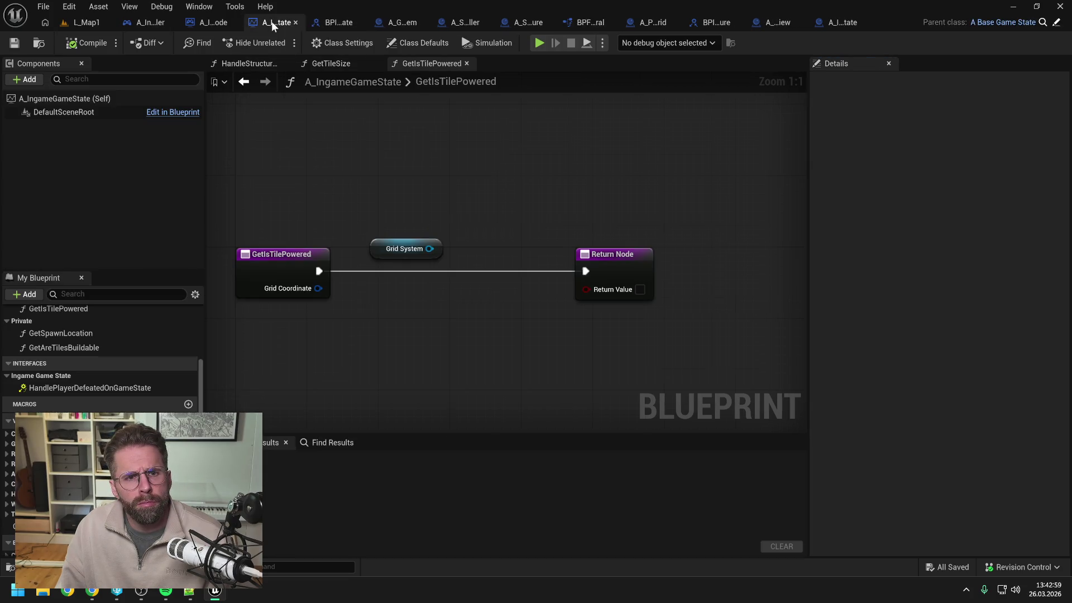
left_click(212, 23)
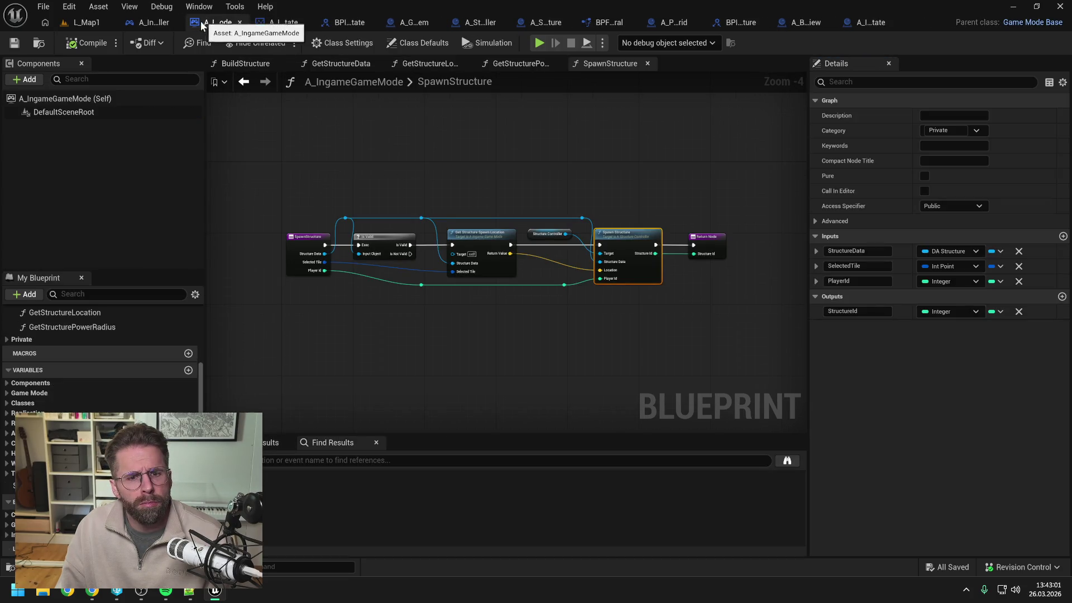
left_click(156, 22)
double_click(679, 224)
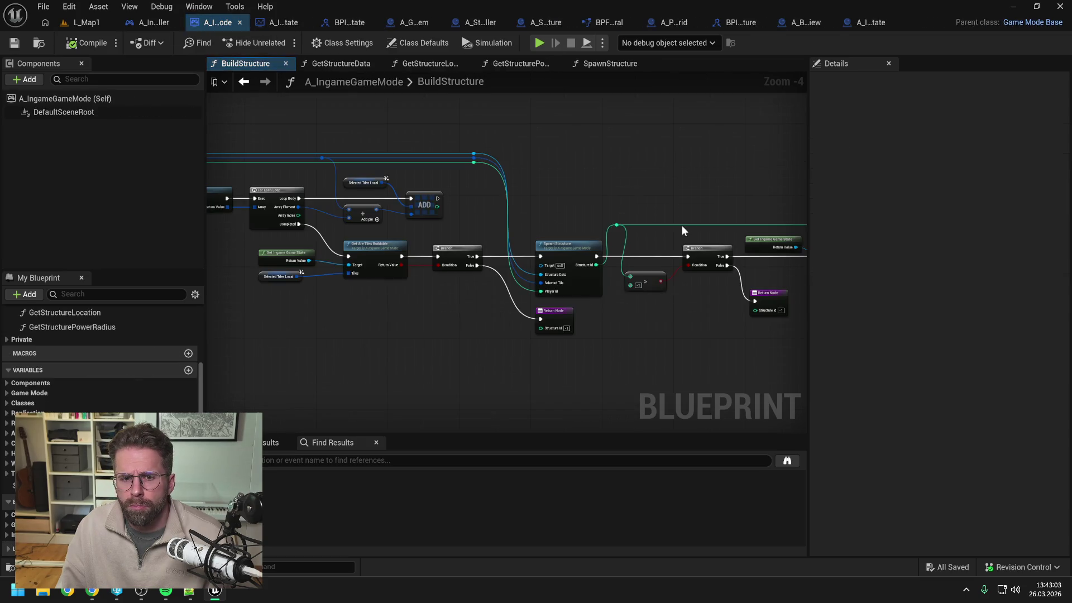
double_click(399, 242)
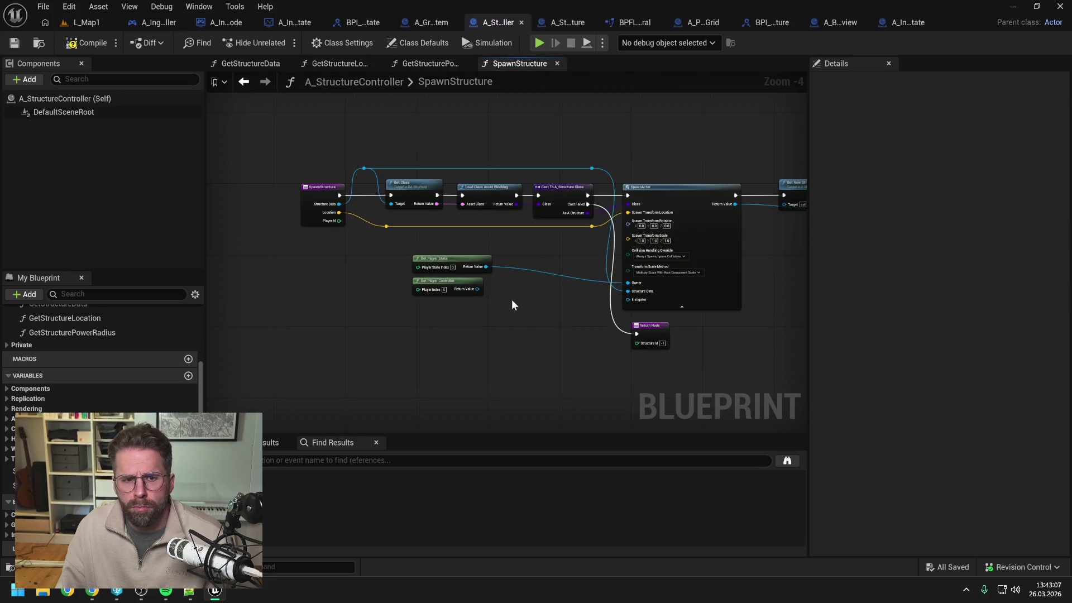
Place a Find Player State by Player Id node beside the SpawnStructure entry
right_click(464, 336)
type("find player")
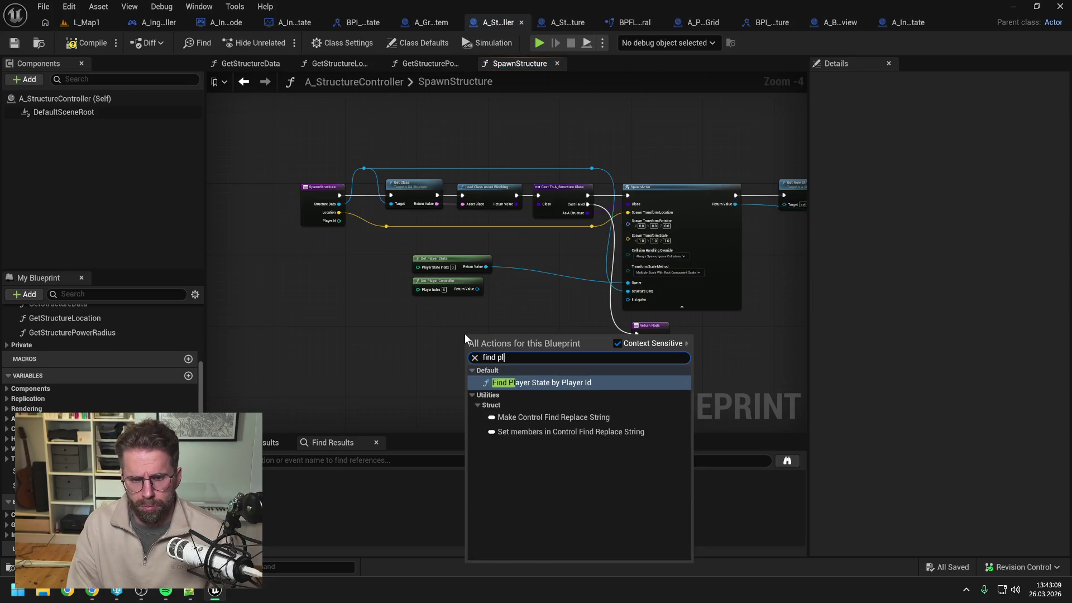
key("Return")
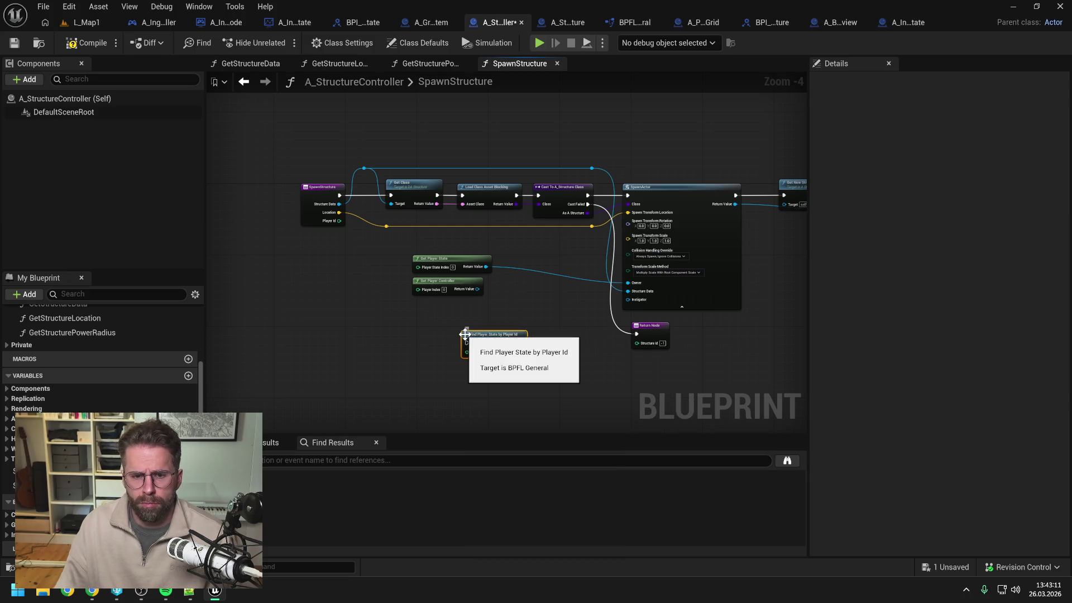
left_click_drag(486, 333, 436, 319)
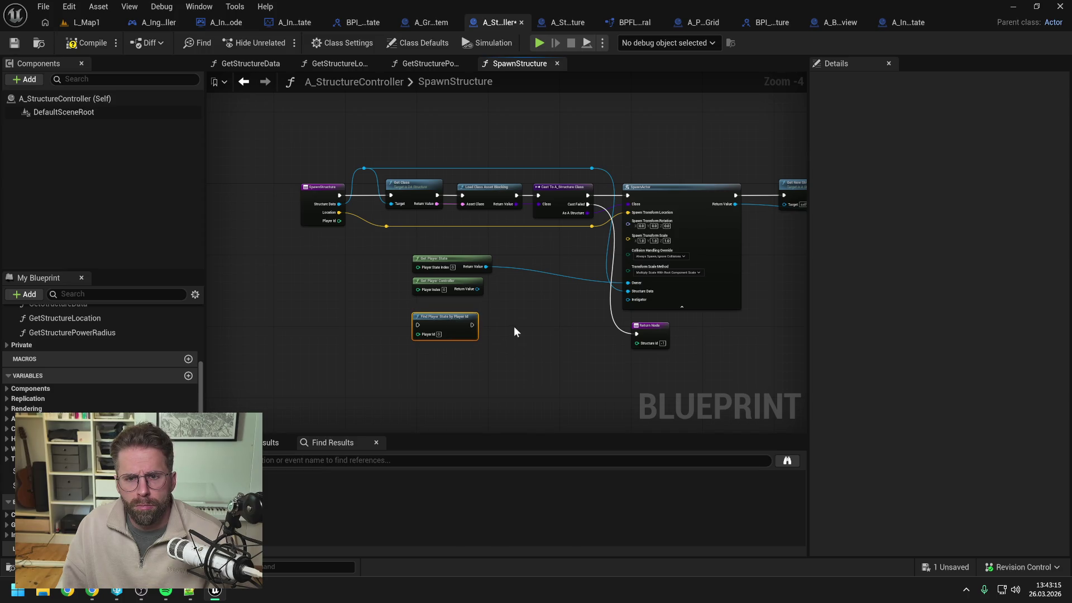
left_click_drag(513, 326, 614, 330)
left_click_drag(415, 199, 297, 202)
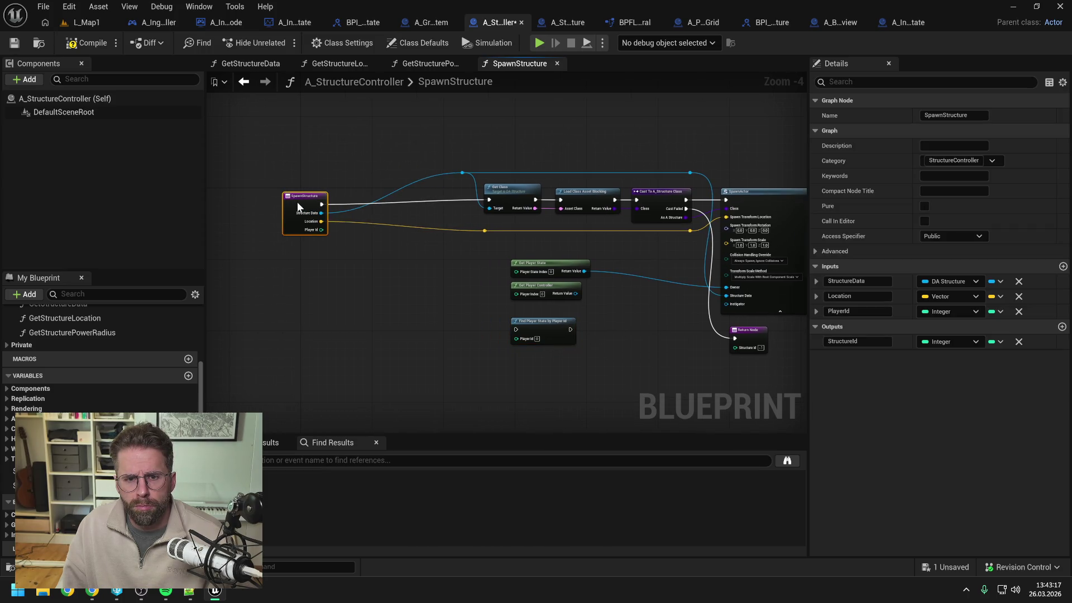
left_click_drag(550, 331, 389, 196)
Run Find Player State after the entry, feed it Player Id, and reroute the Structure Data wire
left_click_drag(324, 199, 357, 200)
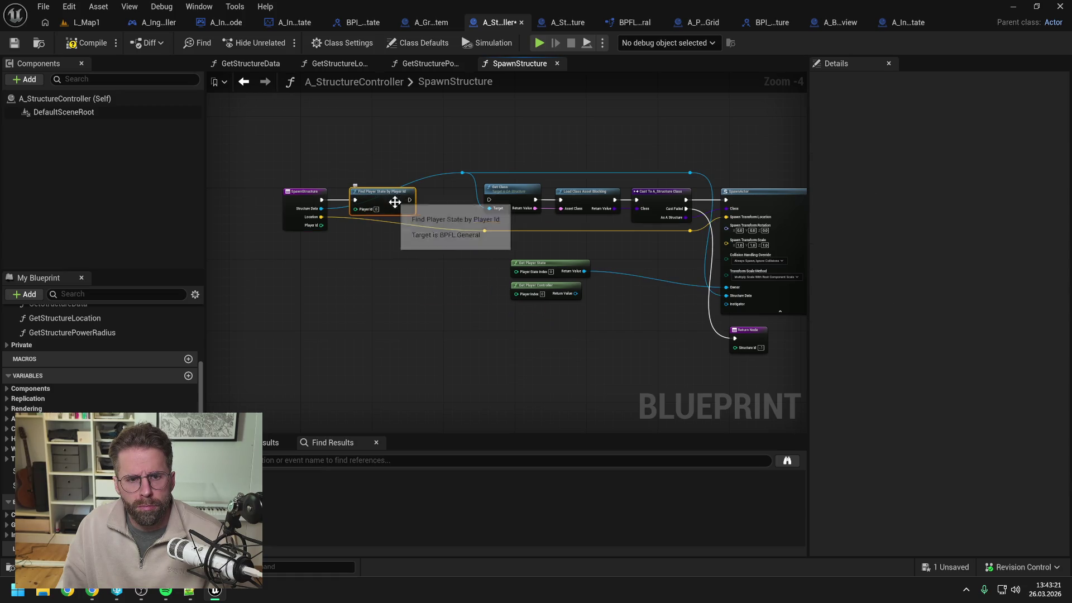
double_click(425, 178)
left_click_drag(416, 179, 354, 178)
left_click_drag(321, 225, 356, 215)
double_click(397, 196)
Add a Return Node with a Player State output named ReturnValue, then save all
right_click(621, 249)
type("return")
key("Return")
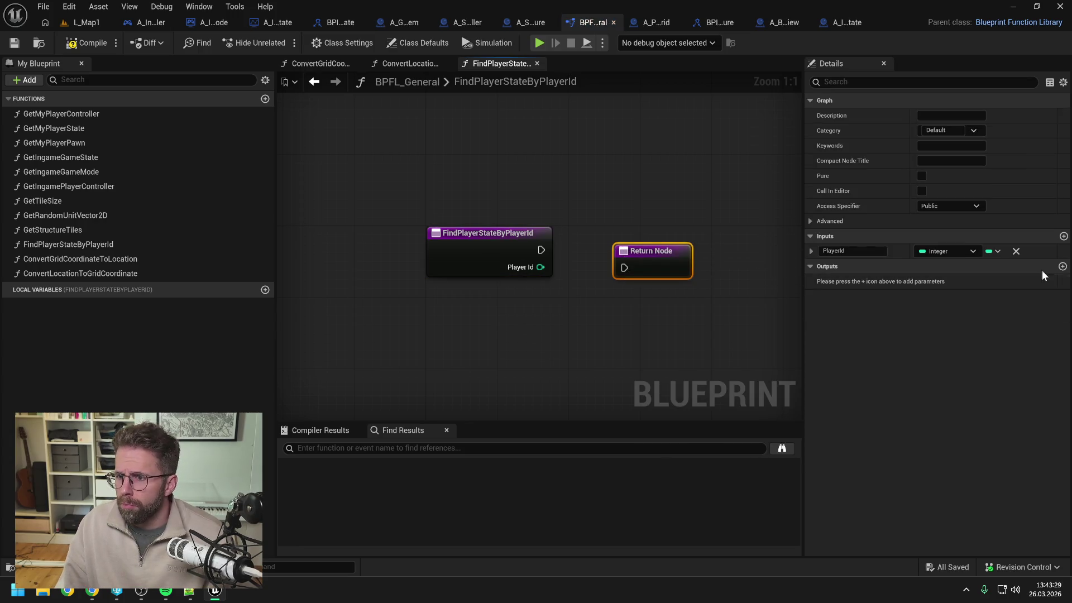
left_click(1063, 267)
left_click(953, 280)
type("player state")
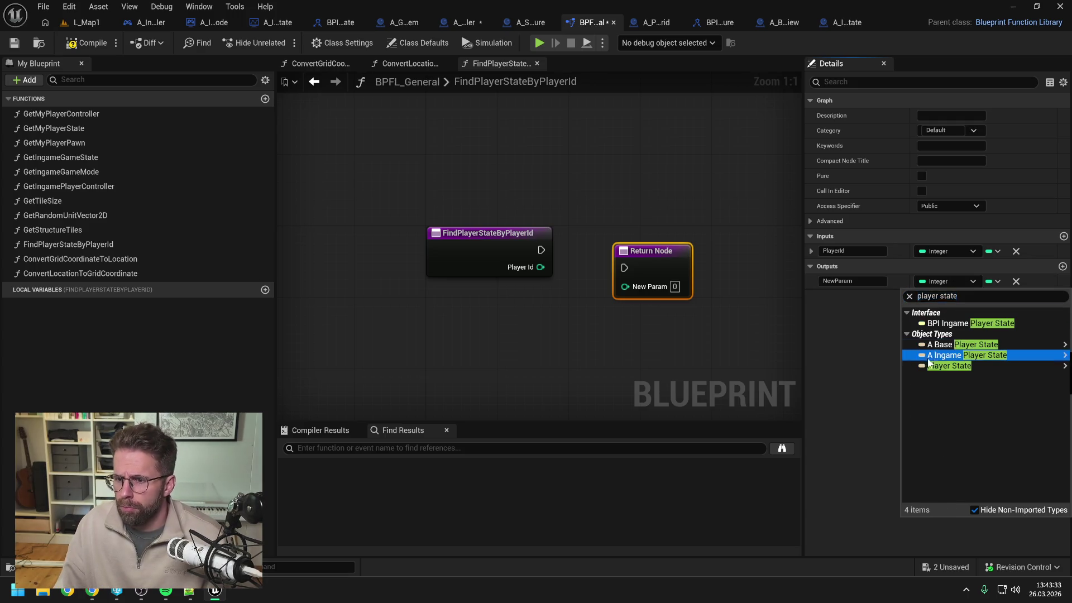
left_click(930, 371)
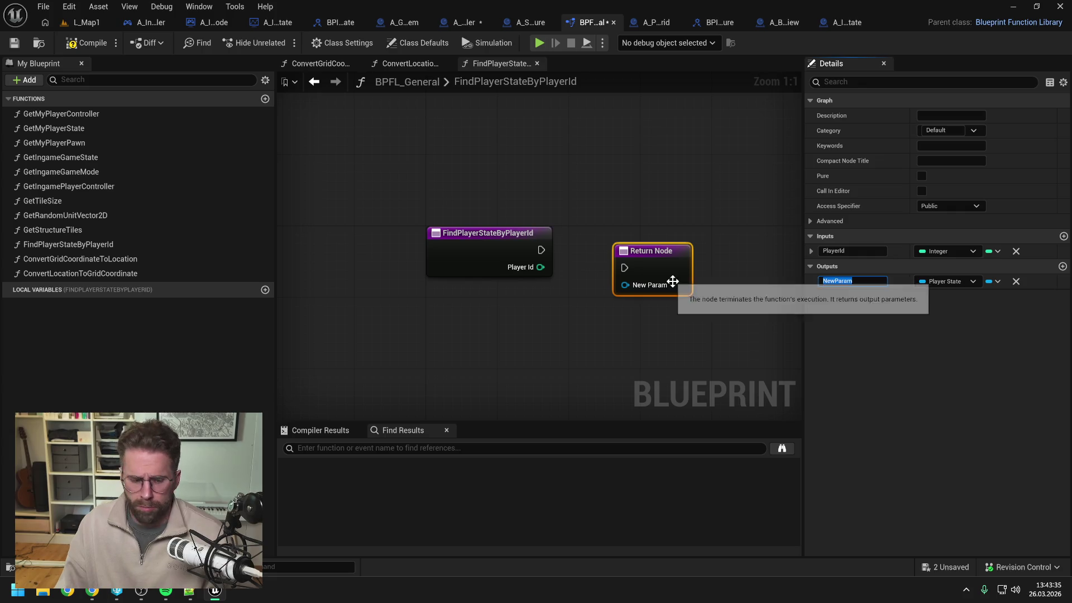
type("ReturnValue")
key("Return")
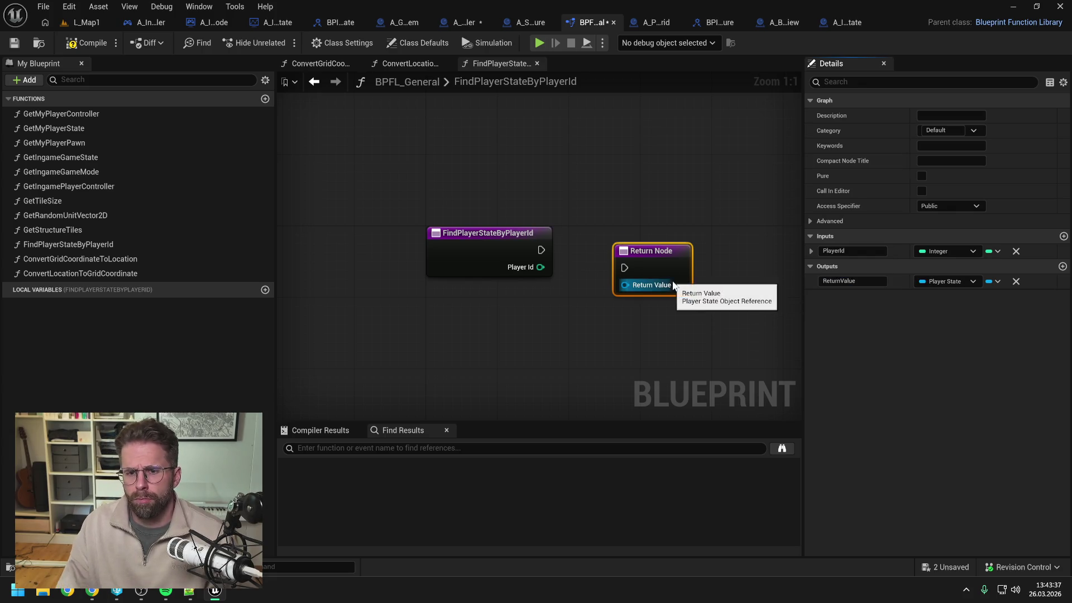
key("ctrl+shift+s")
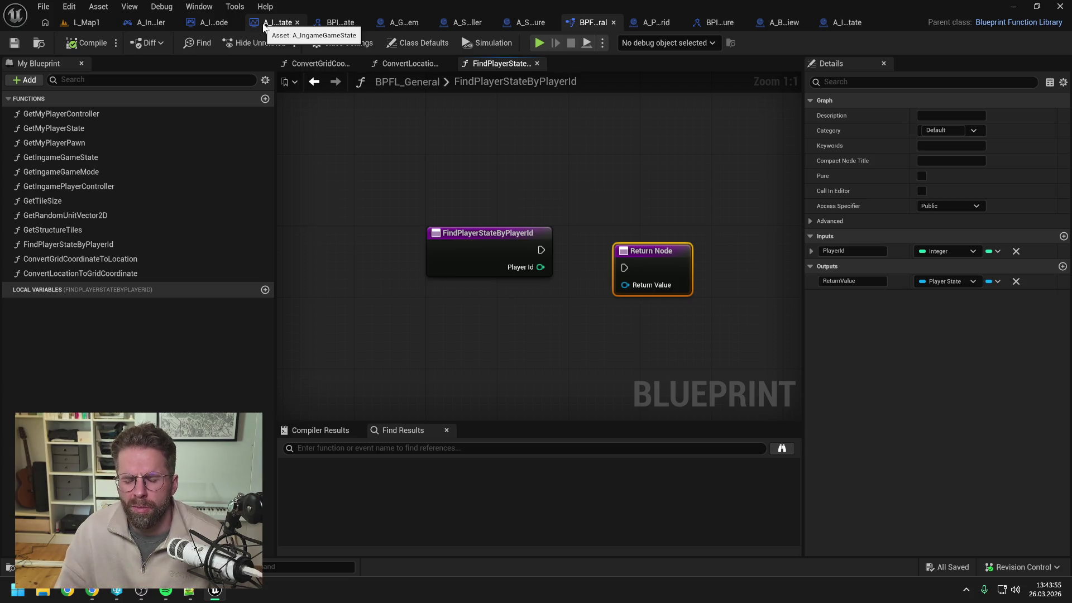
Reposition the Return Node, compile and save BPFL_General, and return to A_IngameGameMode
left_click(588, 134)
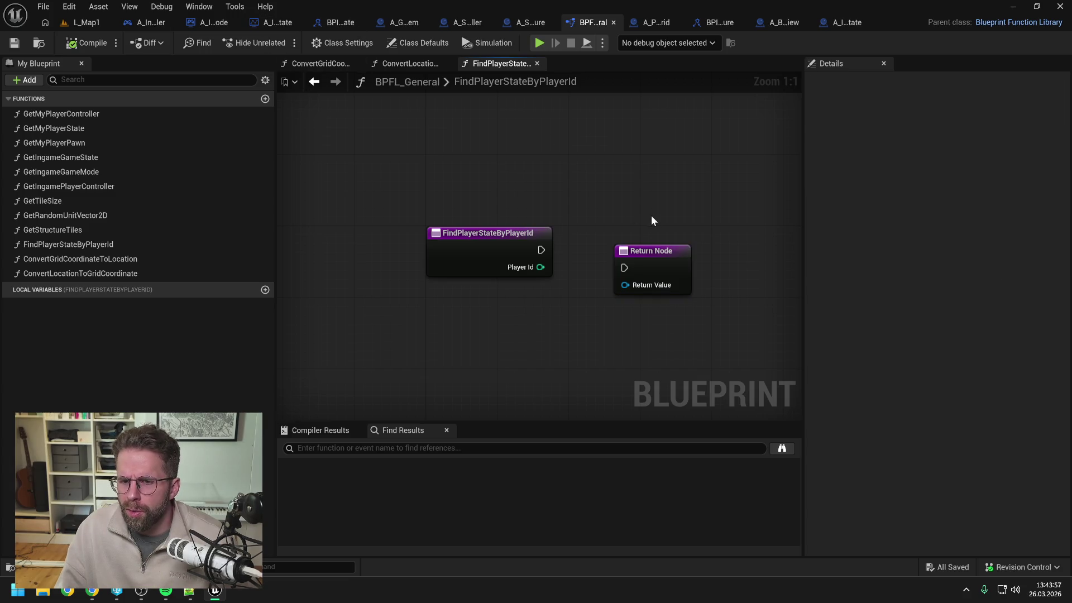
left_click_drag(654, 257, 680, 239)
left_click(643, 182)
left_click(86, 43)
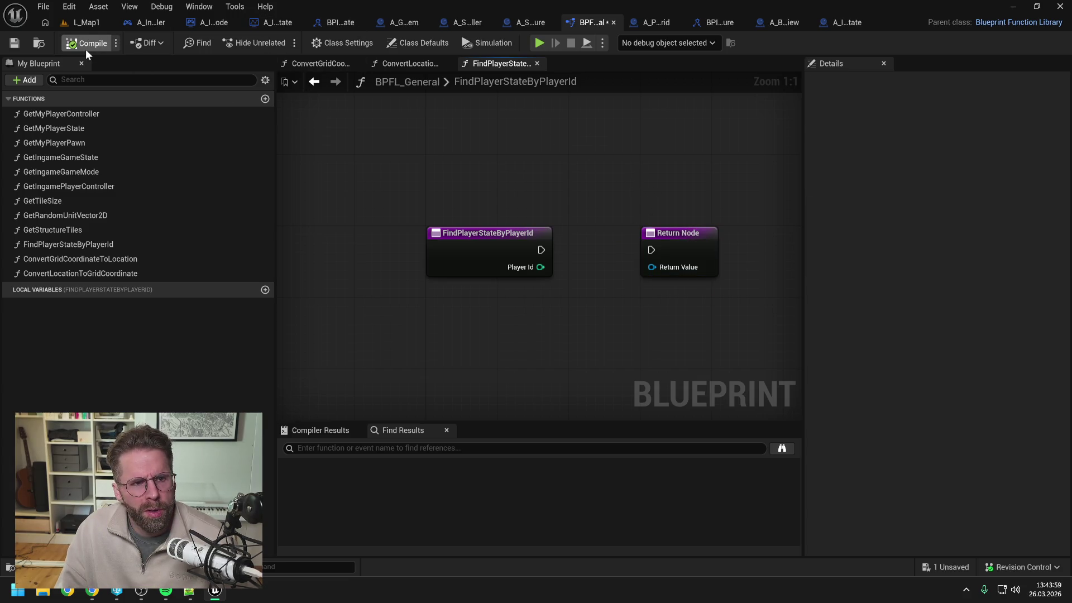
key("ctrl+s")
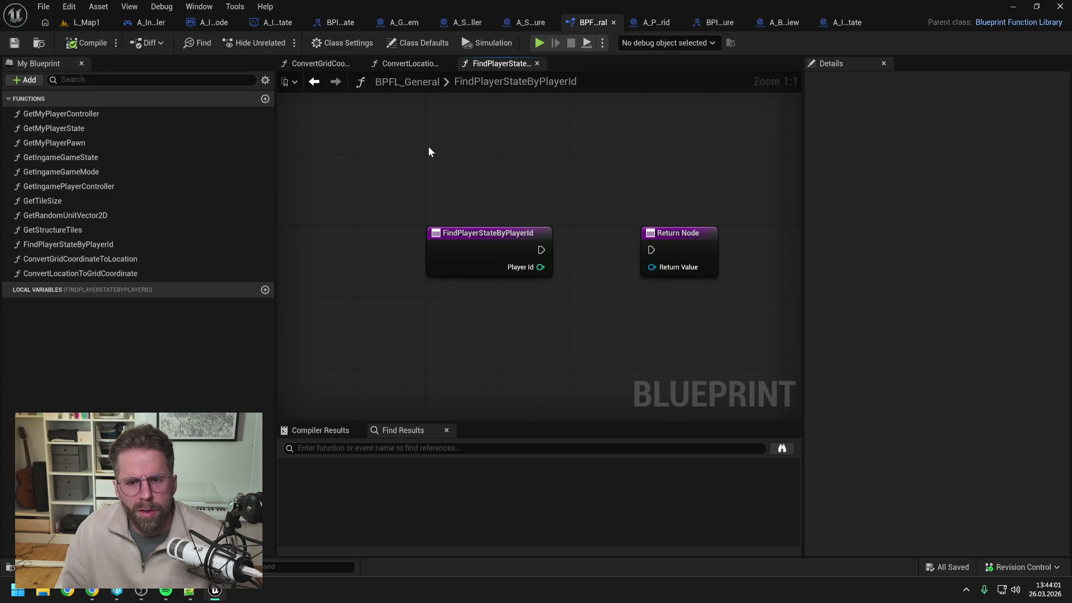
scroll(497, 163, "down", 1)
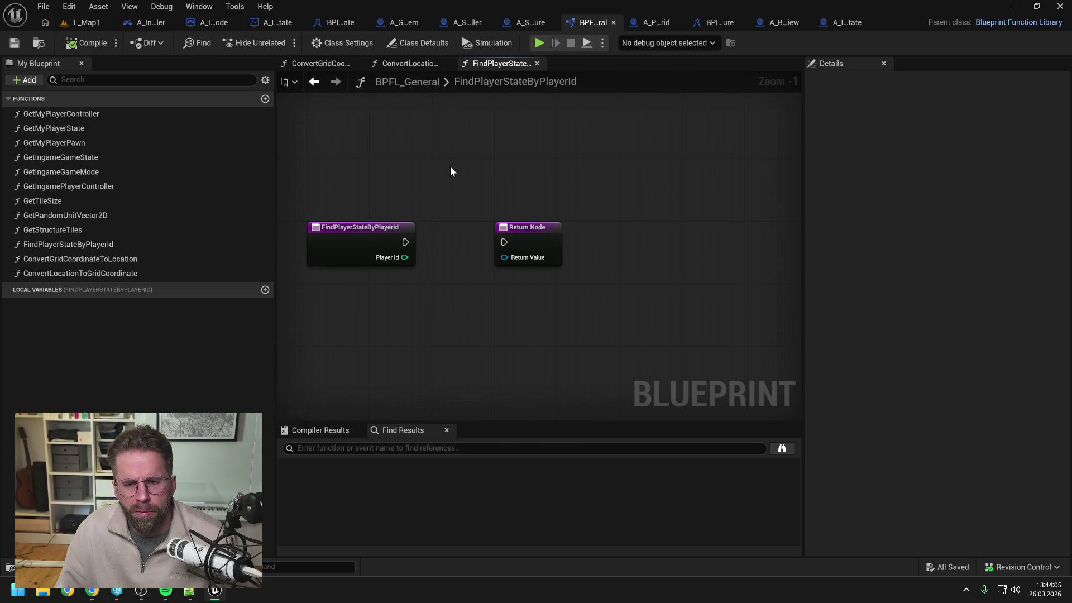
left_click_drag(527, 227, 620, 230)
left_click(571, 196)
left_click(14, 43)
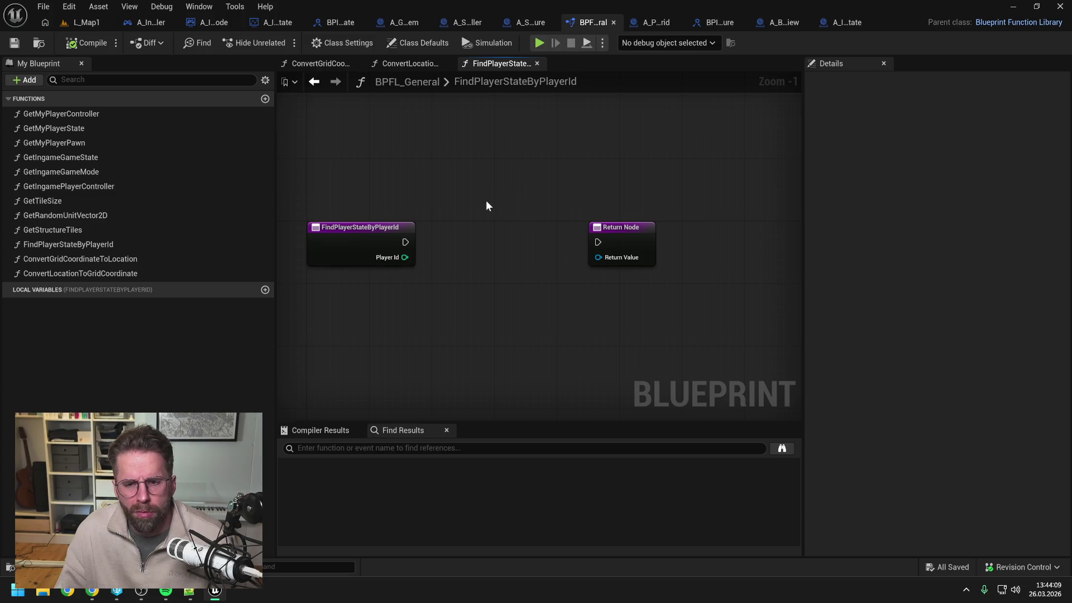
left_click(267, 22)
left_click(212, 21)
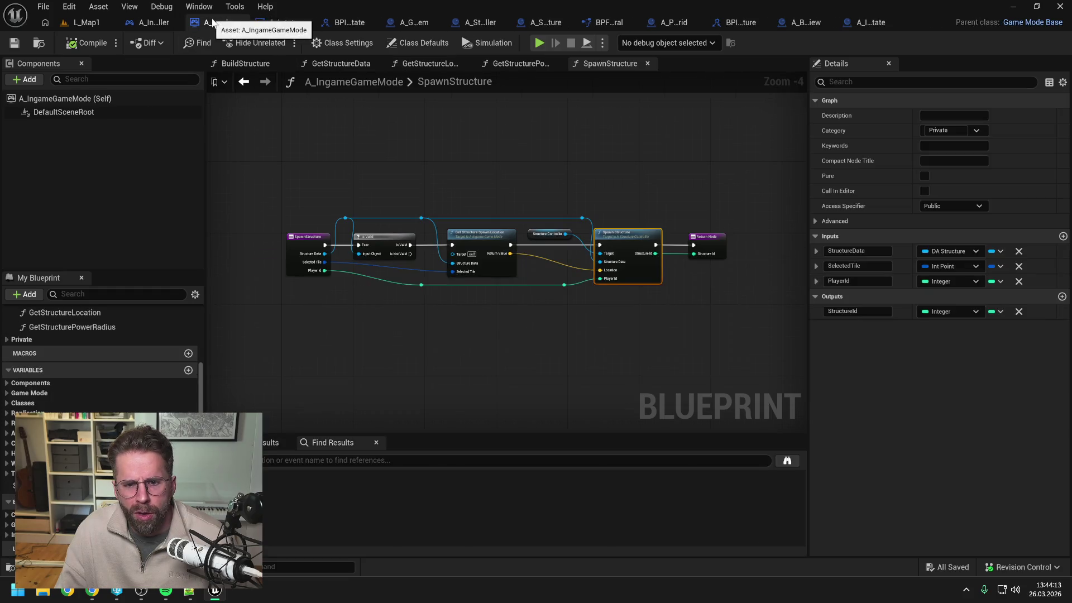
Chain Find Player State into Get Class and wire its Return Value to SpawnActor's Owner
double_click(634, 239)
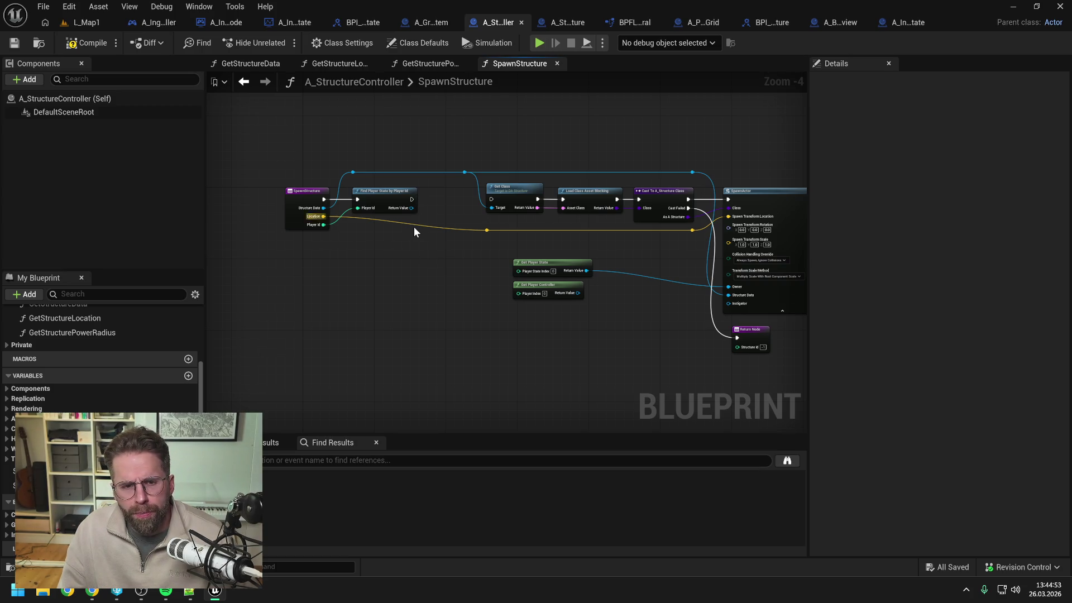
left_click_drag(411, 200, 491, 199)
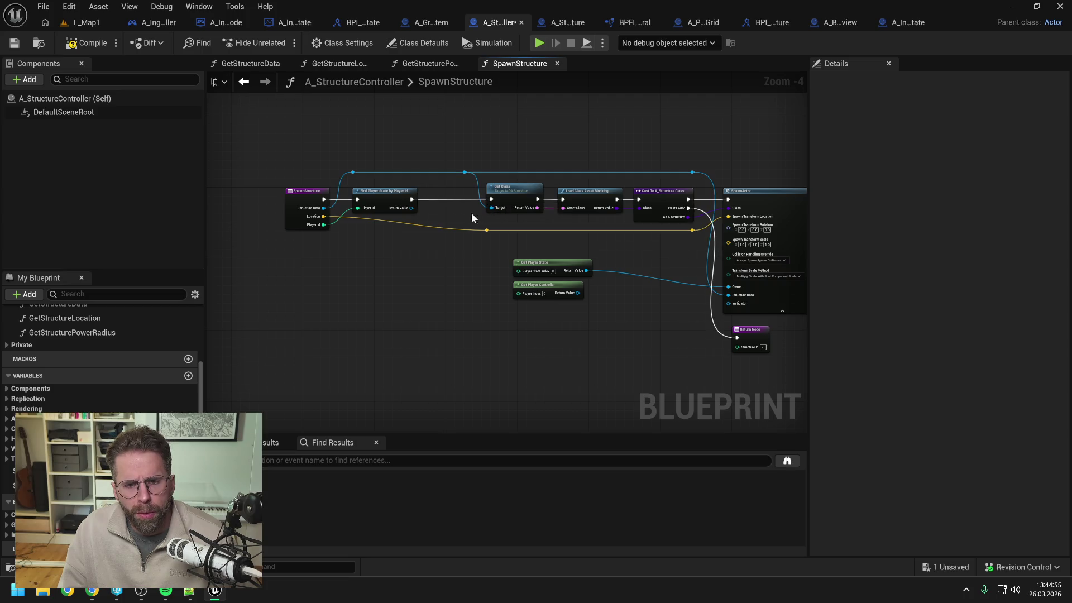
mouse_move(412, 208)
left_mouse_down()
mouse_move(721, 307)
mouse_move(731, 287)
left_mouse_up()
Delete the old Get Player State and Get Player Controller nodes and tidy the entry nodes
left_click_drag(481, 253, 579, 327)
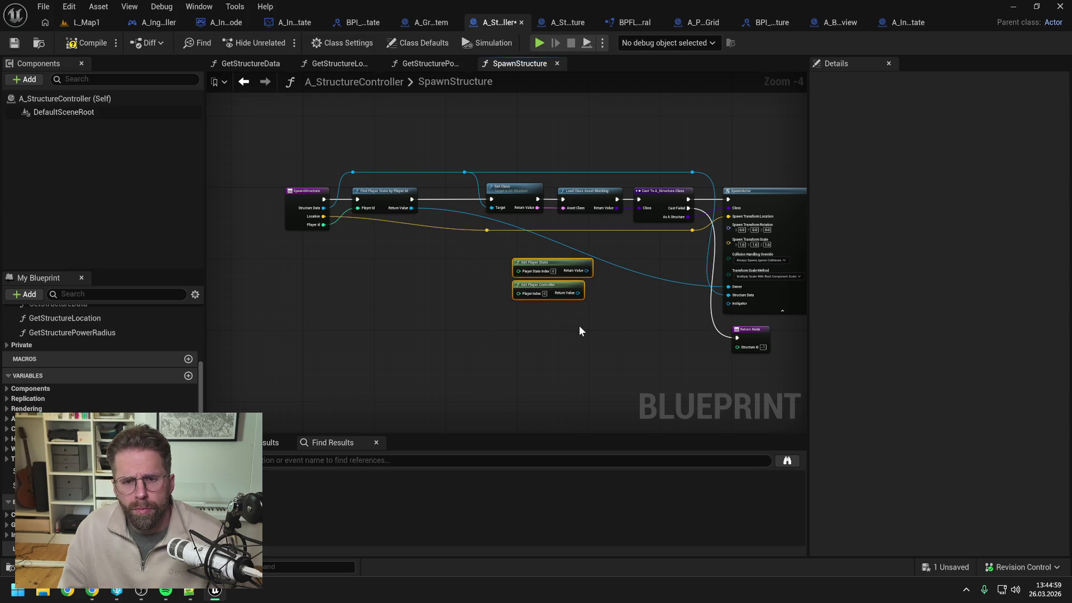
key("Delete")
left_click_drag(279, 150, 378, 244)
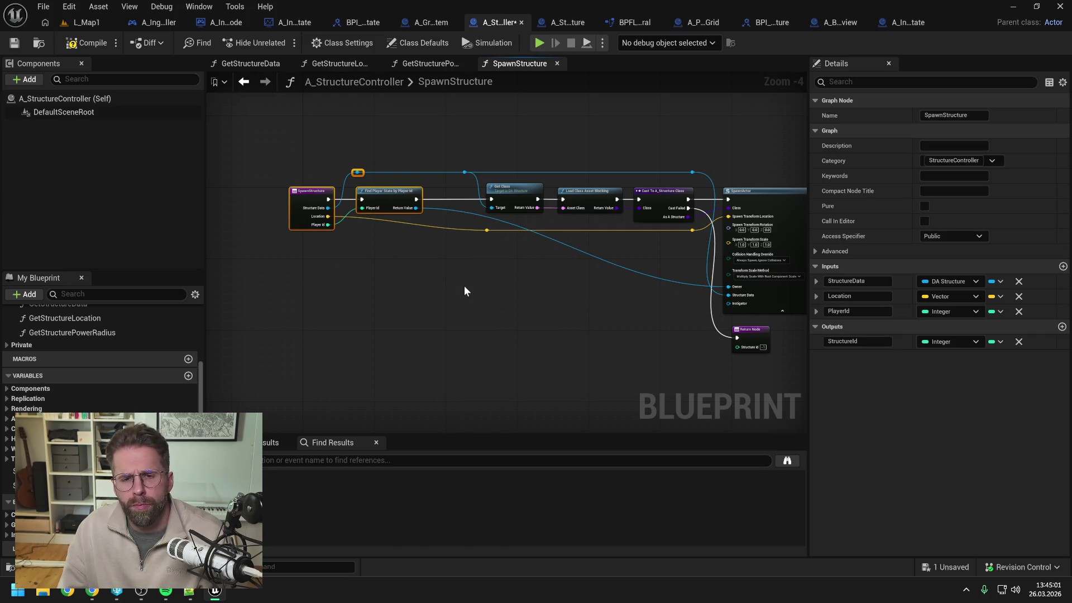
key("f")
double_click(431, 191)
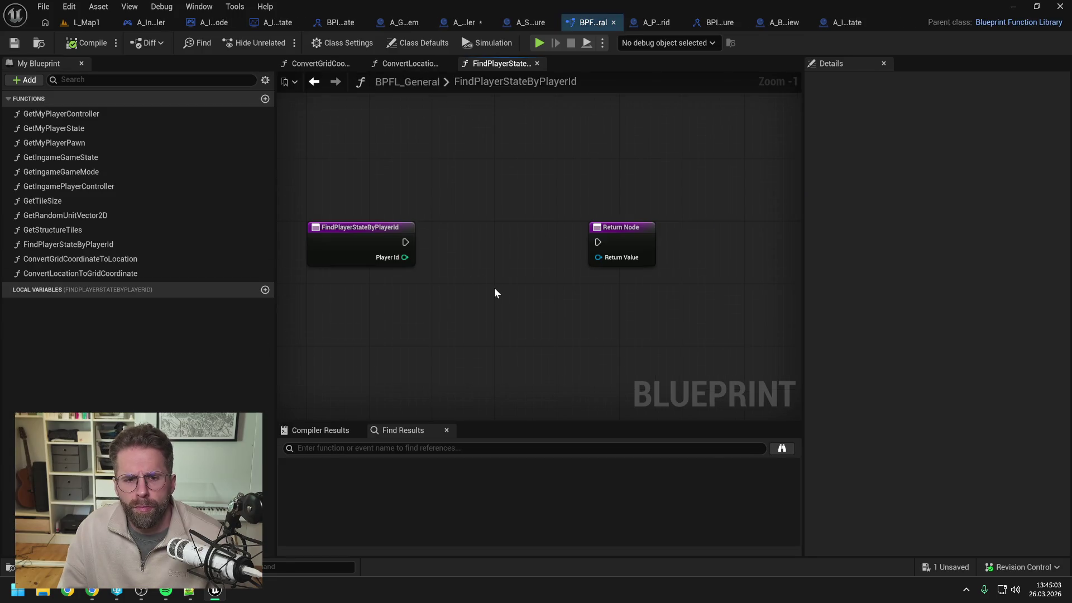
Add a Get Num Player States node between the entry and Return Node
right_click(486, 294)
type("get num ")
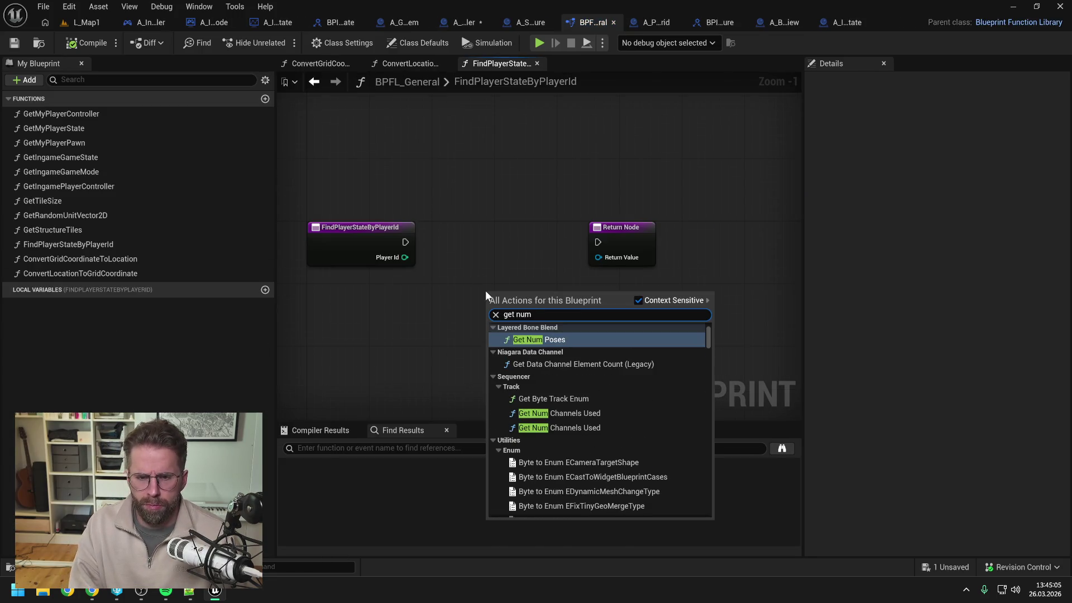
type("player")
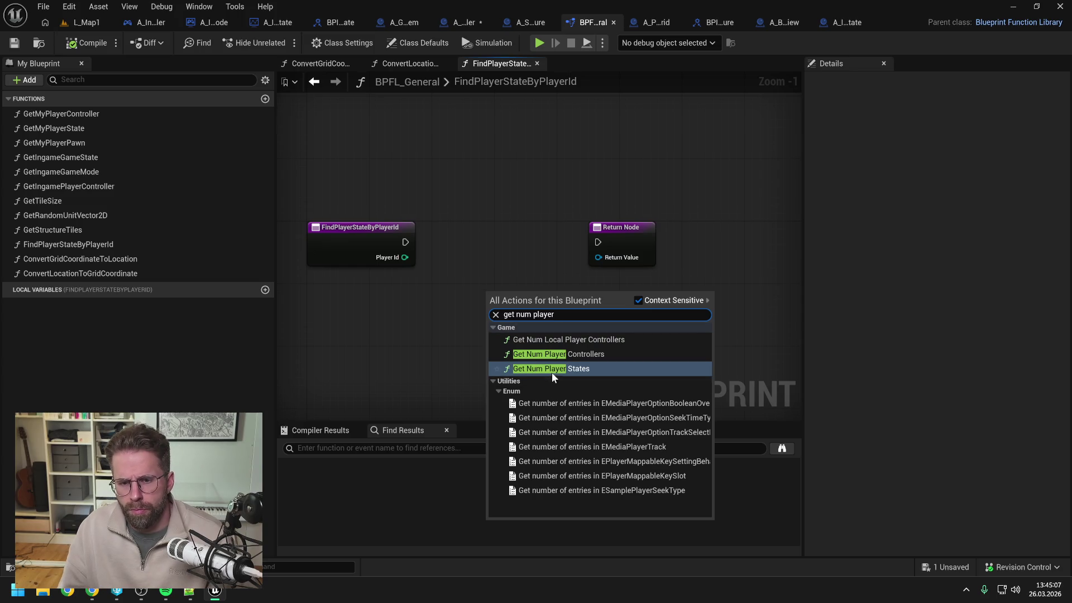
left_click(552, 371)
scroll(568, 350, "down", 1)
left_click_drag(598, 263, 699, 263)
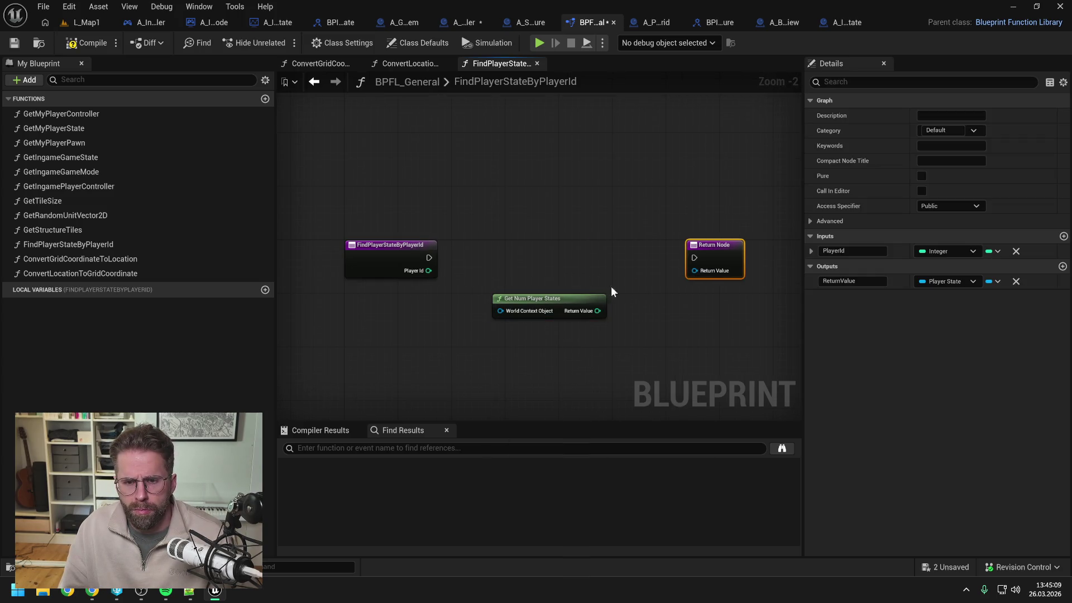
left_click_drag(572, 301, 558, 234)
left_click(572, 296)
Add a Get Player State node to the function graph
right_click(574, 301)
type("get ")
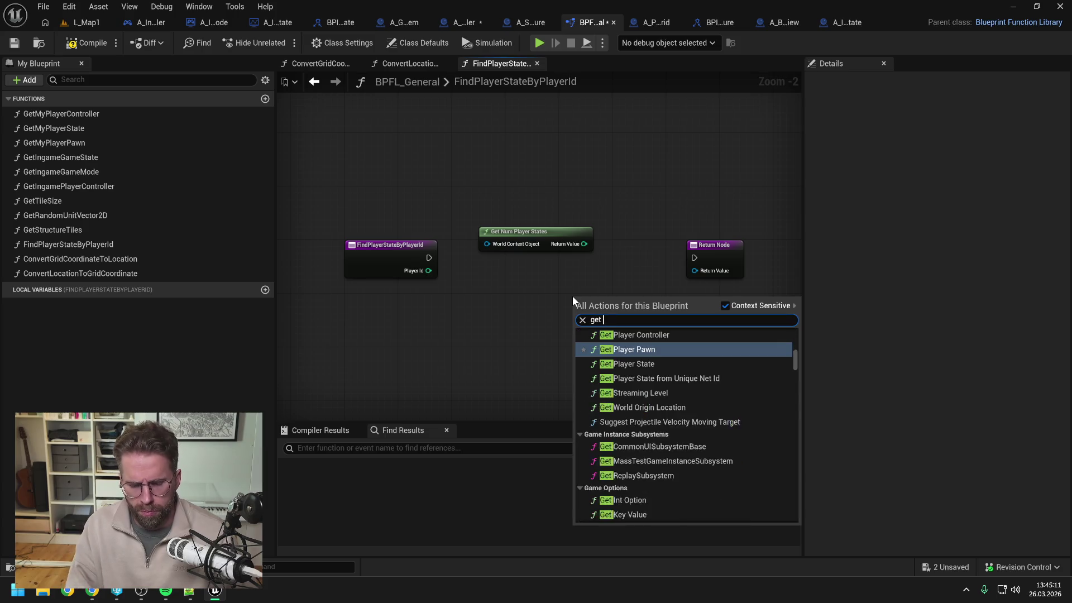
type("player stat")
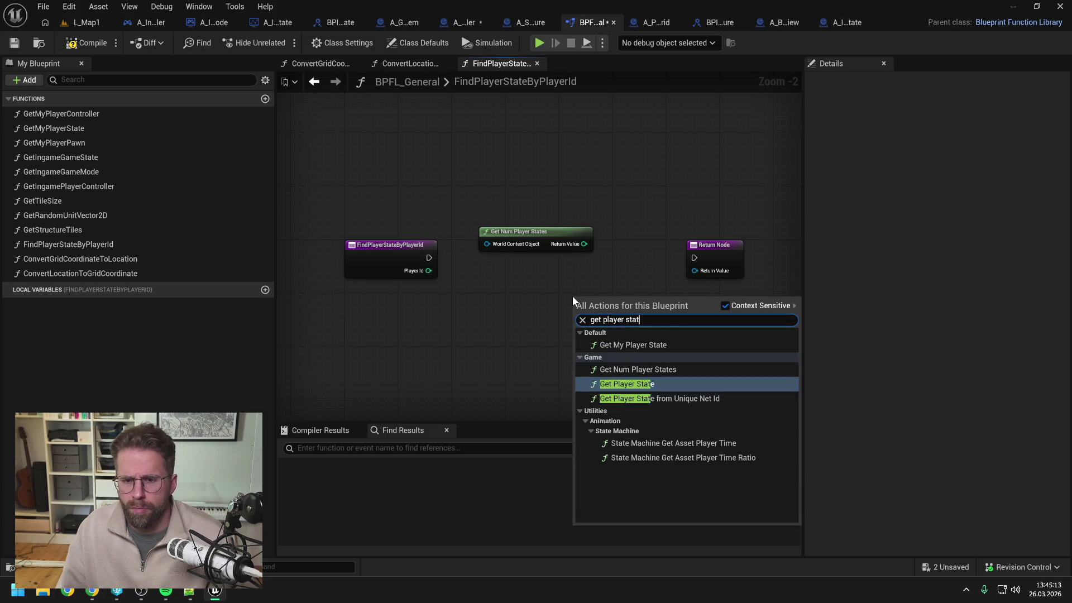
left_click(662, 389)
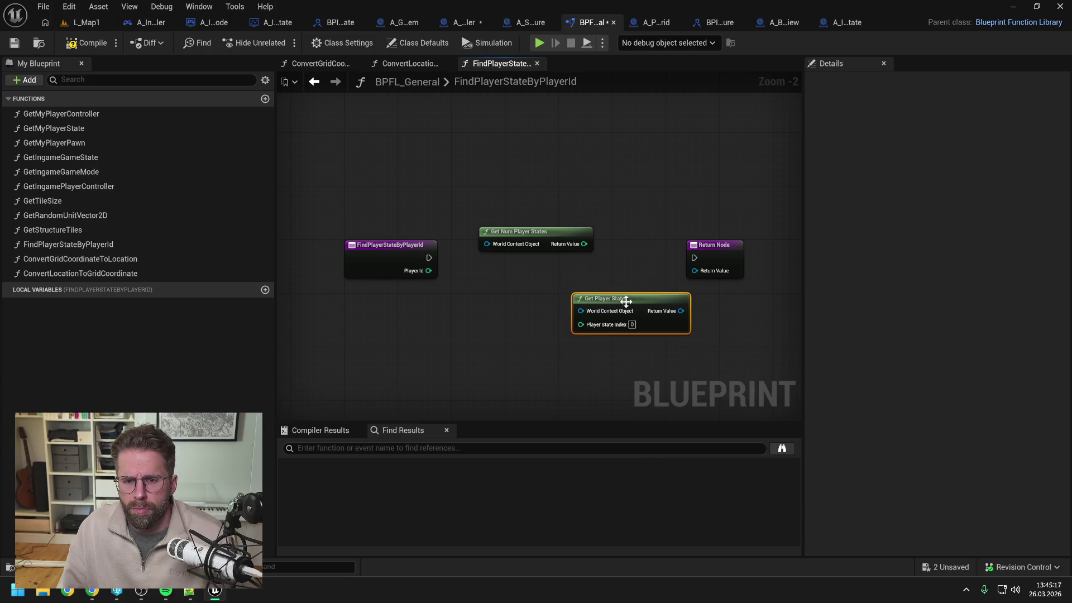
left_click_drag(623, 301, 661, 324)
left_click(611, 289)
Add a For Loop node and arrange it with the Return Node
right_click(611, 289)
type("for loop")
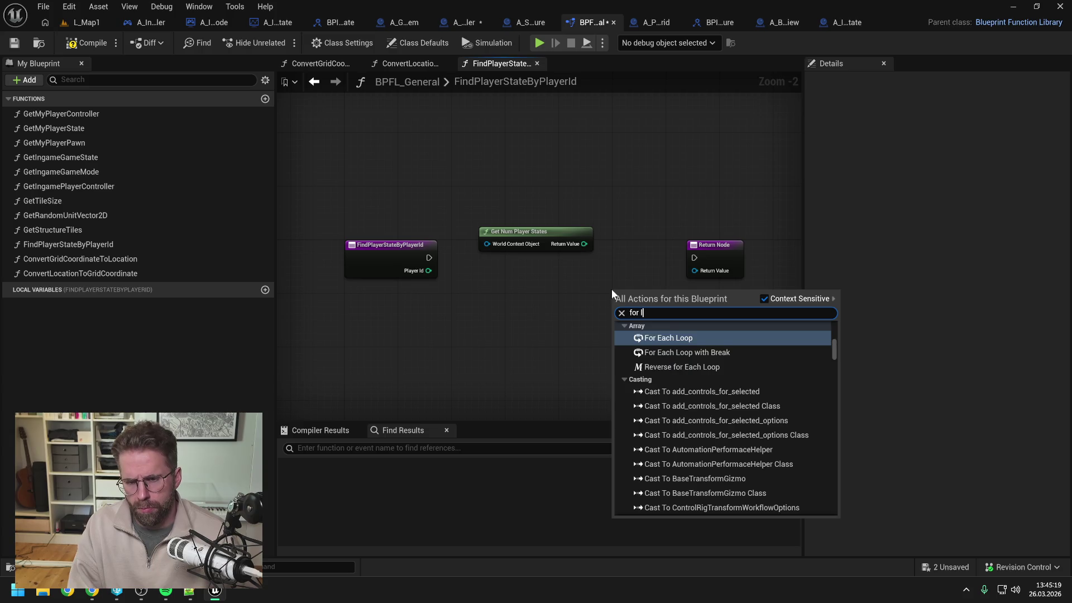
left_click(659, 441)
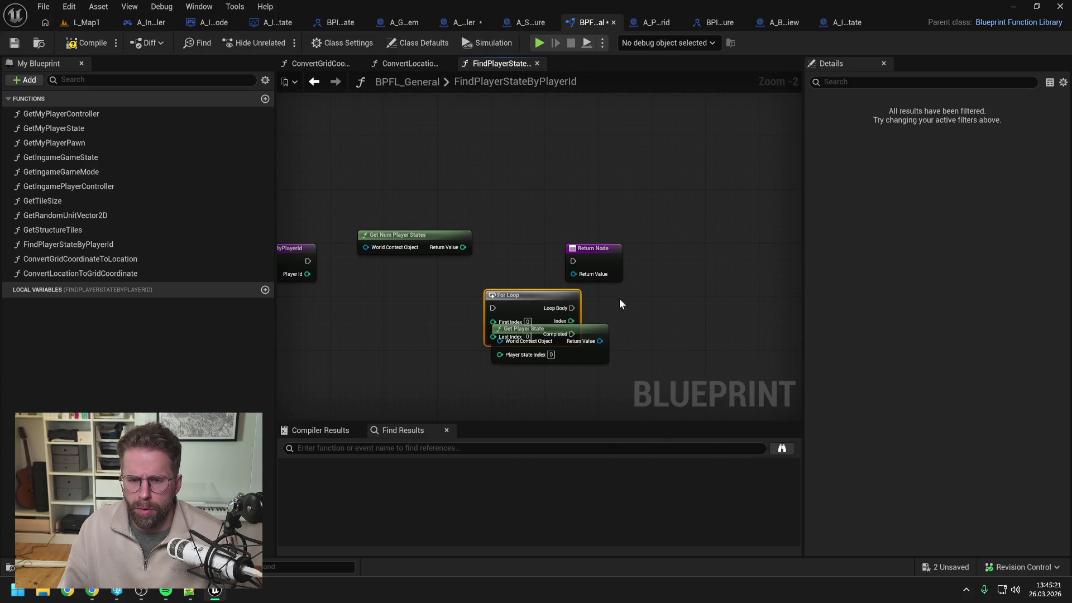
left_click_drag(586, 245, 671, 252)
left_click_drag(555, 299, 593, 257)
left_click(474, 273)
left_click_drag(424, 262, 530, 276)
left_click_drag(527, 248, 535, 228)
left_click(432, 243)
Add a World Context getter and connect it to Get Num Player States
right_click(409, 244)
type("get ")
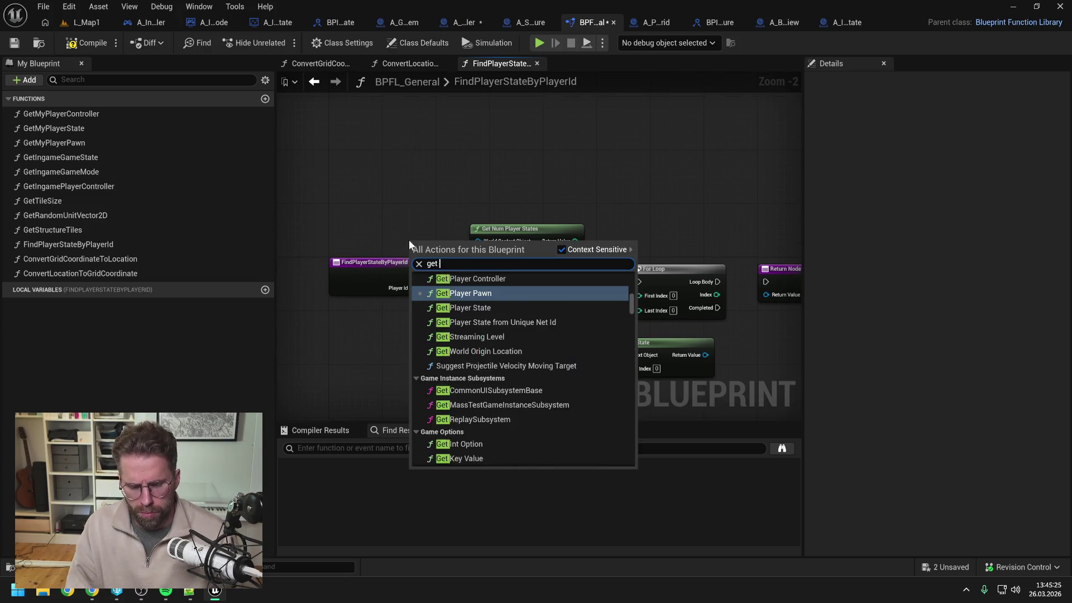
type("world con")
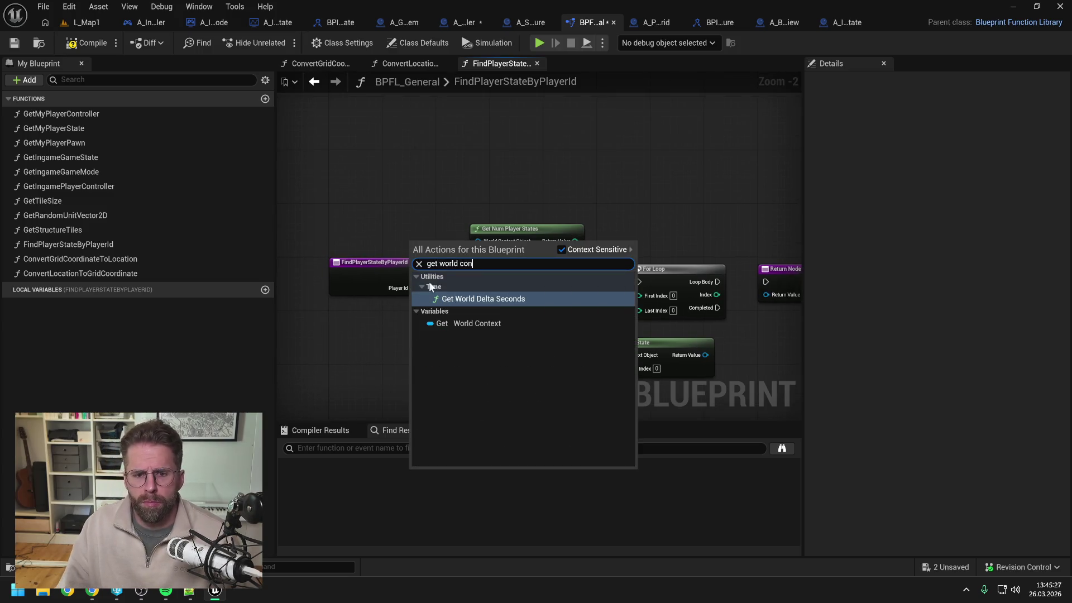
left_click(458, 323)
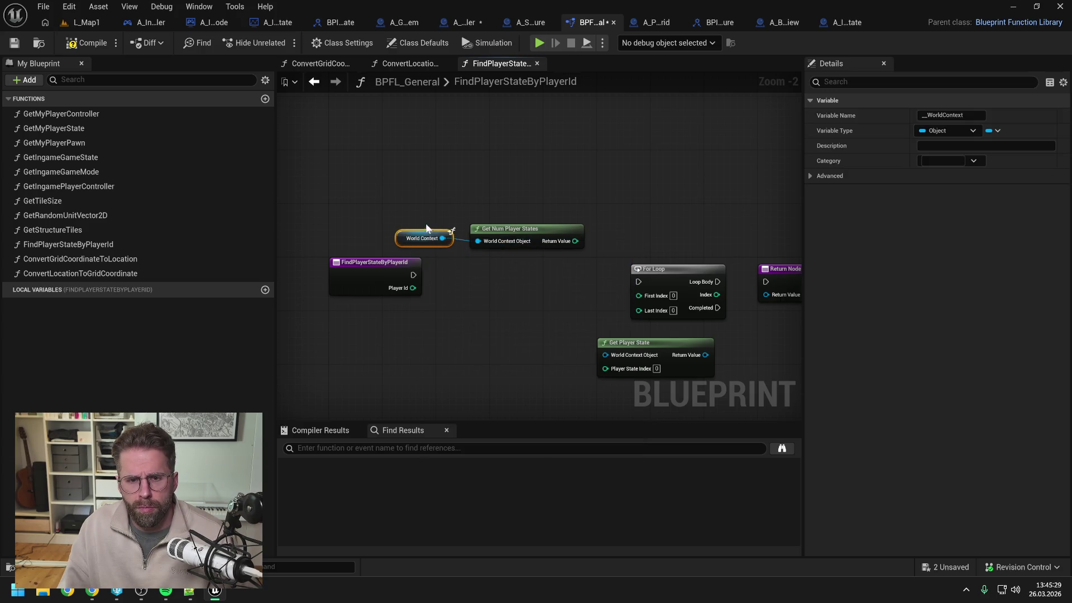
left_click_drag(449, 245, 478, 240)
left_click(615, 226)
left_click_drag(616, 226, 524, 238)
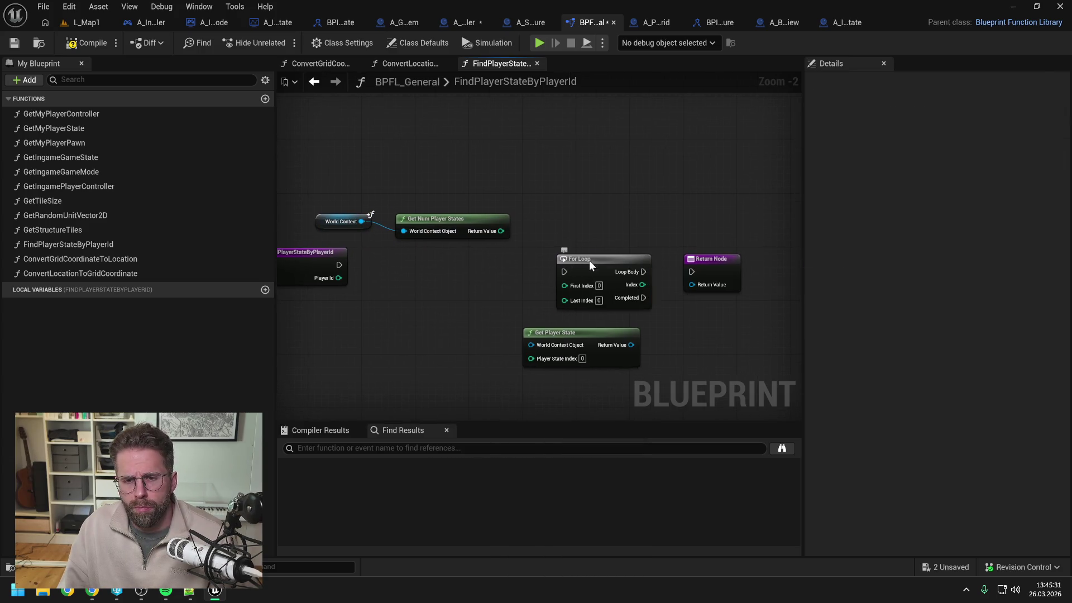
left_click_drag(587, 272, 588, 258)
Drive the For Loop from the entry with First Index 1 and Last Index the player-state count
left_click_drag(339, 264, 602, 264)
type("1")
left_click(527, 293)
left_click_drag(501, 231, 564, 293)
Wire the loop Index and World Context into Get Player State, adding two reroutes, and save
scroll(524, 303, "down", 1)
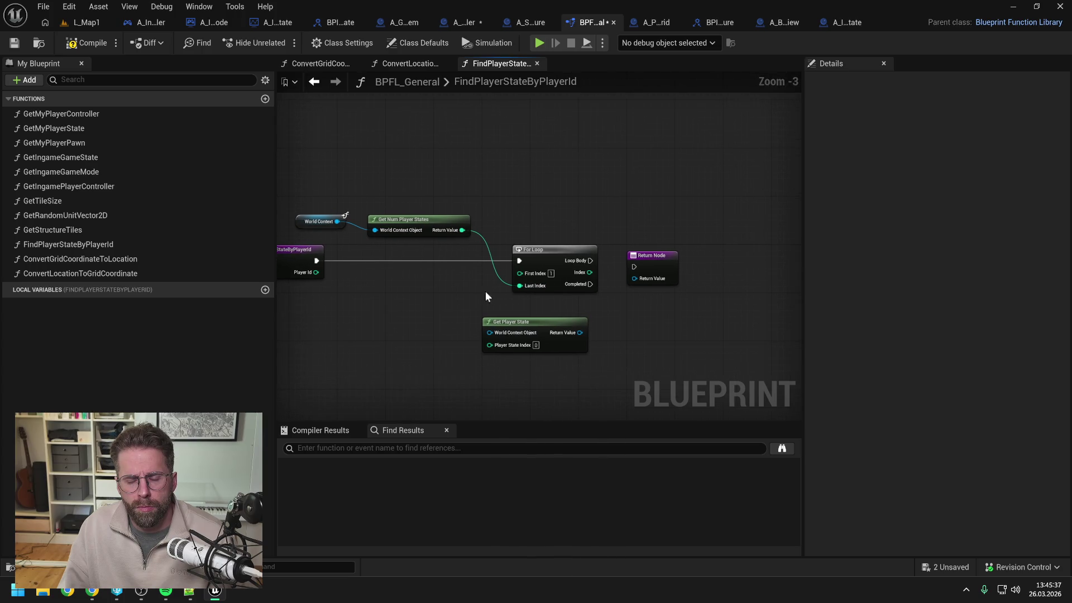
left_click_drag(654, 260, 710, 290)
left_click_drag(585, 320, 682, 303)
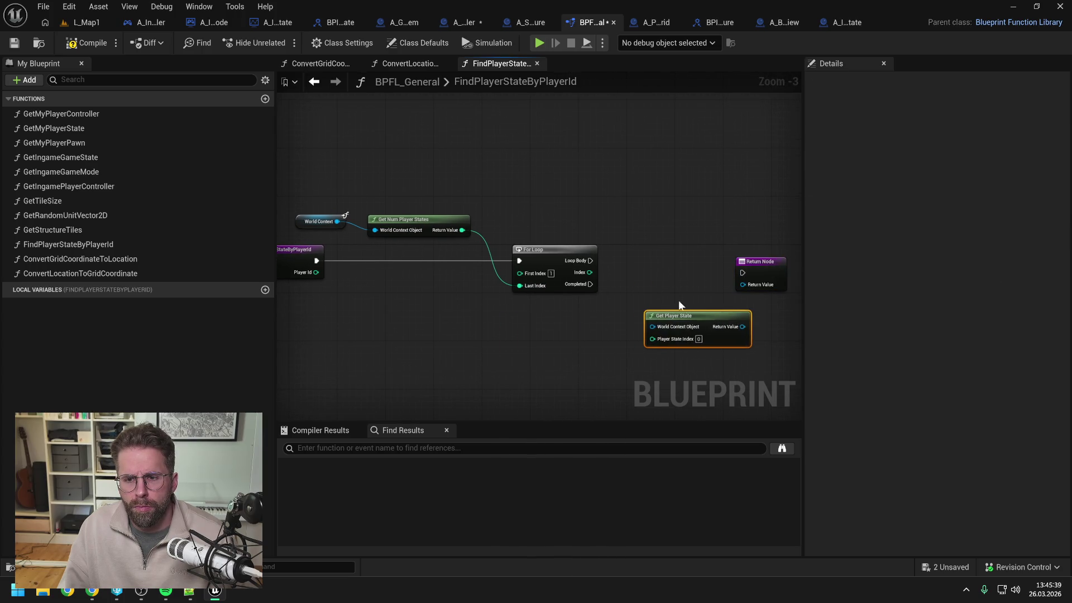
left_click_drag(519, 306, 474, 300)
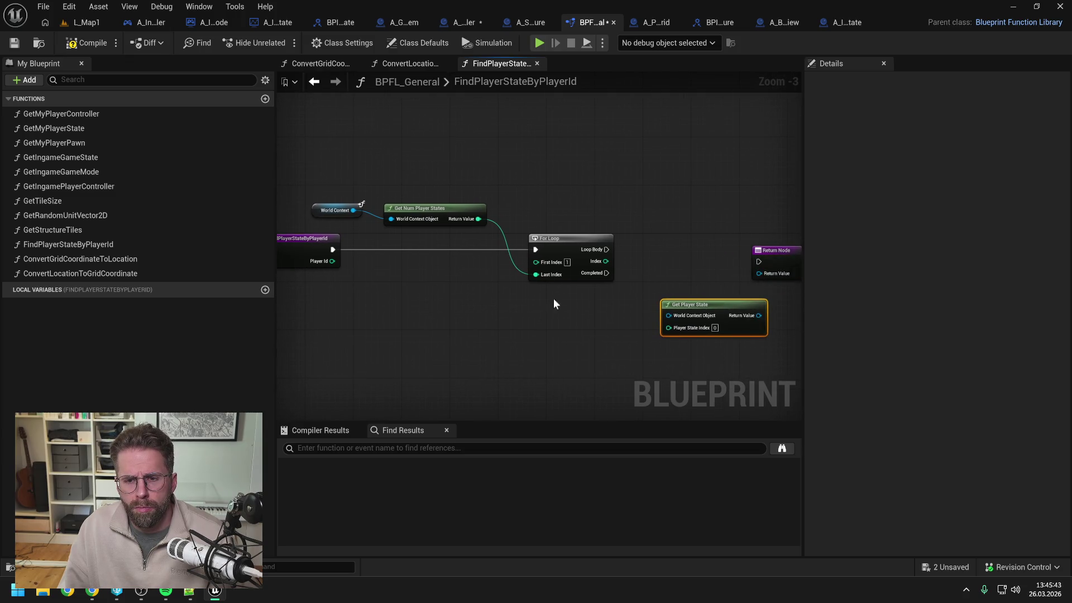
left_click_drag(684, 304, 678, 286)
left_click_drag(606, 261, 663, 309)
mouse_move(353, 210)
left_mouse_down()
mouse_move(666, 297)
mouse_move(621, 188)
mouse_move(381, 187)
mouse_move(390, 219)
left_mouse_up()
double_click(645, 295)
double_click(568, 183)
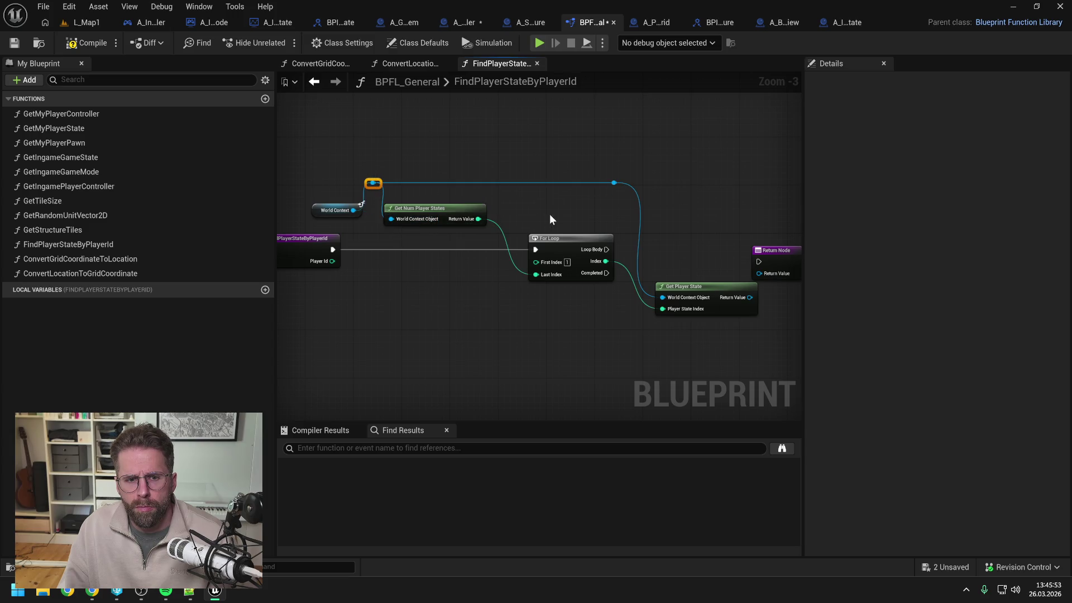
key("ctrl+shift+s")
Shift the Return Node right and search for get player id from the Player State result
scroll(689, 242, "down", 1)
left_click_drag(684, 237, 759, 241)
left_click(696, 236)
left_click_drag(670, 275, 689, 262)
type("get player id")
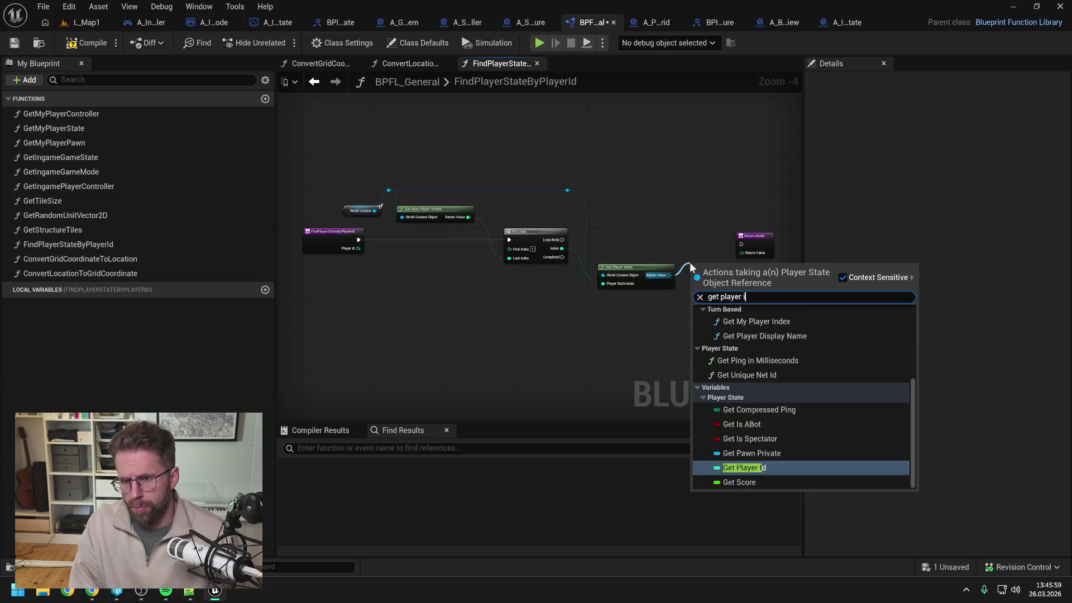
Compare each Player State's Player Id with the input Player Id using an == node
left_click(745, 420)
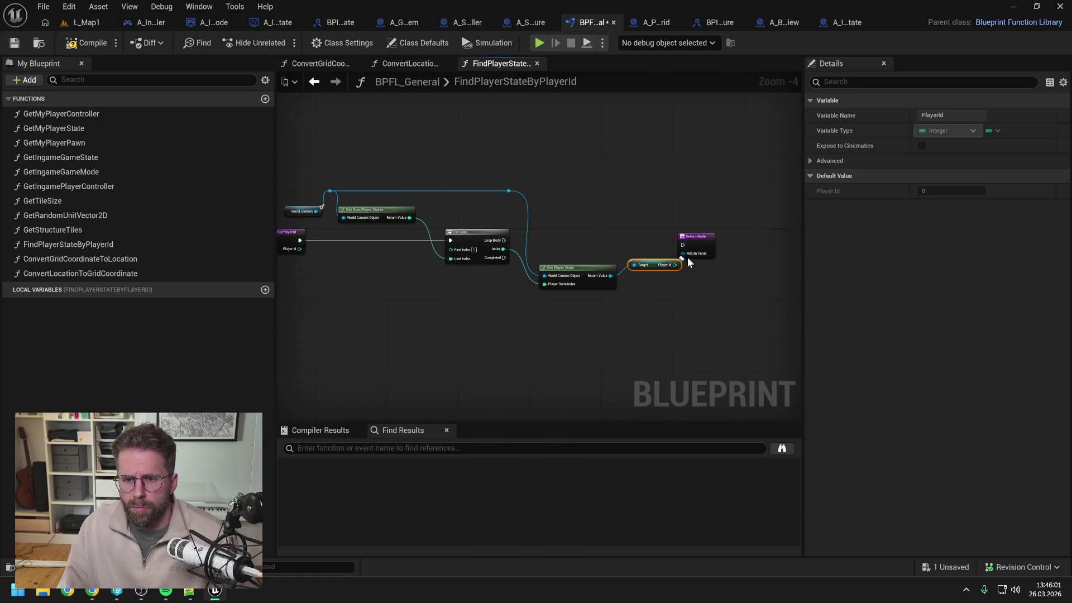
left_click_drag(674, 265, 696, 286)
type("==")
key("Return")
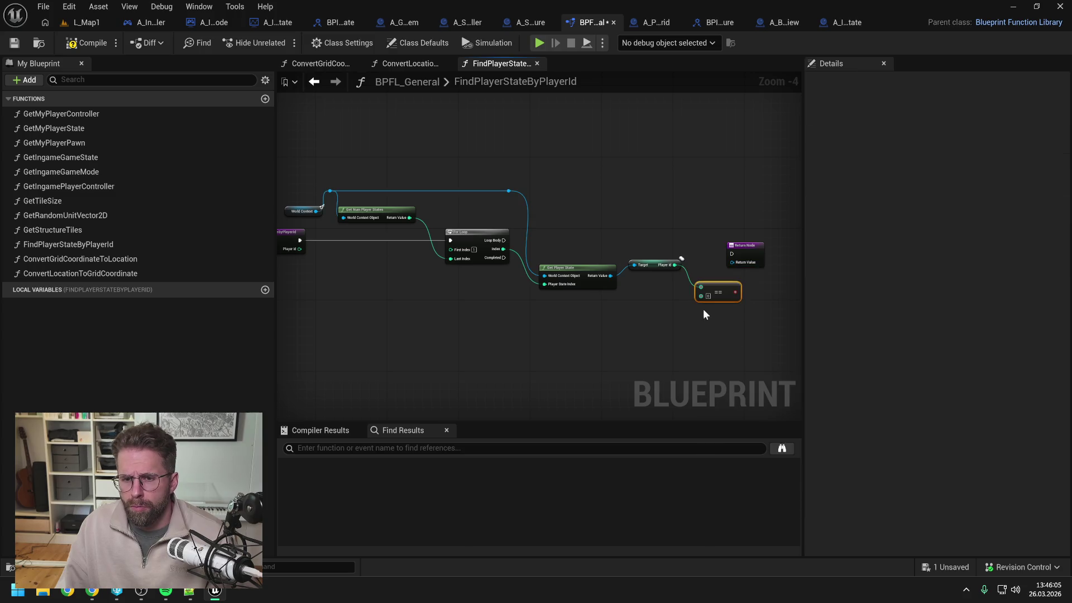
mouse_move(334, 245)
left_mouse_down()
mouse_move(714, 306)
mouse_move(734, 293)
mouse_move(421, 300)
left_mouse_up()
double_click(698, 290)
left_click(682, 297)
double_click(680, 302)
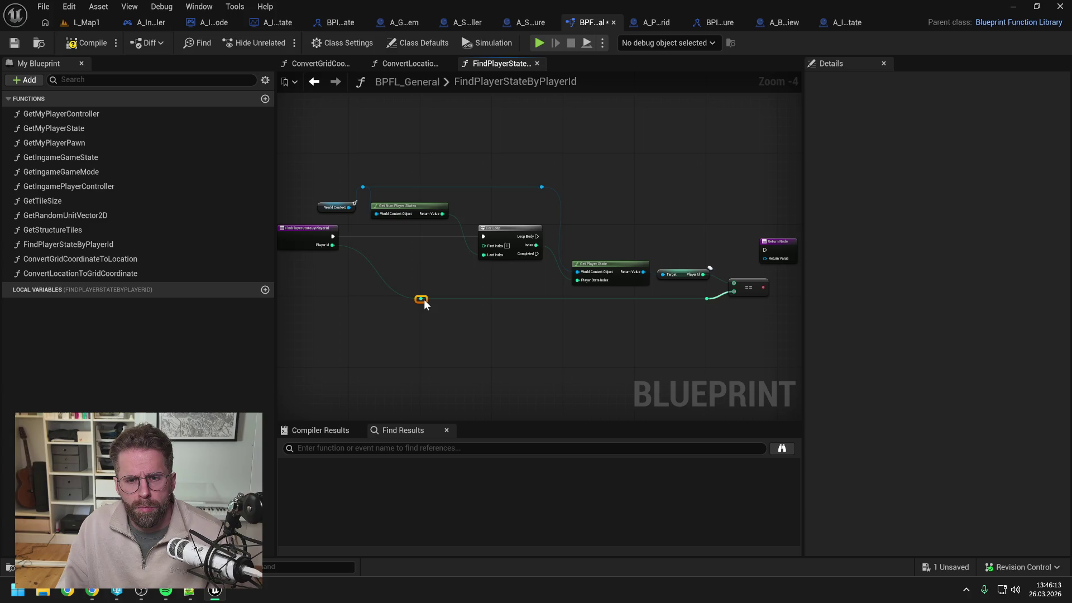
Add a Branch on the comparison result and drive it from the loop's Loop Body
left_click_drag(661, 235, 632, 237)
left_click(708, 248)
left_click_drag(439, 245, 699, 258)
left_click_drag(711, 259, 743, 241)
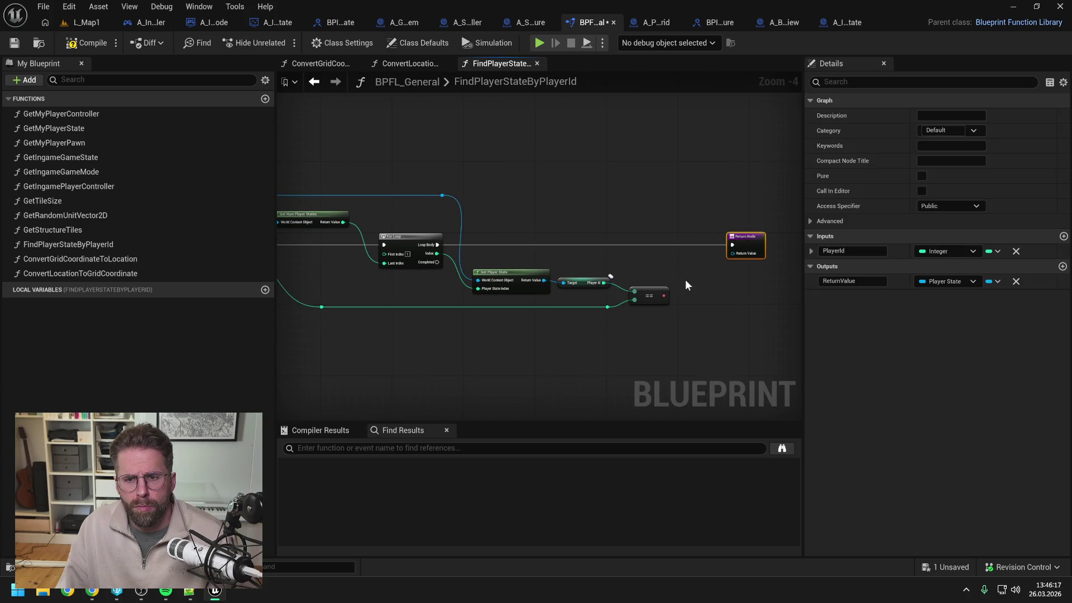
left_click_drag(663, 297, 687, 267)
type("branch")
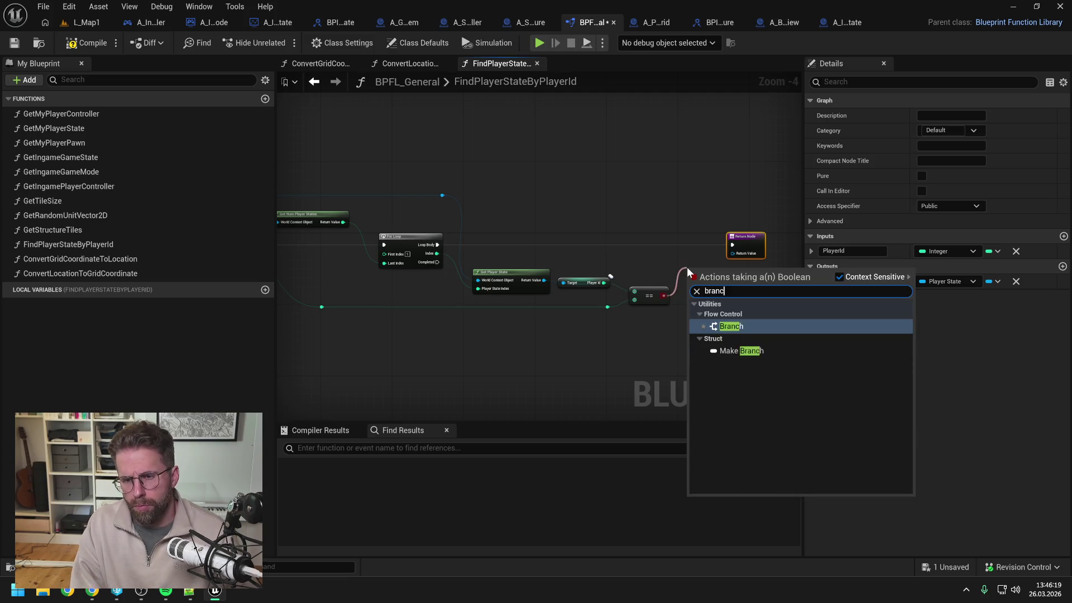
key("Return")
mouse_move(438, 245)
left_mouse_down()
mouse_move(611, 292)
mouse_move(688, 275)
left_mouse_up()
mouse_move(697, 269)
left_mouse_down()
mouse_move(693, 243)
mouse_move(748, 246)
left_mouse_up()
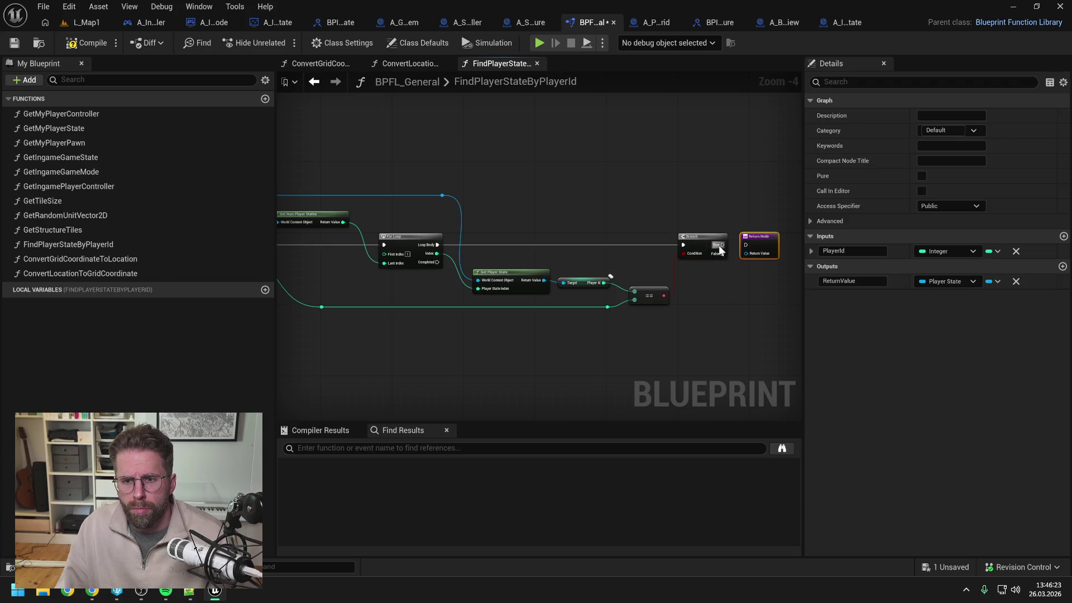
Route the Player State wire to the Return Node through a reroute and compile
mouse_move(544, 281)
left_mouse_down()
mouse_move(539, 269)
mouse_move(746, 254)
mouse_move(721, 226)
mouse_move(550, 229)
mouse_move(565, 282)
left_mouse_up()
double_click(733, 254)
left_click(86, 43)
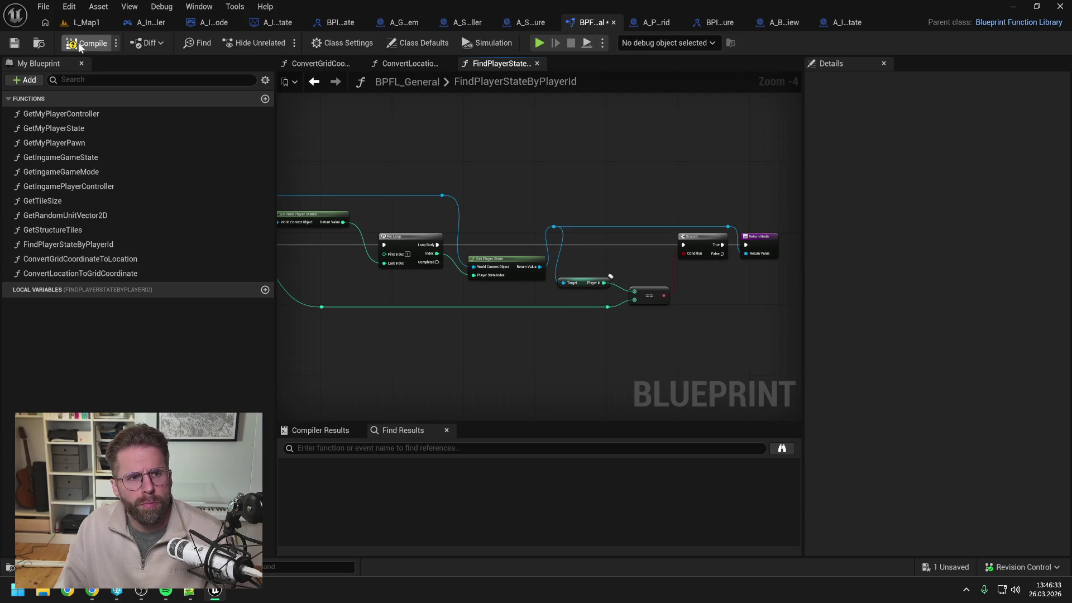
left_click(267, 22)
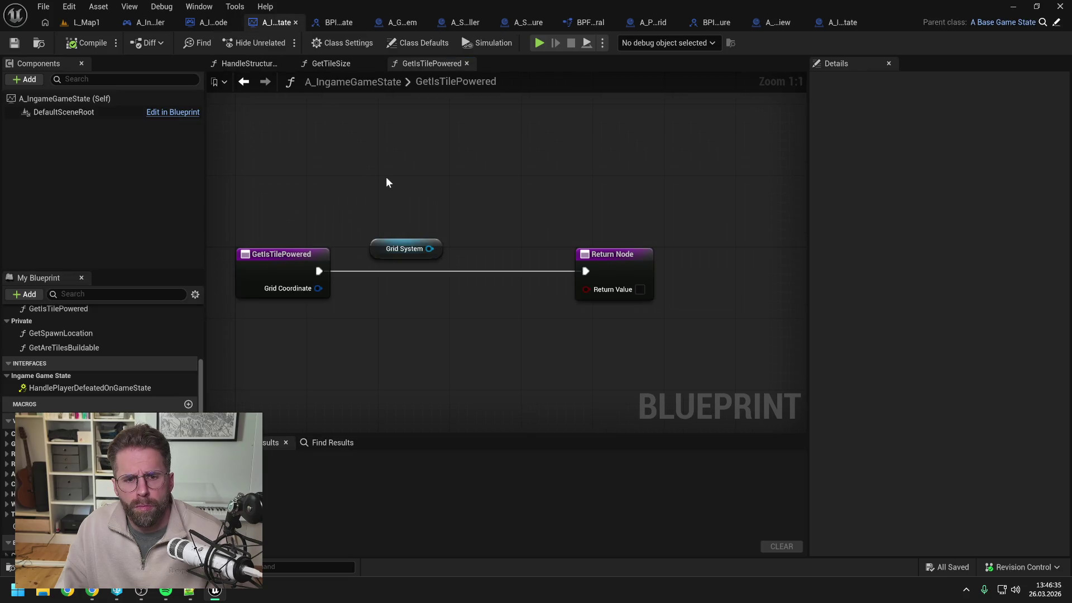
Make A_IngameGameState's GetIsTilePowered call the grid system's Get Is Tile Powered with Grid Coordinate and return its result
scroll(387, 178, "down", 1)
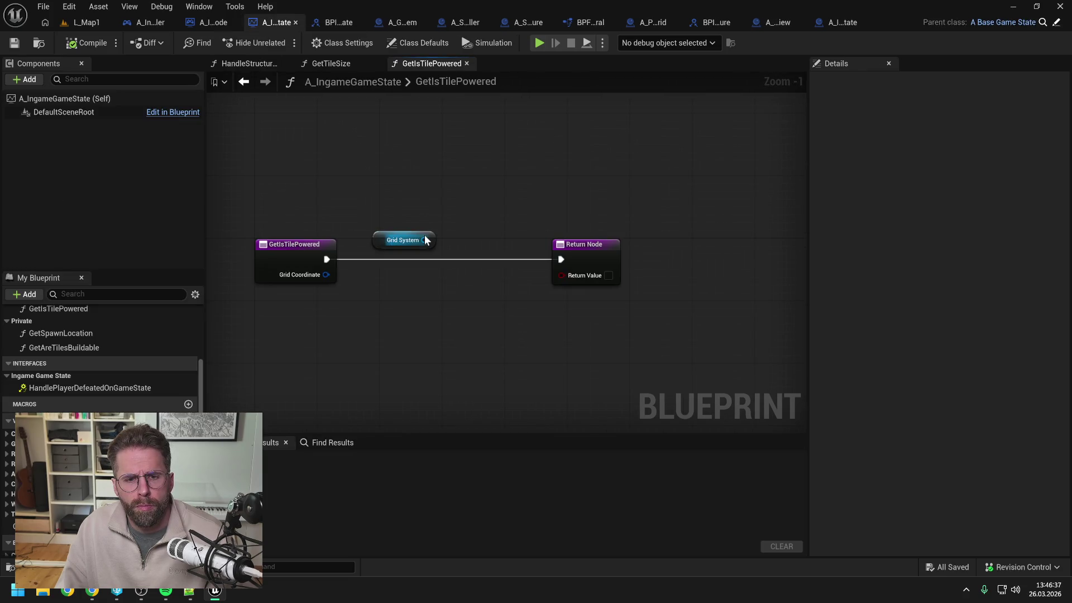
left_click_drag(425, 240, 453, 260)
type("get tile")
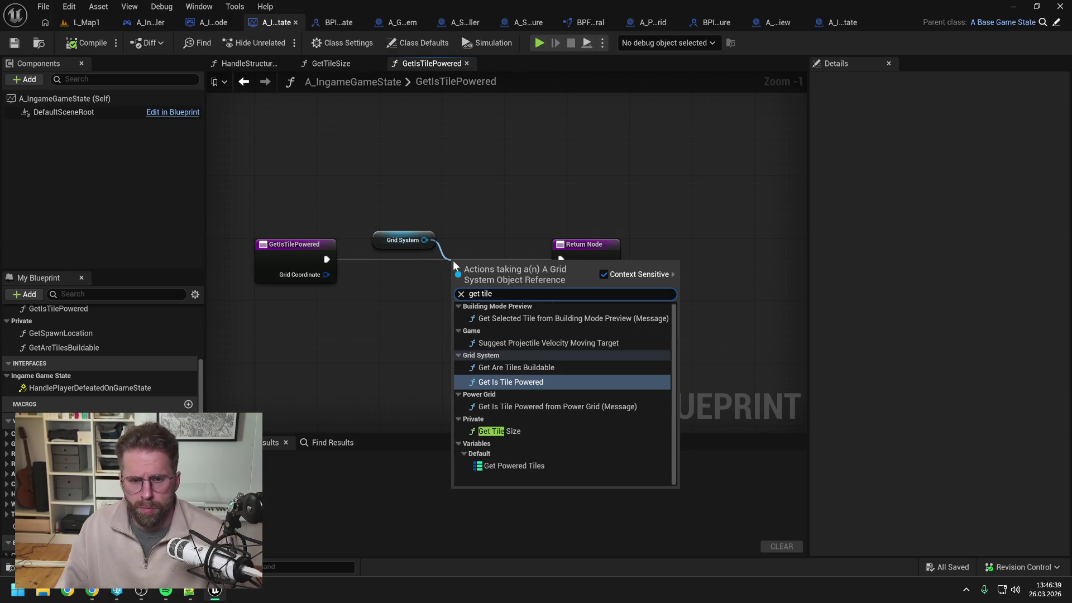
left_click(505, 385)
left_click_drag(572, 266, 655, 267)
left_click_drag(524, 263, 531, 240)
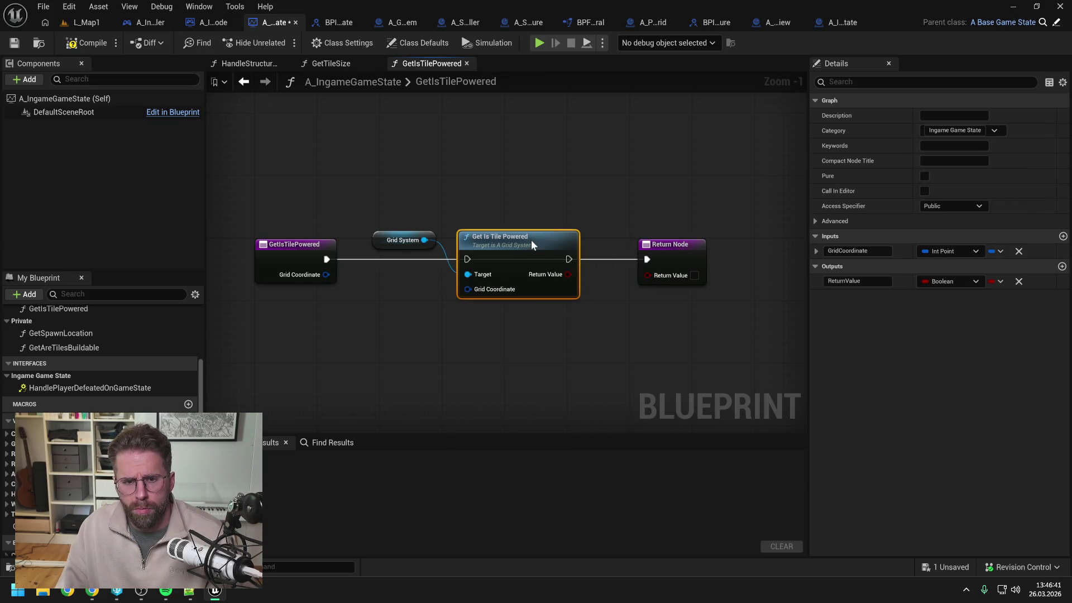
mouse_move(327, 259)
left_mouse_down()
mouse_move(467, 260)
mouse_move(411, 287)
mouse_move(468, 289)
left_mouse_up()
mouse_move(569, 260)
left_mouse_down()
mouse_move(646, 259)
mouse_move(646, 274)
left_mouse_up()
left_click(430, 149)
Compile and save A_IngameGameState, then close every tab except L_Map1 and A_GridSystem
left_click(88, 43)
key("ctrl+s")
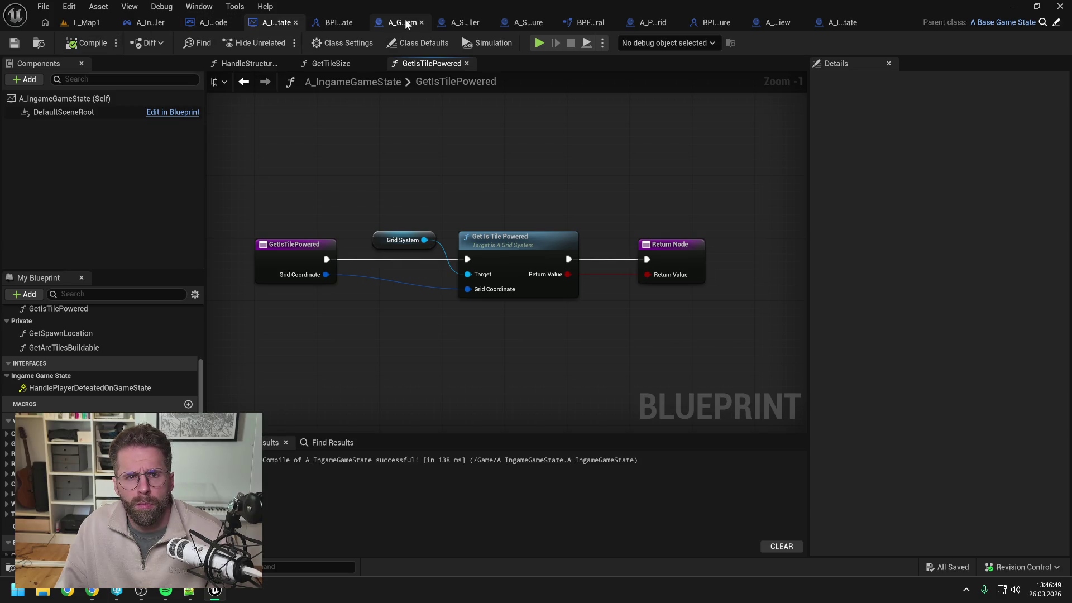
left_click(406, 24)
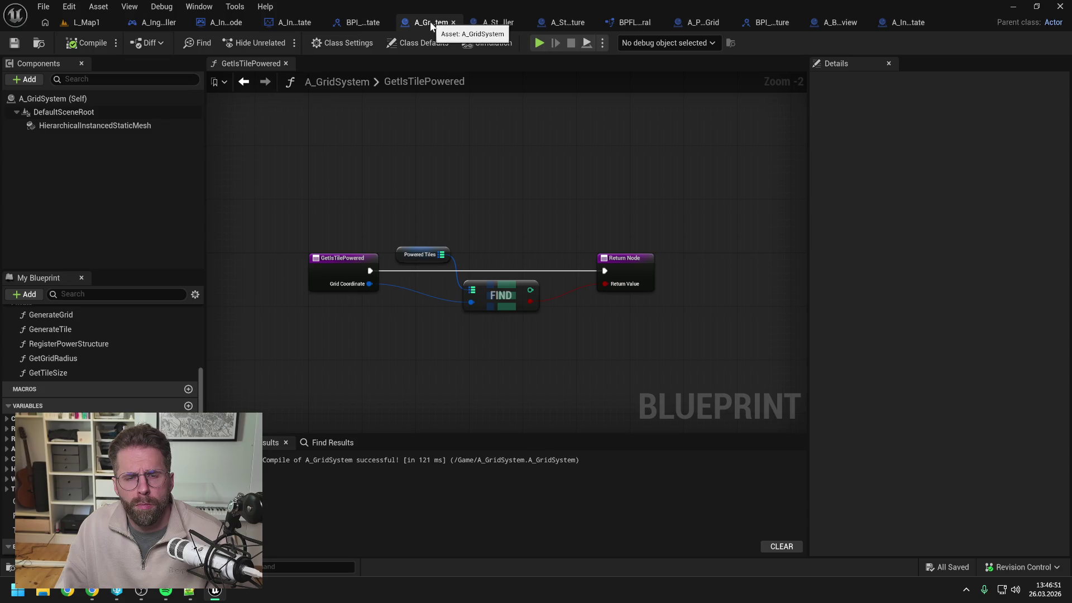
right_click(432, 27)
left_click(463, 96)
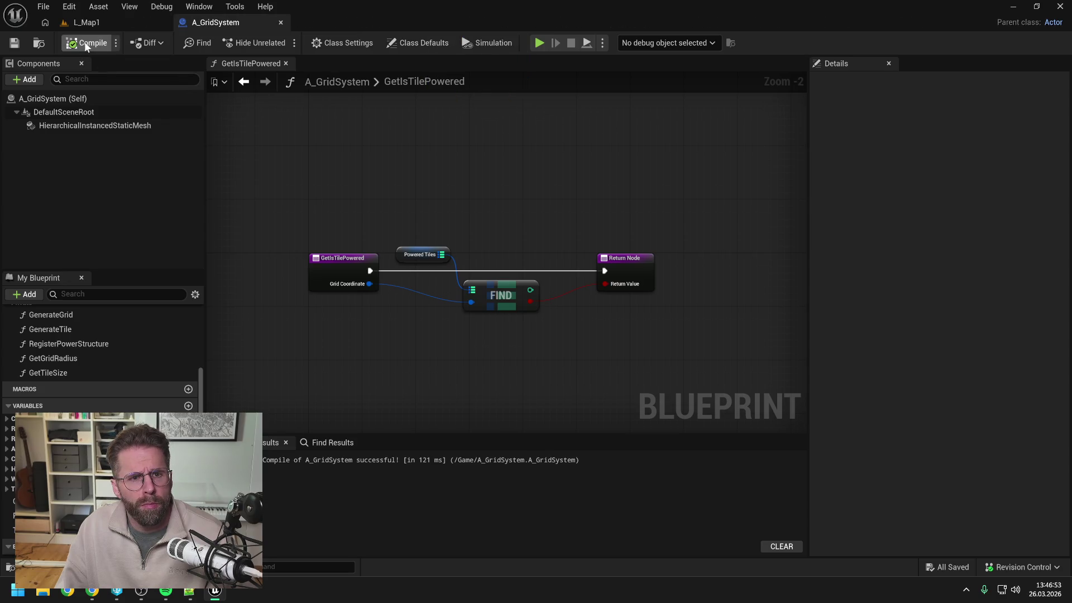
scroll(128, 352, "up", 2)
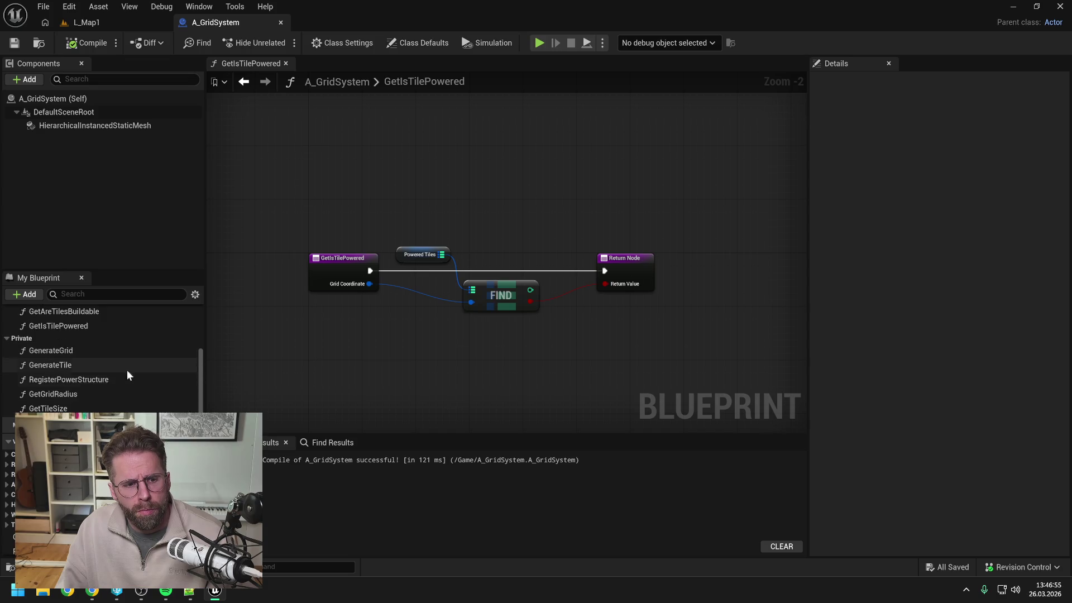
Review the RegisterPowerStructure and HandleStructureBuilt function graphs
double_click(115, 379)
scroll(552, 227, "up", 3)
scroll(552, 261, "down", 4)
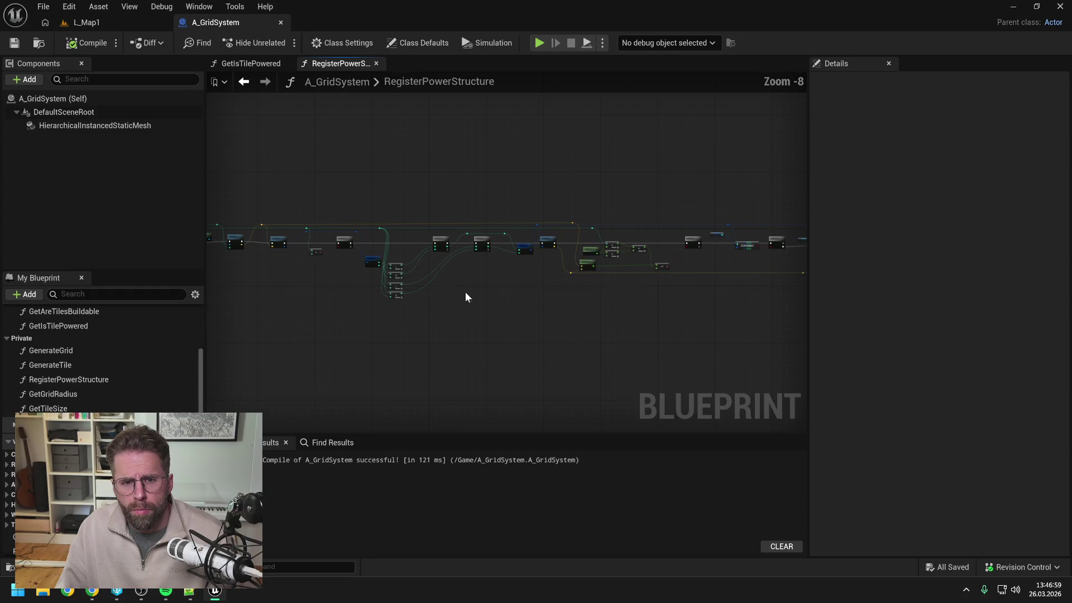
scroll(112, 373, "up", 1)
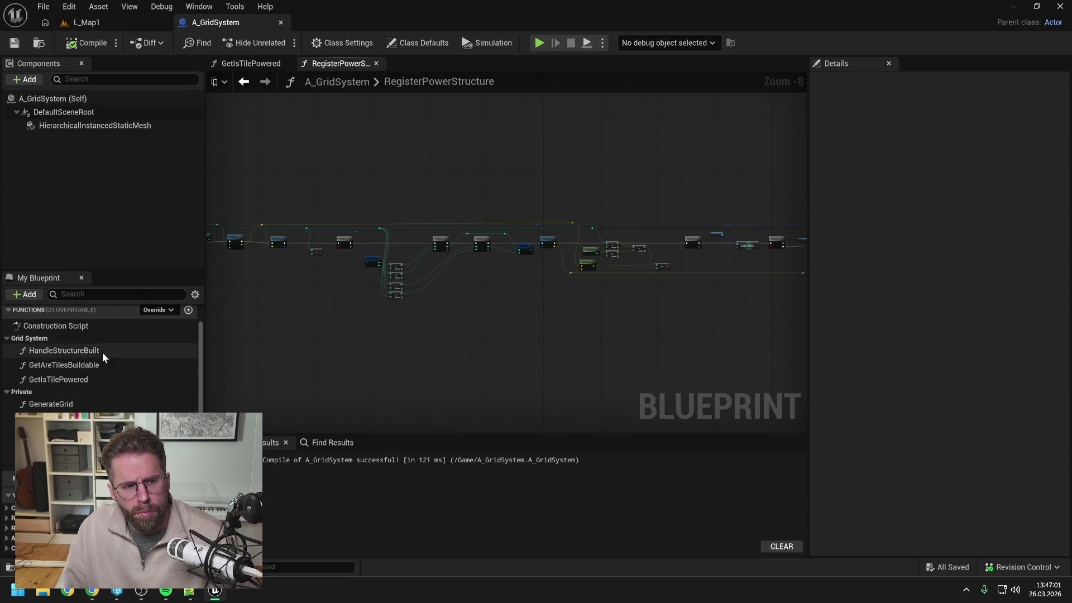
double_click(64, 351)
scroll(655, 223, "up", 2)
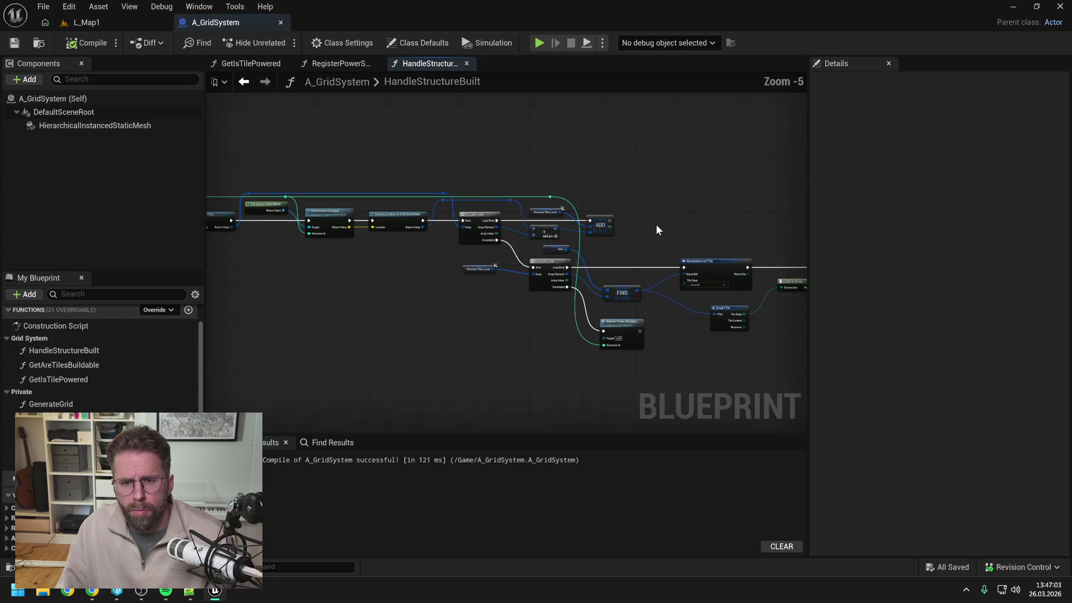
left_click_drag(500, 233, 632, 228)
Search the Content Drawer for 'game mode' and open A_IngameGameMode
key("ctrl+space")
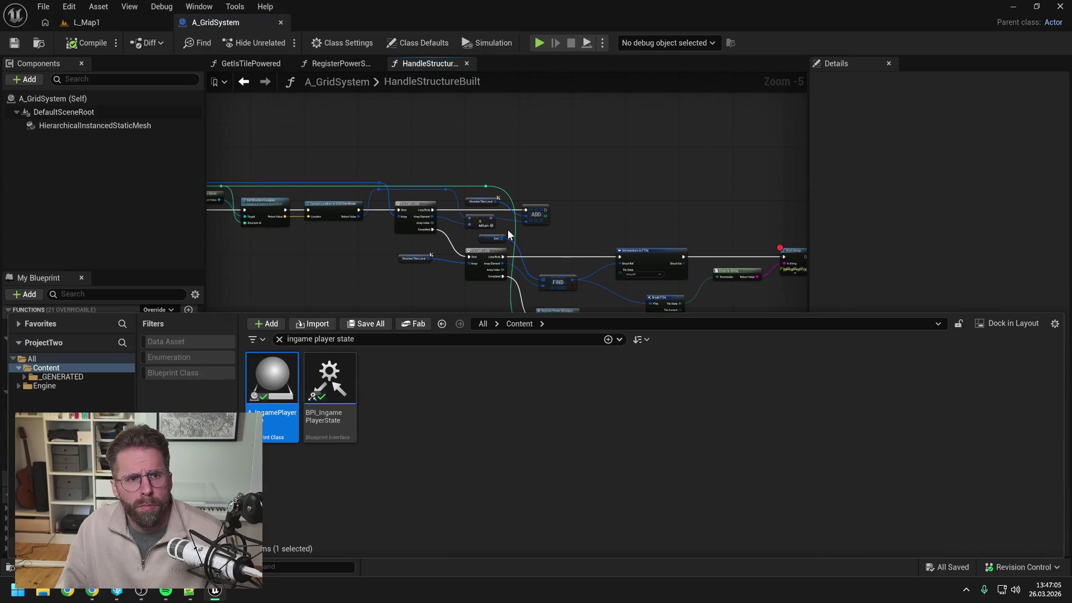
type("g")
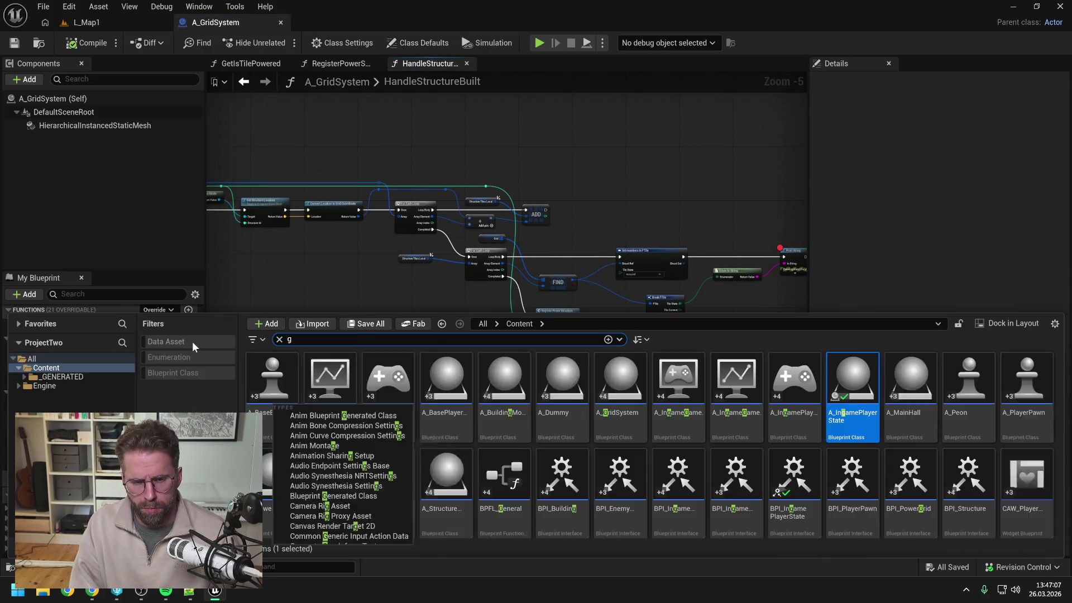
type("ame mode")
key("Return")
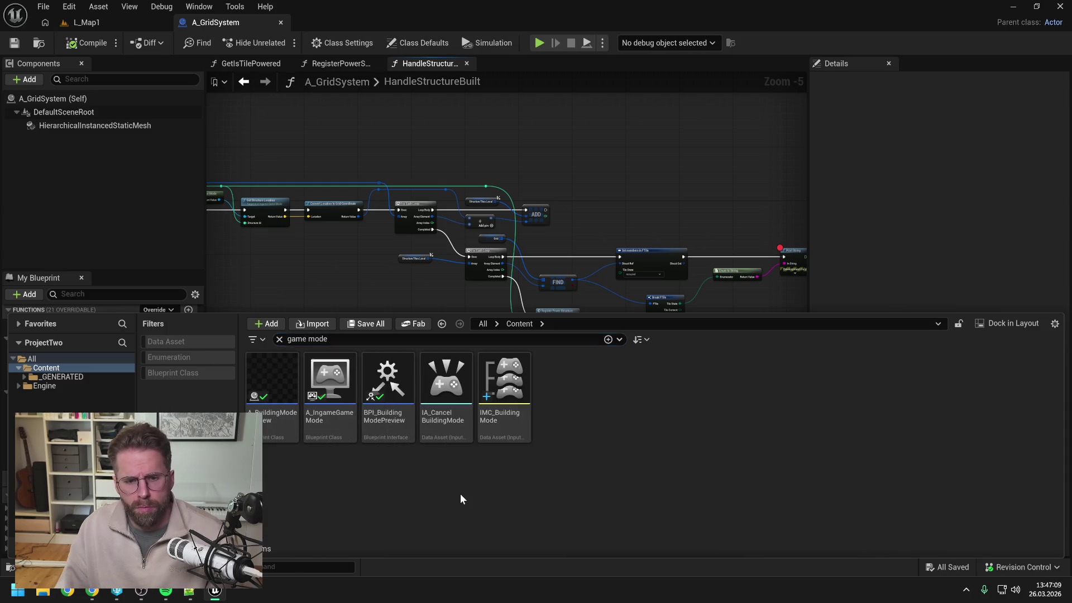
left_click(342, 395)
double_click(342, 395)
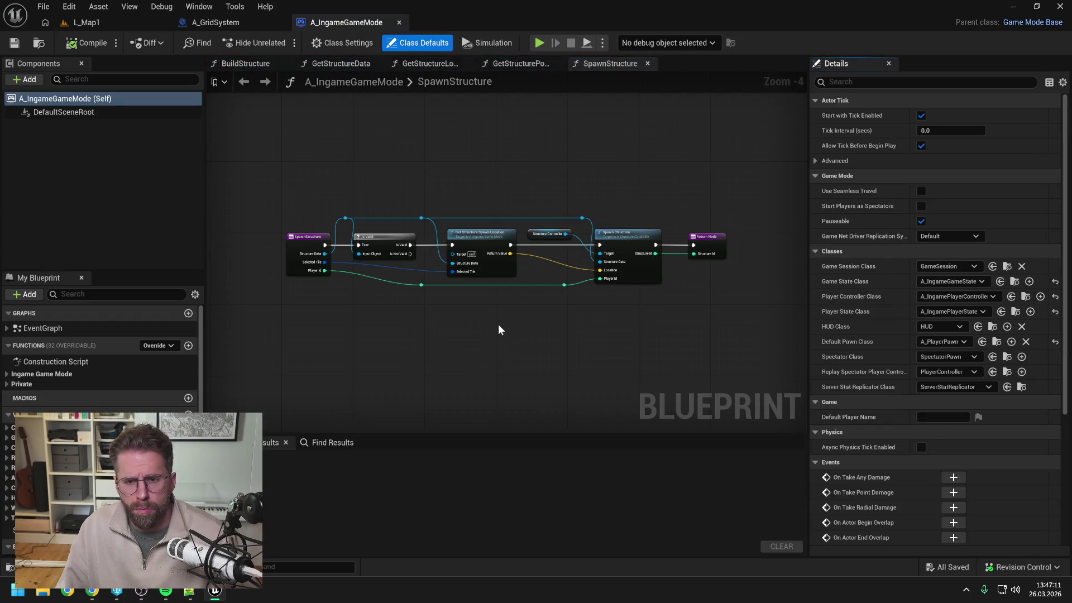
Inspect the Spawn Structure function, compile A_StructureController and go to GetStructurePowerRadius
double_click(609, 245)
mouse_move(708, 281)
left_mouse_down()
mouse_move(513, 277)
mouse_move(659, 270)
left_mouse_up()
mouse_move(404, 193)
left_mouse_down()
mouse_move(539, 142)
mouse_move(514, 139)
mouse_move(550, 138)
left_mouse_up()
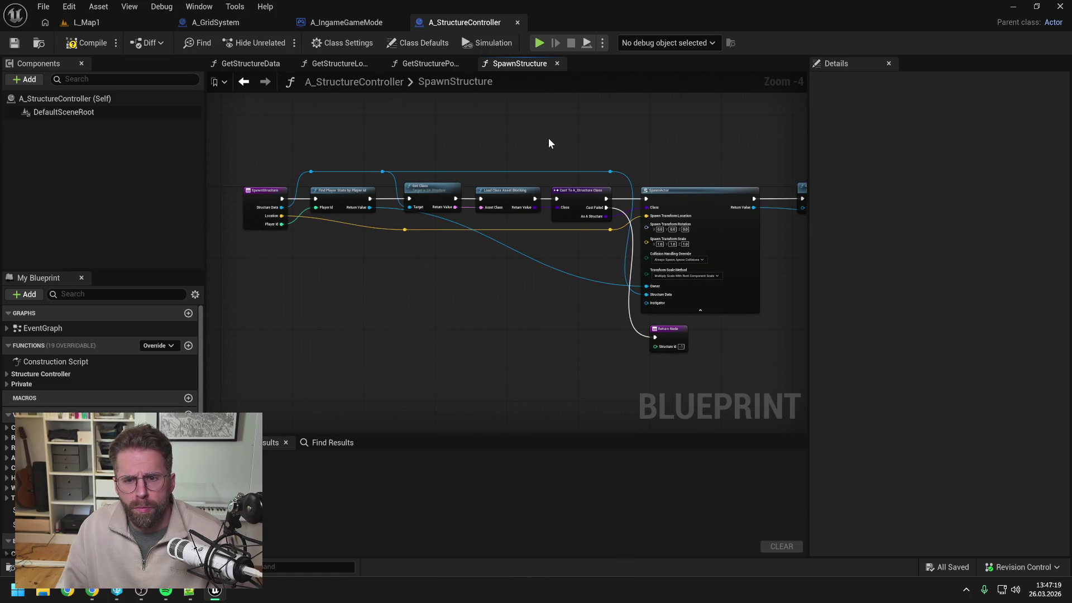
left_click_drag(548, 137, 564, 134)
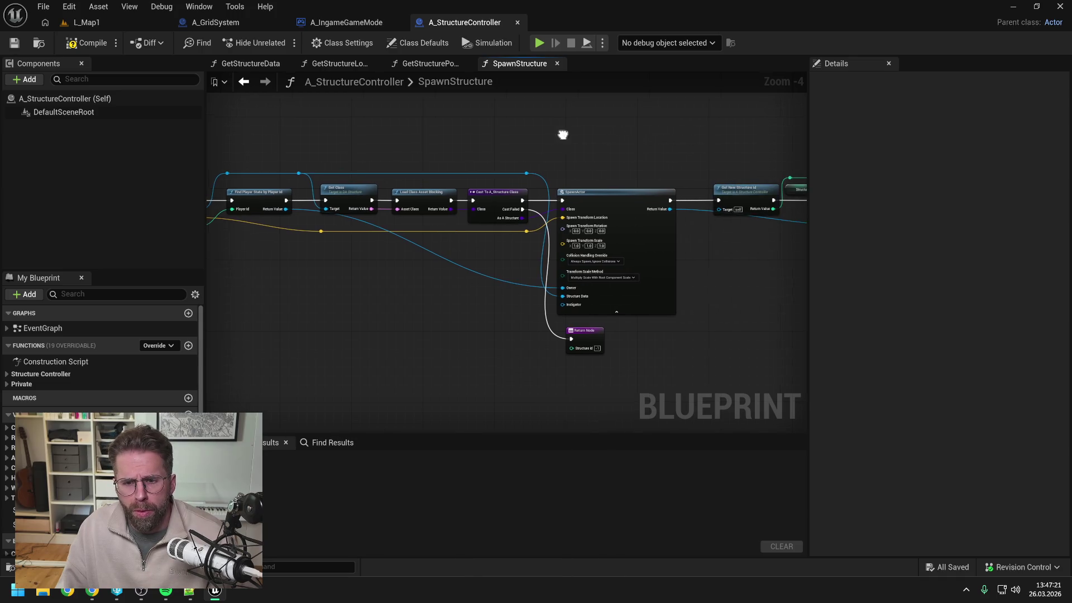
left_click(84, 43)
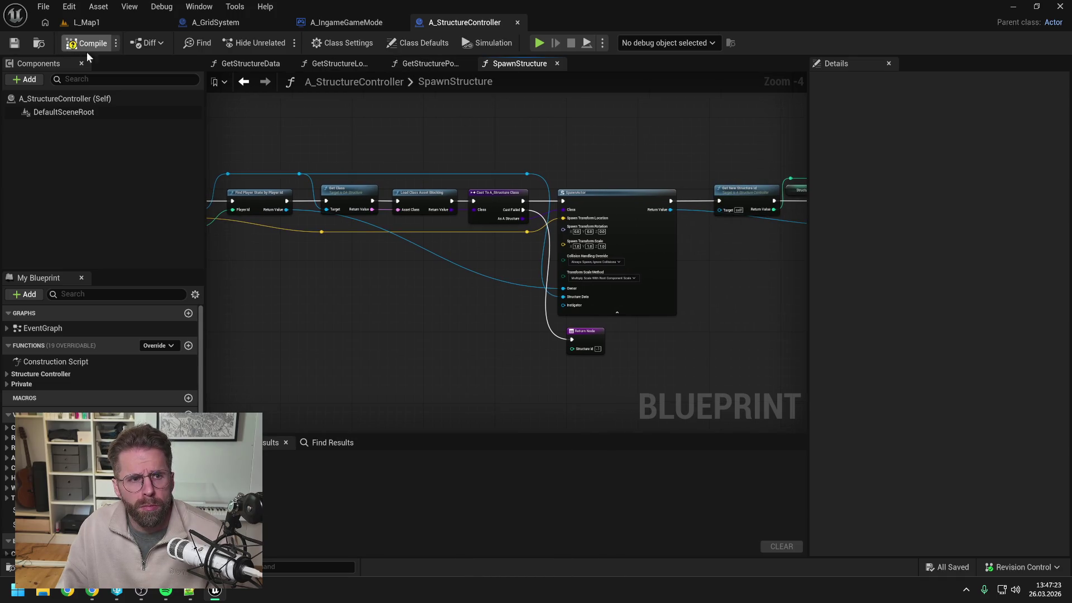
left_click(433, 63)
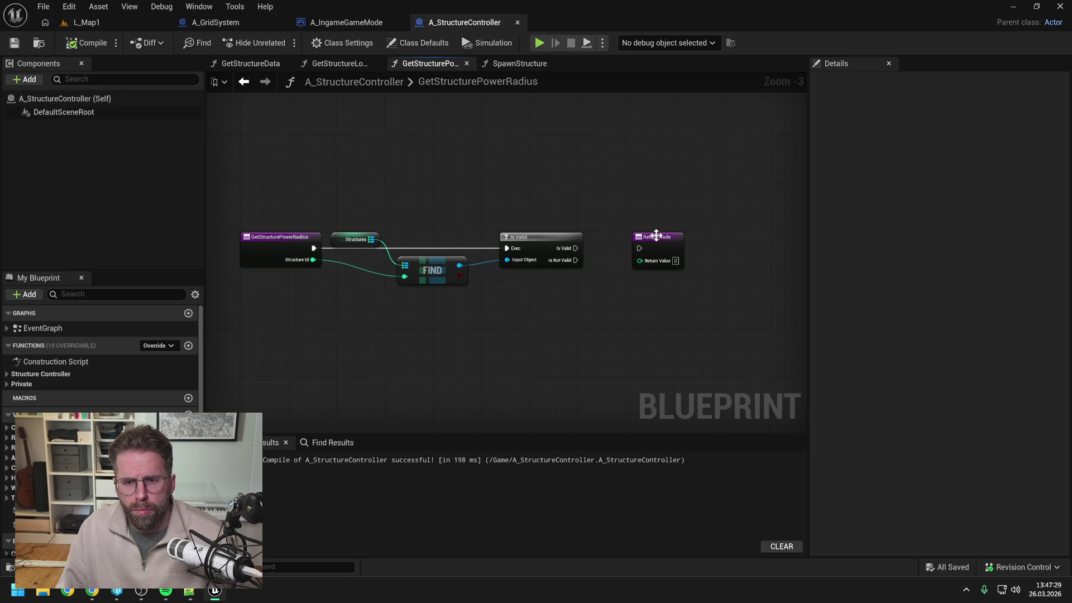
Add a Get Structure Data node that runs after the Is Valid check
left_click_drag(654, 237, 714, 236)
left_click(670, 223)
double_click(485, 262)
mouse_move(484, 260)
left_mouse_down()
mouse_move(483, 218)
mouse_move(639, 256)
left_mouse_up()
type("get stru")
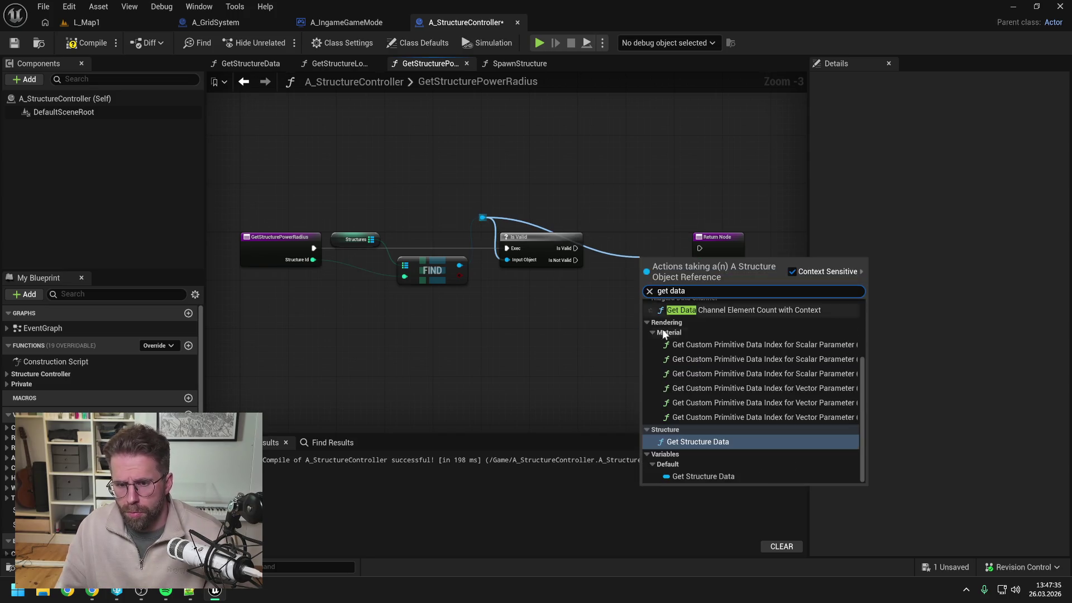
left_click(715, 441)
left_click_drag(592, 228, 683, 228)
left_click_drag(563, 260, 556, 229)
mouse_move(449, 239)
left_mouse_down()
mouse_move(512, 239)
mouse_move(483, 226)
mouse_move(483, 209)
left_mouse_up()
Add an Is Valid check on the returned structure data asset
double_click(479, 246)
left_click_drag(573, 250, 603, 265)
type("is valid")
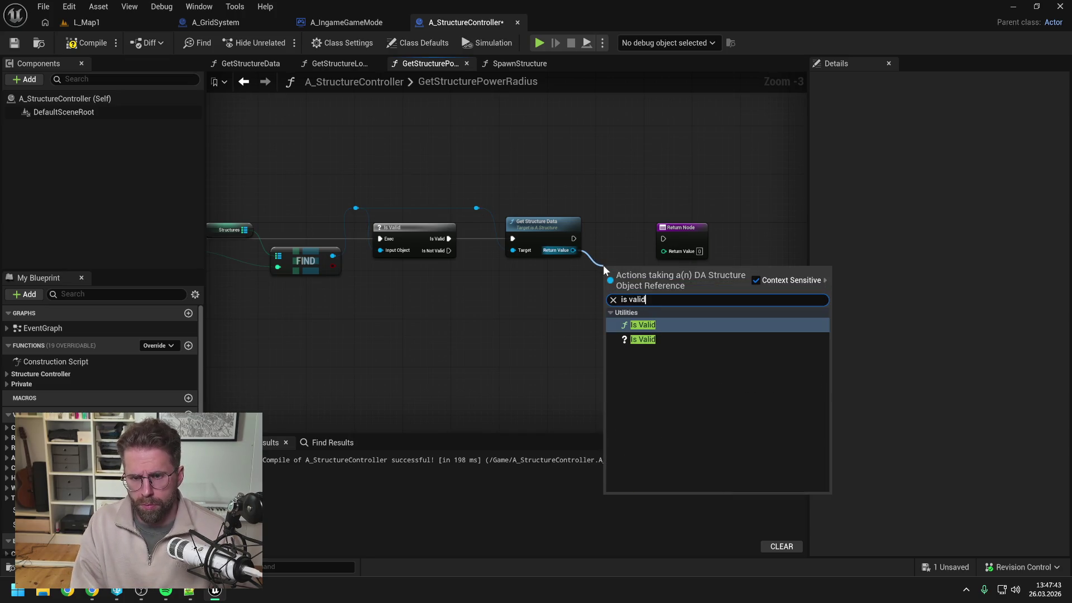
left_click(636, 339)
left_click_drag(581, 244, 695, 244)
left_click_drag(531, 273, 572, 230)
Add Get Power Grid Radius on the data asset and wire it into the Return Node
double_click(497, 254)
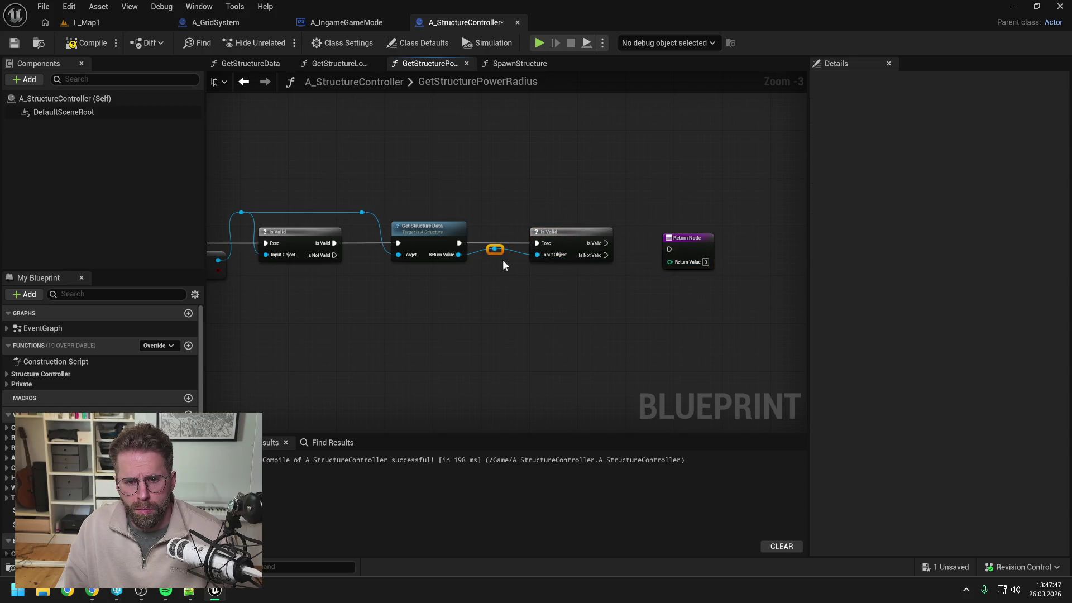
mouse_move(501, 253)
left_mouse_down()
mouse_move(512, 204)
mouse_move(607, 225)
left_mouse_up()
type("ge")
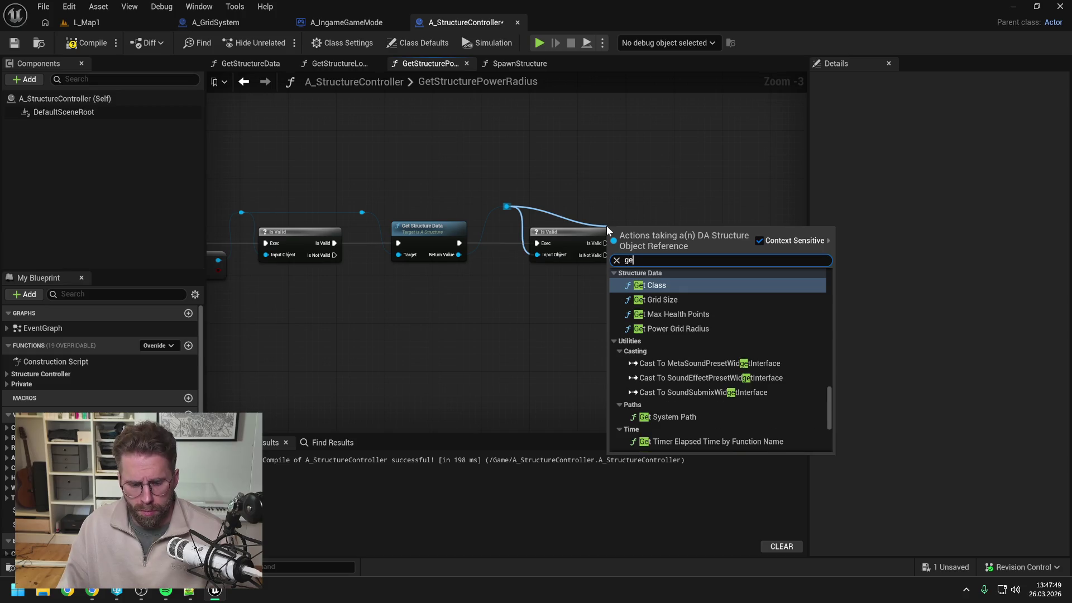
type("t power")
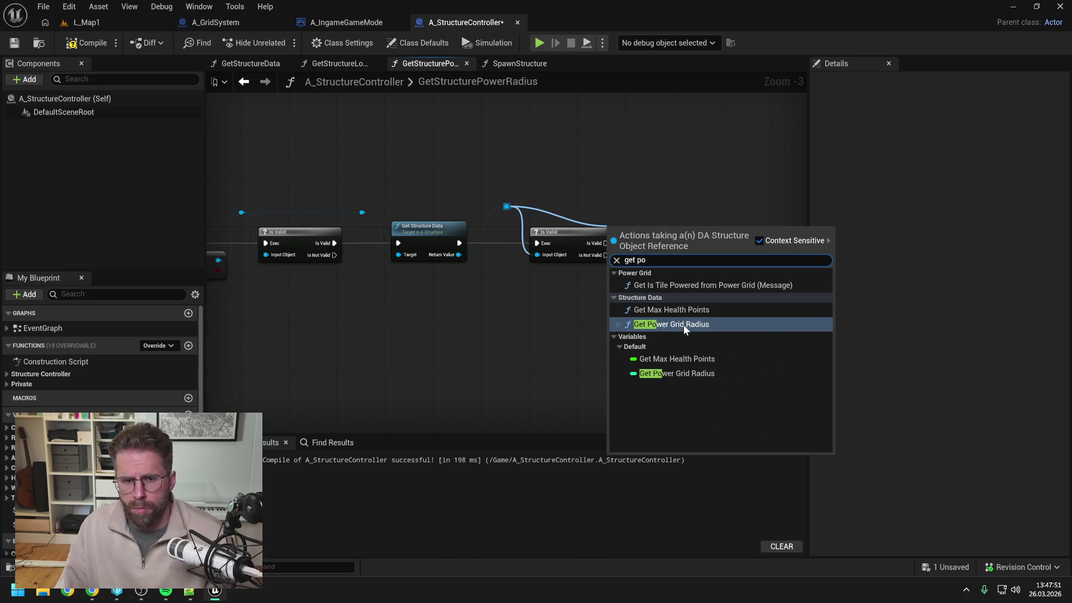
left_click(685, 324)
mouse_move(691, 233)
left_mouse_down()
mouse_move(608, 245)
mouse_move(672, 245)
left_mouse_up()
left_click_drag(559, 239, 595, 239)
mouse_move(523, 255)
left_mouse_down()
mouse_move(564, 257)
mouse_move(538, 220)
left_mouse_up()
double_click(541, 263)
left_click_drag(612, 218, 555, 218)
mouse_move(567, 257)
left_mouse_down()
mouse_move(602, 257)
mouse_move(603, 269)
left_mouse_up()
left_click(620, 246)
Rename DA_Structure's GetPowerGridRadius function to GetPowerRadius
double_click(541, 246)
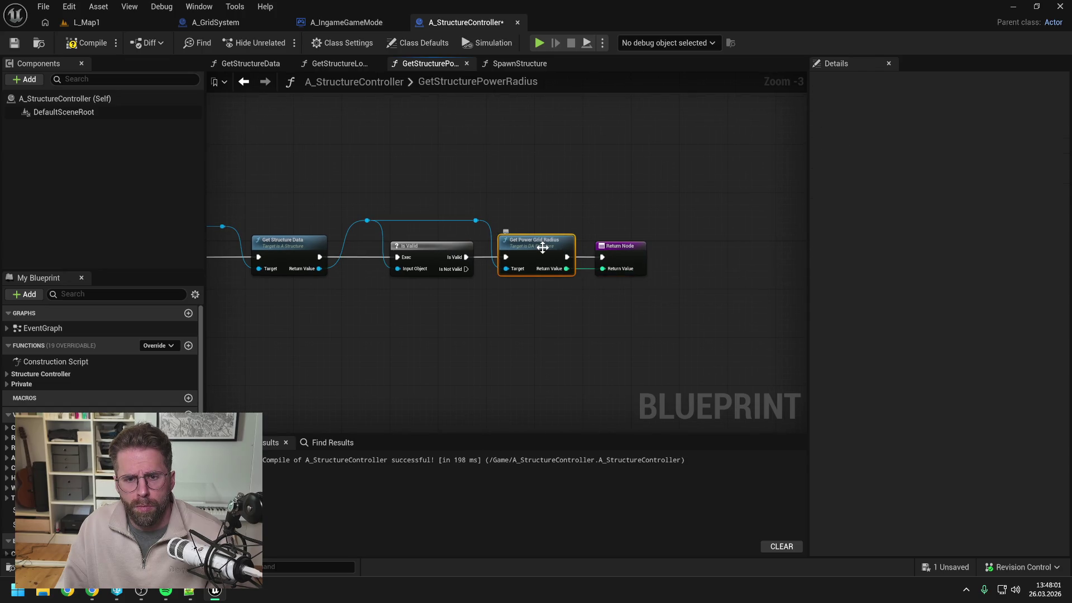
left_click(63, 184)
left_click(63, 184)
left_click(82, 185)
key("BackSpace")
key("BackSpace")
key("BackSpace")
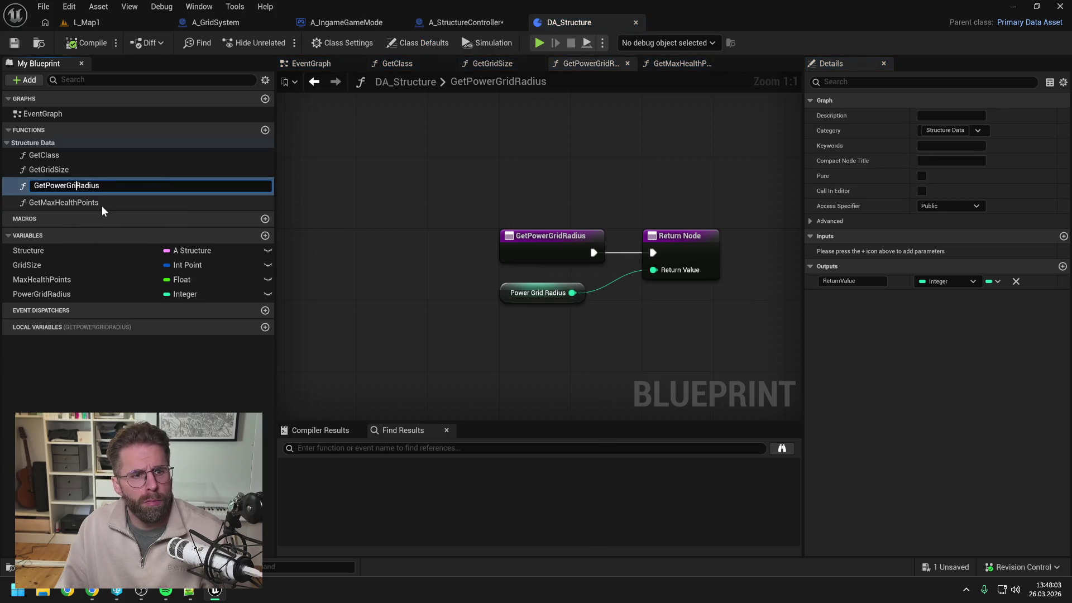
key("Return")
Rename the PowerGridRadius variable to PowerRadius, save DA_Structure, and return to A_IngameGameMode
left_click(77, 290)
left_click(77, 290)
left_click(53, 290)
key("BackSpace")
key("BackSpace")
key("BackSpace")
key("Return")
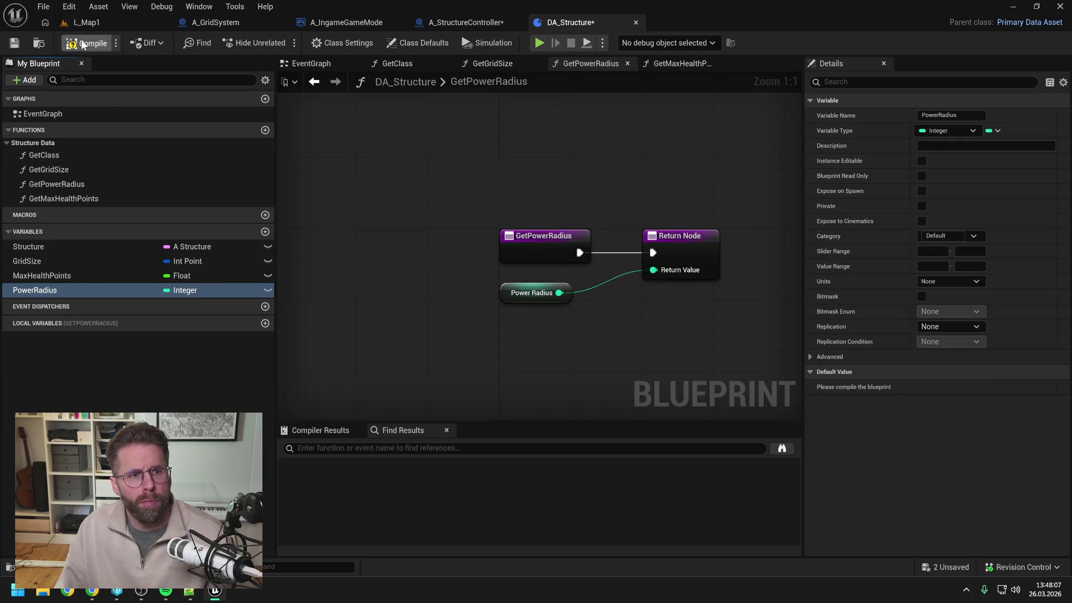
key("ctrl+s")
left_click(560, 418)
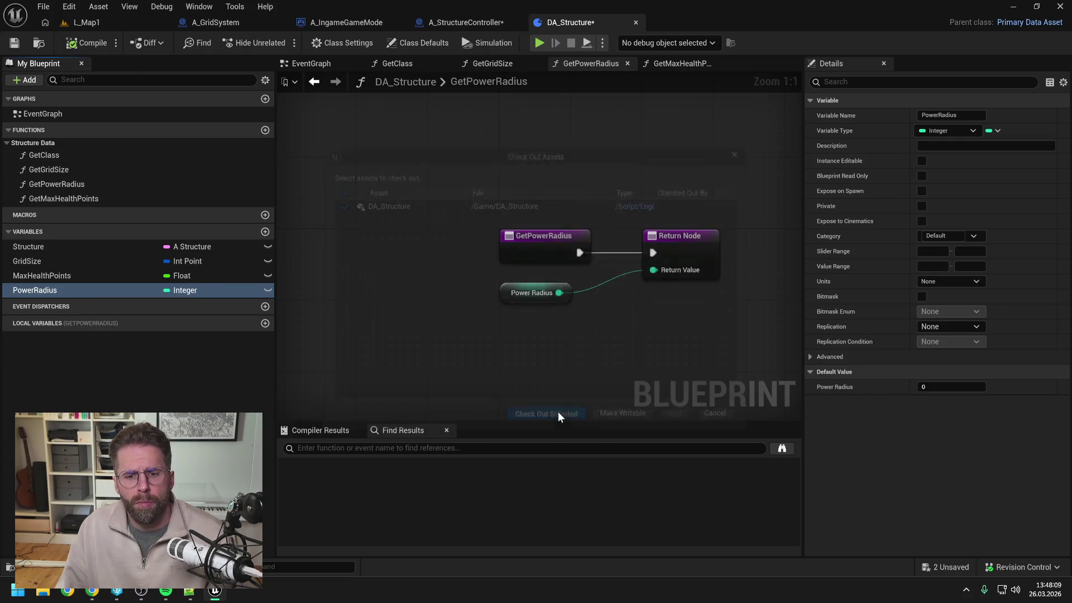
left_click(472, 17)
scroll(502, 168, "up", 2)
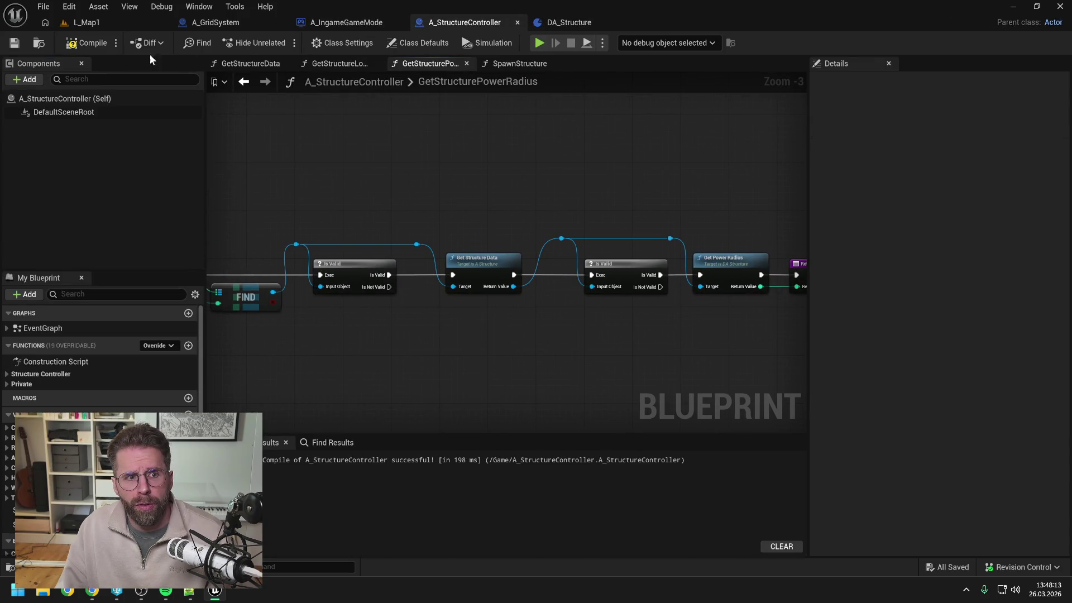
left_click(329, 22)
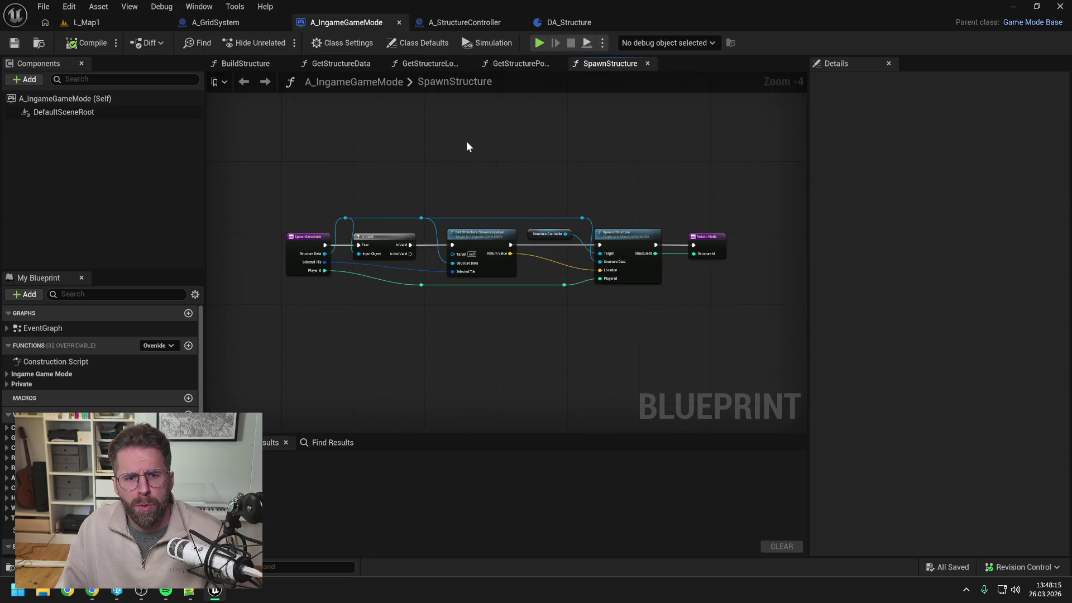
Search the Content Drawer for 'bpi' and open the BPI_Structure interface
key("ctrl+space")
left_click(574, 407)
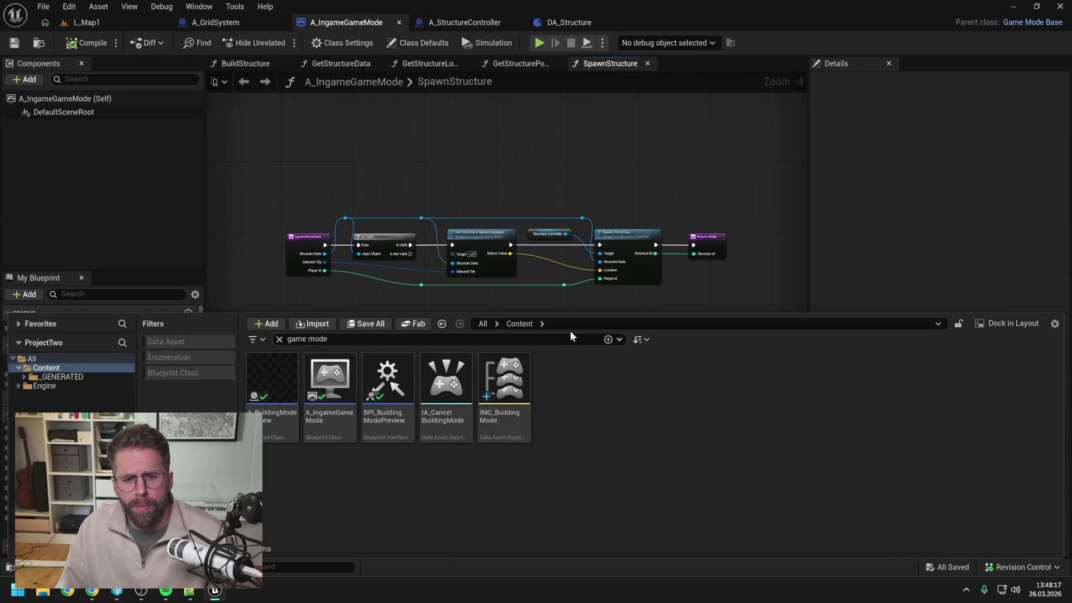
key("ctrl+a")
type("bpi")
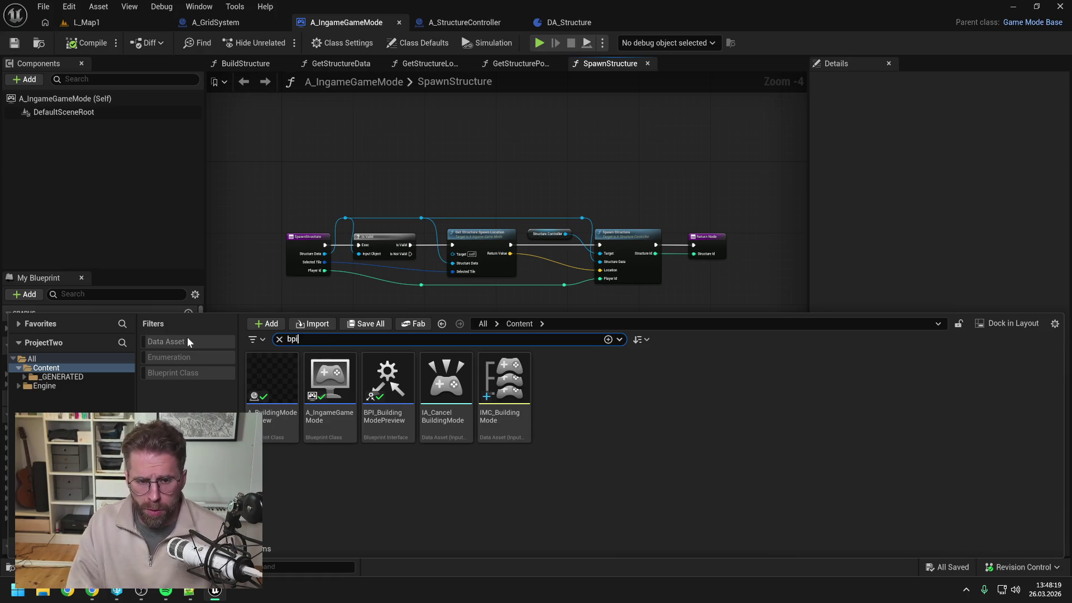
left_click(419, 493)
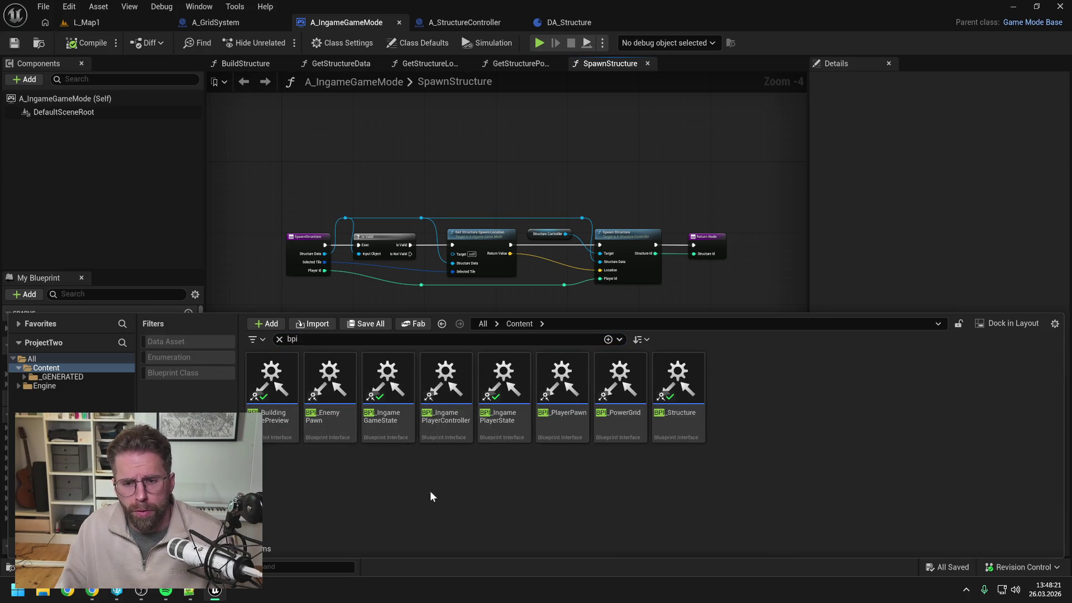
double_click(678, 385)
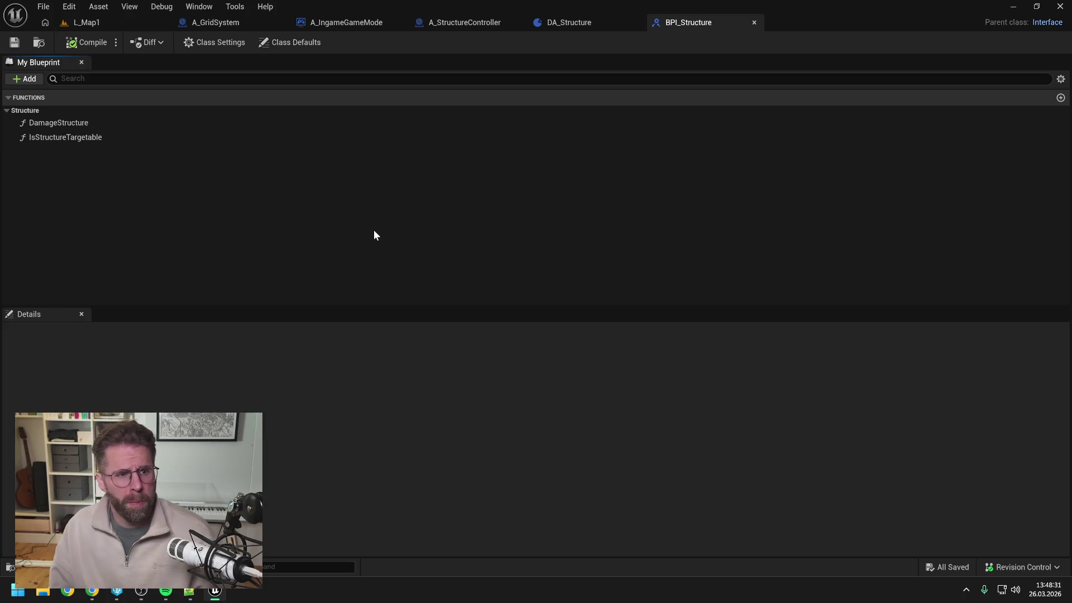
Find IsStructureTargetable references by name, check its call in A_BaseEnemyPawn, then return to BPI_Structure
left_click(83, 139)
right_click(85, 139)
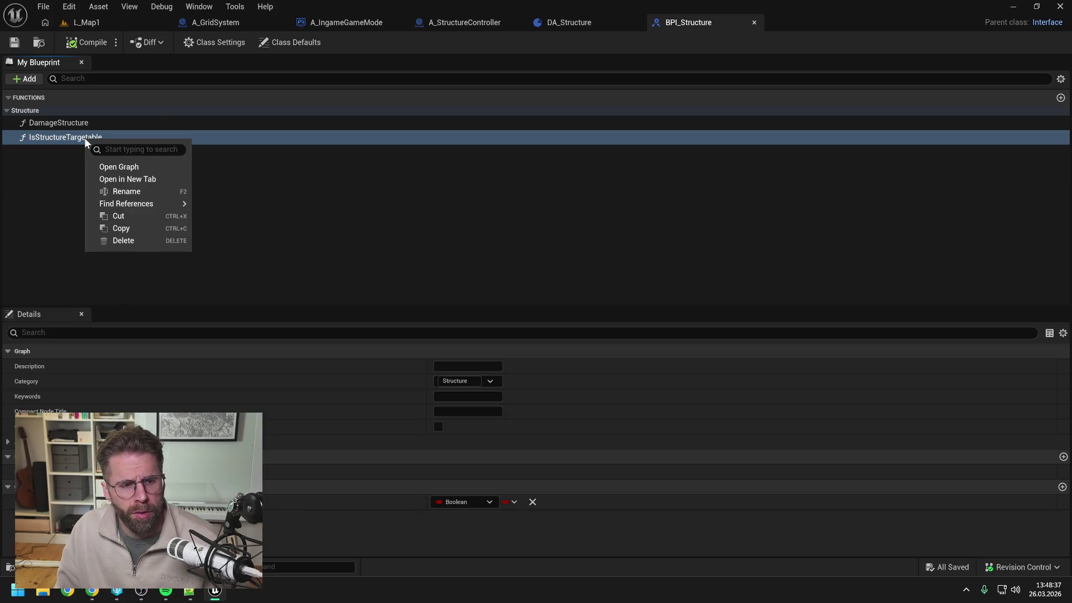
mouse_move(156, 204)
left_click(223, 210)
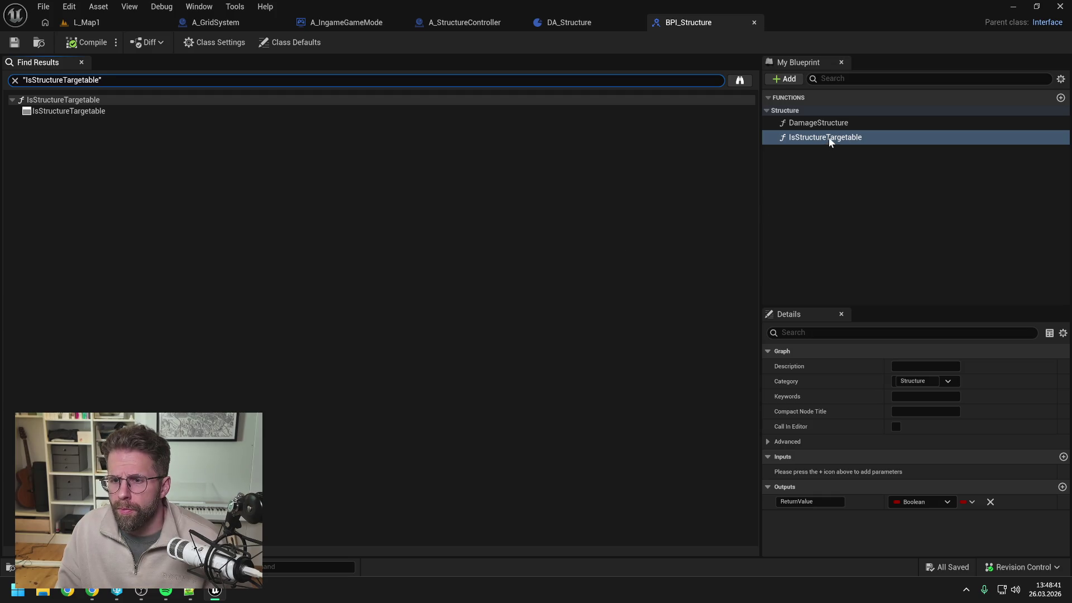
left_click(743, 126)
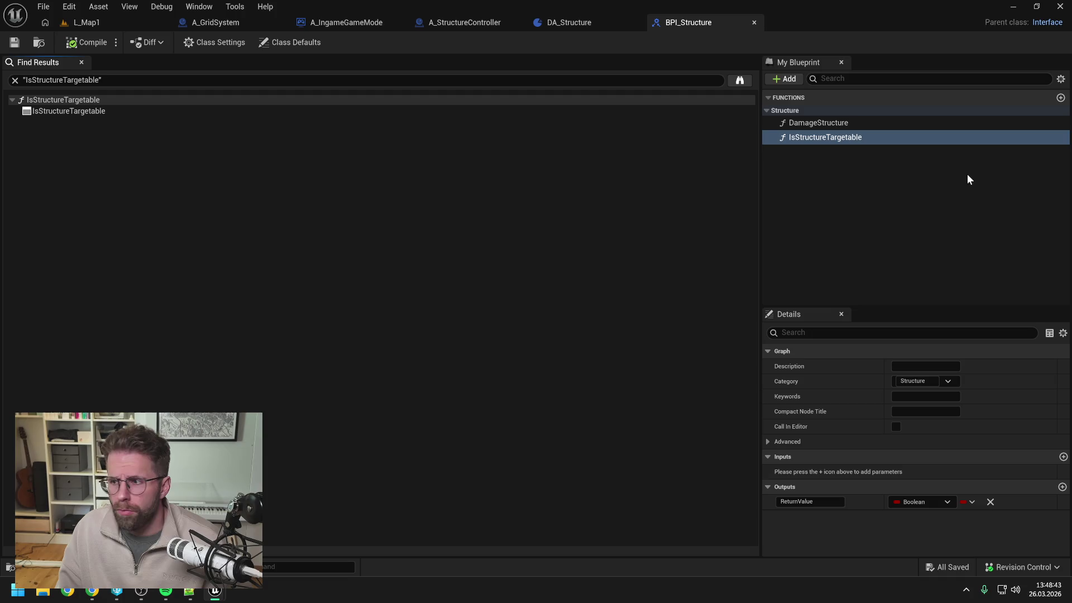
double_click(69, 110)
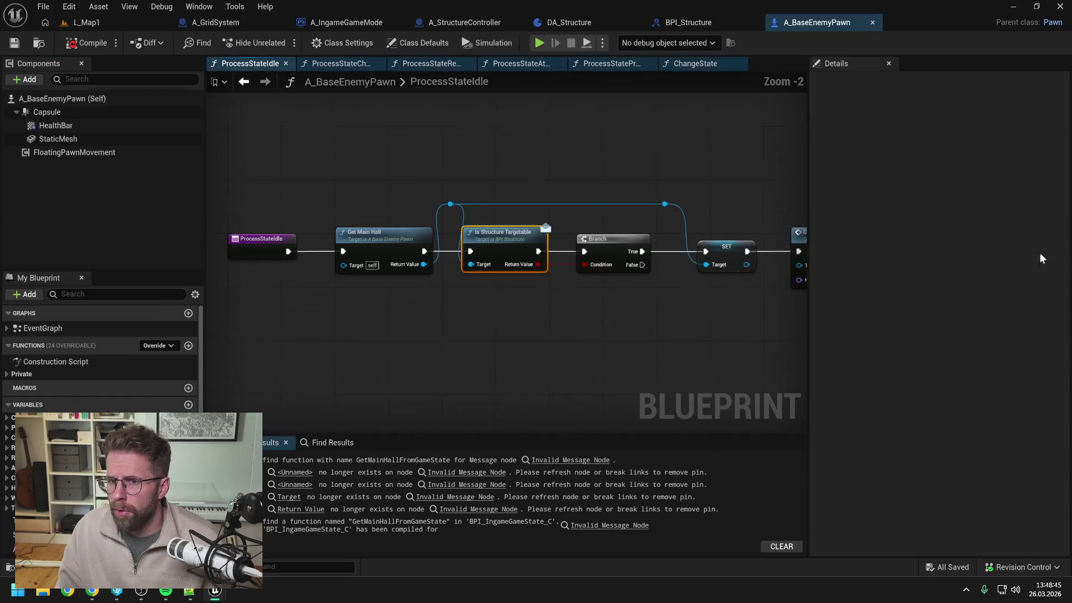
scroll(592, 237, "down", 1)
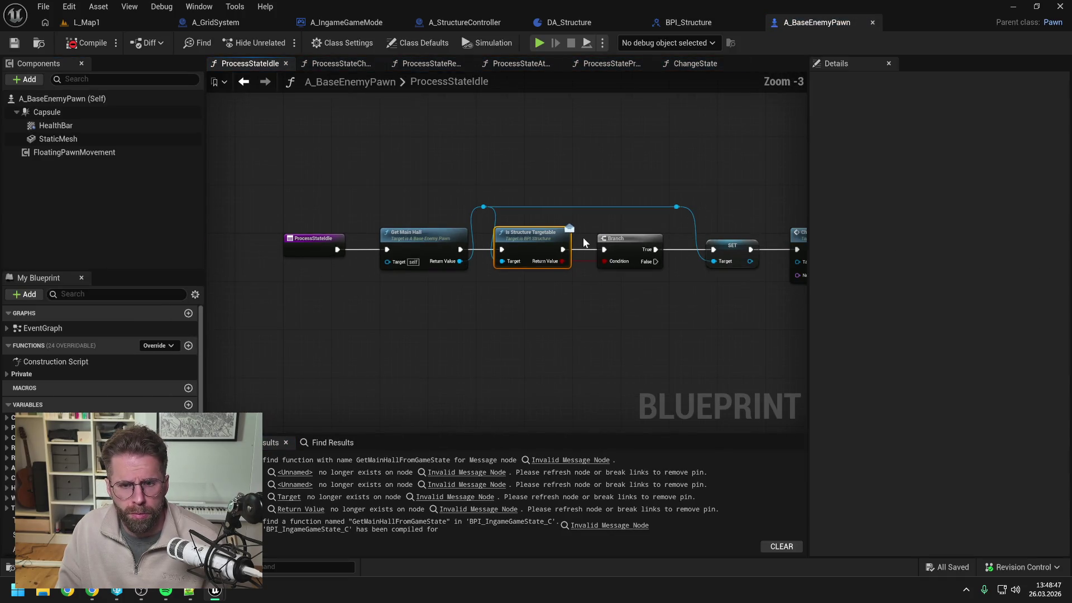
scroll(575, 226, "down", 1)
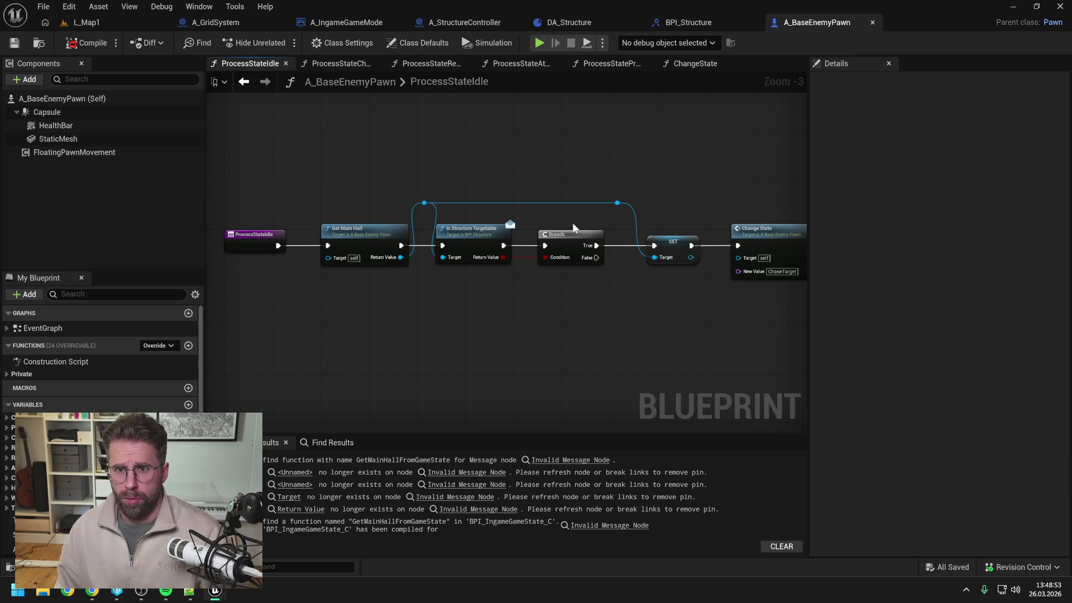
left_click(689, 21)
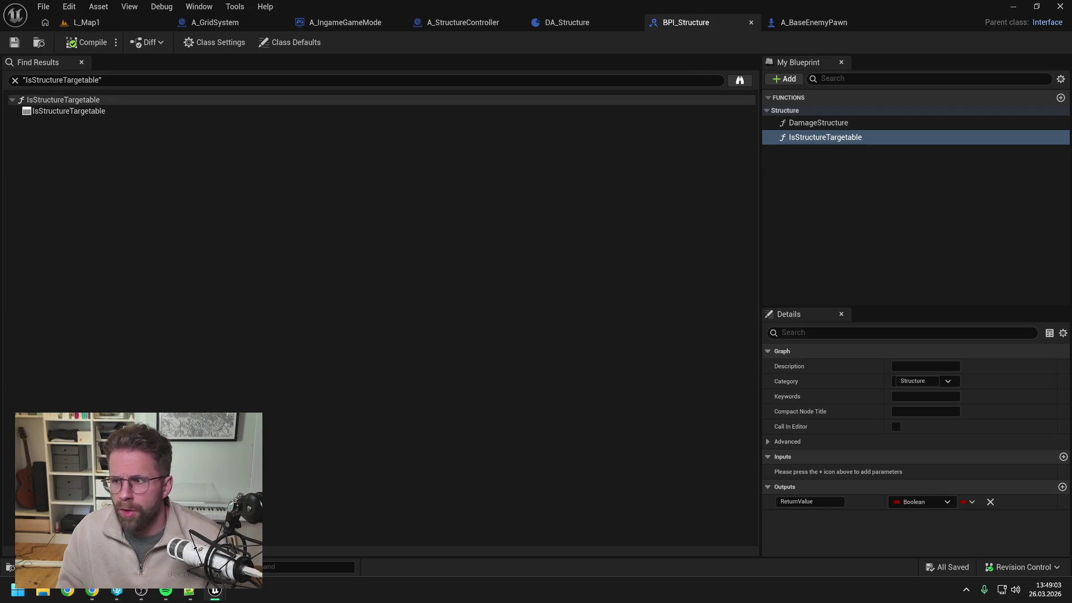
Inspect the DamageStructure and IsStructureTargetable function settings, including DamageStructure's Float Value input
left_click(807, 199)
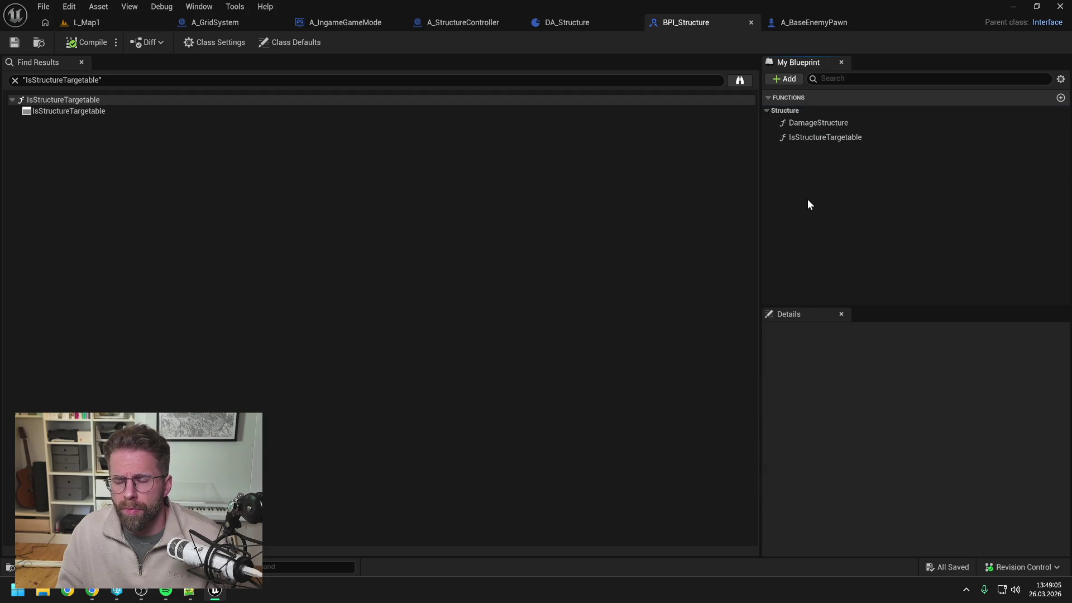
left_click(828, 123)
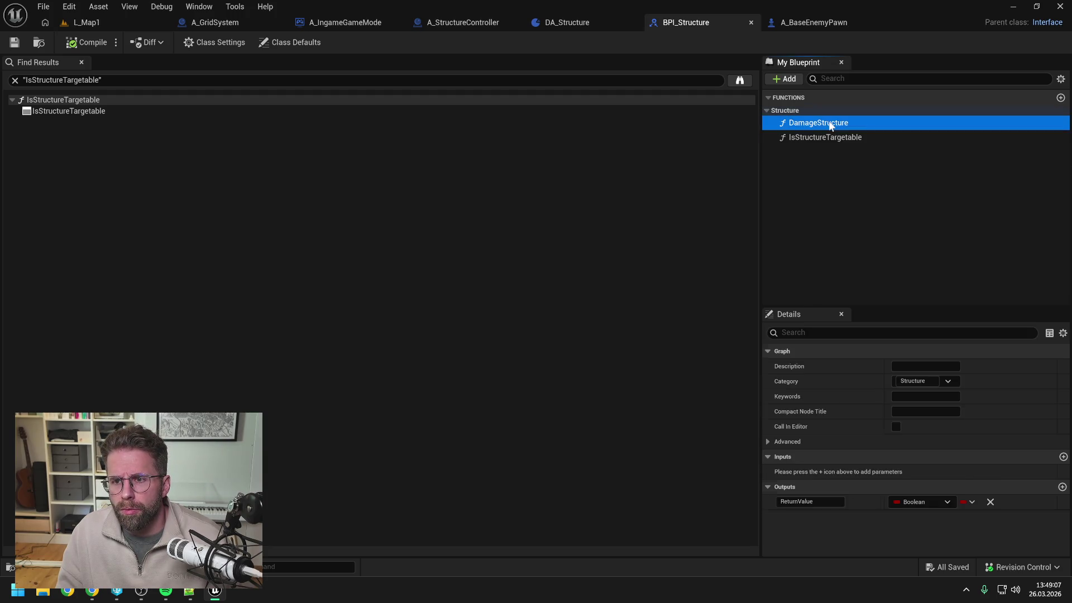
left_click(834, 138)
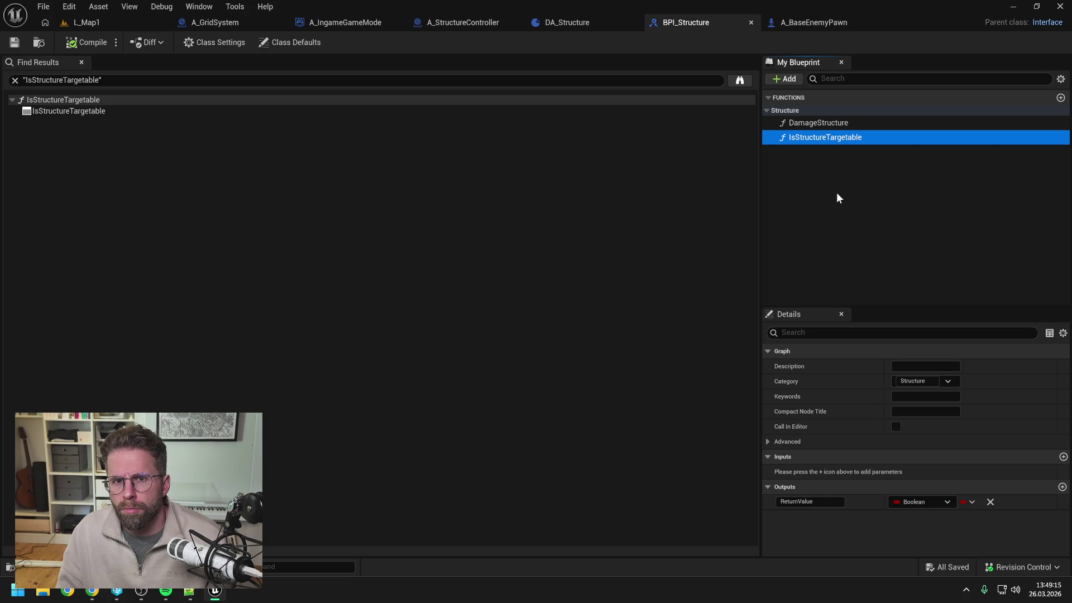
left_click(837, 192)
left_click(824, 140)
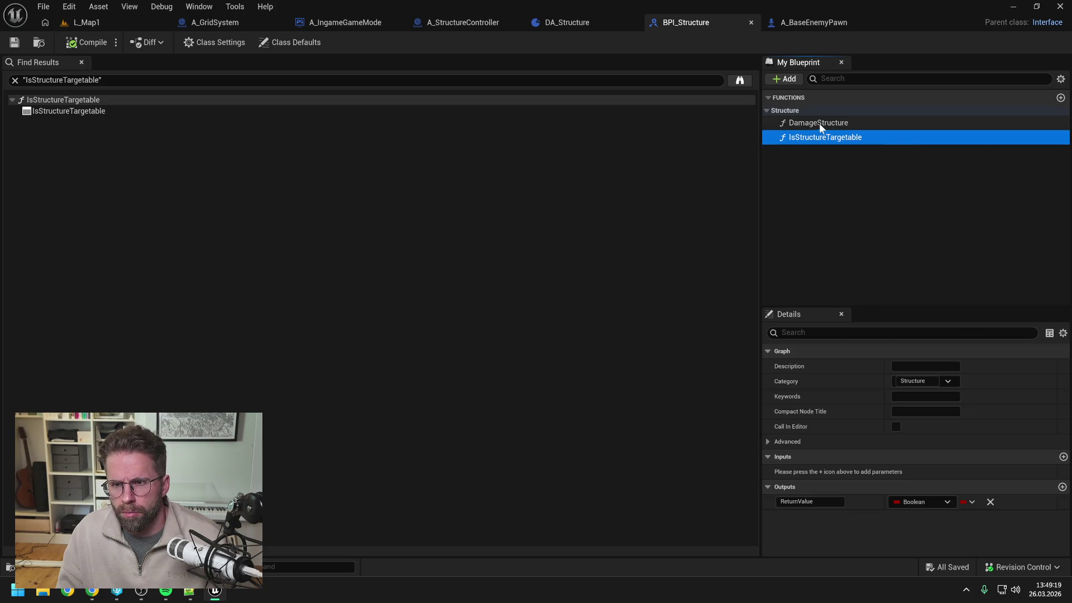
left_click(820, 124)
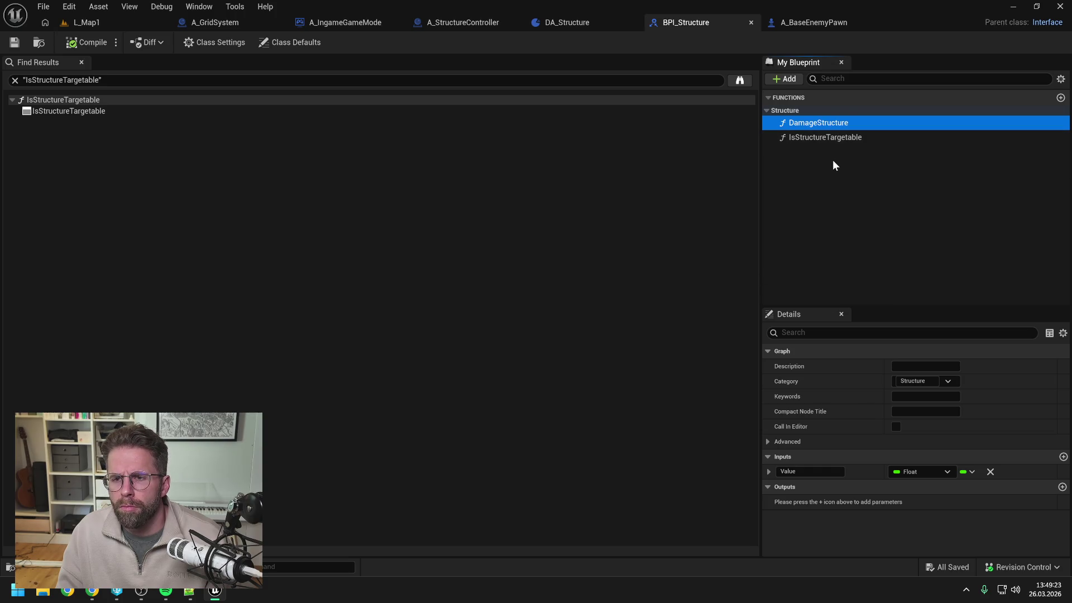
left_click(835, 218)
Open BPI_PowerGrid from the Content Drawer to view its functions, then close it
key("ctrl+space")
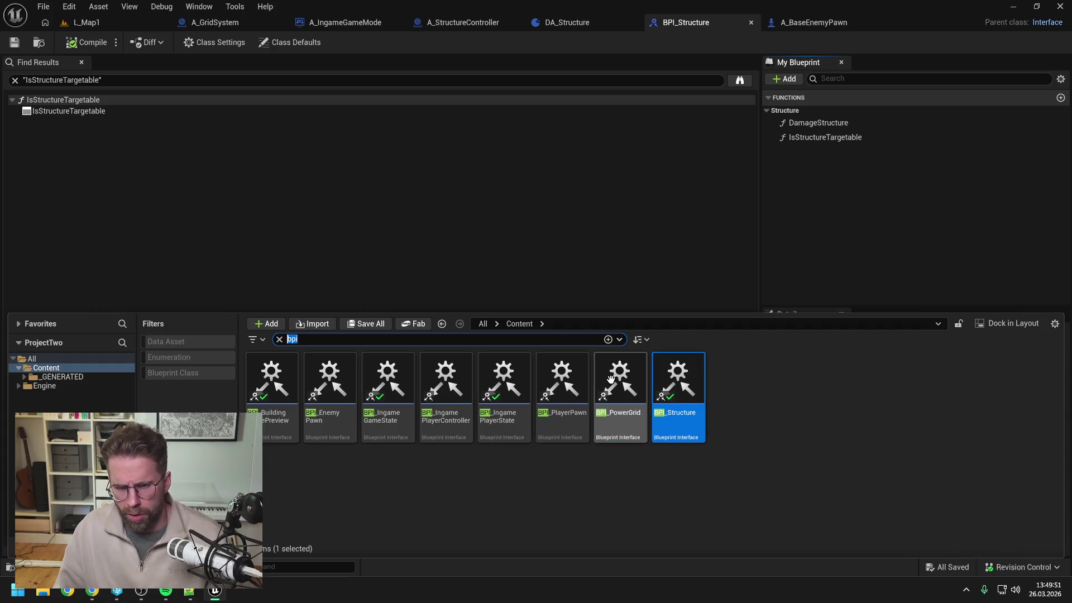
left_click(619, 394)
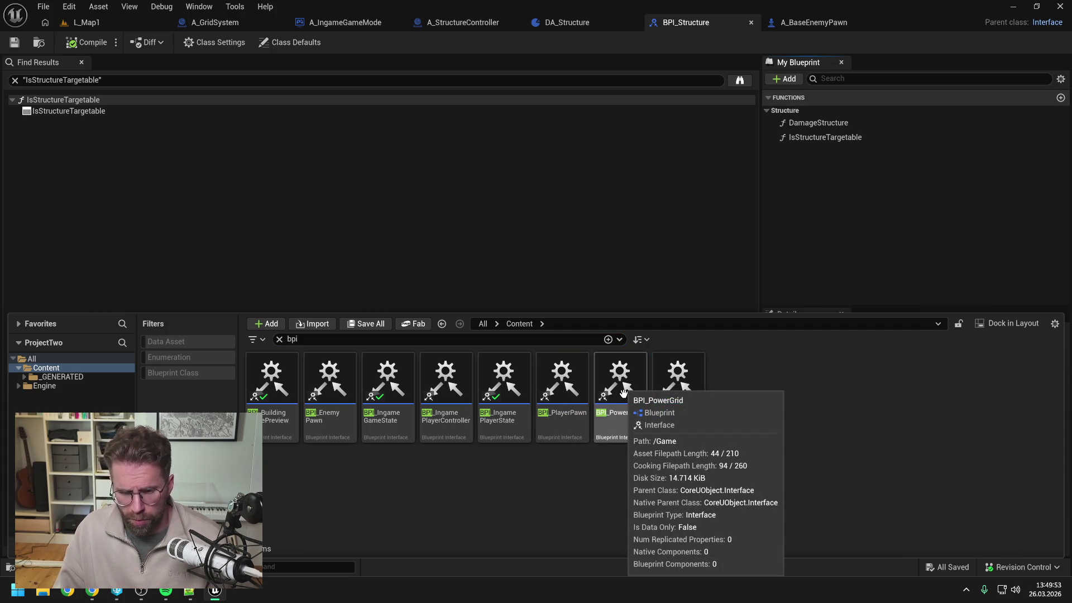
double_click(623, 393)
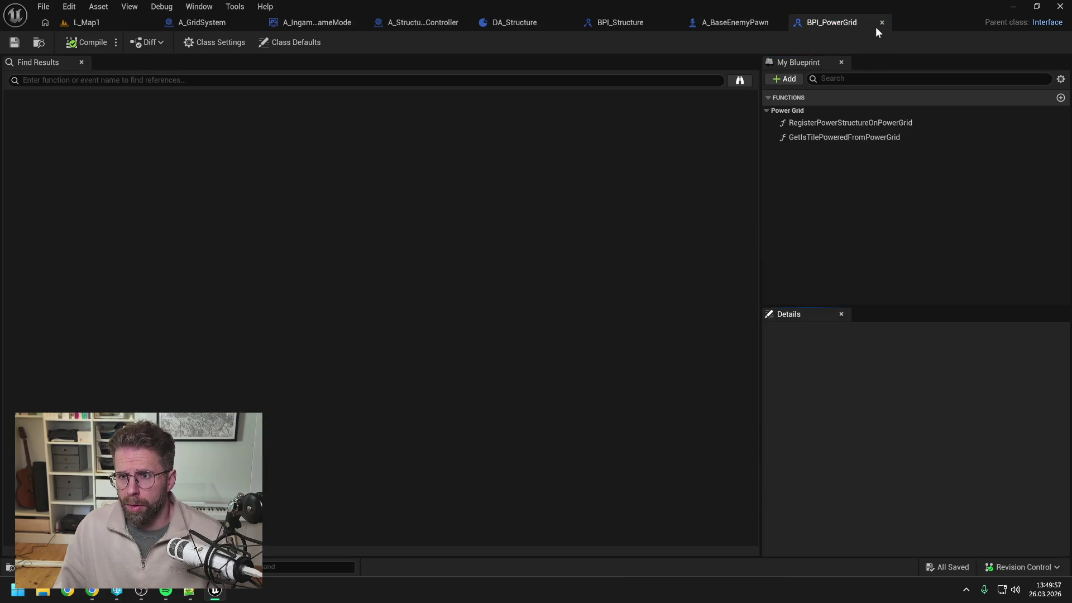
left_click(882, 22)
Filter the Content Drawer to show only 'power grid' assets
key("ctrl+space")
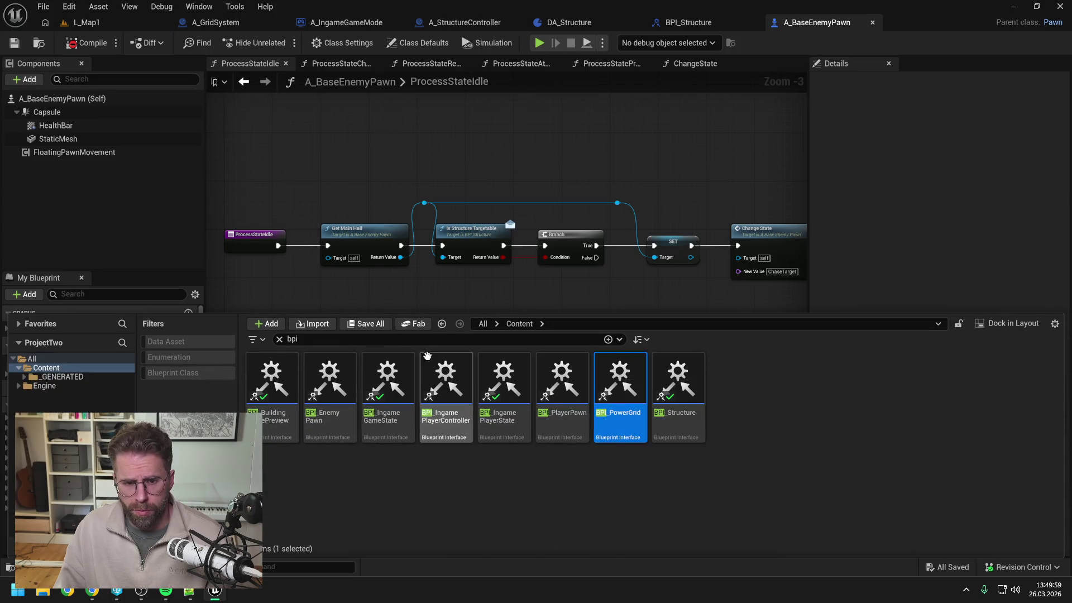
left_click(290, 344)
type("power grid")
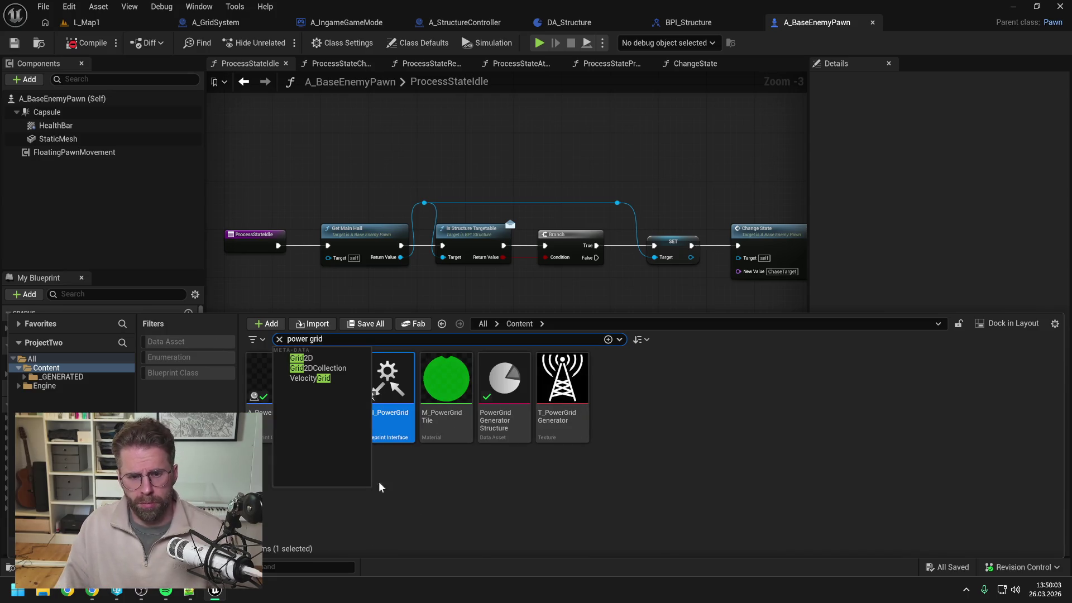
left_click(481, 538)
left_click(434, 524)
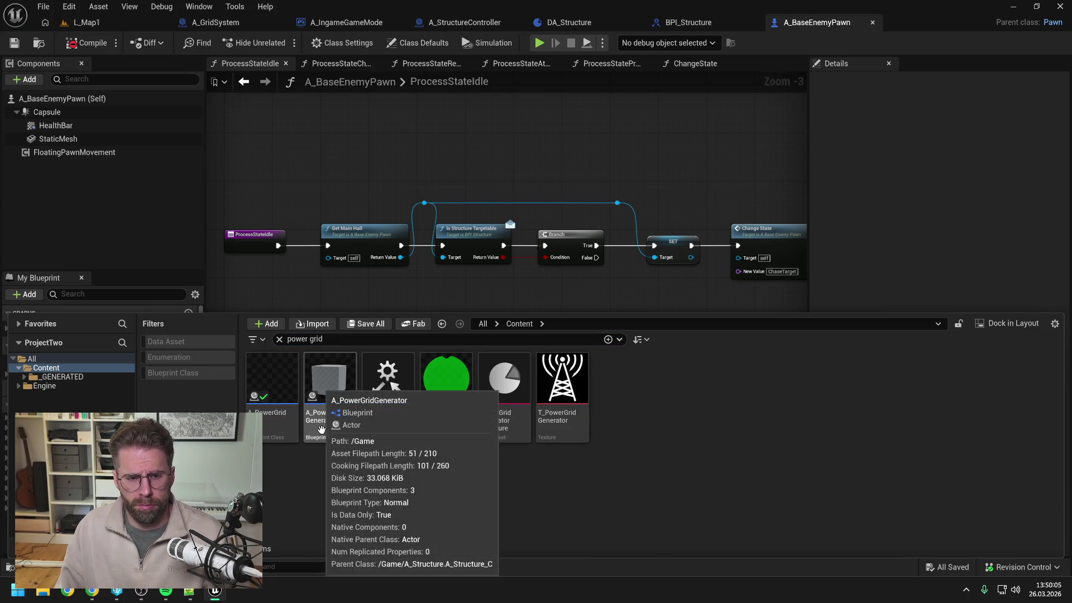
Delete A_PowerGrid (force delete) and BPI_PowerGrid from the project
left_click(272, 431)
key("Delete")
left_click(439, 474)
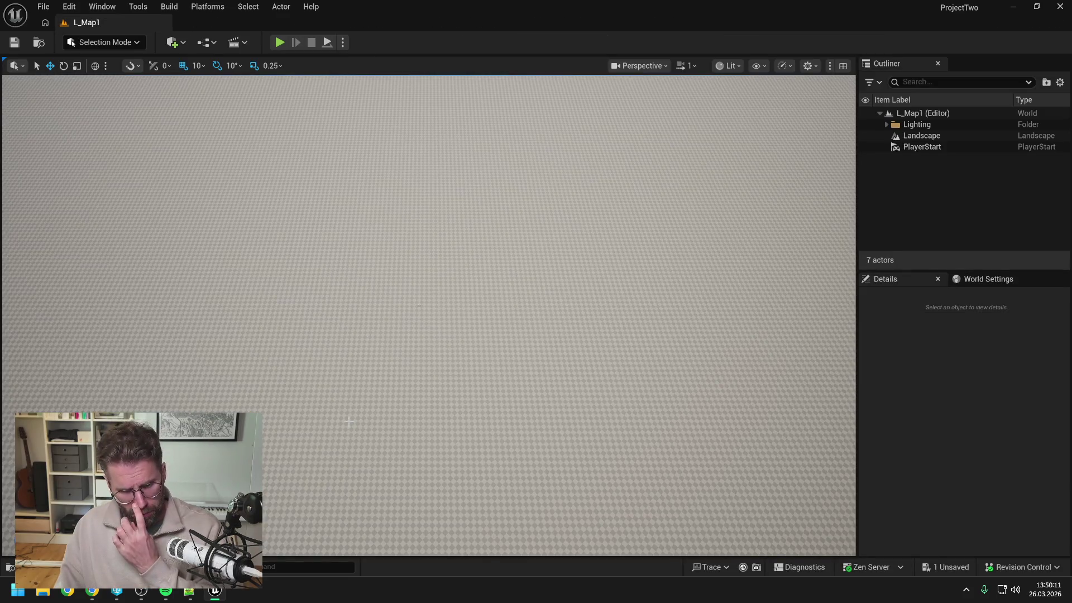
key("ctrl+space")
left_click(349, 375)
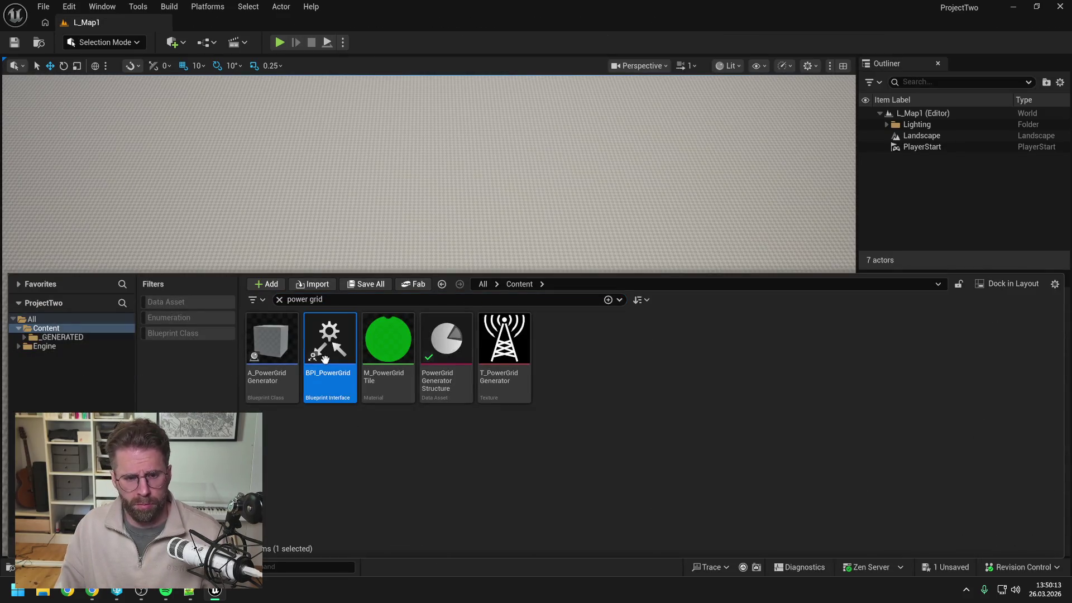
key("Delete")
left_click(435, 473)
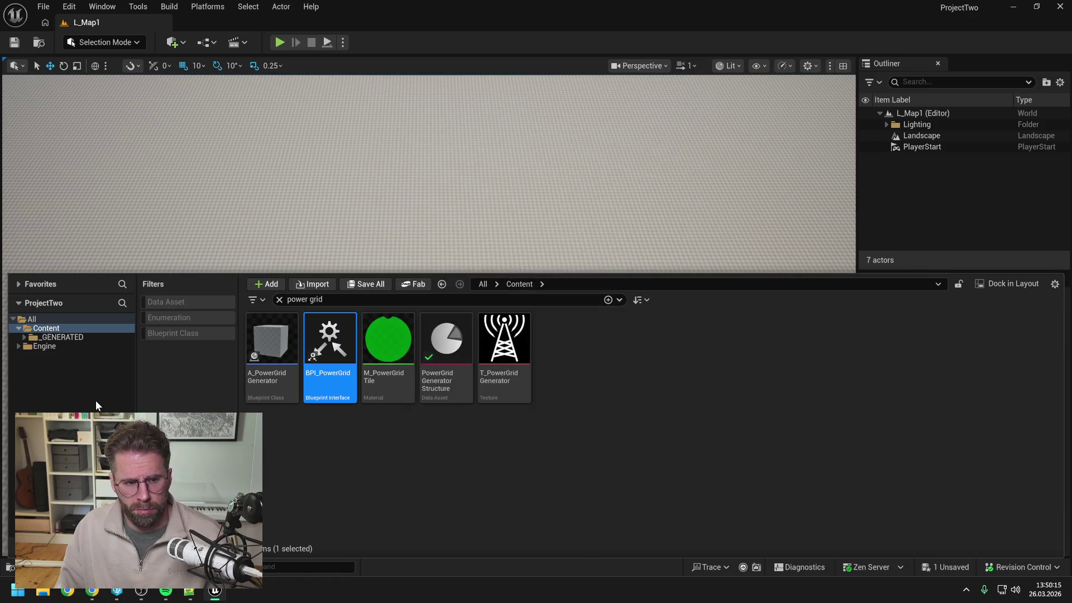
Search the assets for 'bpi' and open the BPI_IngamePlayerState interface
left_click(47, 334)
right_click(47, 334)
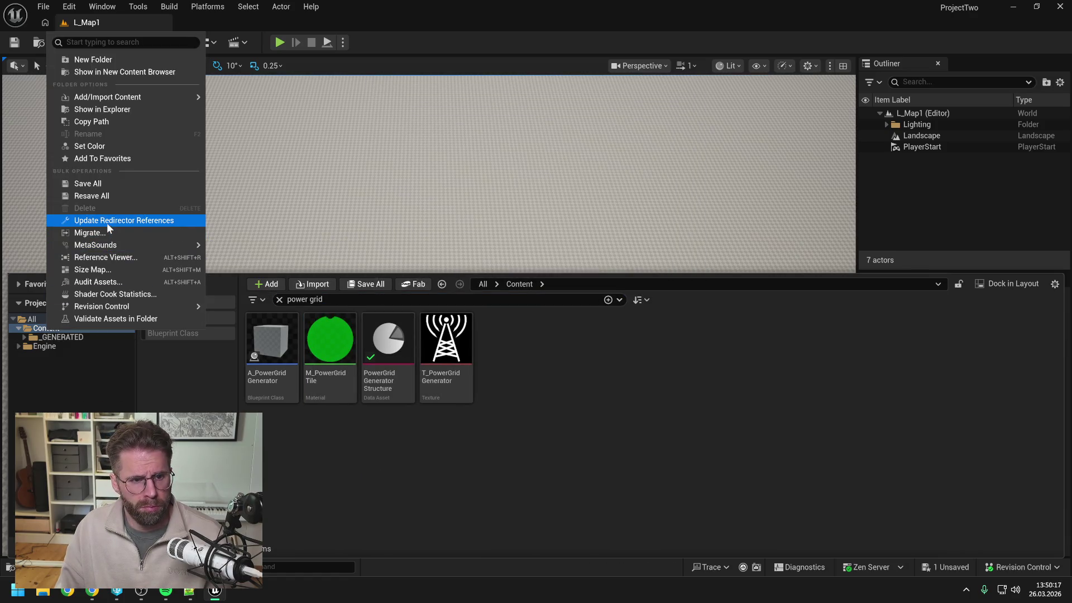
key("Escape")
key("ctrl+f")
key("BackSpace")
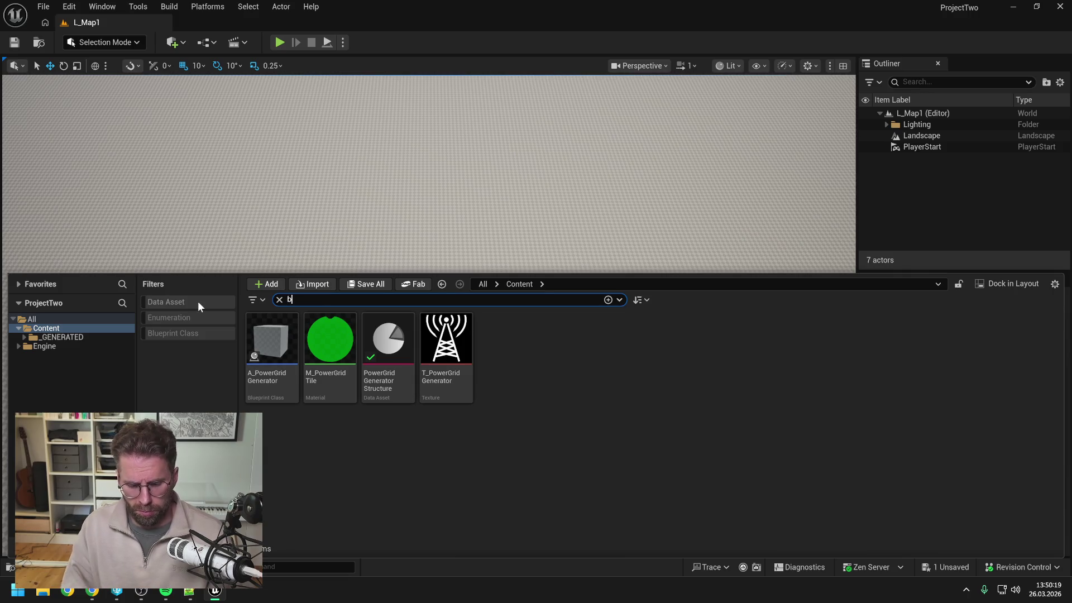
type("bpi")
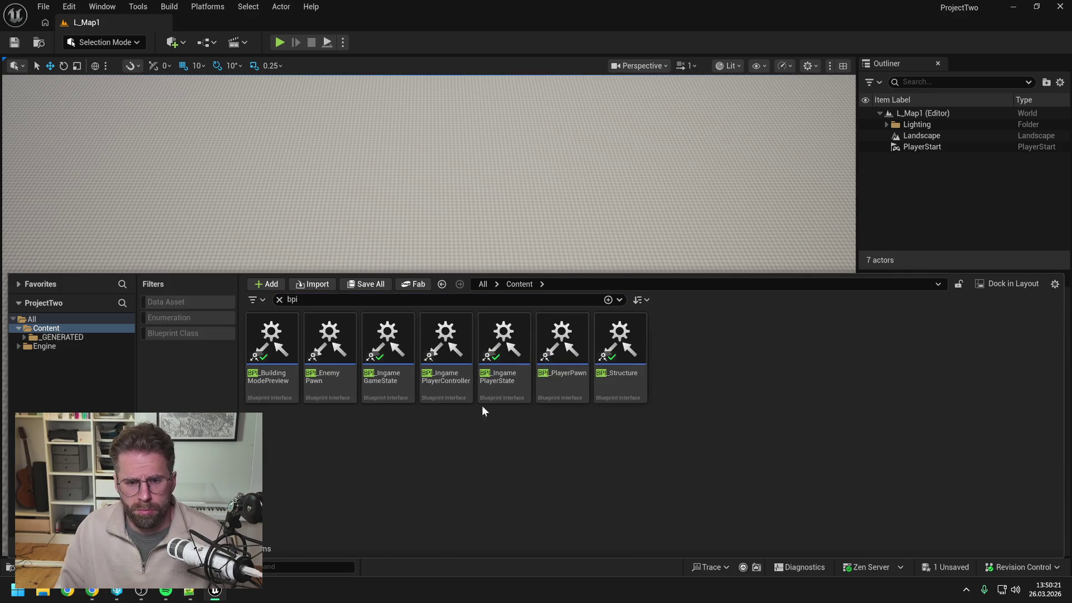
double_click(506, 357)
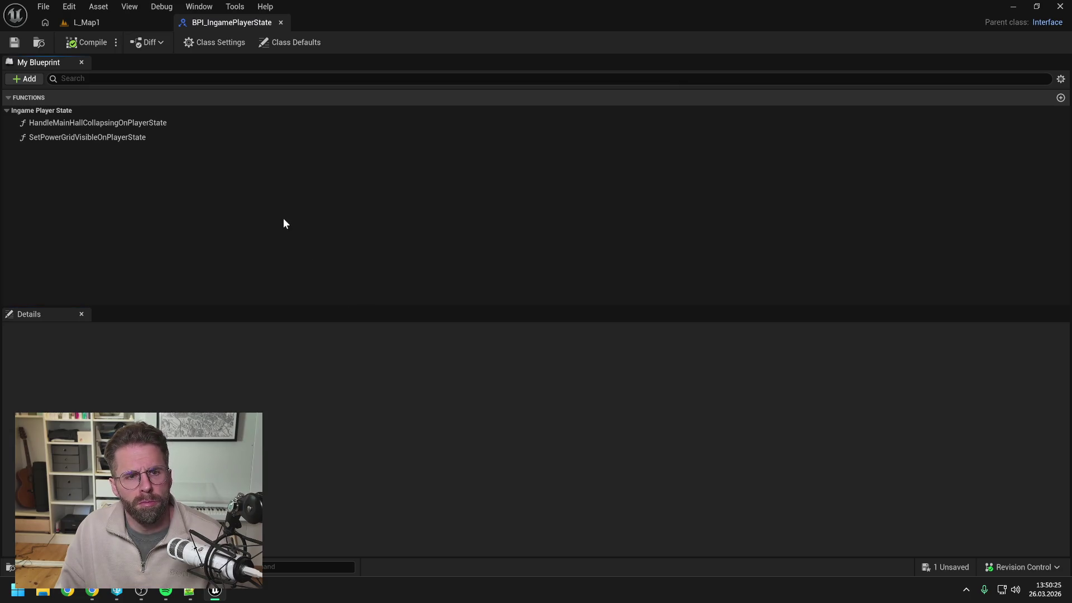
Find HandleMainHallCollapsingOnPlayerState references by name and open its call in A_MainHall's HandleStateChanged
left_click(138, 122)
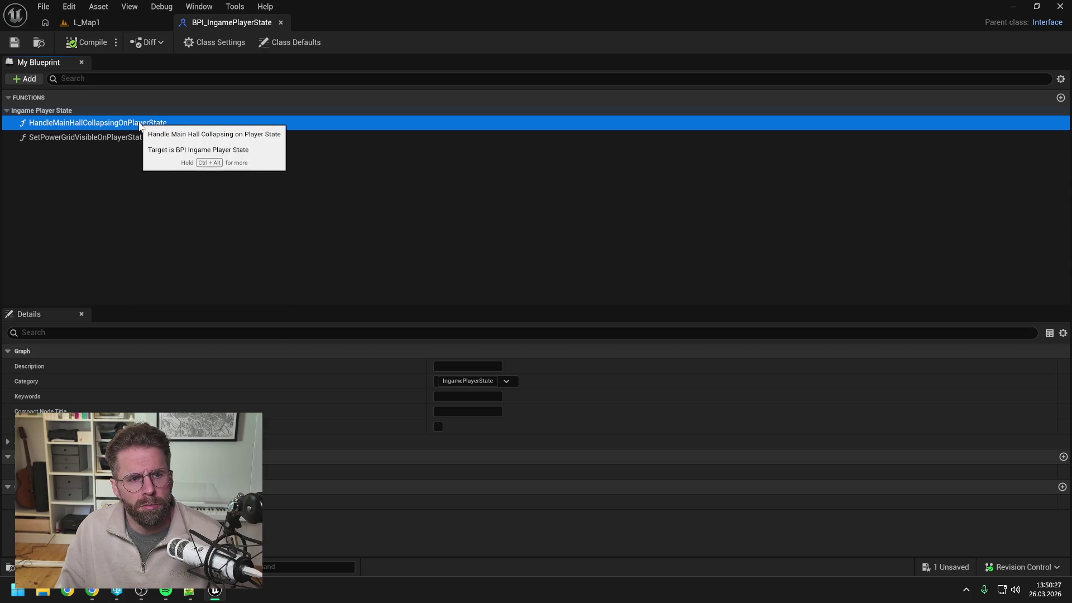
right_click(139, 124)
left_click(277, 188)
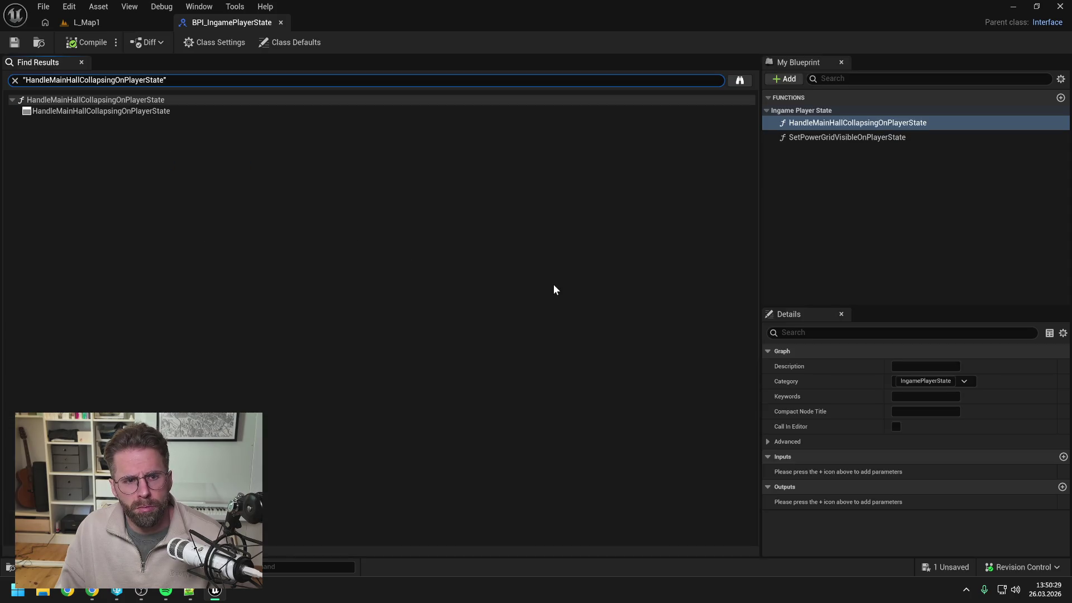
left_click(740, 82)
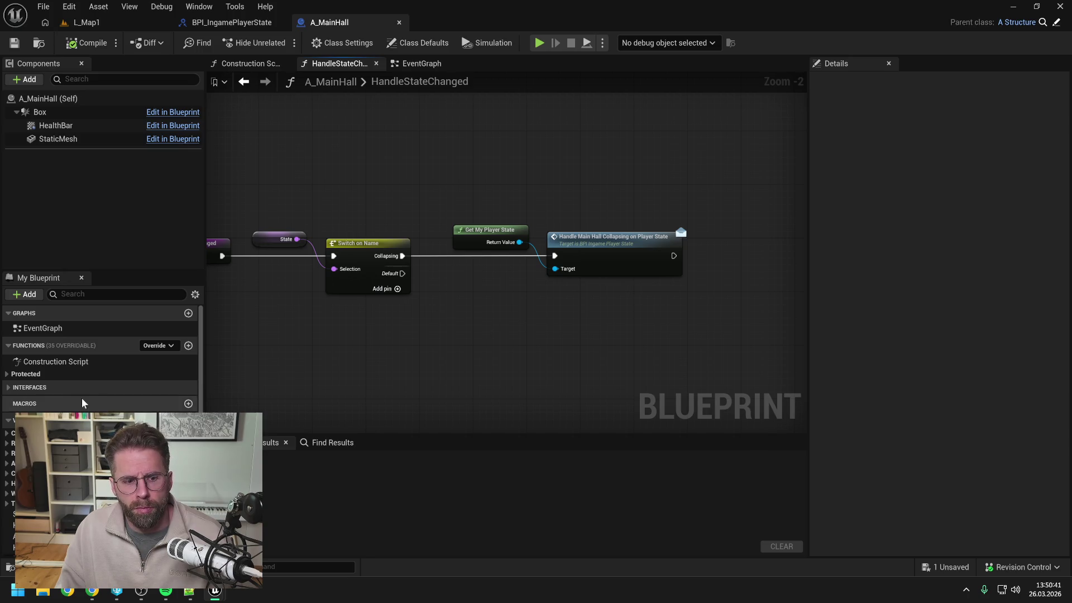
scroll(101, 398, "down", 3)
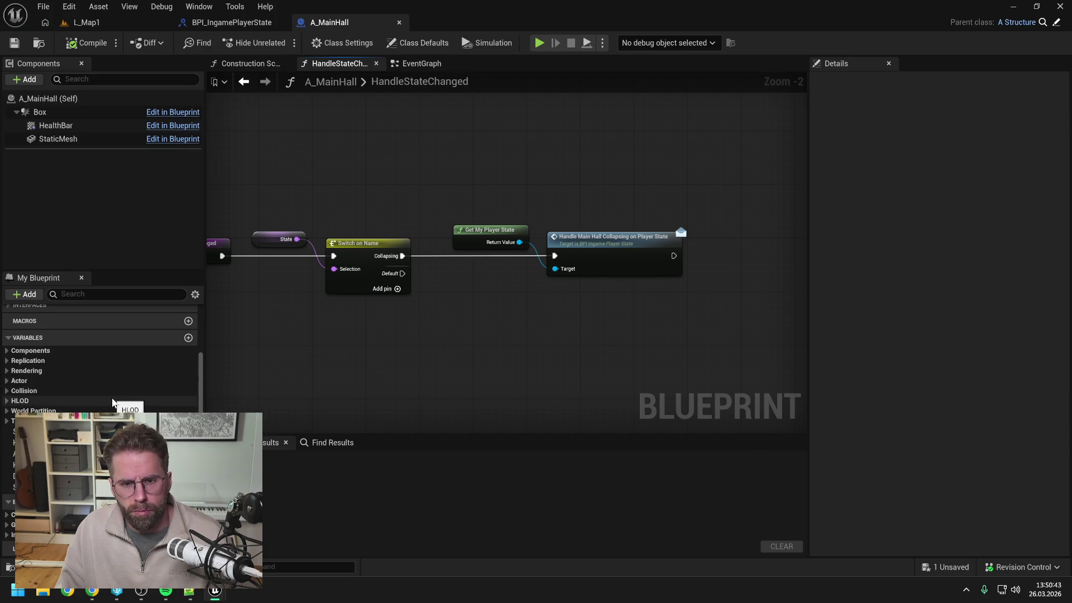
right_click(490, 314)
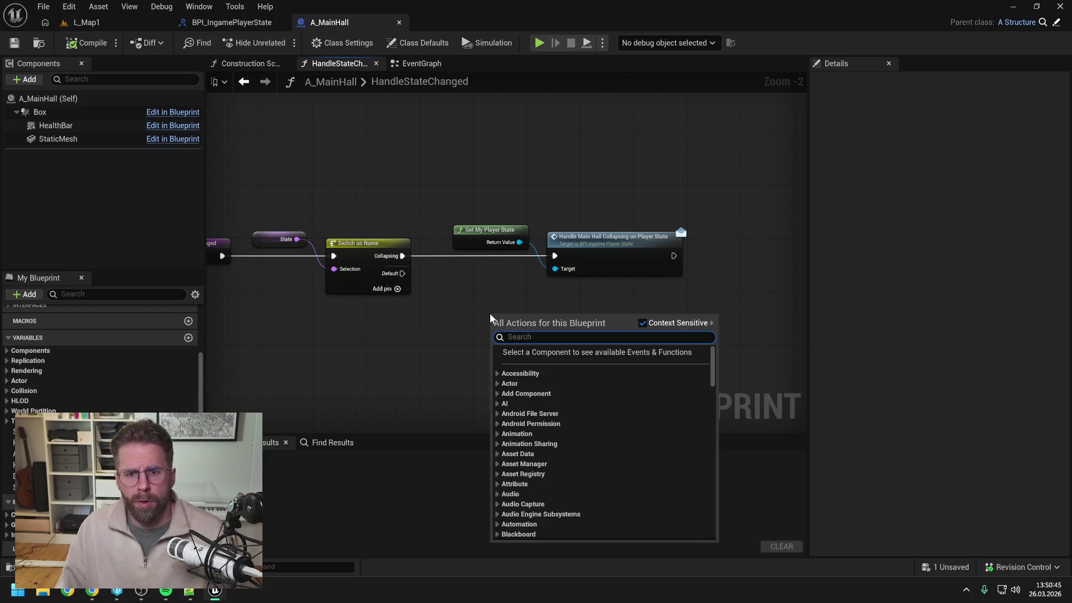
type("get owner")
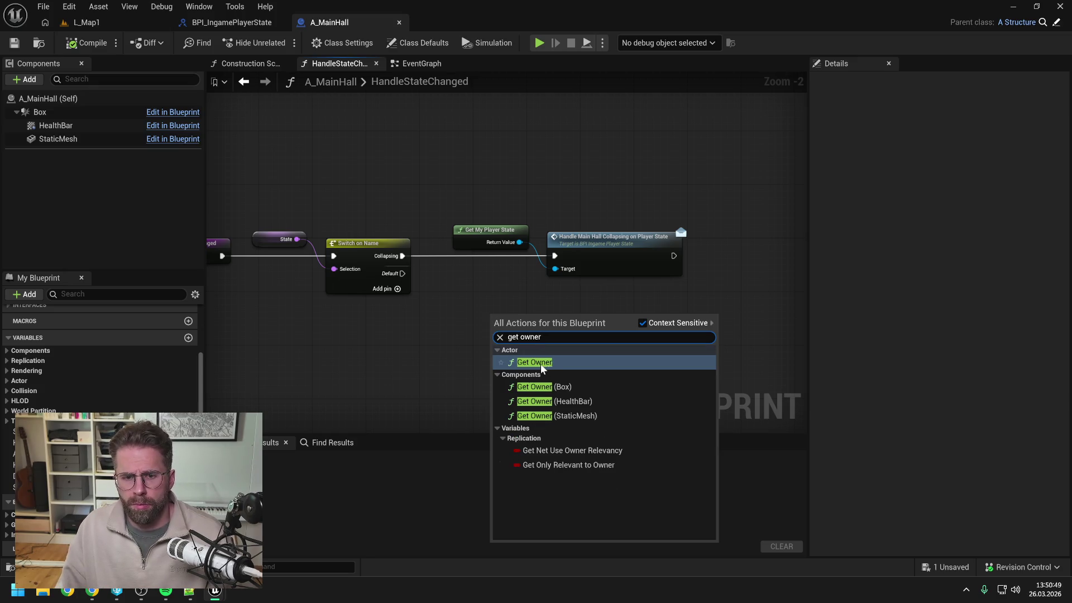
left_click(540, 363)
left_click_drag(556, 331, 528, 311)
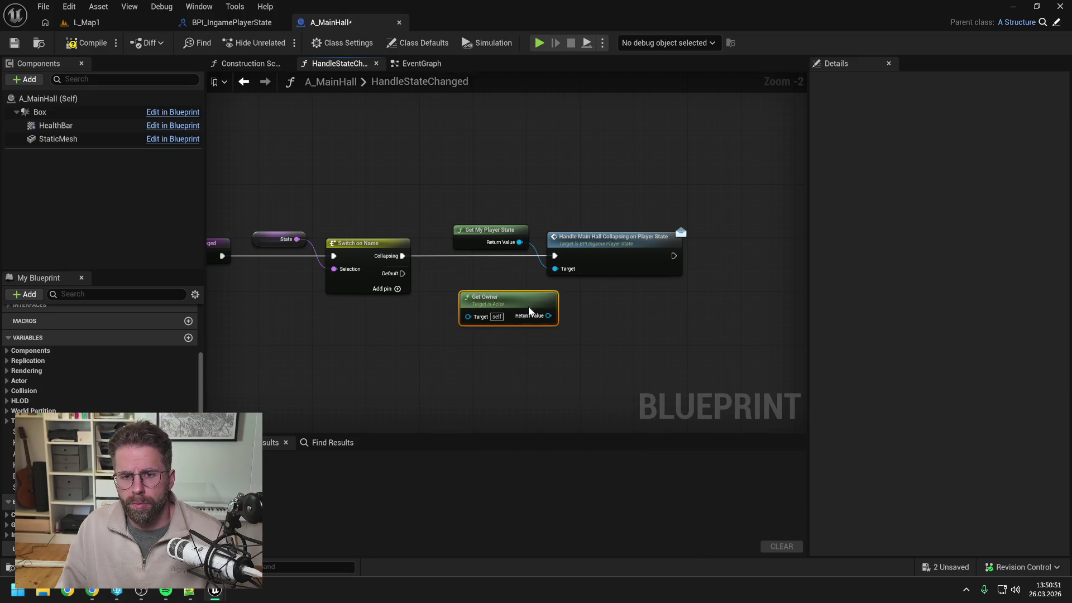
left_click(610, 338)
scroll(609, 336, "down", 1)
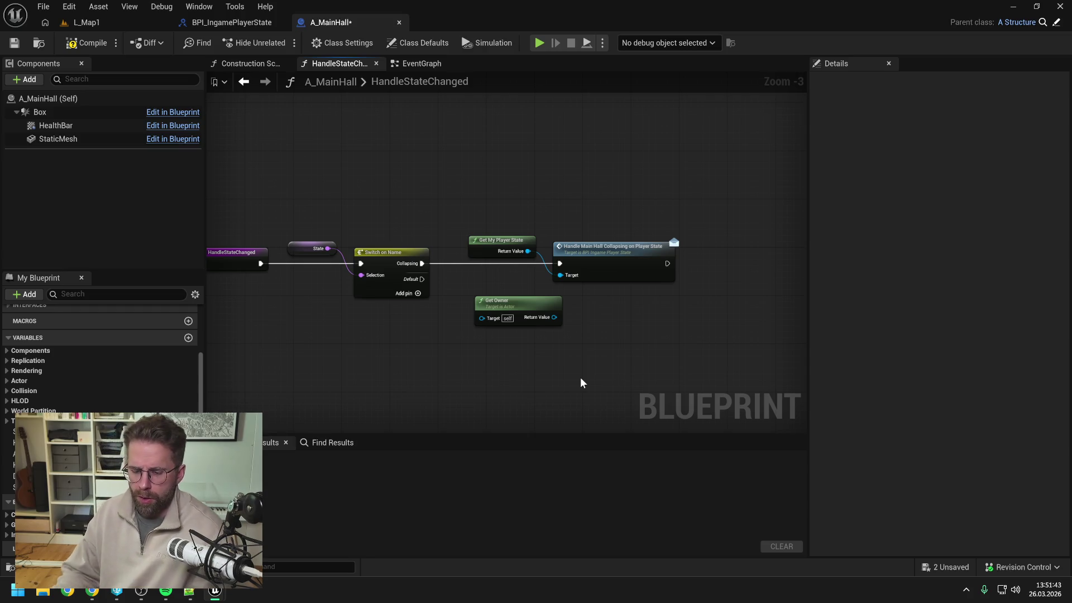
left_click_drag(580, 375, 531, 315)
key("Delete")
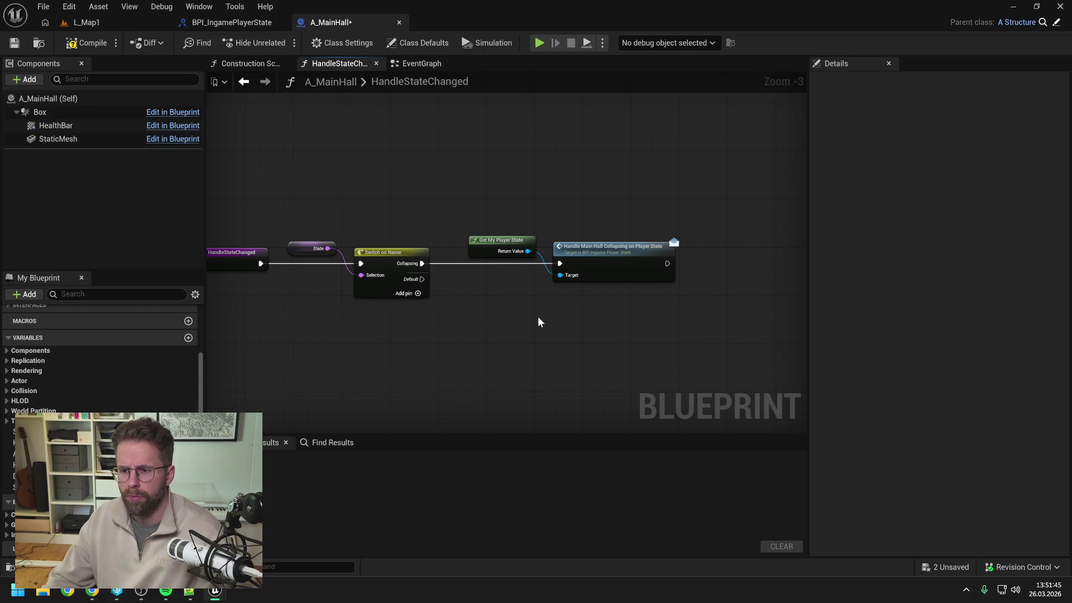
Compile A_MainHall and save it, checking out the asset
left_click(77, 43)
key("ctrl+s")
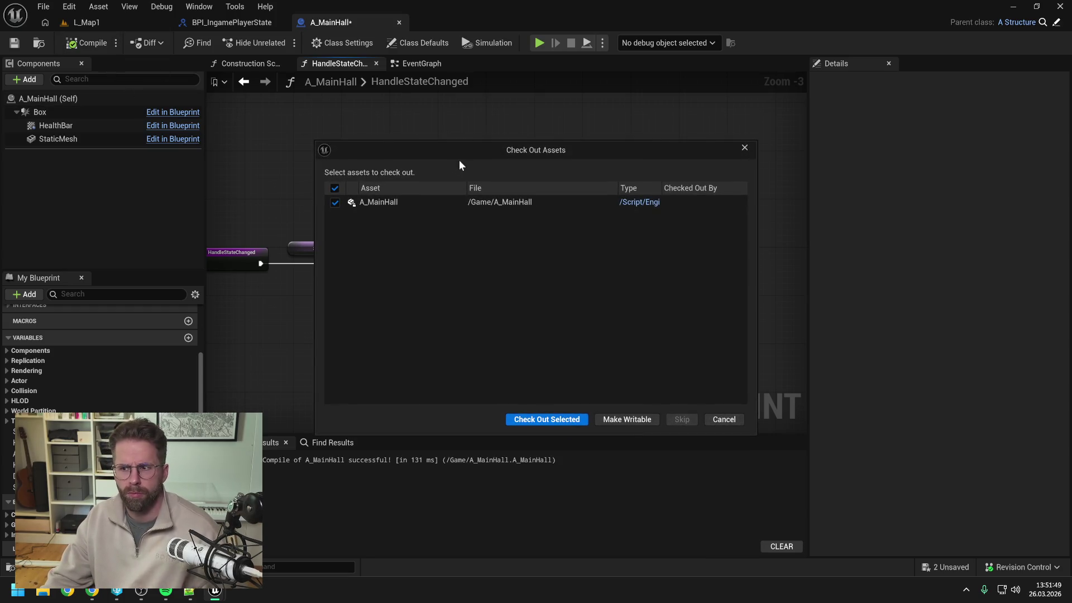
left_click(567, 419)
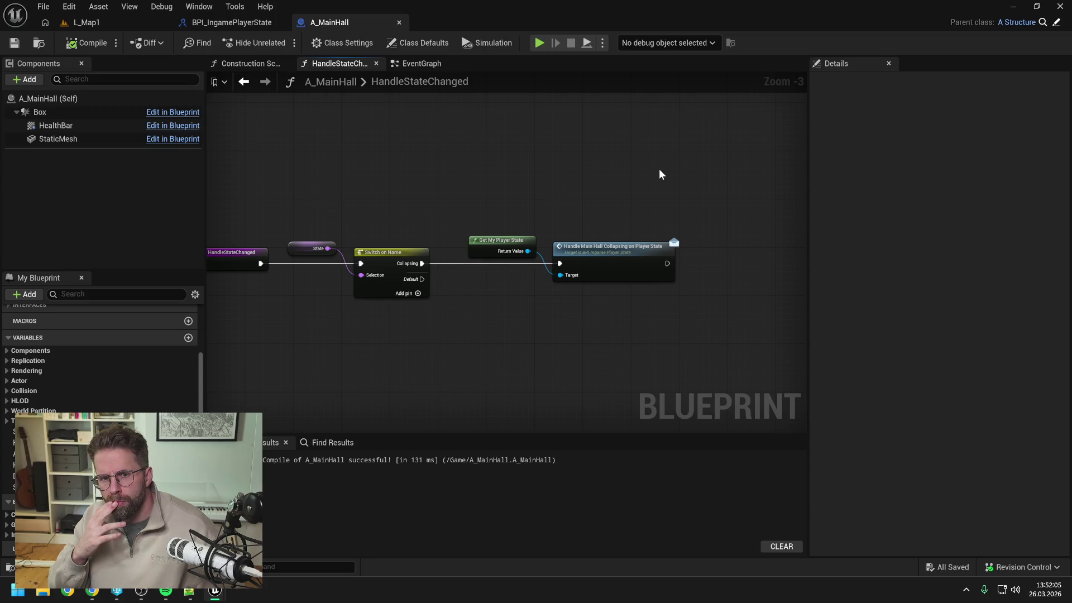
Bring up the node action list in the graph and dismiss it without adding anything
mouse_move(544, 177)
left_mouse_down()
mouse_move(613, 199)
mouse_move(593, 181)
left_mouse_up()
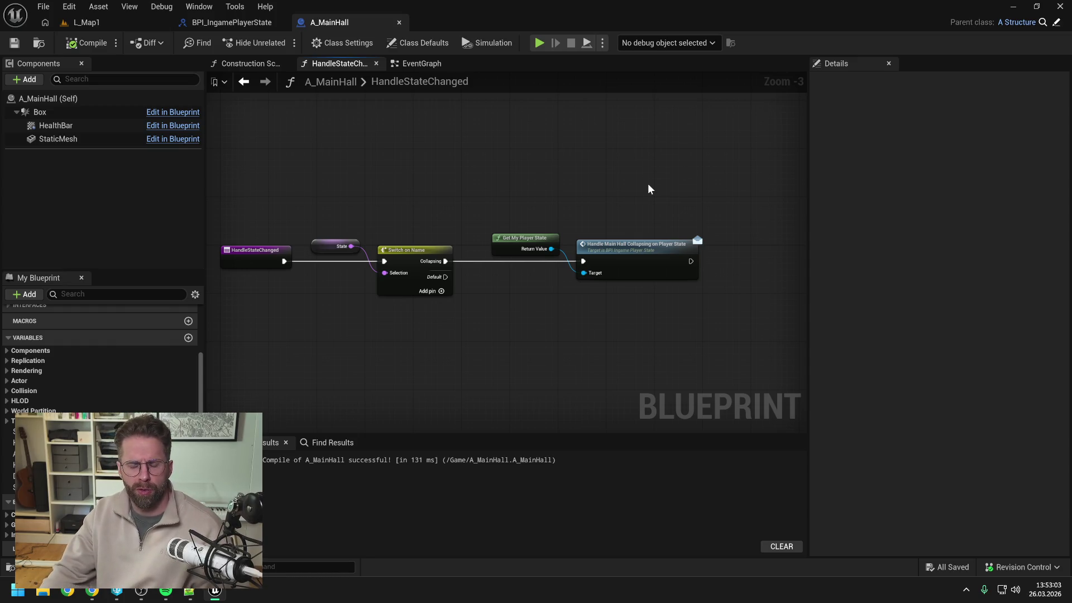
right_click(635, 193)
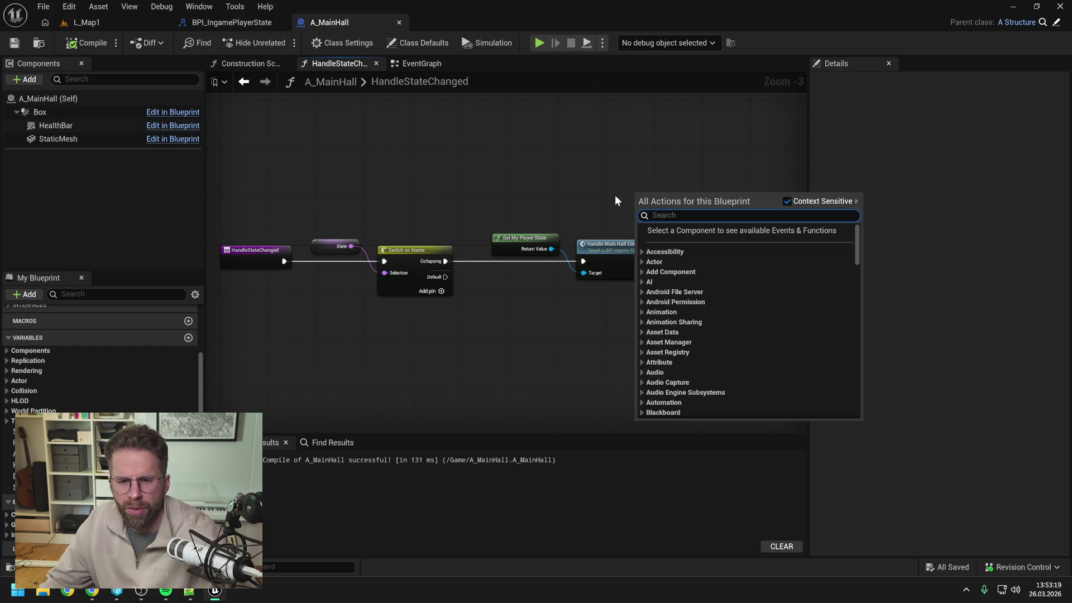
left_click(622, 194)
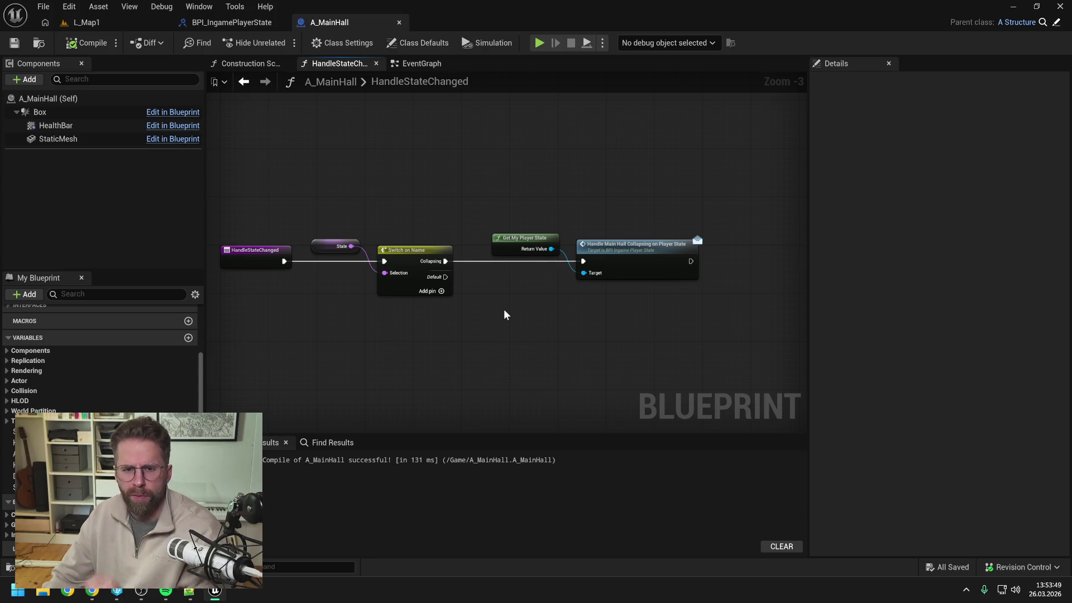
Search the Content Drawer for 'layer state' and open A_IngamePlayerState
key("ctrl+space")
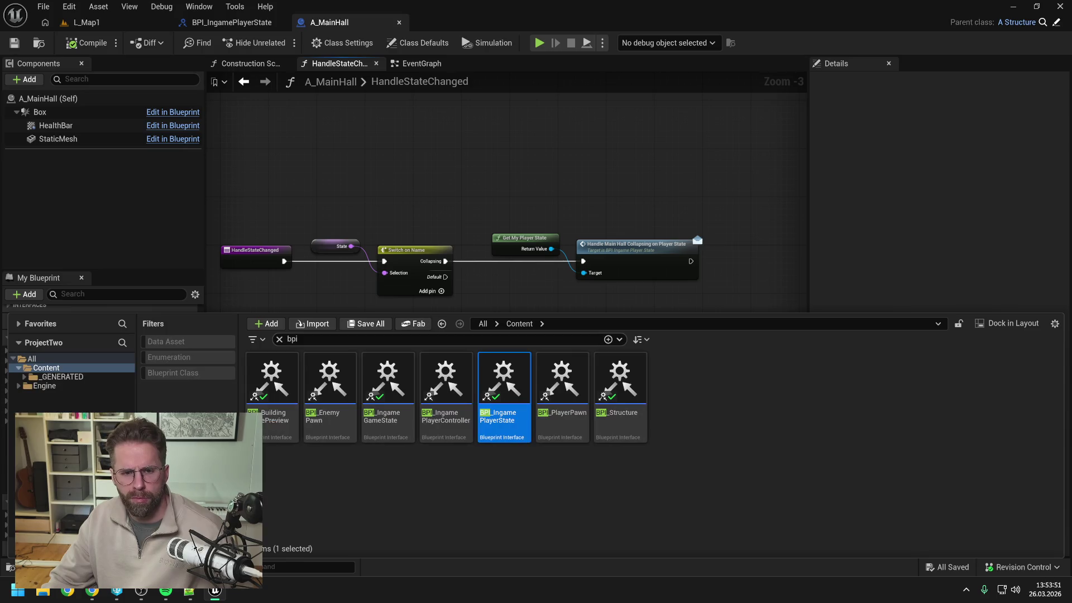
type("player state")
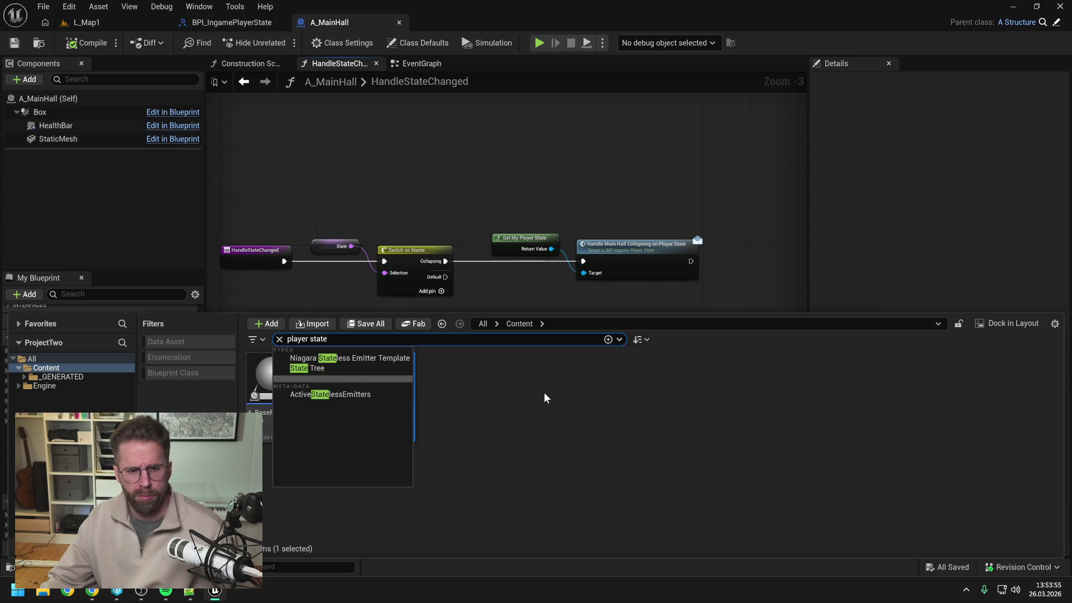
left_click(518, 394)
double_click(338, 380)
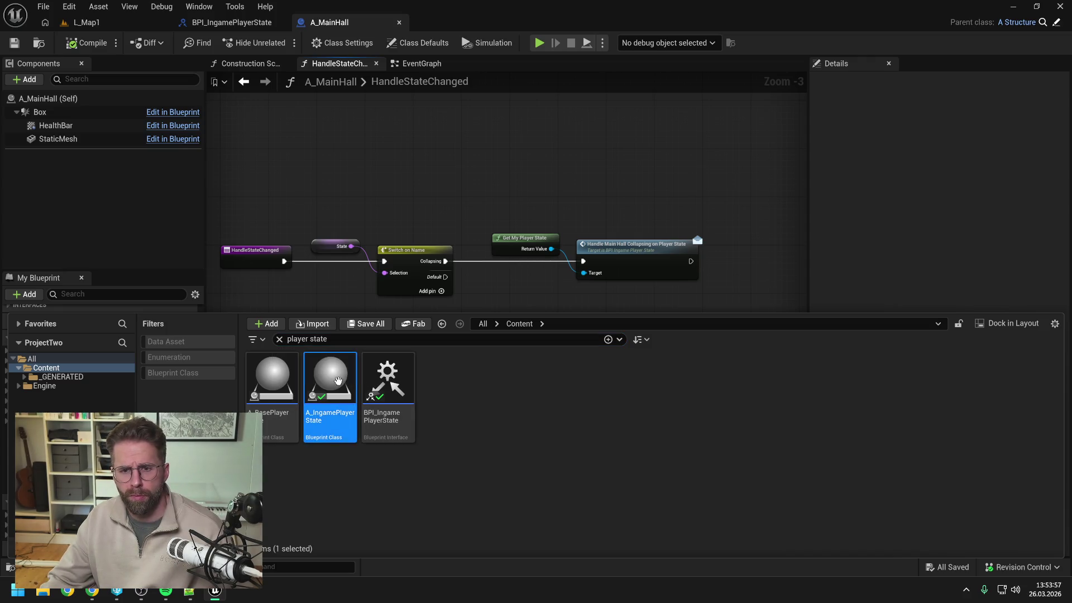
Locate the collapsing event, inspect ChangeState, compile A_IngamePlayerState, and return to A_MainHall
type("colla")
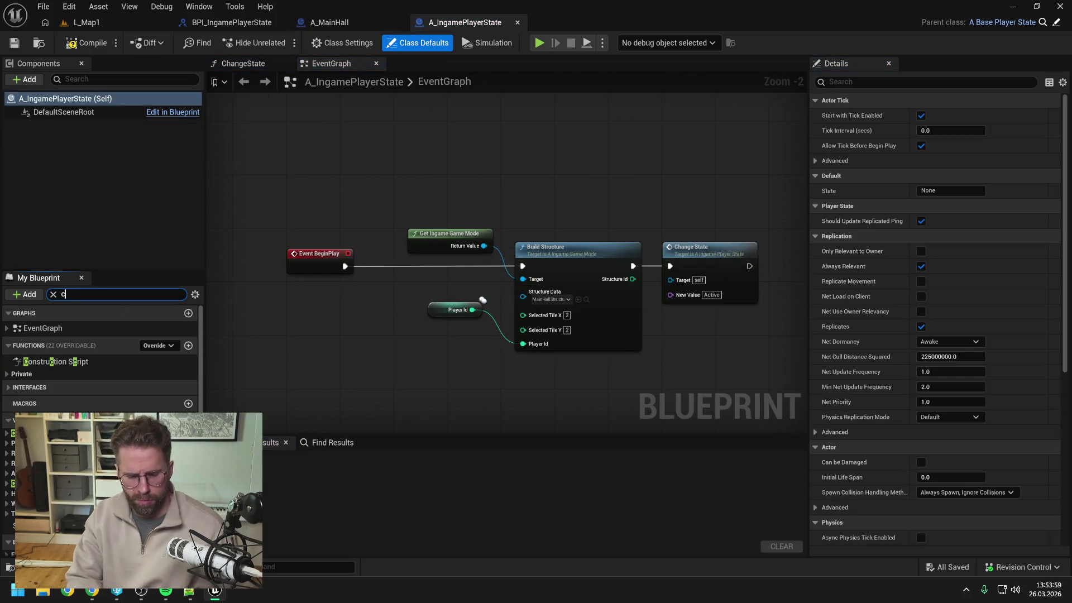
double_click(75, 396)
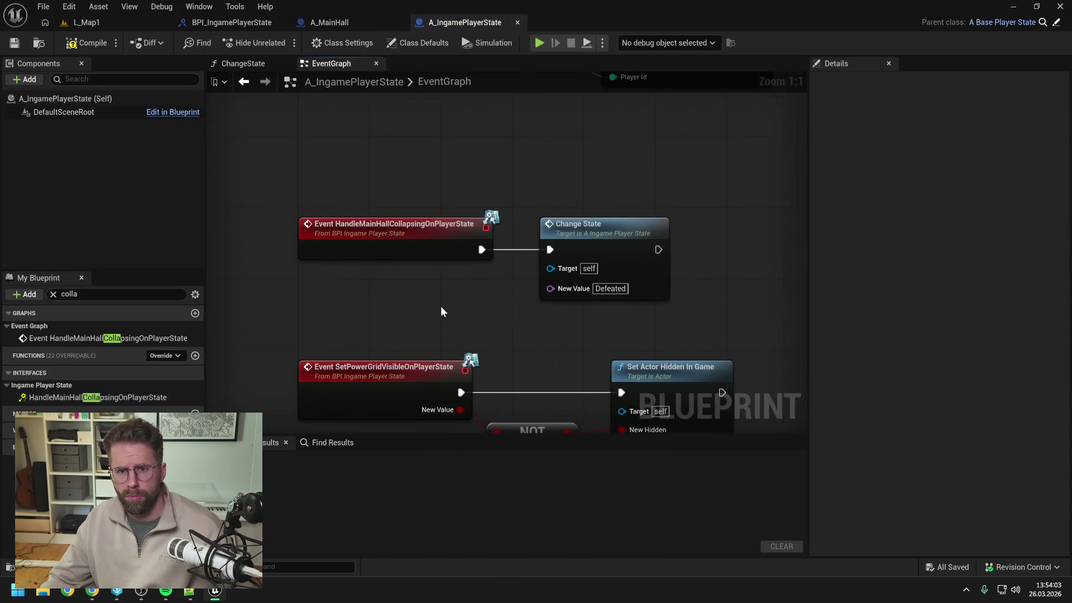
scroll(442, 306, "down", 1)
double_click(574, 246)
scroll(574, 246, "up", 1)
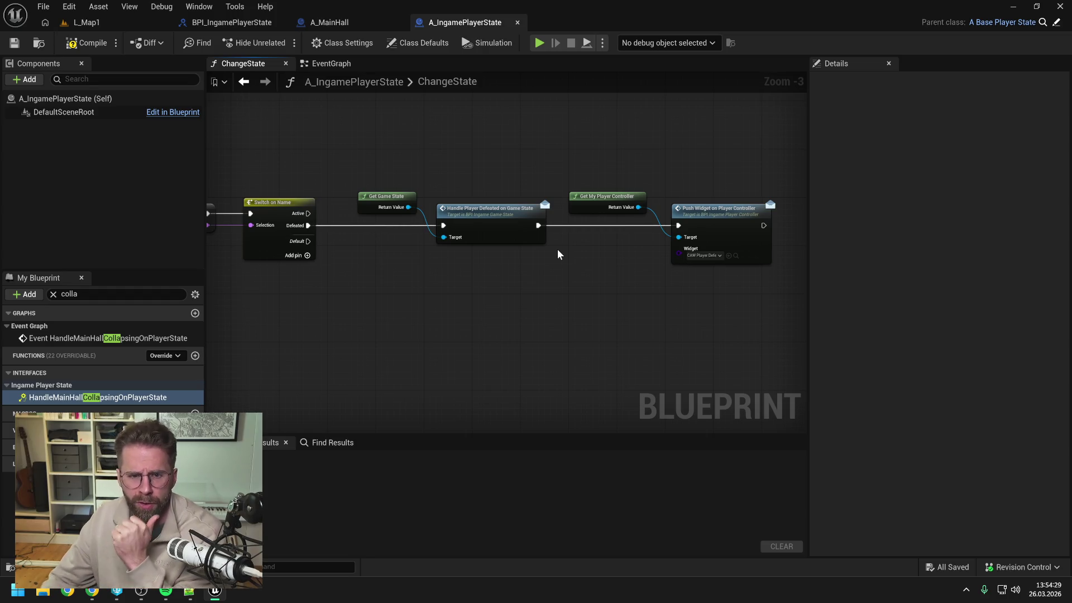
left_click(86, 43)
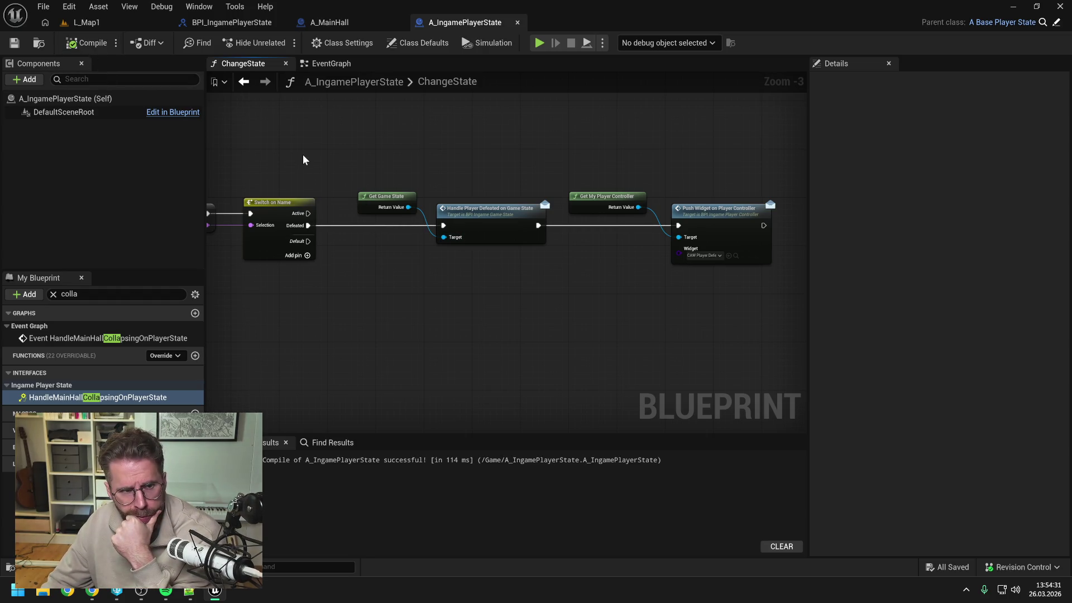
left_click(343, 23)
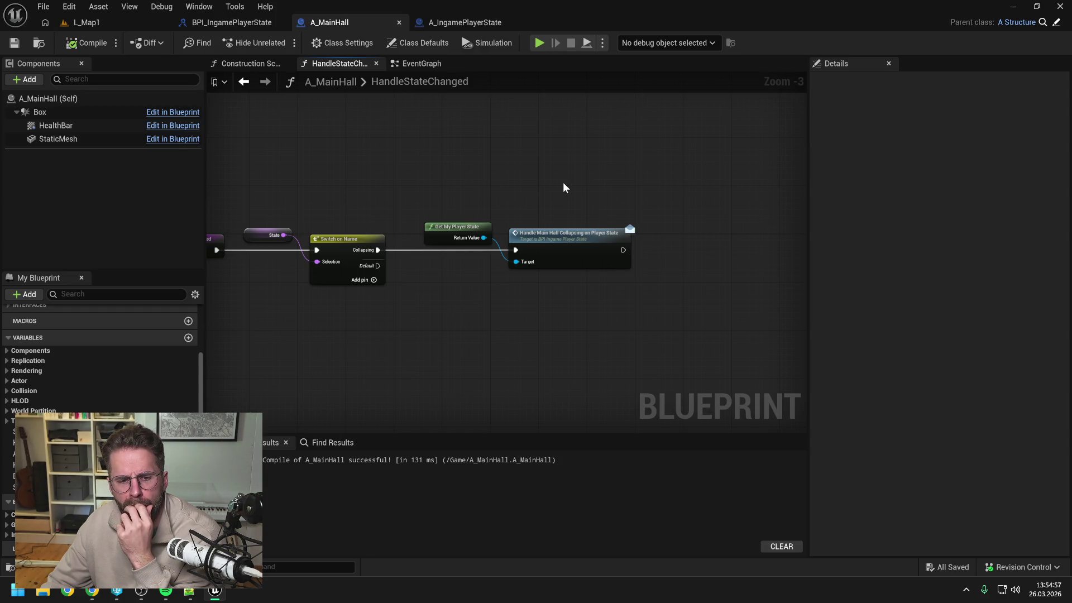
Add a Has Authority node wired from Get My Player State's Return Value pin
mouse_move(563, 188)
left_mouse_down()
mouse_move(556, 180)
mouse_move(626, 186)
left_mouse_up()
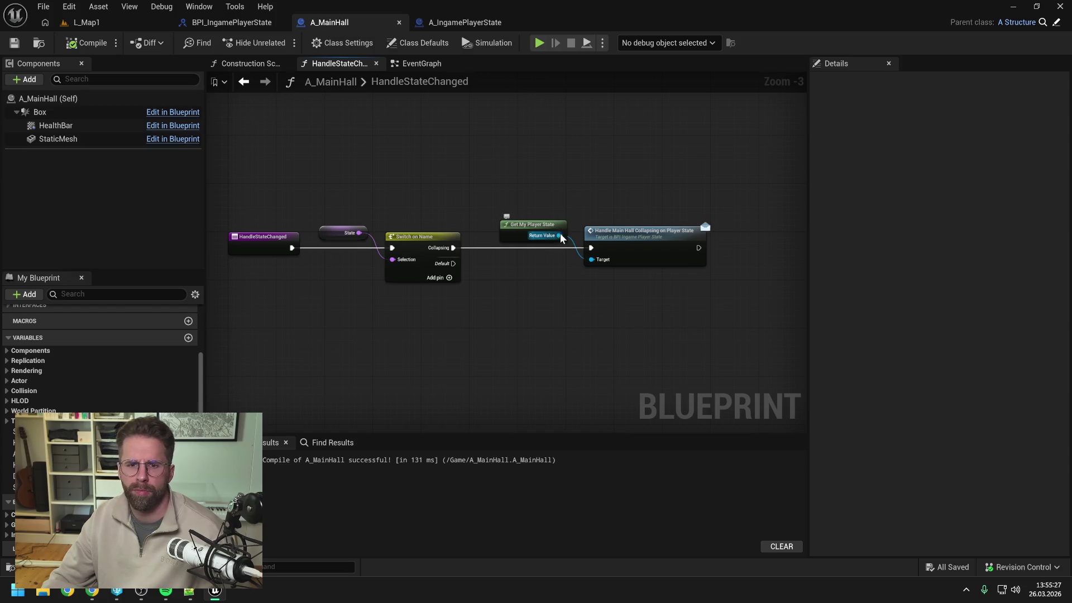
left_click_drag(560, 236, 607, 204)
type("has au")
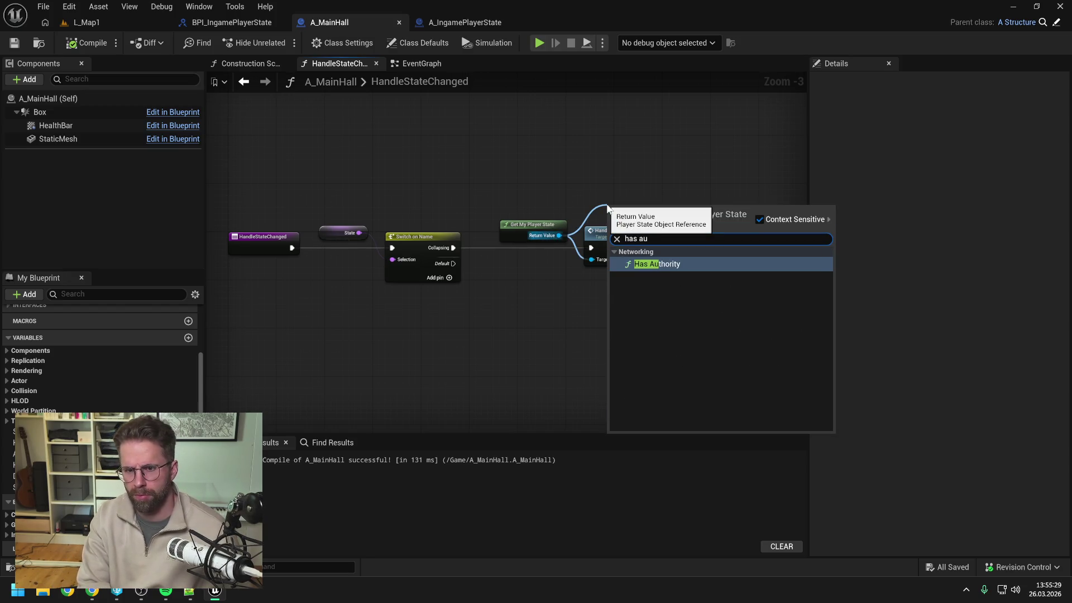
left_click(657, 264)
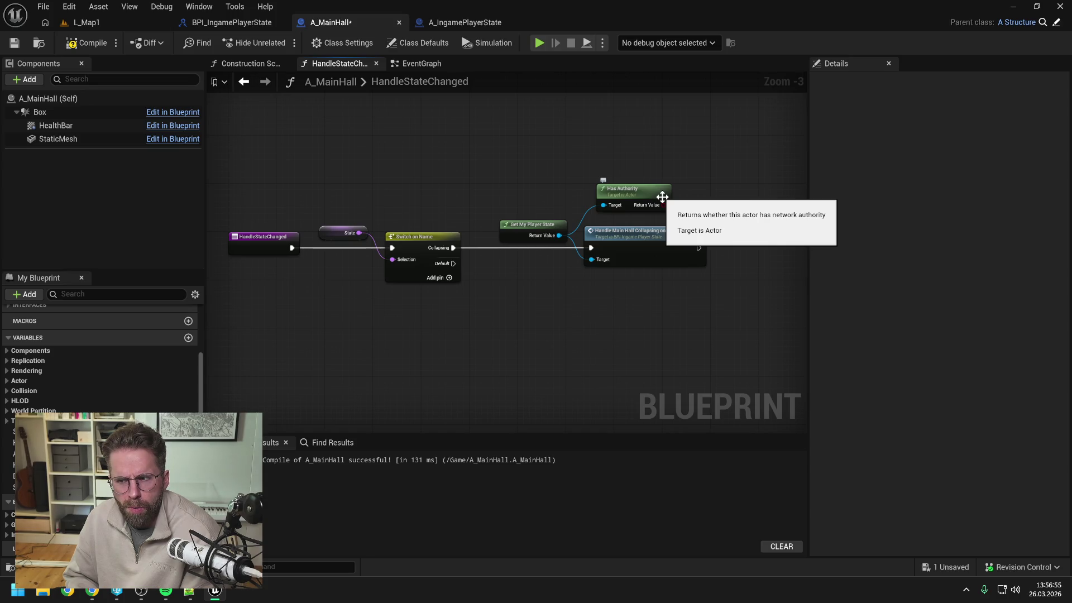
right_click(637, 167)
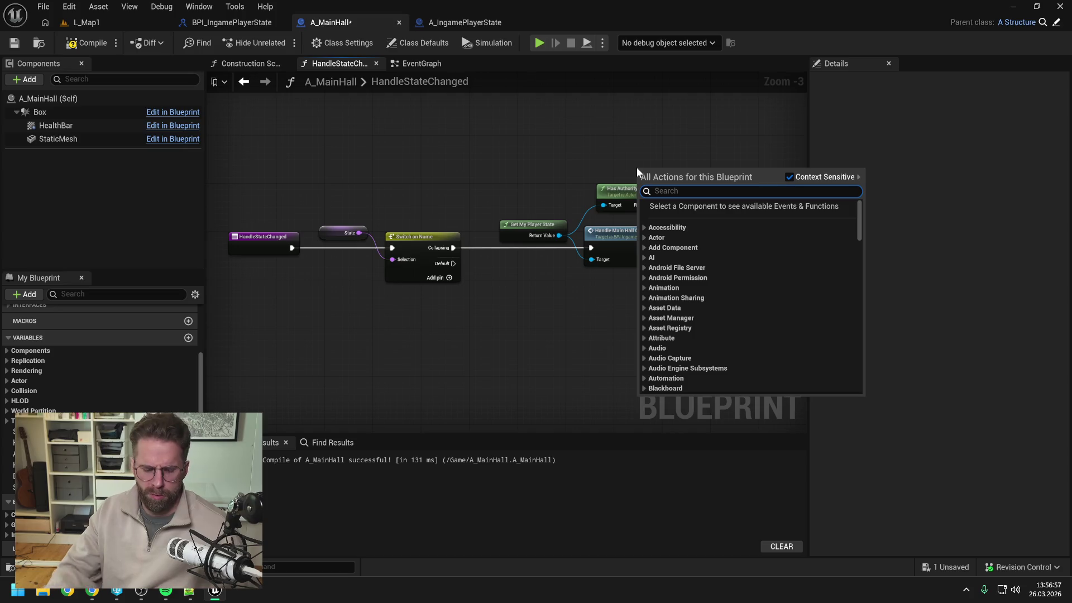
Add an unwired Get Ingame Game Mode node, nudged into place above Has Authority
type("get ingame game mode")
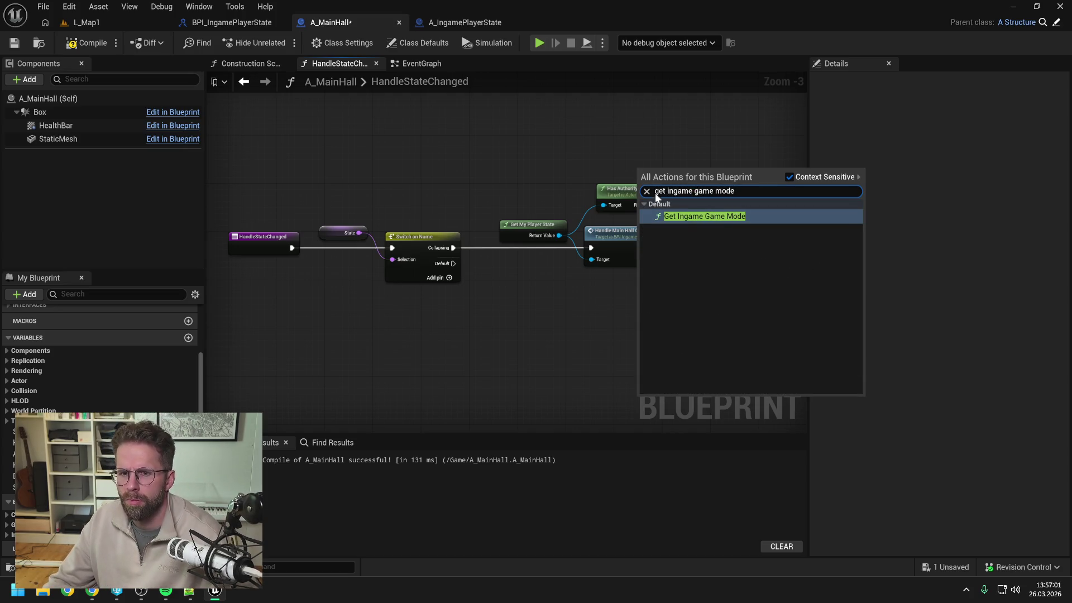
left_click(685, 217)
left_click_drag(681, 176, 669, 163)
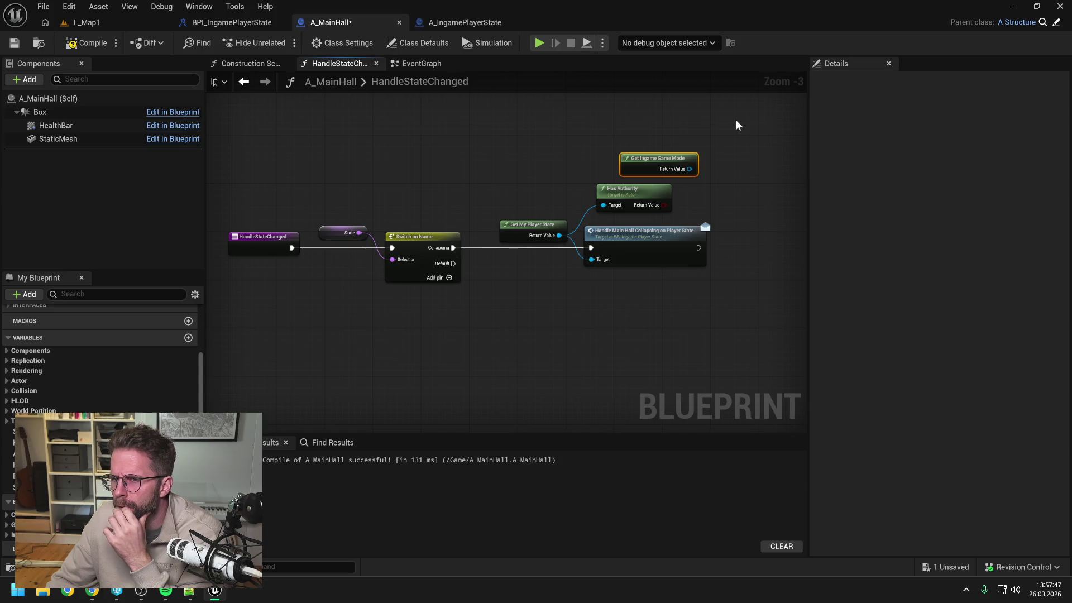
left_click(734, 146)
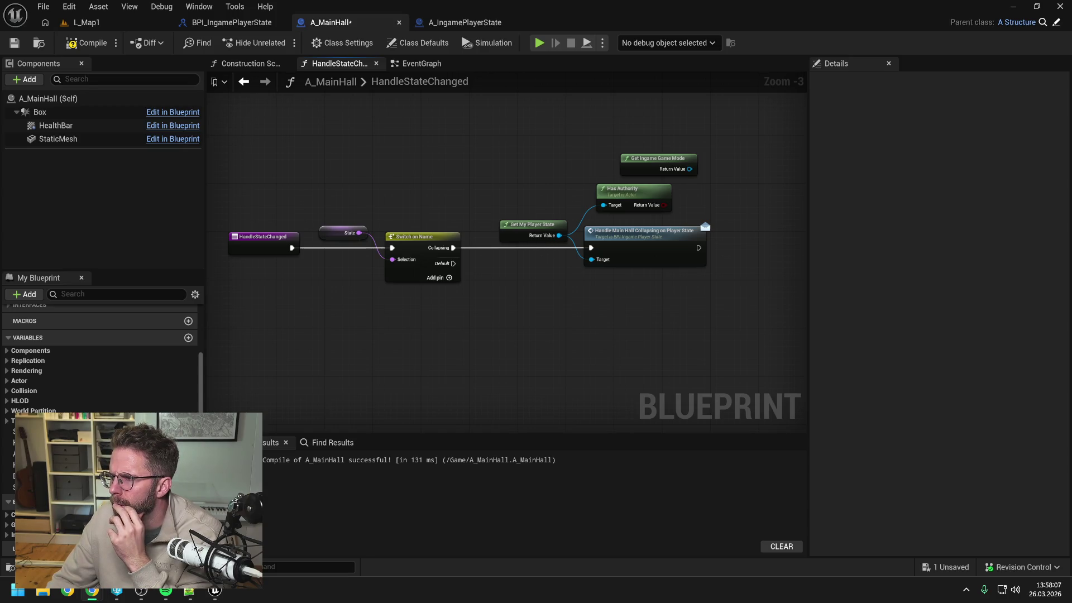
Reposition the Get Ingame Game Mode node leftward, directly above Get My Player State
left_click(664, 303)
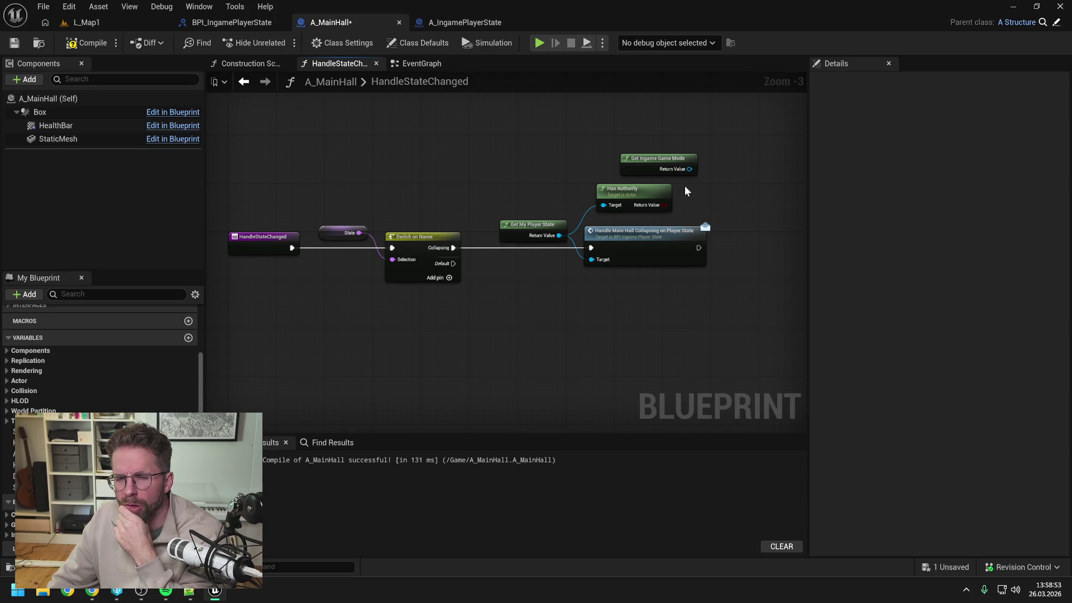
left_click_drag(664, 162, 531, 162)
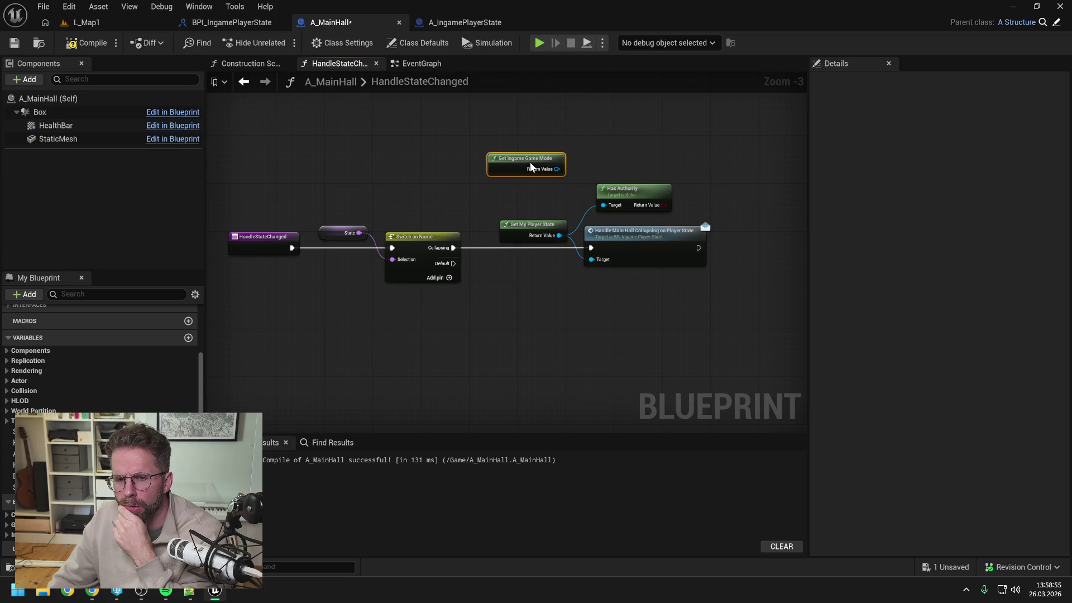
left_click(624, 155)
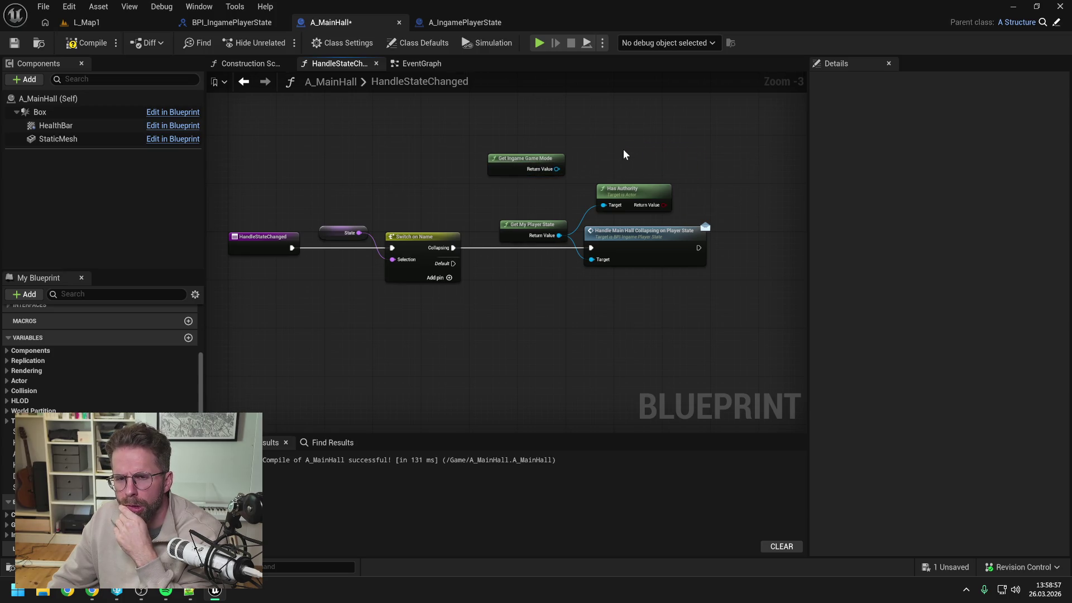
left_click_drag(624, 154, 627, 165)
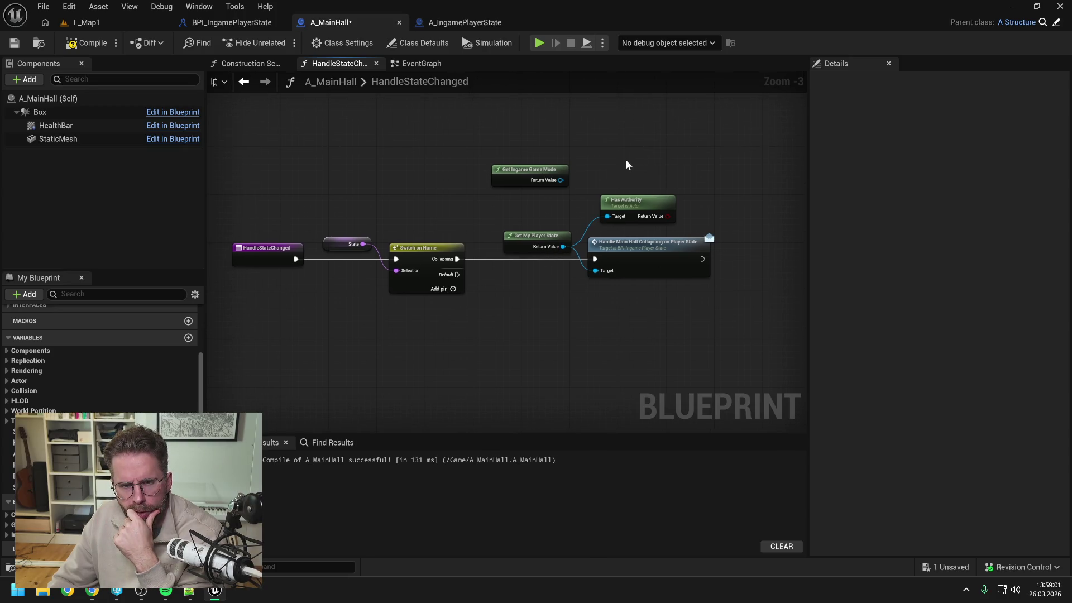
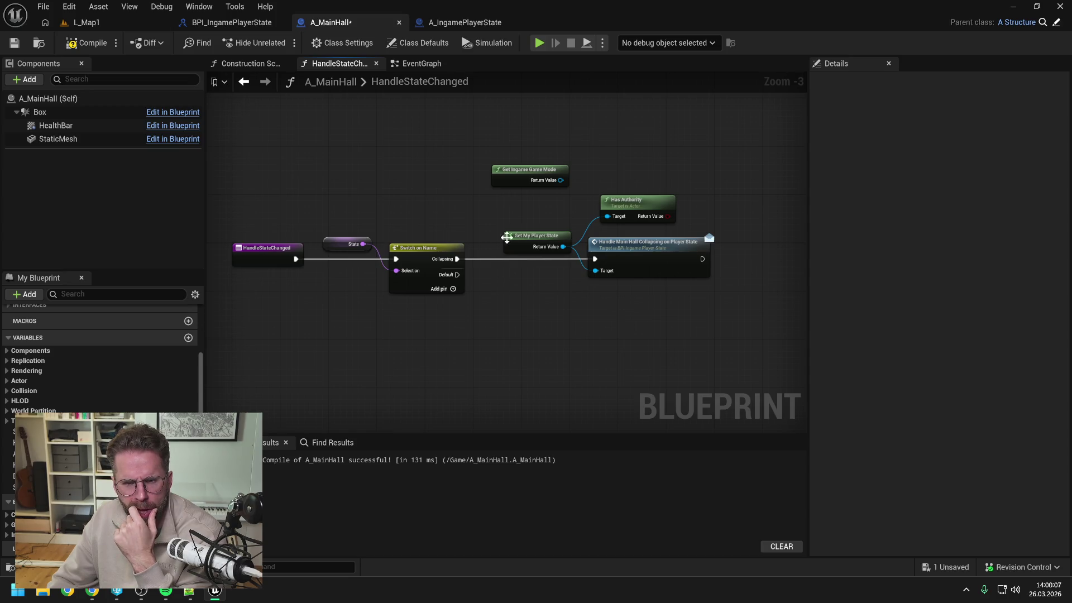
Delete Get My Player State, Has Authority and the old message node, then compile and save A_MainHall
left_click(536, 237)
key("Delete")
left_click(625, 208)
key("Delete")
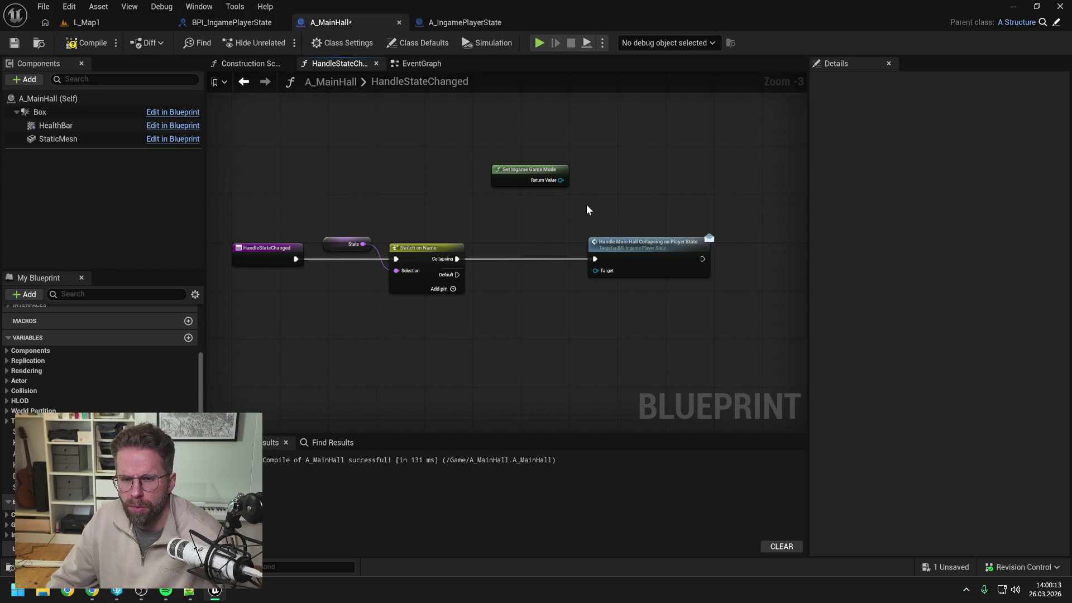
left_click(604, 242)
key("Delete")
left_click_drag(523, 171, 535, 235)
left_click(558, 190)
left_click(87, 43)
key("ctrl+s")
Find 'INGAME game mode' in the asset drawer and open the A_IngameGameMode blueprint
key("ctrl+space")
key("ctrl+a")
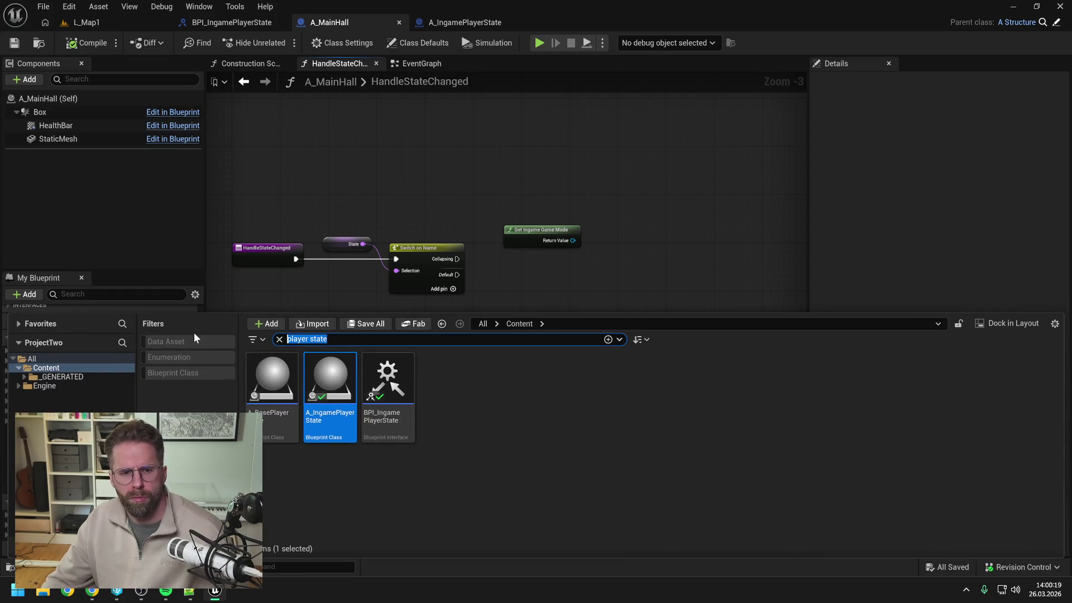
type("INGAME game mode")
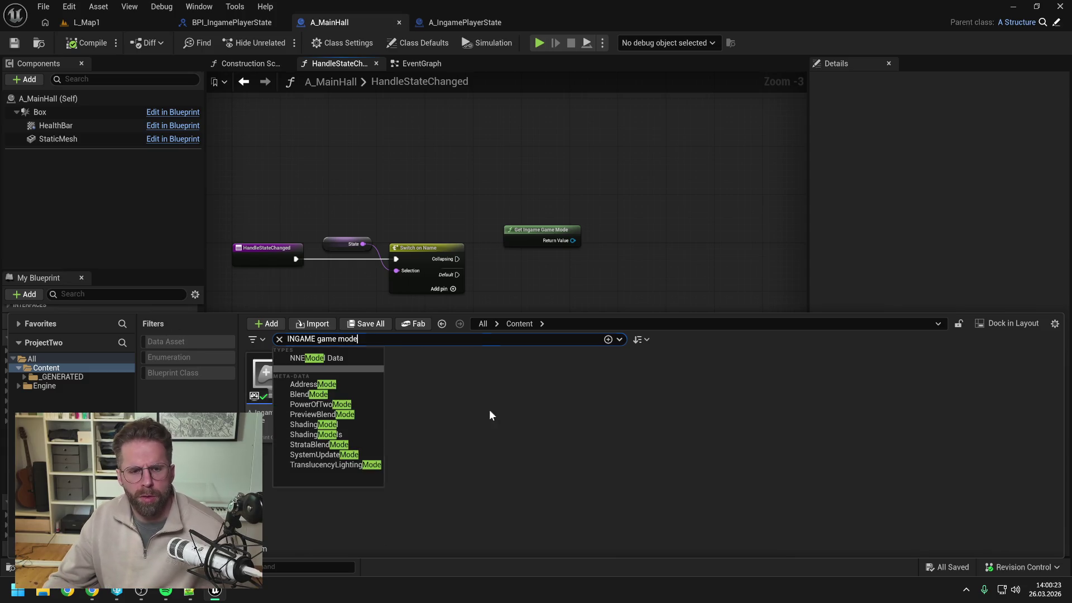
double_click(272, 375)
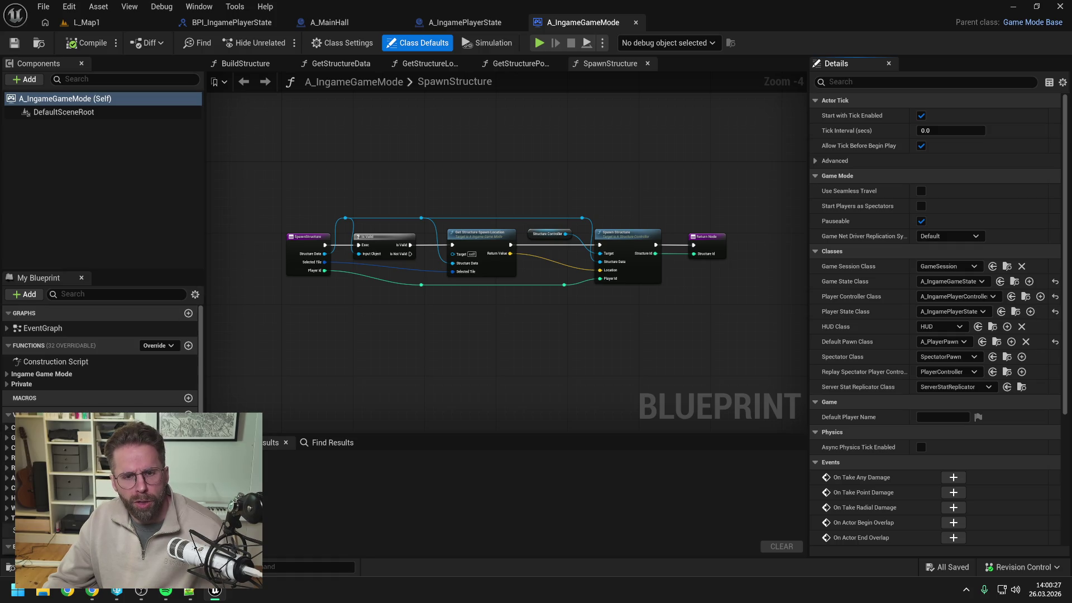
left_click(319, 22)
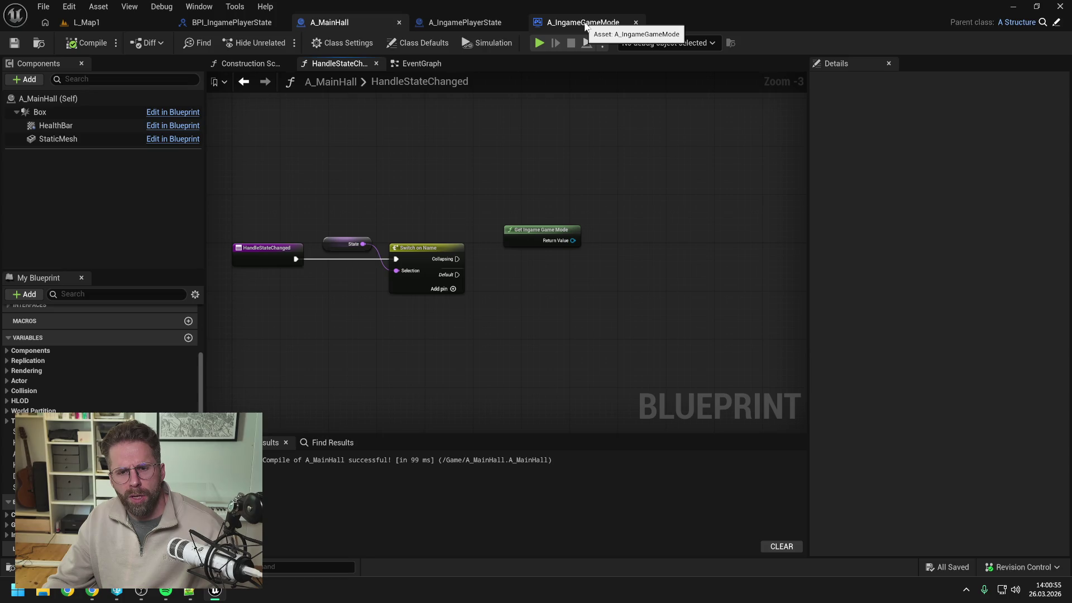
Add a new function to A_IngameGameMode named HandleMainHallCollapsing
left_click(584, 22)
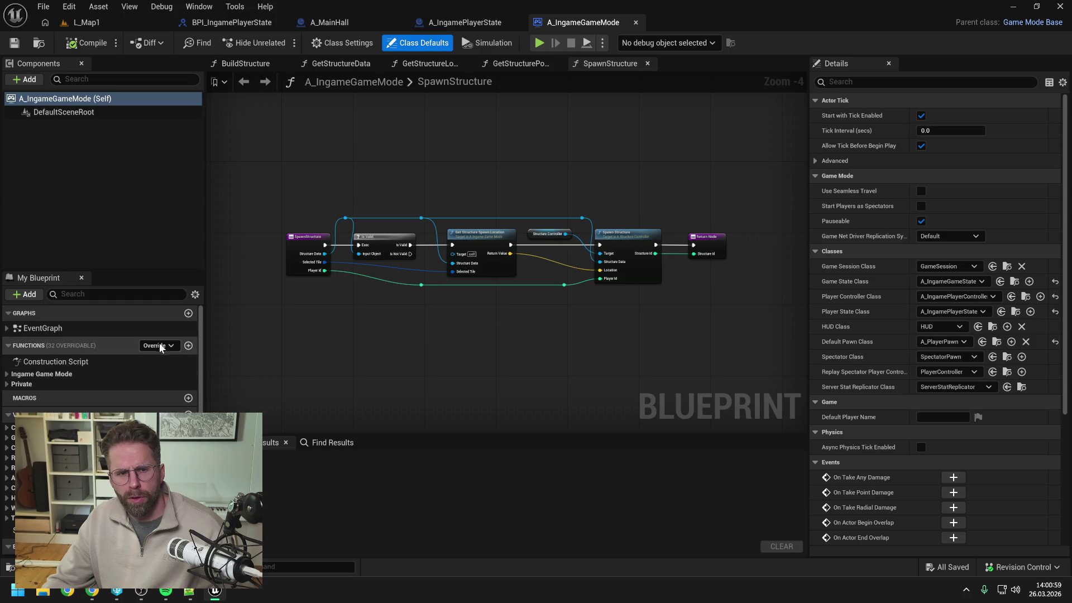
left_click(189, 346)
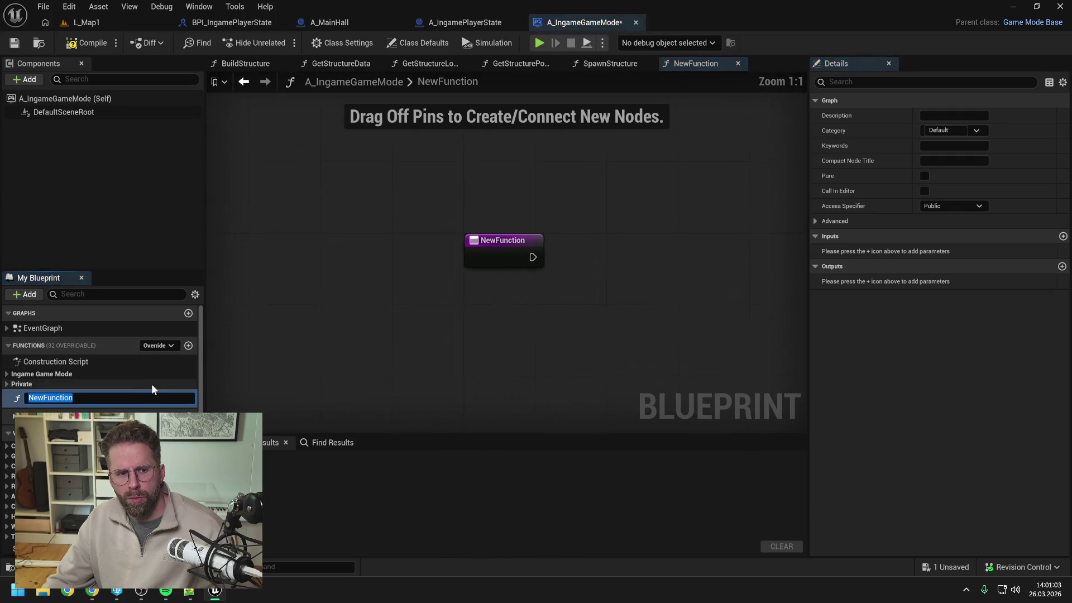
type("Handle")
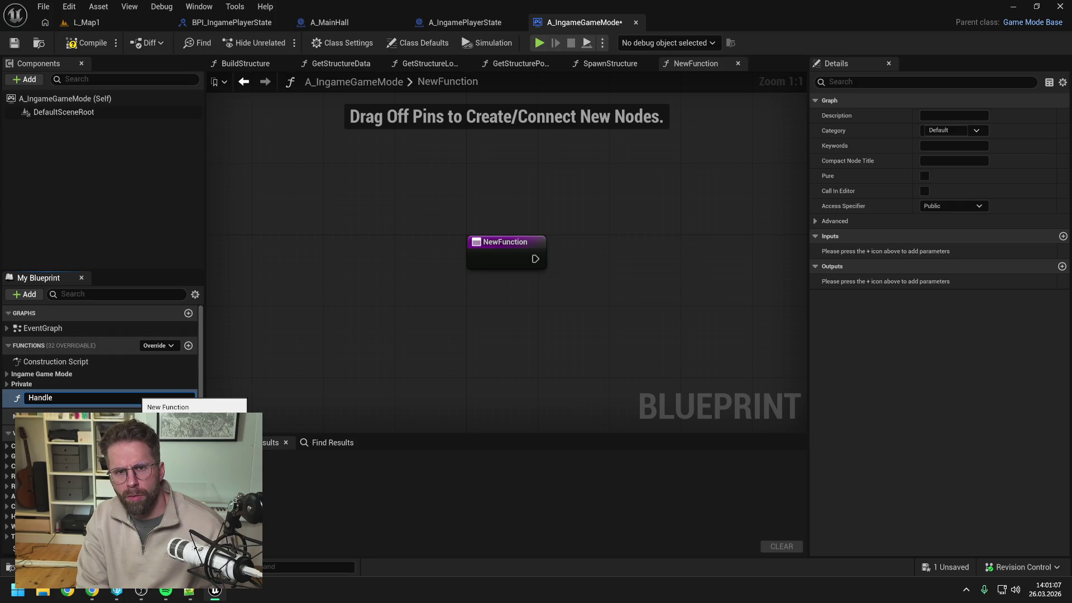
type("MainHall")
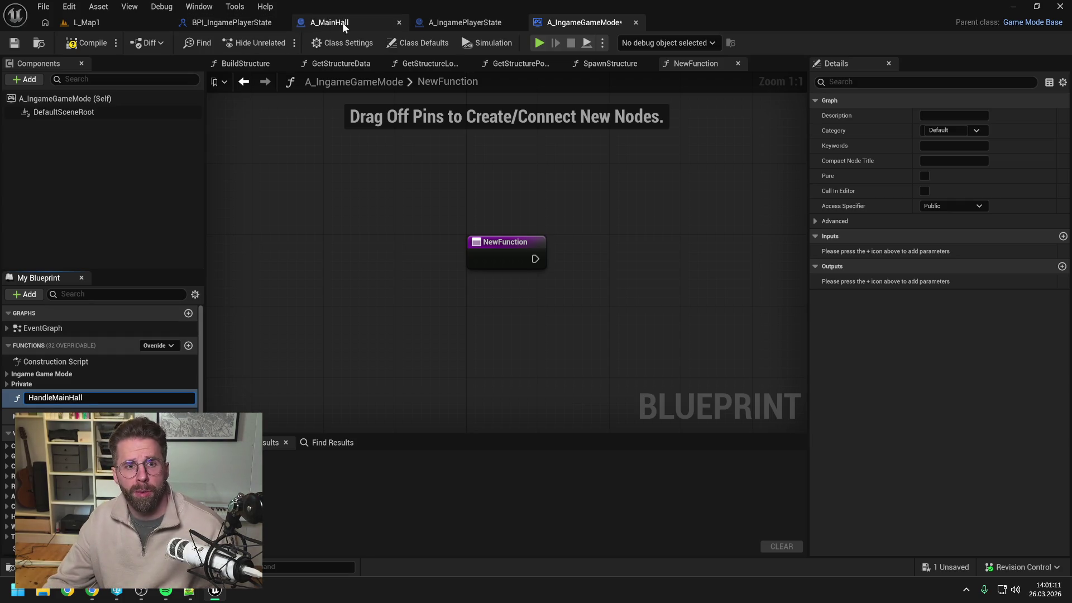
left_click(343, 23)
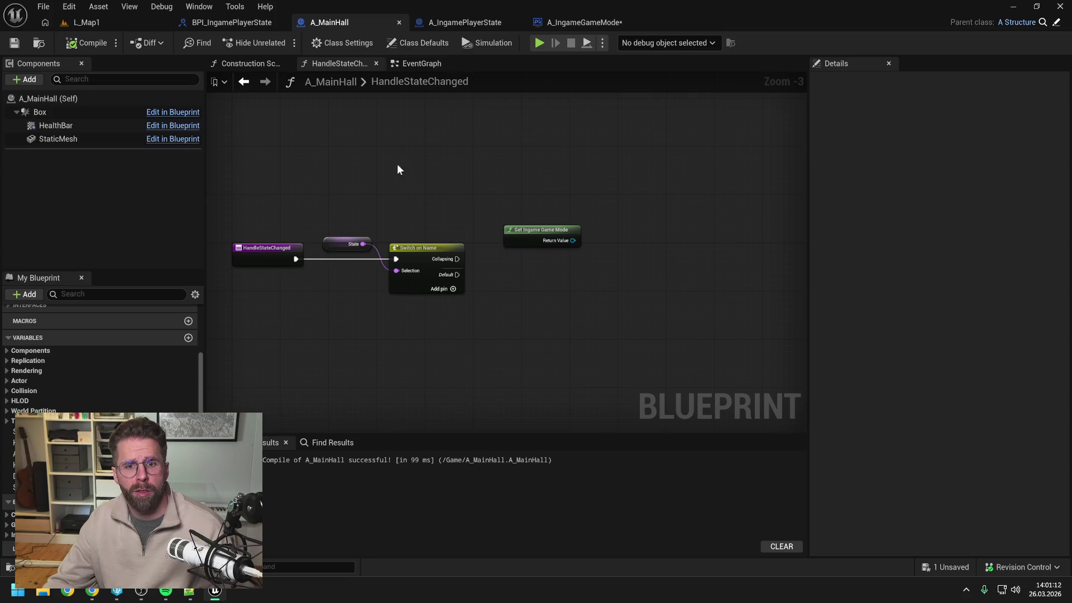
left_click(581, 23)
left_click(105, 396)
key("End")
type("Collaps")
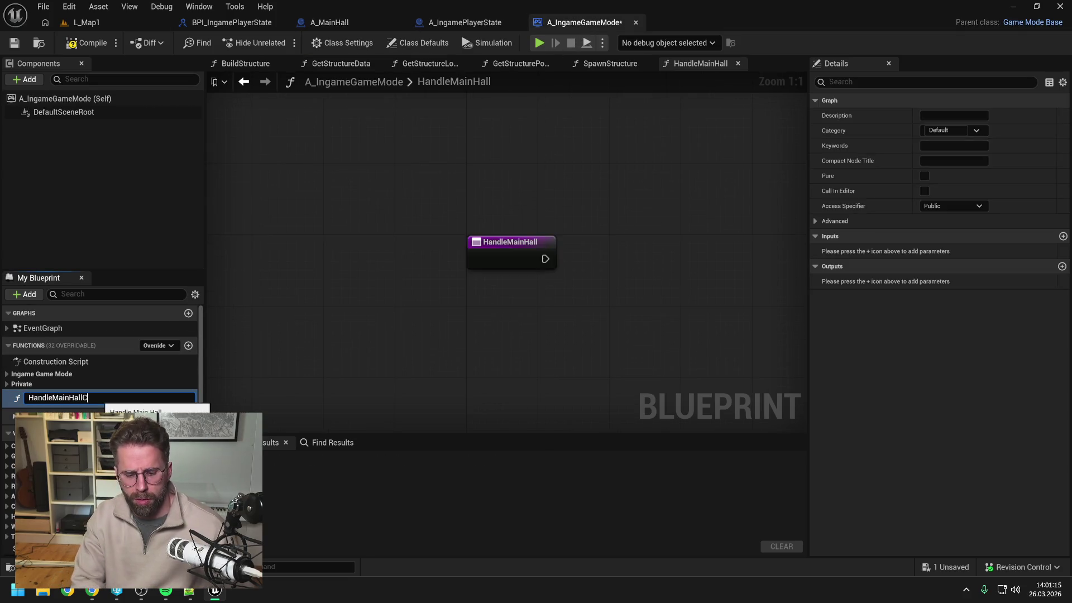
type("ing")
key("Return")
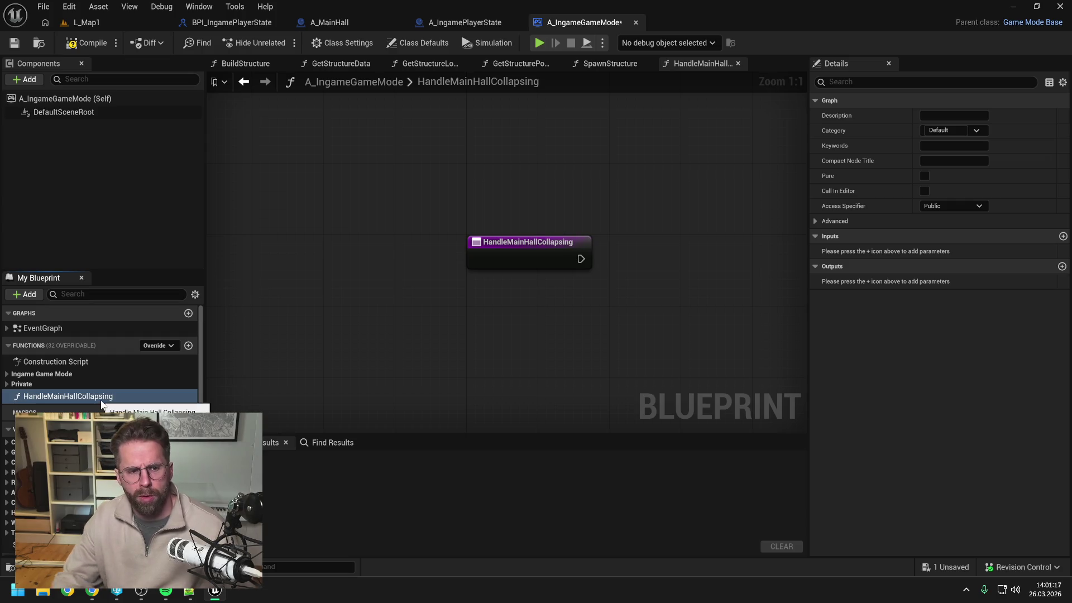
File HandleMainHallCollapsing under the Ingame Game Mode category and compile A_IngameGameMode
left_click_drag(82, 396, 67, 375)
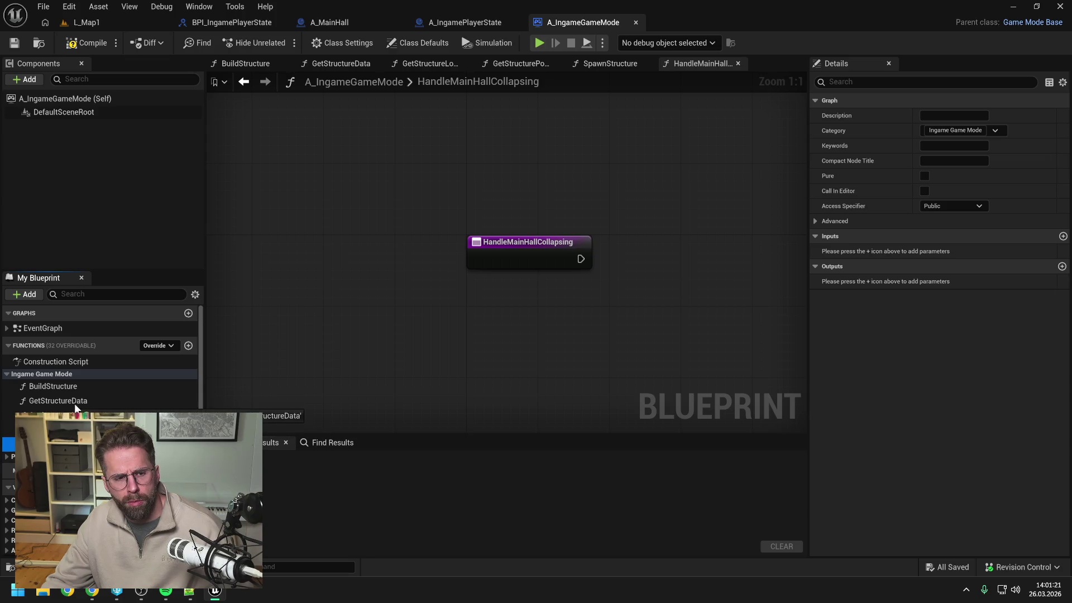
left_click(71, 401)
left_click(89, 44)
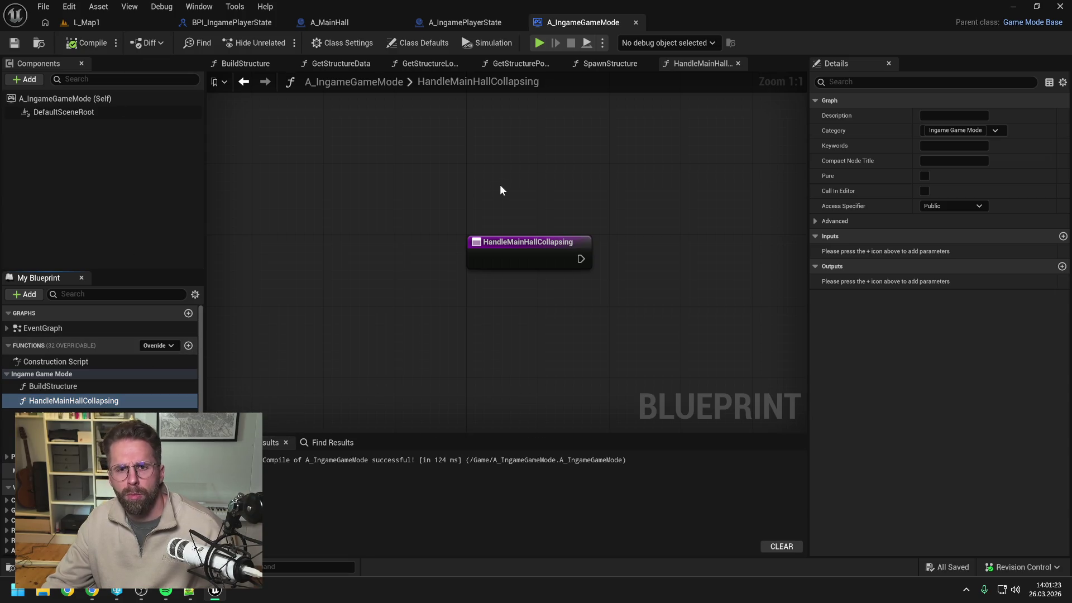
left_click(353, 25)
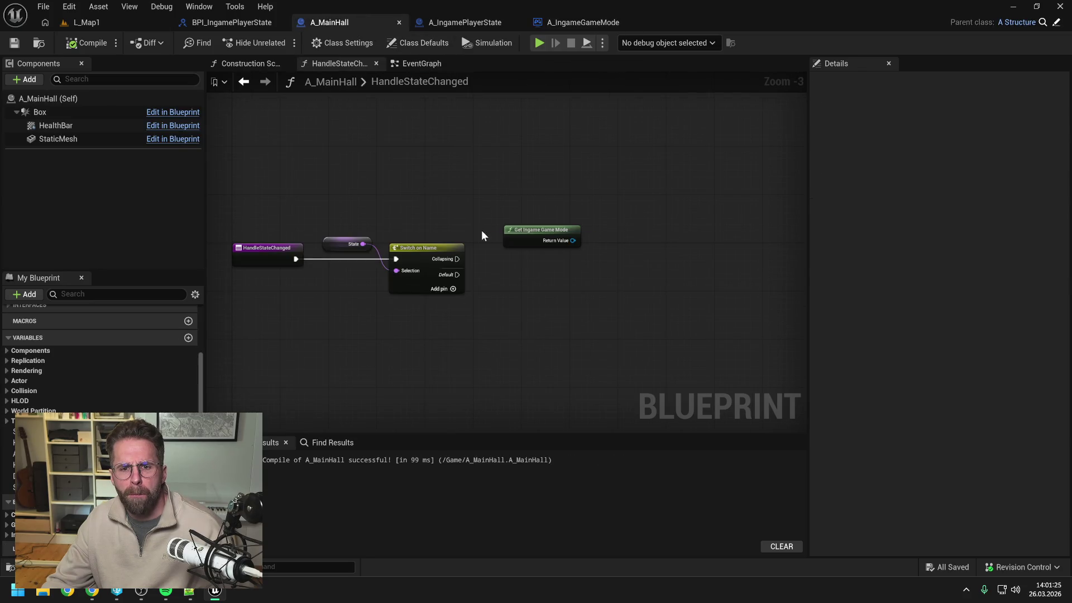
Add a Handle Main Hall Collapsing call on the game mode, driven by the Collapsing branch
left_click_drag(570, 244, 592, 250)
type("handle main")
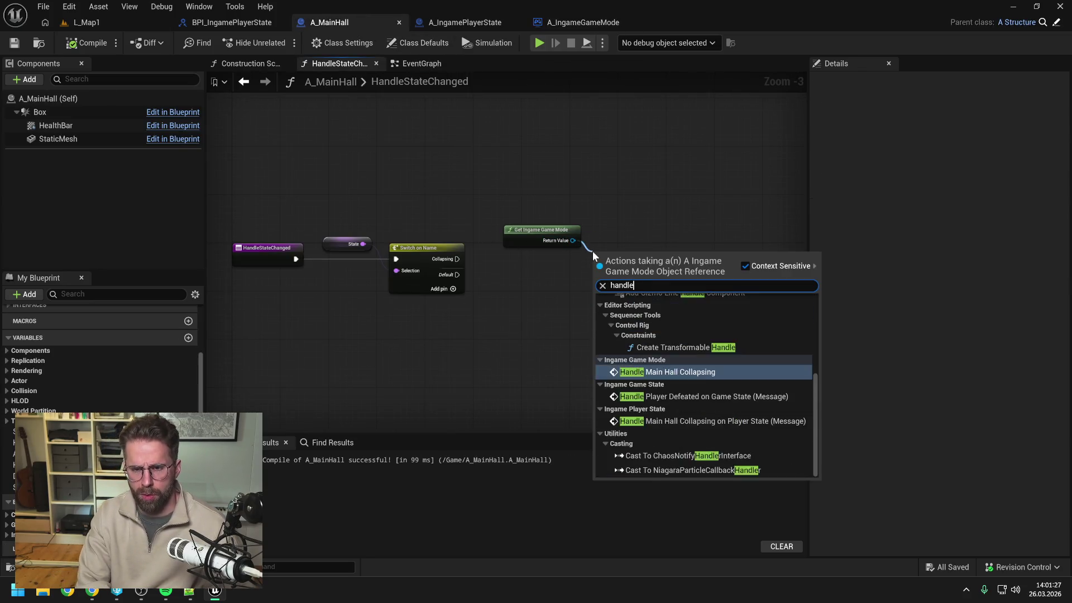
left_click(664, 311)
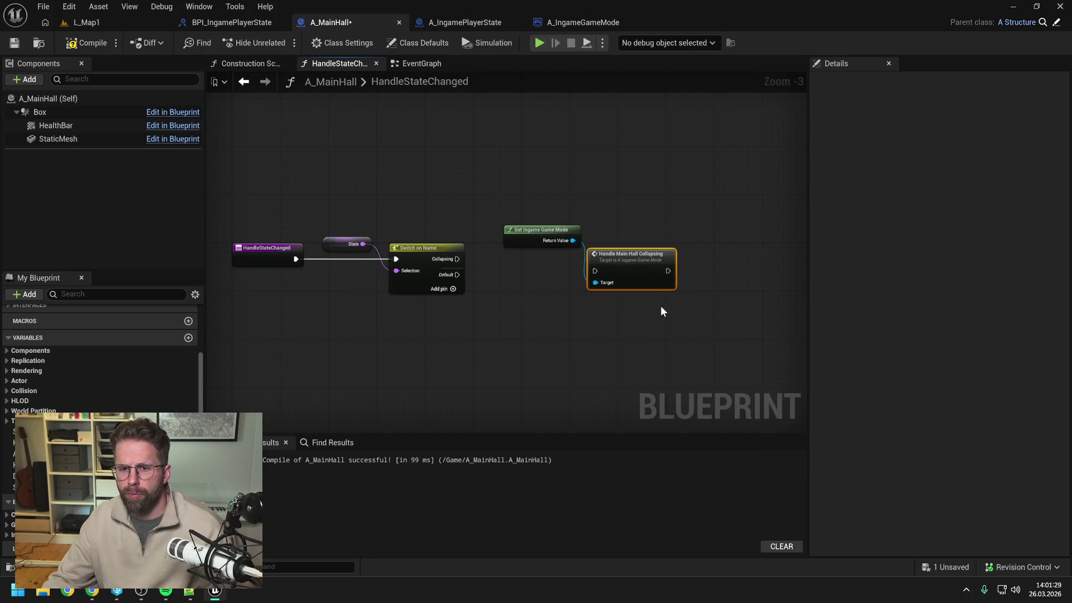
mouse_move(457, 259)
left_mouse_down()
mouse_move(613, 265)
mouse_move(636, 250)
left_mouse_up()
left_click(601, 290)
left_click_drag(544, 236, 545, 242)
left_click(624, 207)
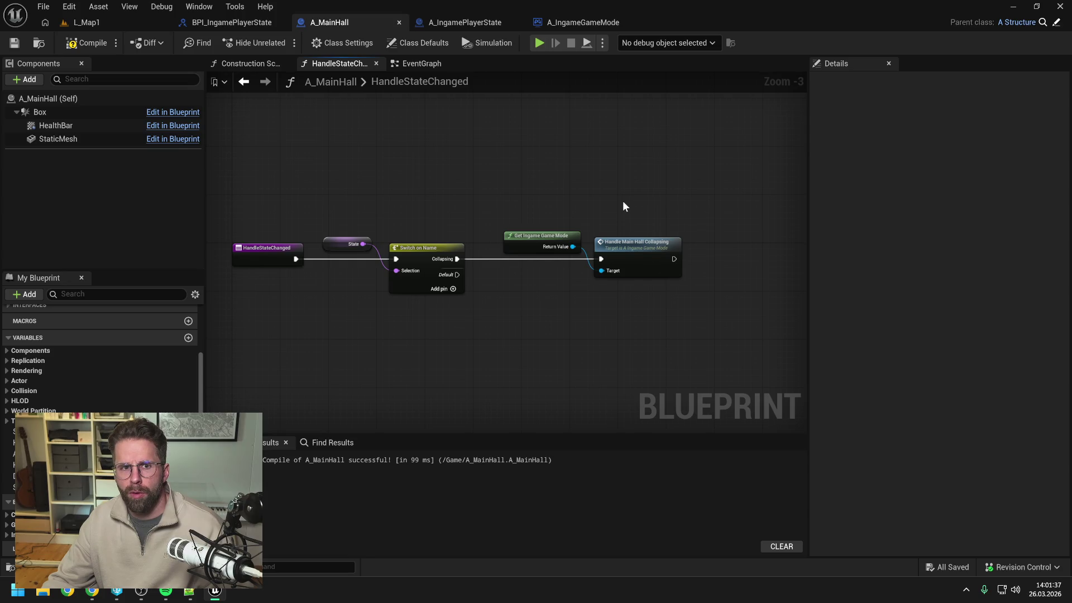
Compile A_MainHall after comparing with A_IngamePlayerState's ChangeState graph
left_click(91, 44)
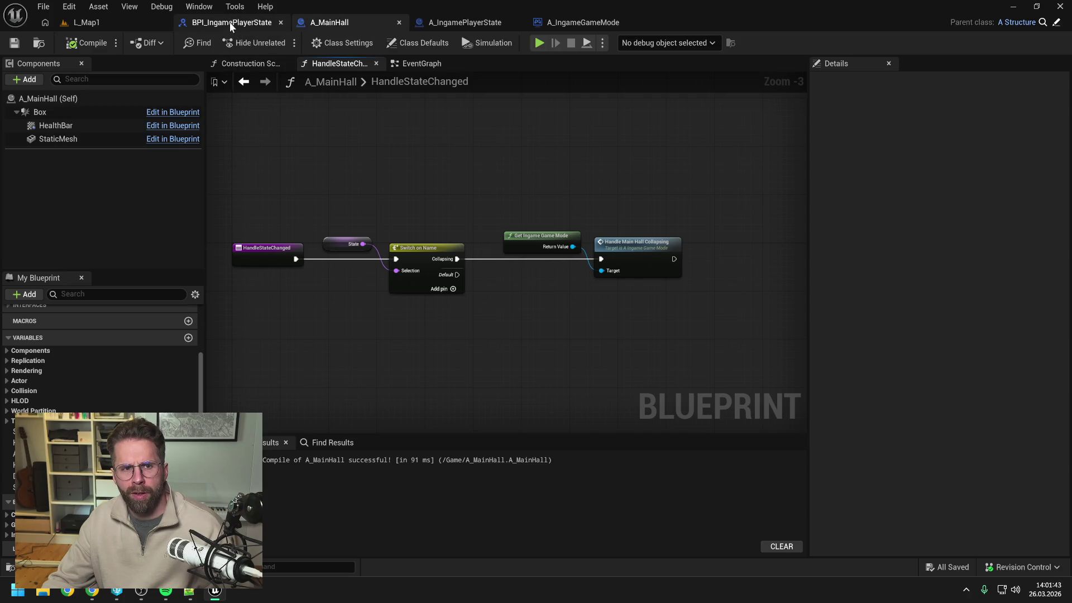
left_click(483, 24)
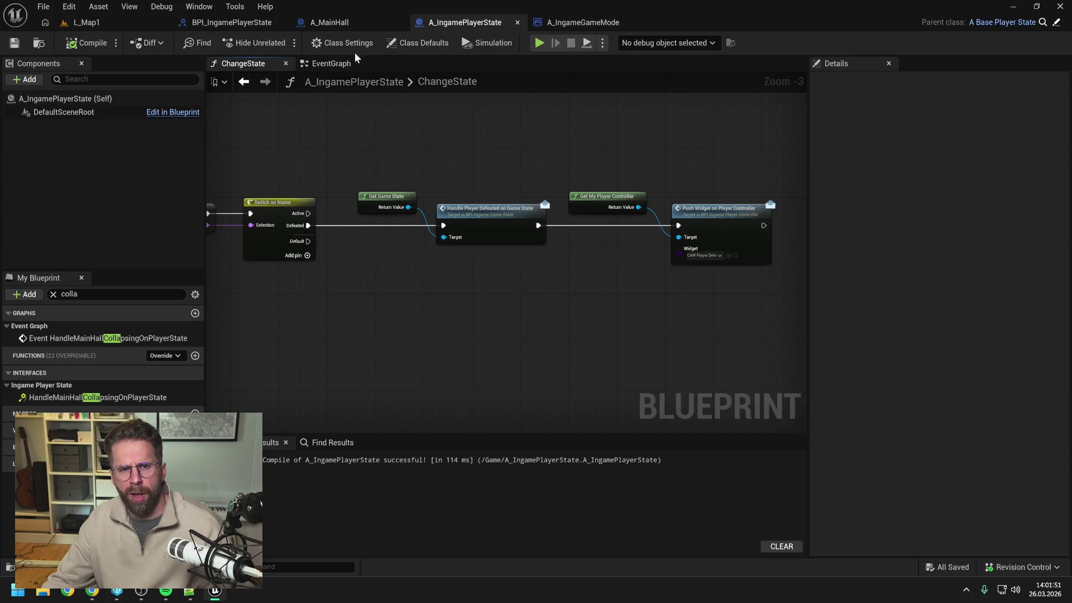
left_click(335, 22)
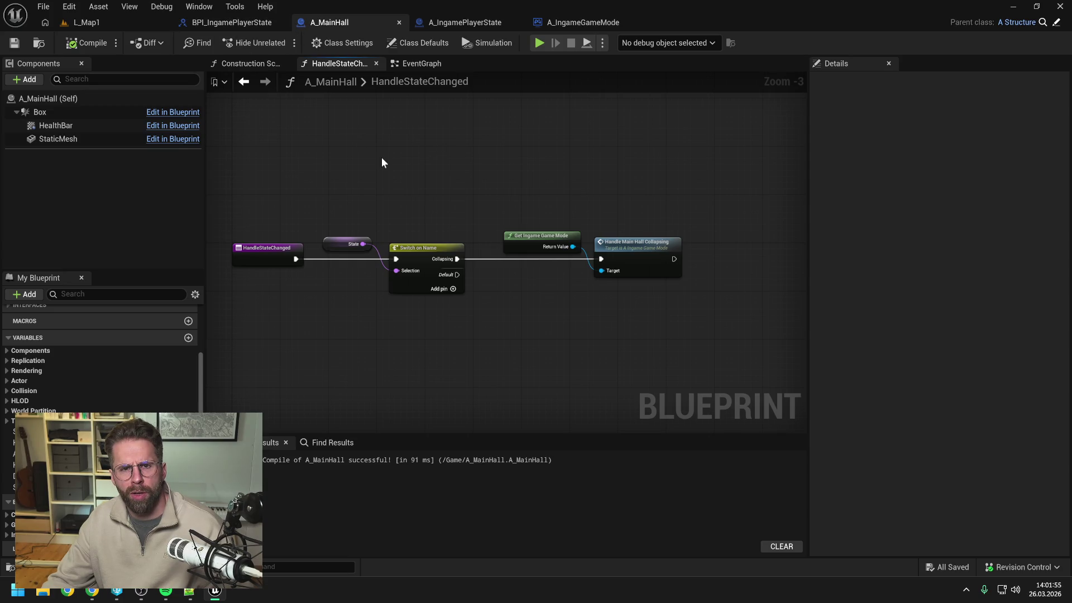
key("ctrl+space")
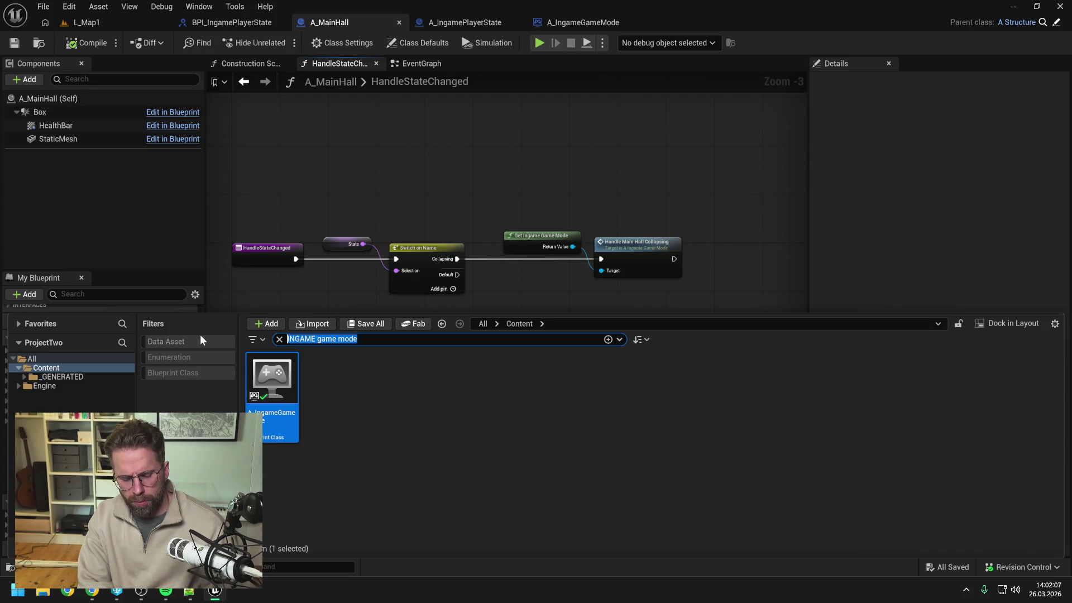
Search 'structure' and open the A_StructureController blueprint
type("s")
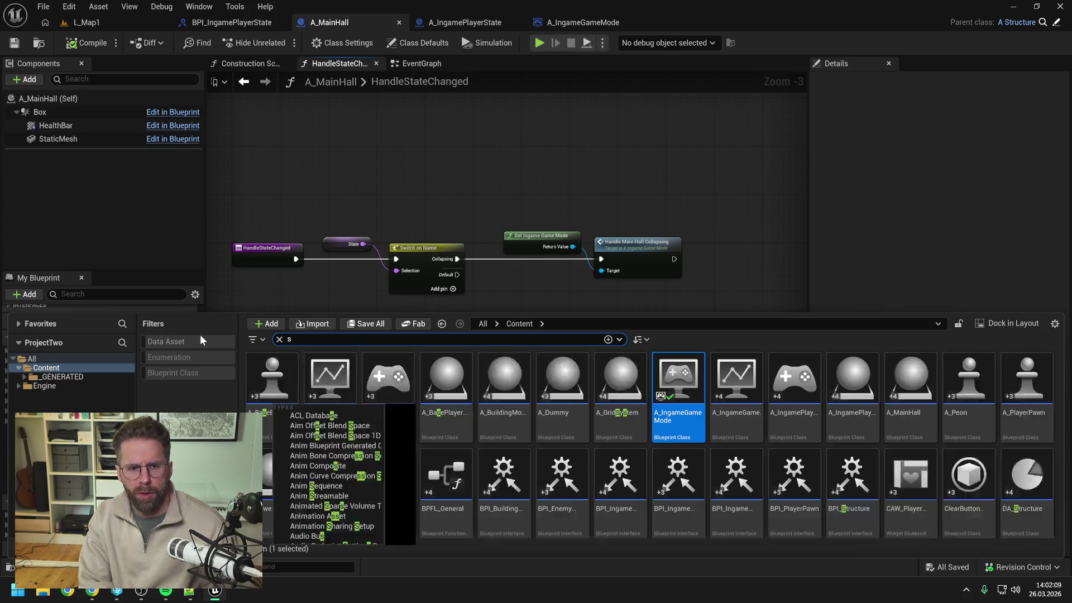
type("tructure")
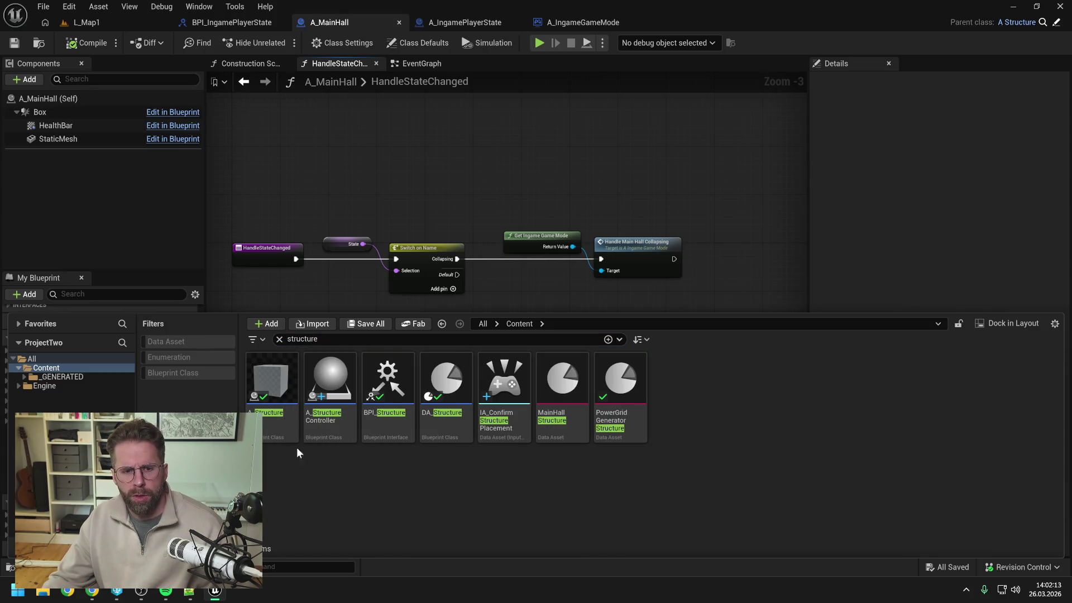
double_click(316, 420)
scroll(291, 312, "down", 2)
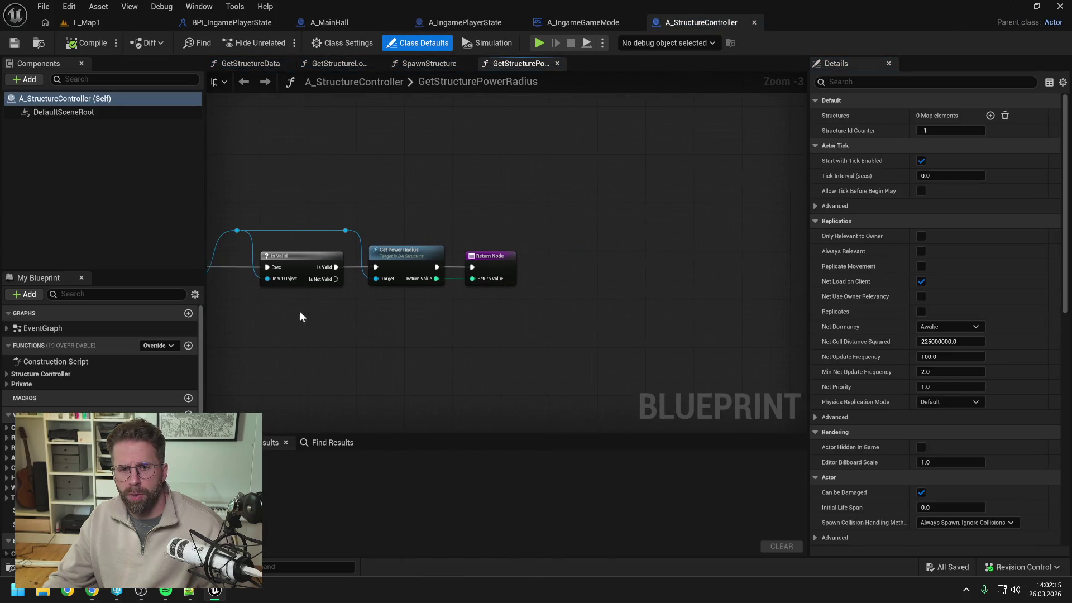
scroll(558, 276, "up", 2)
Move the Return Node lower and left in the SpawnStructure graph
left_click(434, 63)
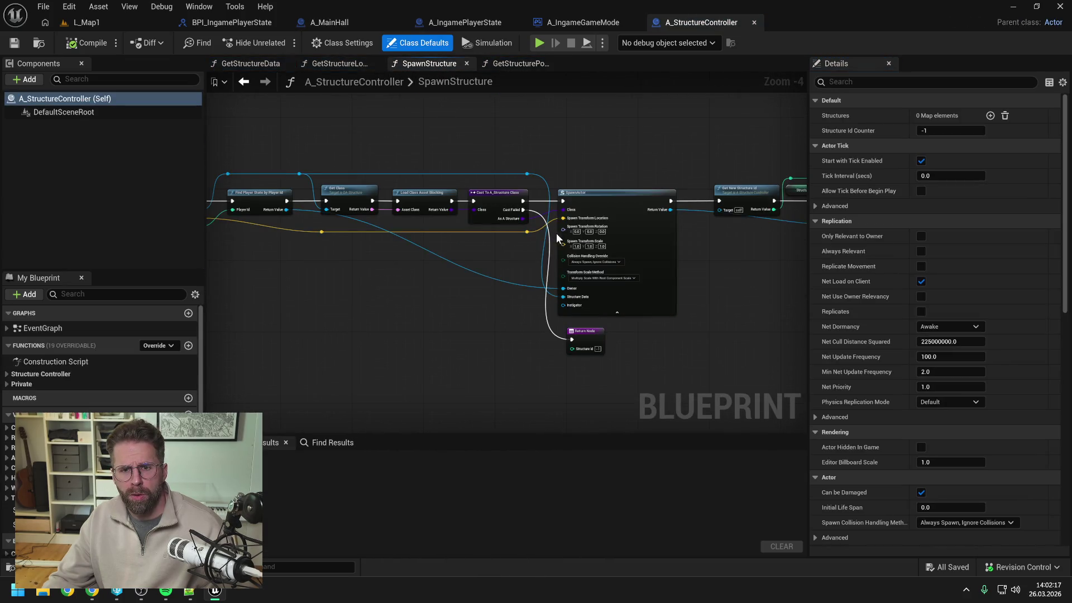
scroll(587, 258, "up", 1)
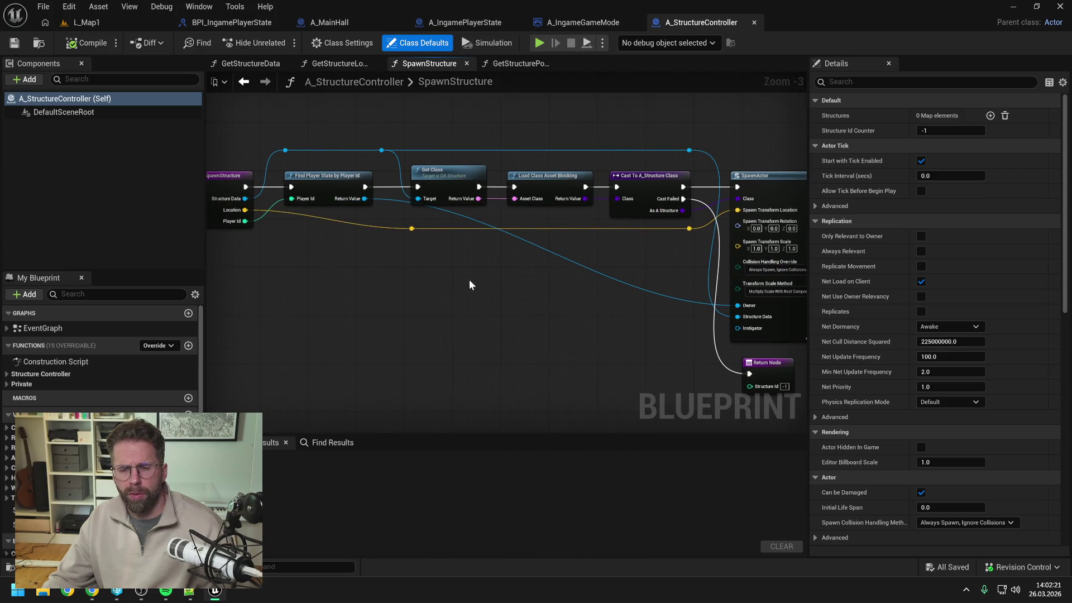
scroll(469, 280, "down", 1)
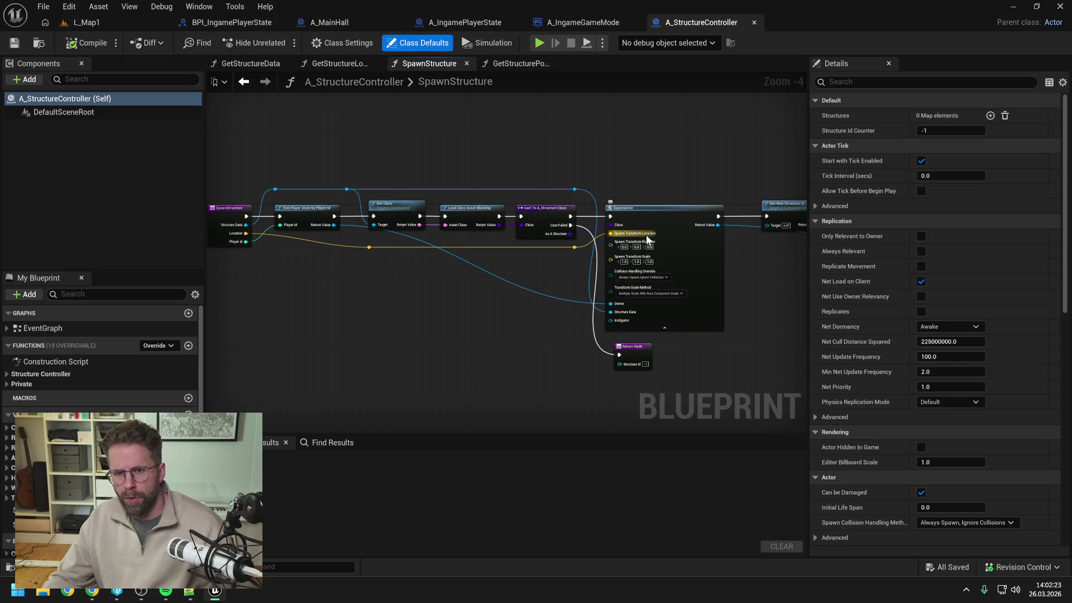
left_click_drag(633, 347, 623, 363)
left_click(638, 350)
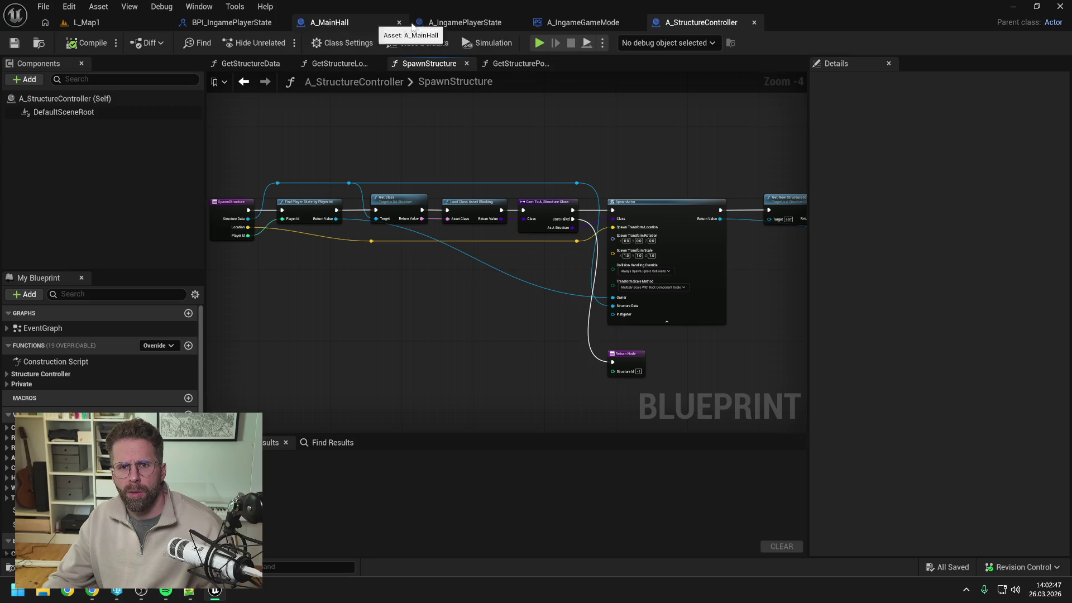
left_click(328, 23)
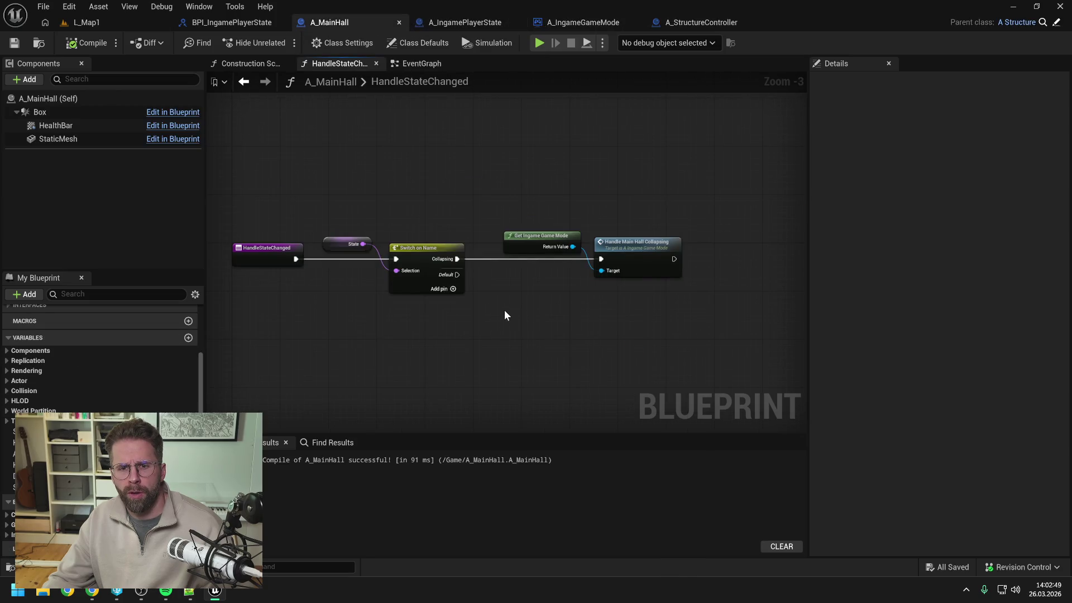
Search the assets for 'a_structure' and open the A_Structure blueprint
right_click(505, 310)
type("get wo")
key("BackSpace")
key("BackSpace")
type("own")
key("Escape")
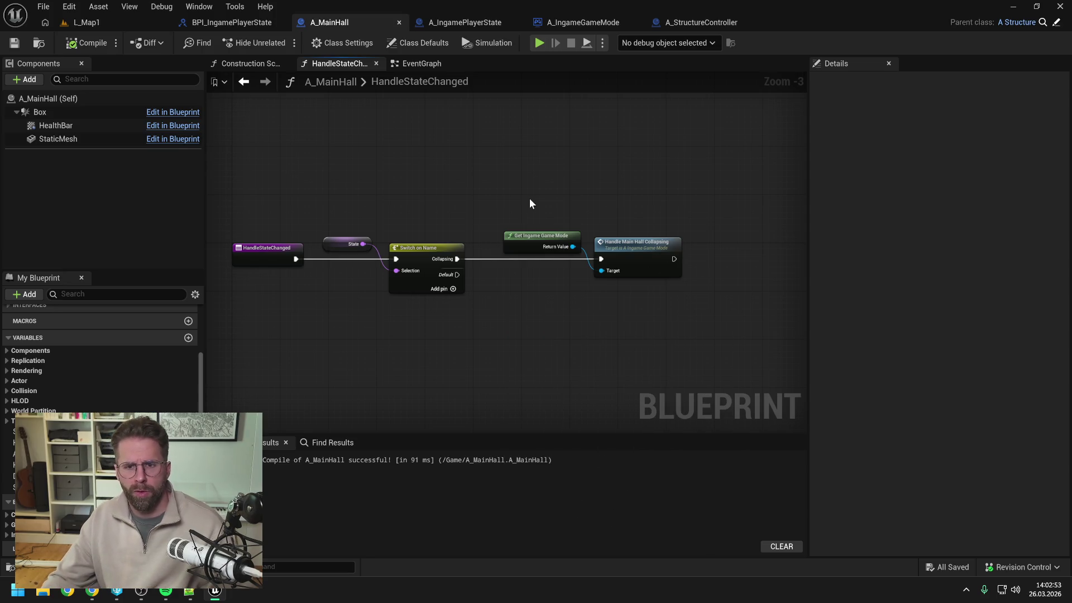
key("ctrl+space")
type("structure")
key("ctrl+a")
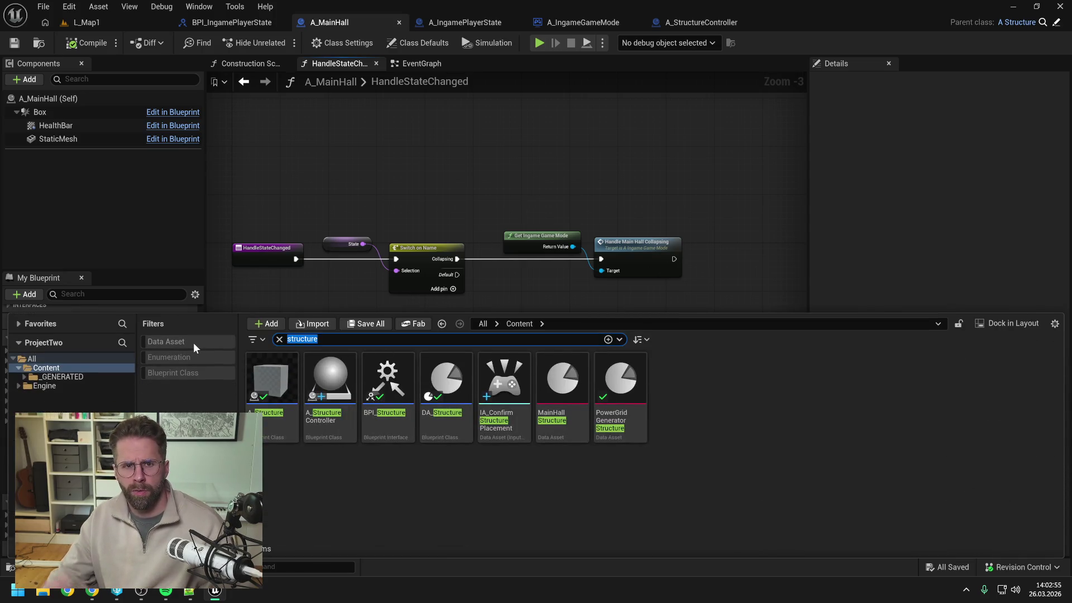
type("a_structure")
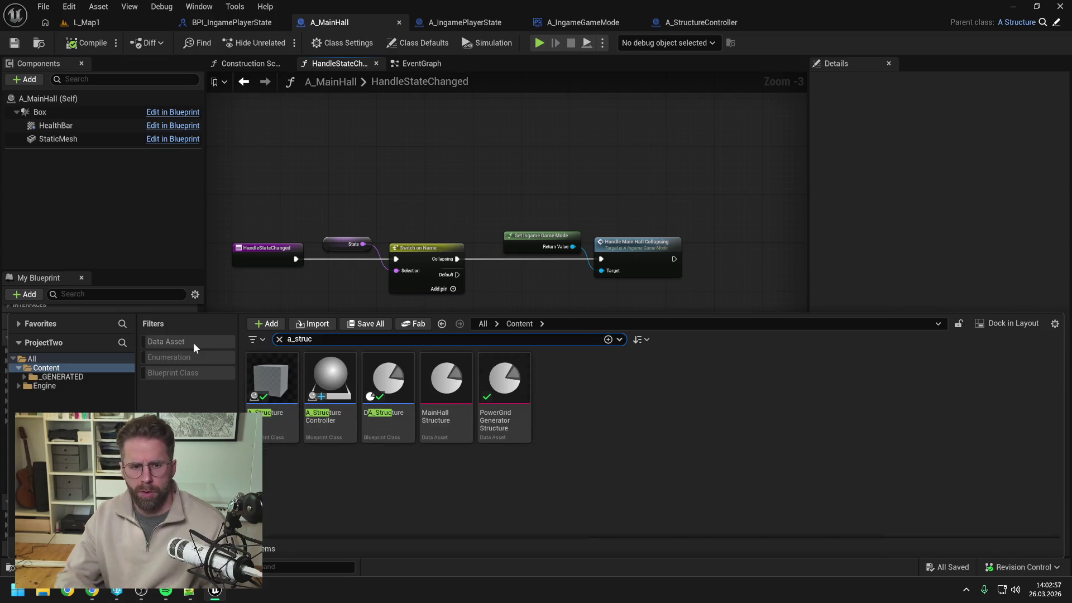
double_click(268, 393)
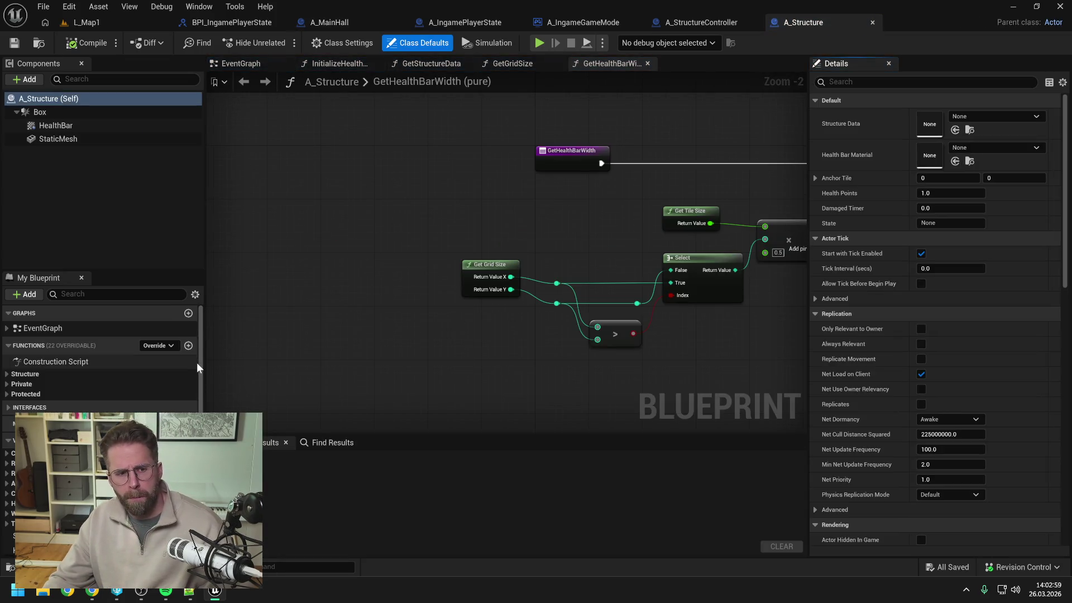
Add a GetPlayerId function to A_Structure, kept in the Protected category, and save
left_click(188, 346)
type("GetPlayer")
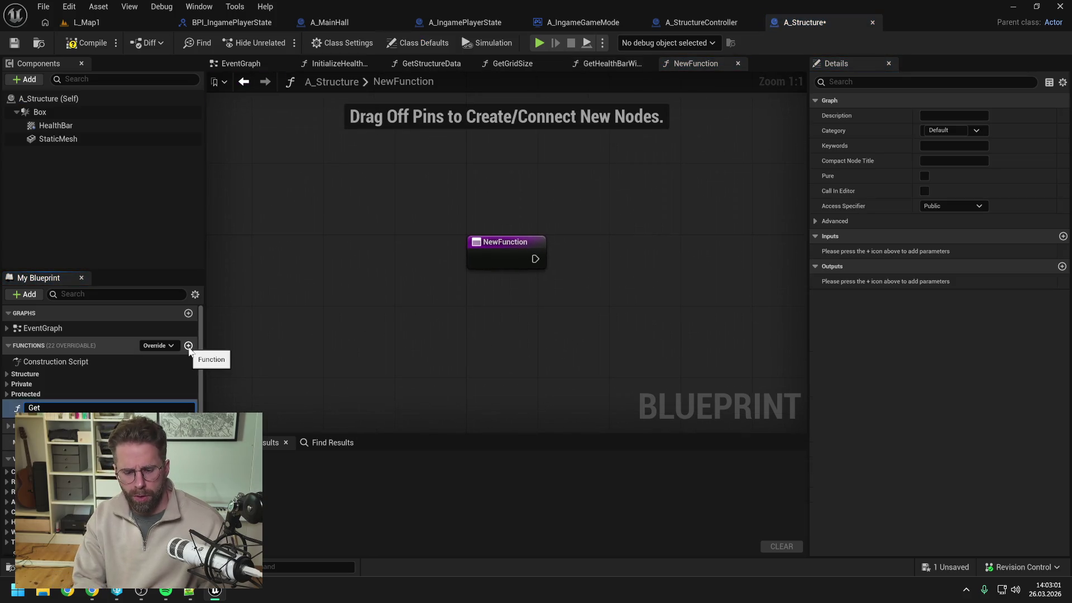
key("Return")
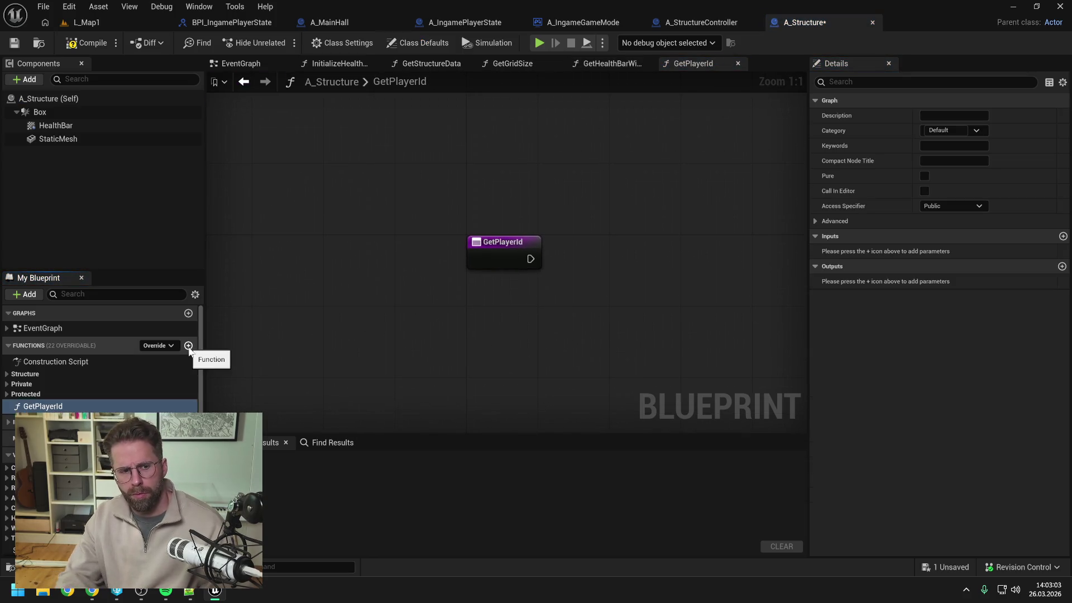
key("ctrl+s")
left_click_drag(31, 407, 25, 374)
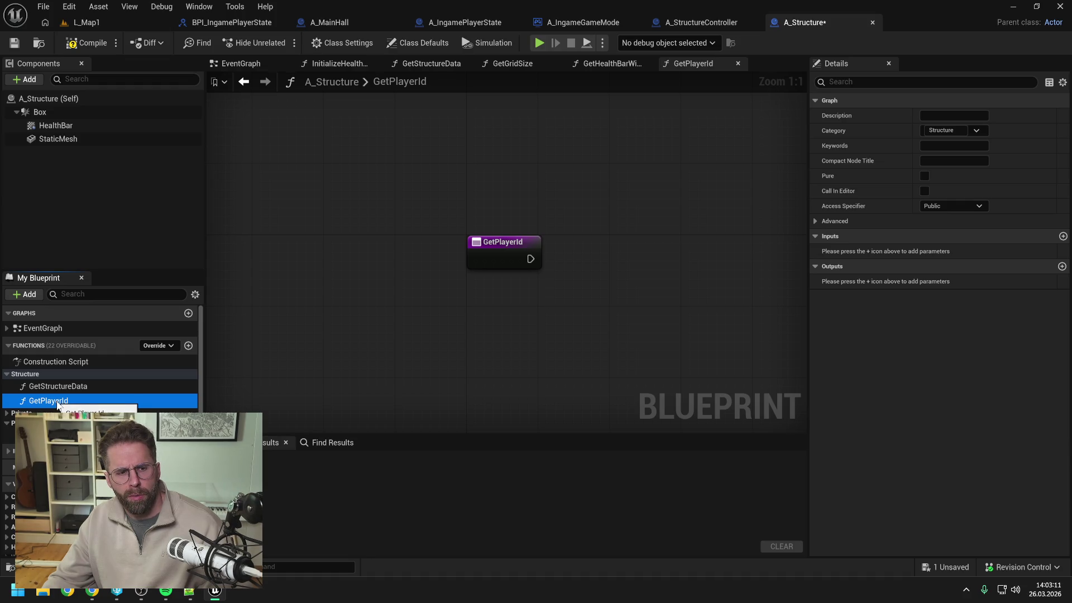
key("ctrl+z")
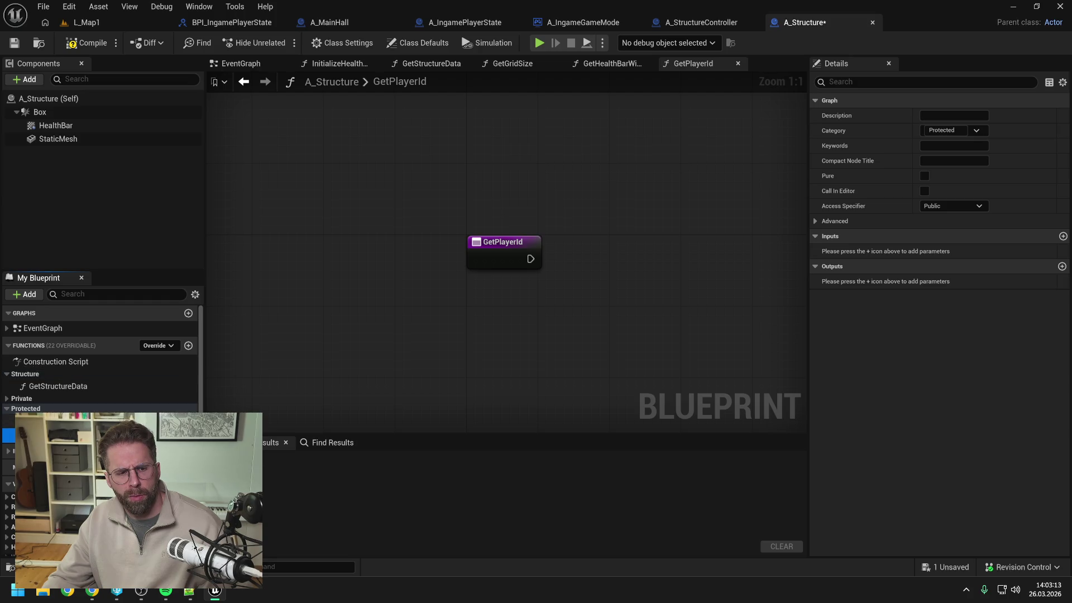
key("ctrl+s")
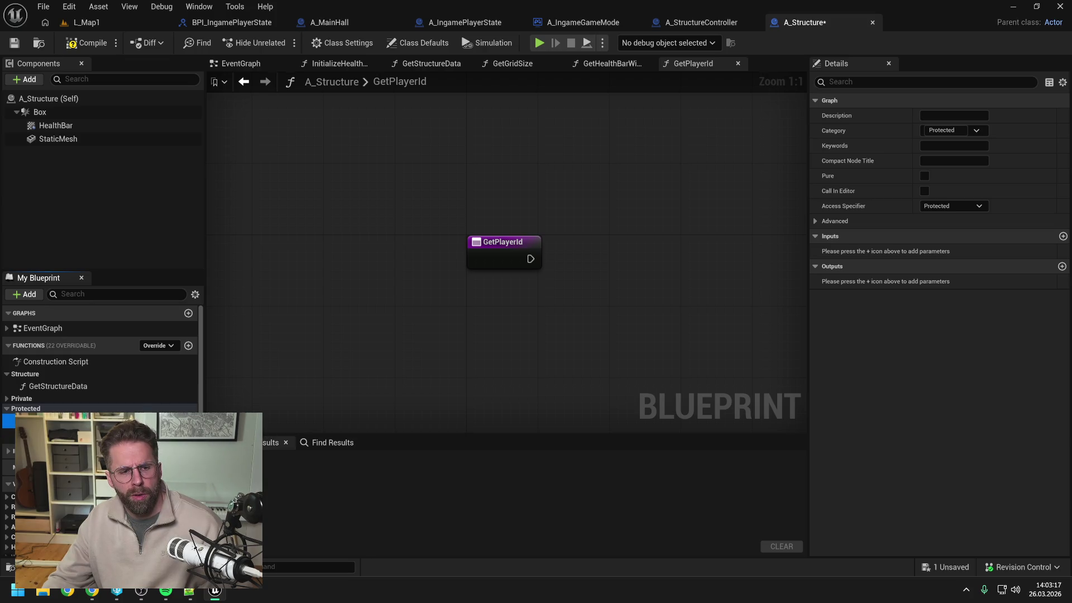
Add a Return Node to GetPlayerId and connect the entry's execution to it
right_click(610, 269)
type("return")
key("Return")
left_click_drag(660, 268, 693, 238)
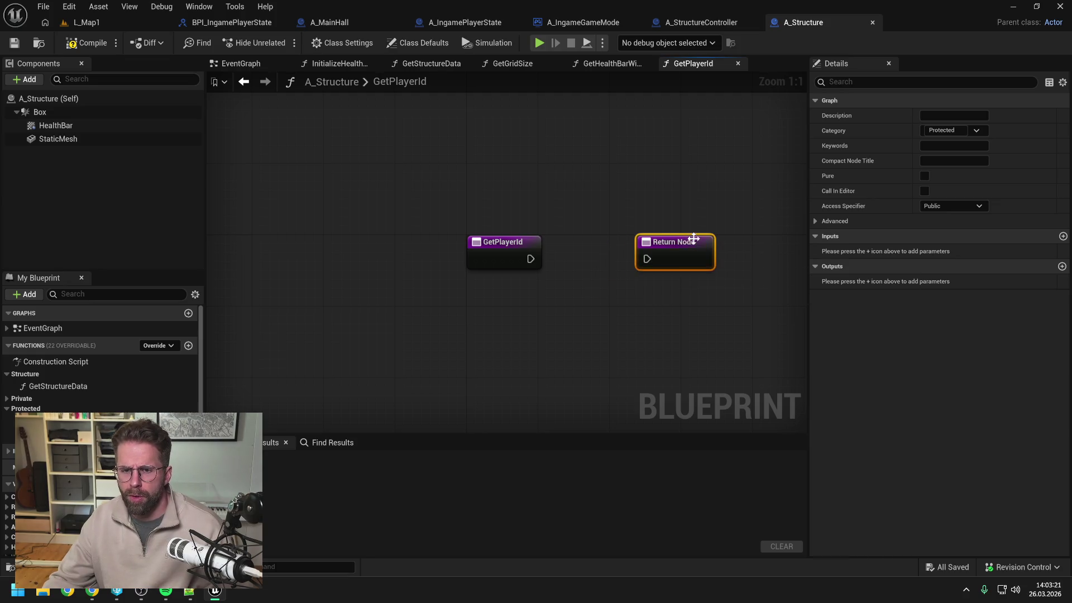
left_click_drag(531, 258, 647, 259)
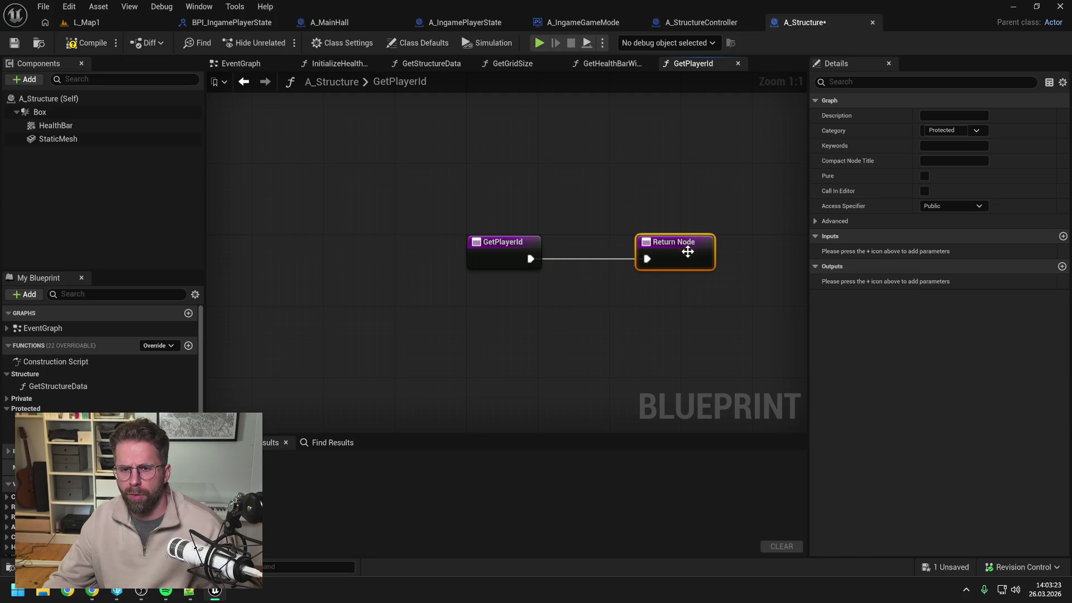
Give GetPlayerId an Integer output named ReturnValue and save
left_click(1062, 267)
left_click(940, 282)
left_click(944, 332)
left_click_drag(858, 281, 846, 281)
key("ctrl+a")
type("ReturnValue")
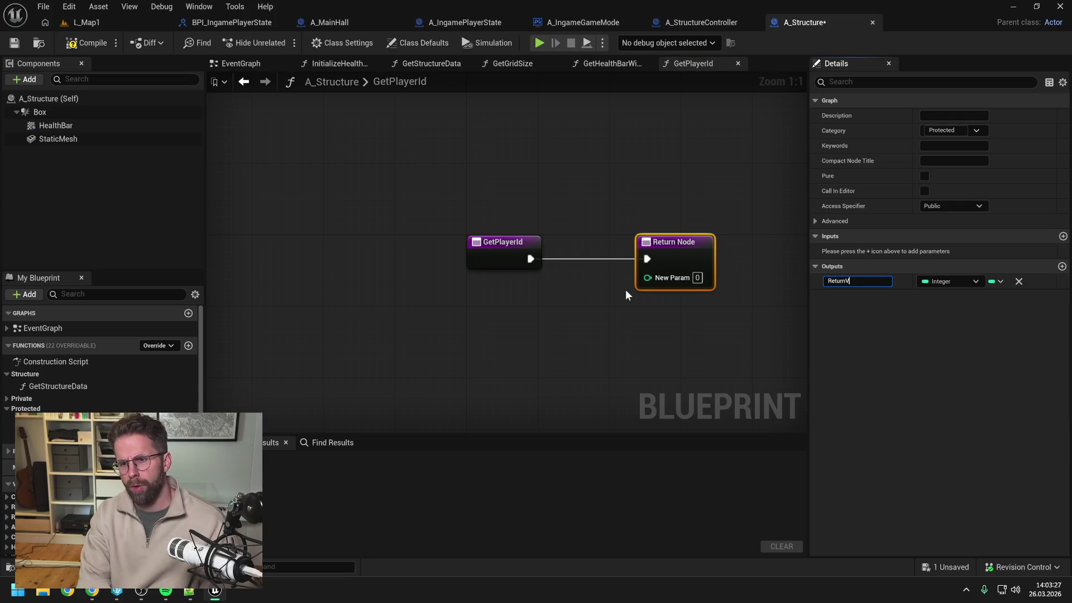
key("Return")
key("ctrl+s")
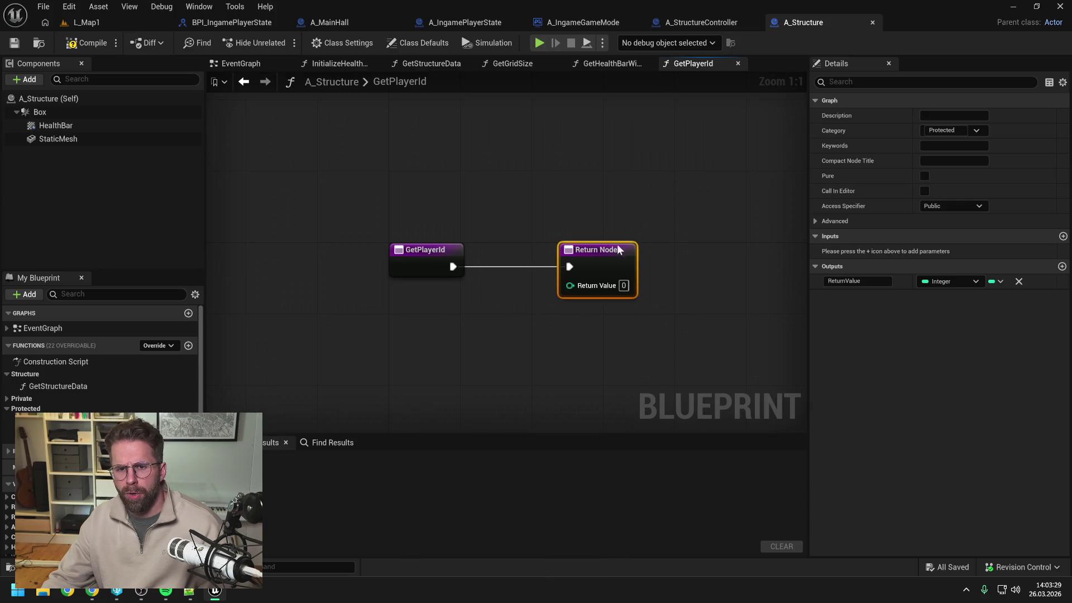
left_click_drag(592, 249, 755, 249)
left_click(542, 295)
Add Get Owner feeding a Cast To PlayerState inserted before the Return Node
right_click(541, 295)
type("get owner")
key("Return")
left_click_drag(594, 311, 444, 311)
left_click_drag(508, 329, 595, 327)
type("cas")
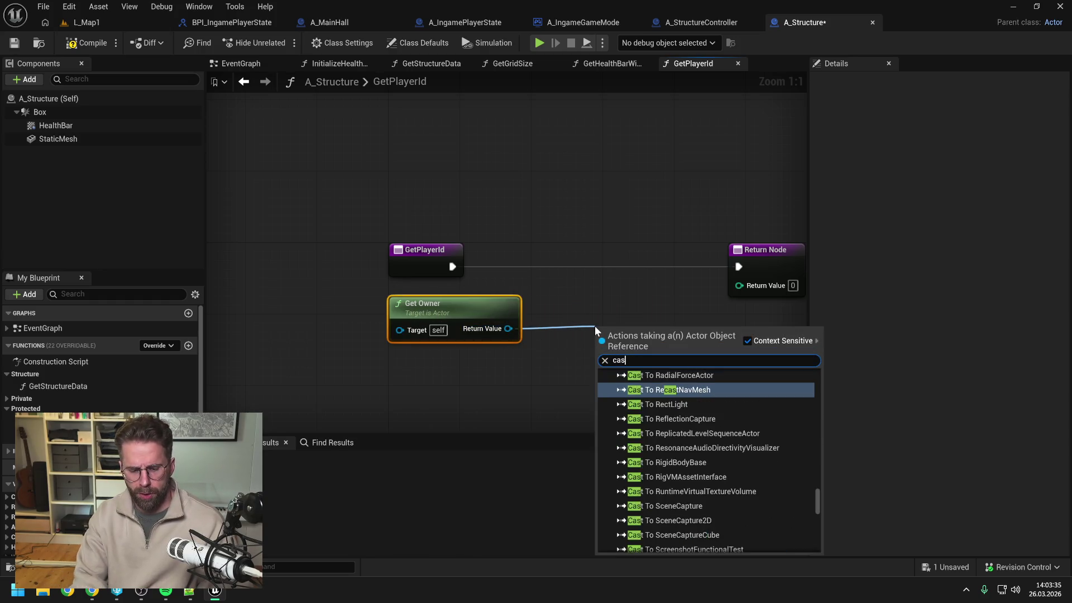
type("t to player state")
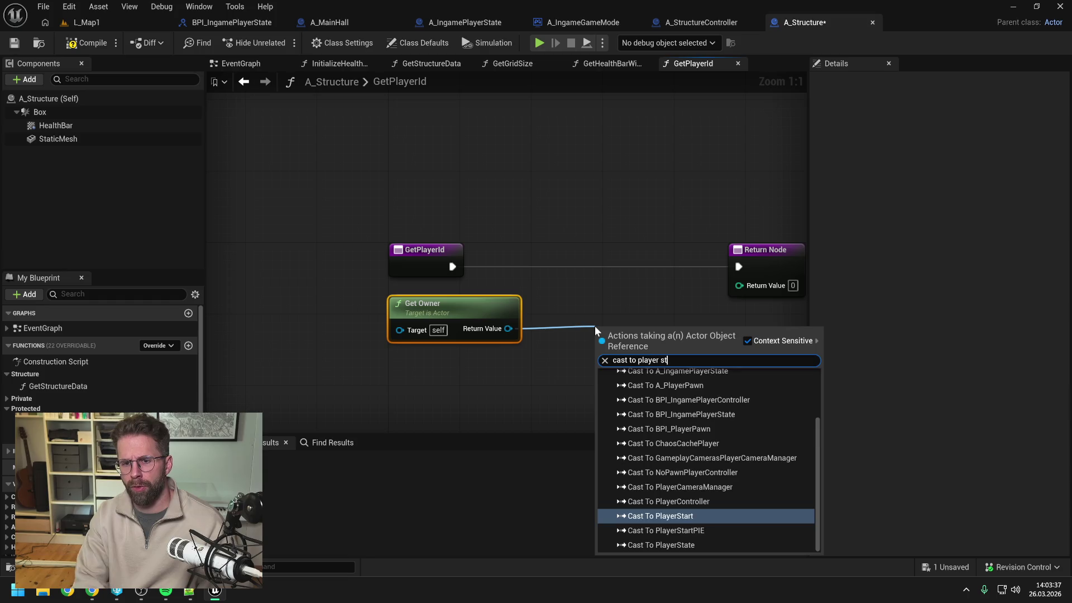
left_click(642, 439)
left_click_drag(641, 332, 619, 263)
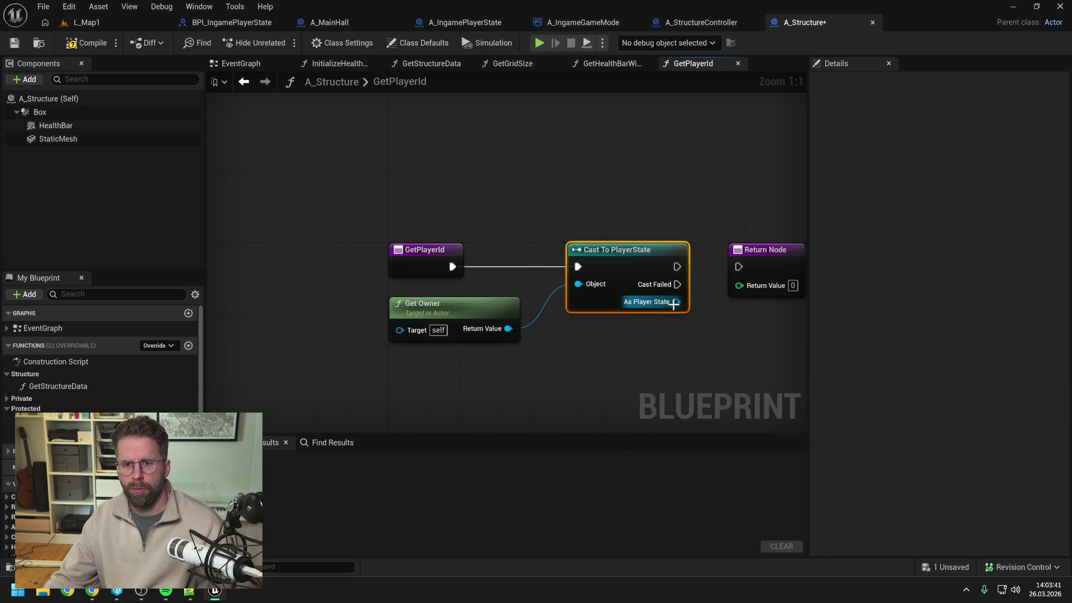
Wire the cast PlayerState's Get Player Id into the Return Value
left_click_drag(675, 302, 712, 324)
type("get player id")
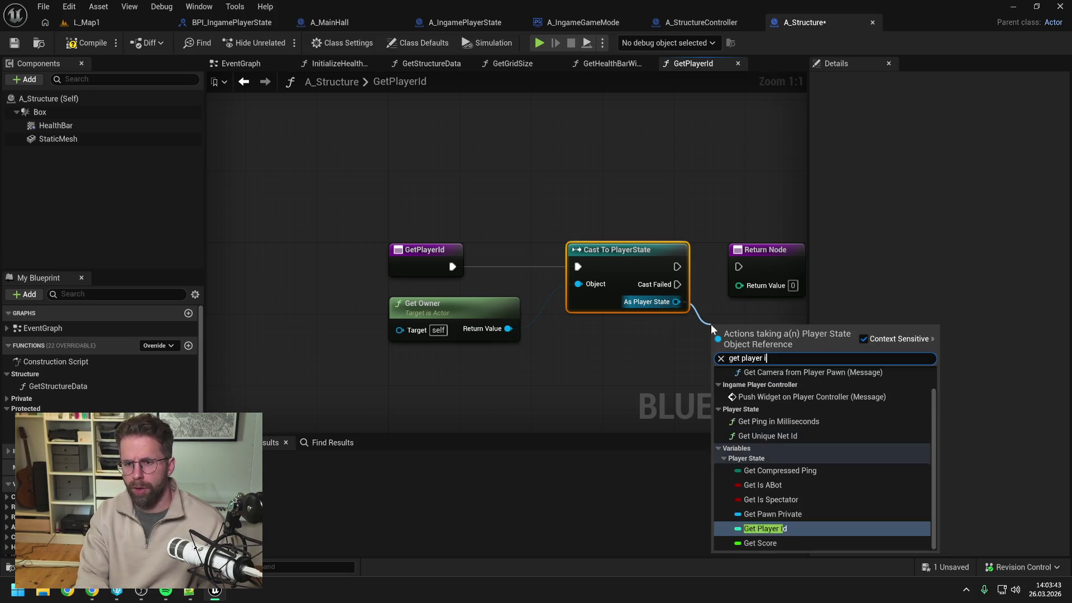
left_click(765, 442)
mouse_move(705, 253)
left_mouse_down()
mouse_move(586, 253)
mouse_move(705, 262)
left_mouse_up()
left_click_drag(654, 320, 705, 272)
left_click_drag(614, 316, 609, 280)
left_click(603, 233)
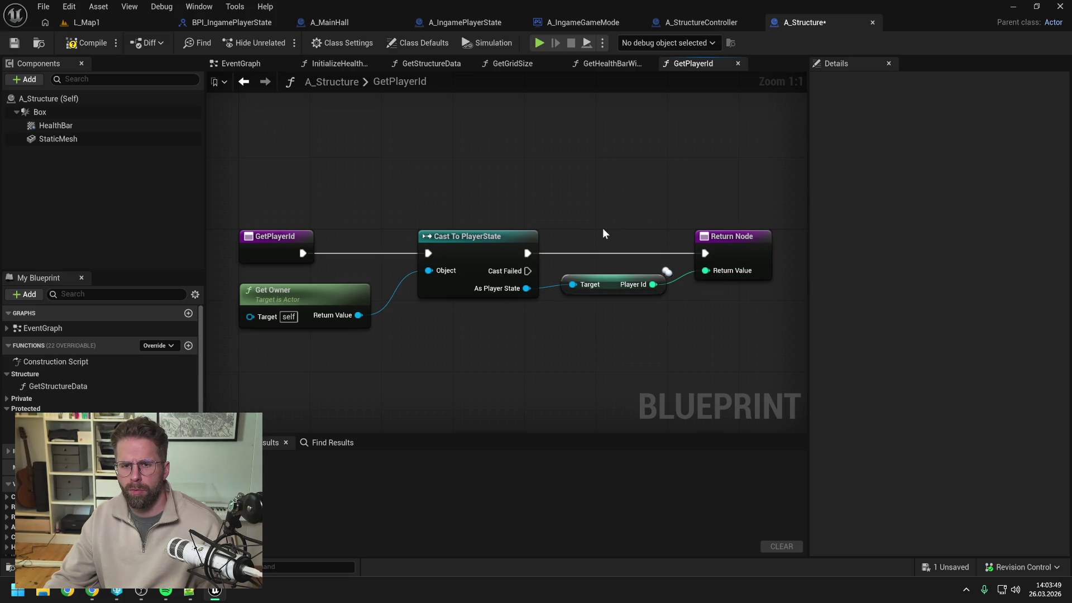
Mark GetPlayerId as Pure, compile A_Structure and save
key("F7")
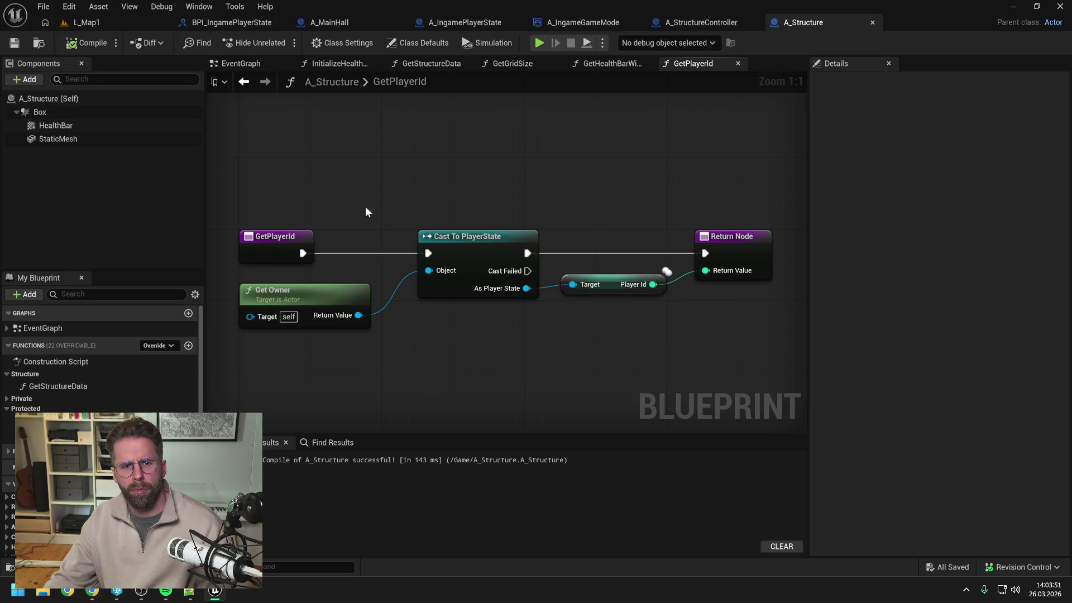
left_click(277, 242)
left_click(924, 206)
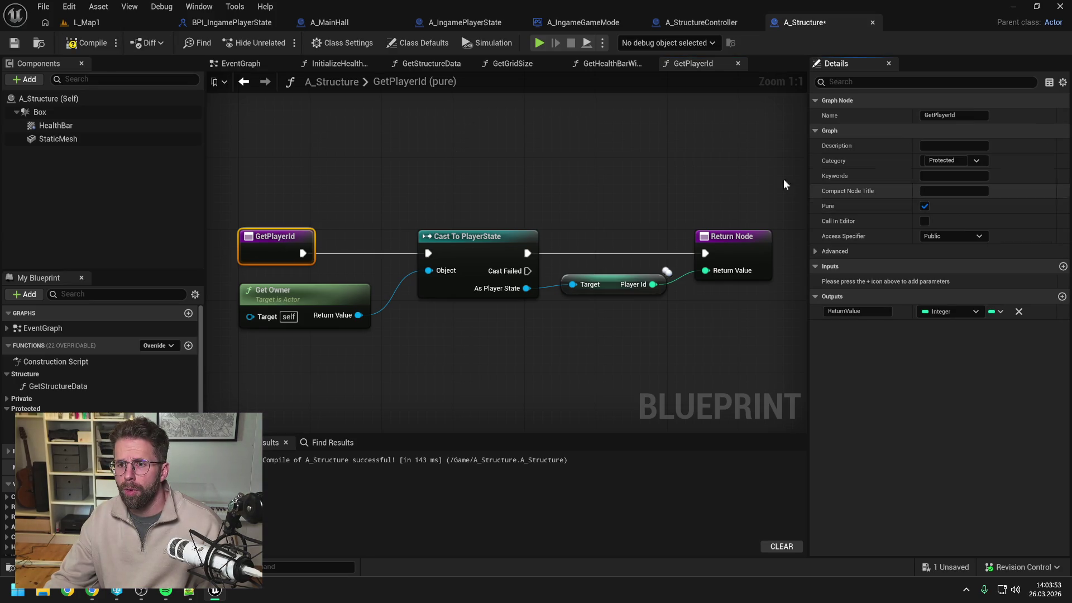
key("F7")
left_click(608, 170)
key("ctrl+s")
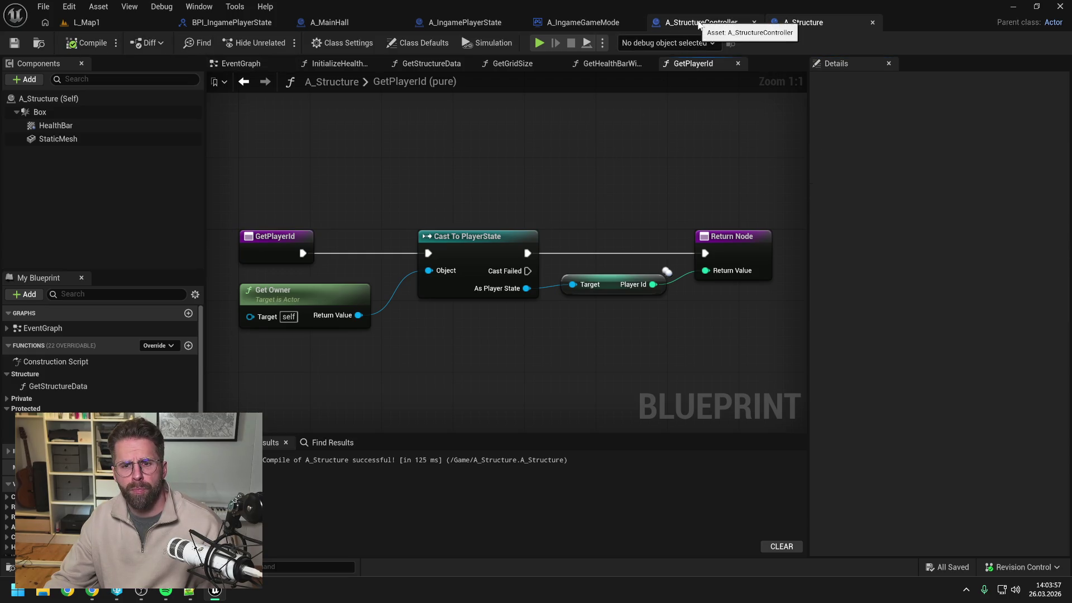
left_click(698, 24)
Add a Get Player Id node beside the game mode call in A_MainHall and save
left_click(582, 22)
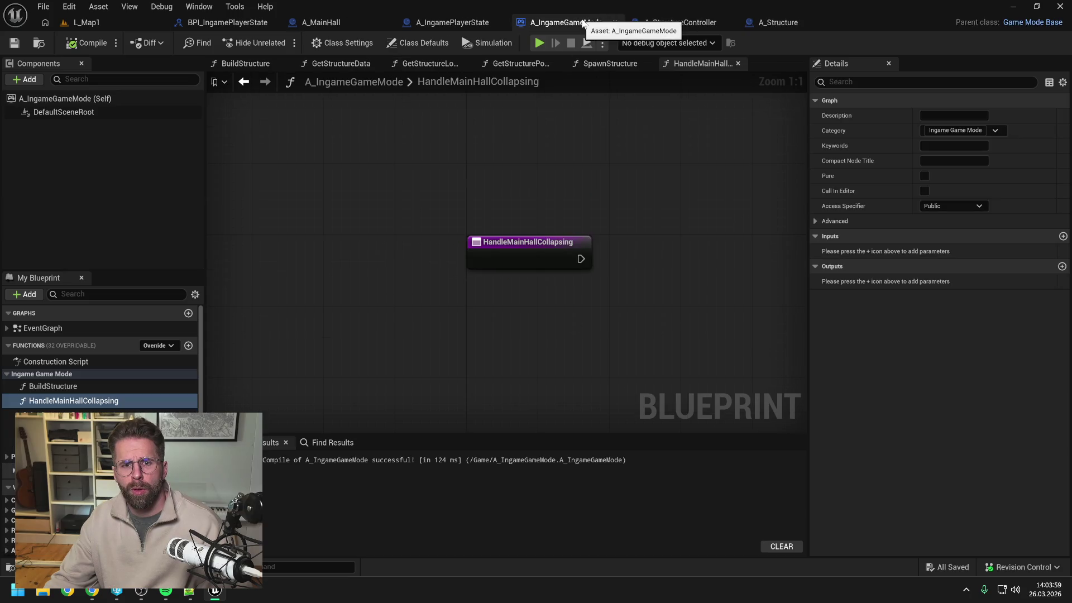
left_click(329, 22)
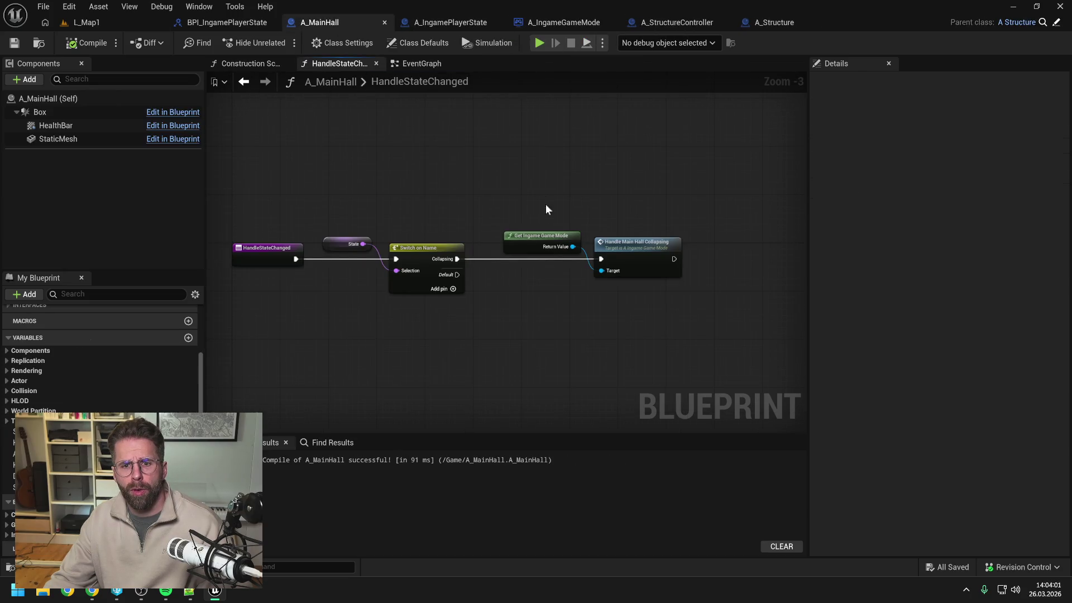
right_click(543, 286)
type("get player id")
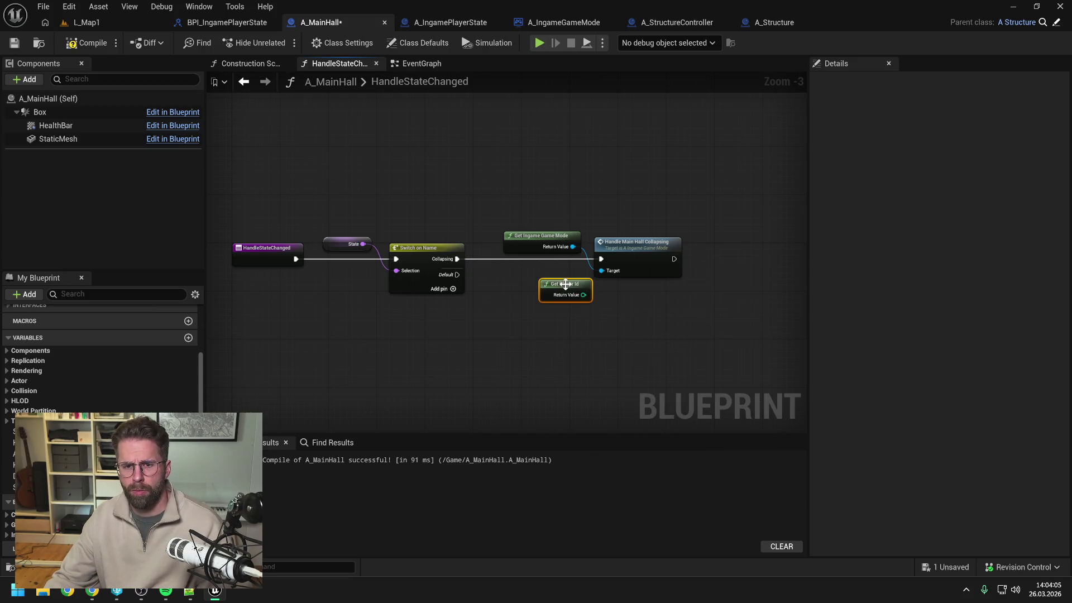
left_click_drag(566, 285, 548, 274)
left_click(651, 249)
key("ctrl+s")
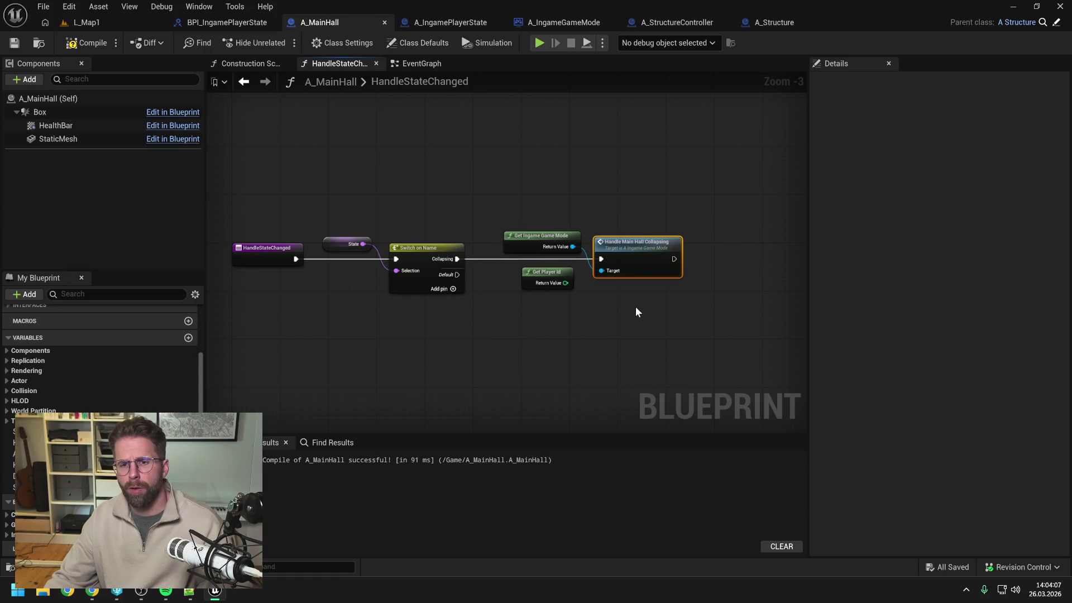
Give HandleMainHallCollapsing an Integer input named PlayerId and compile A_IngameGameMode
double_click(639, 253)
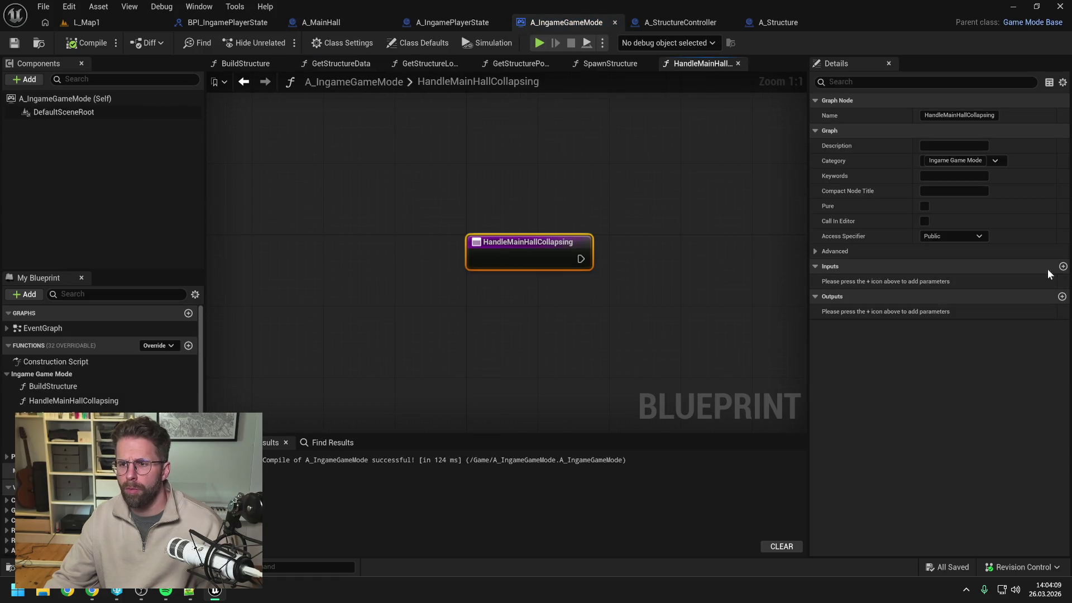
left_click(1063, 267)
left_click(951, 280)
left_click(927, 318)
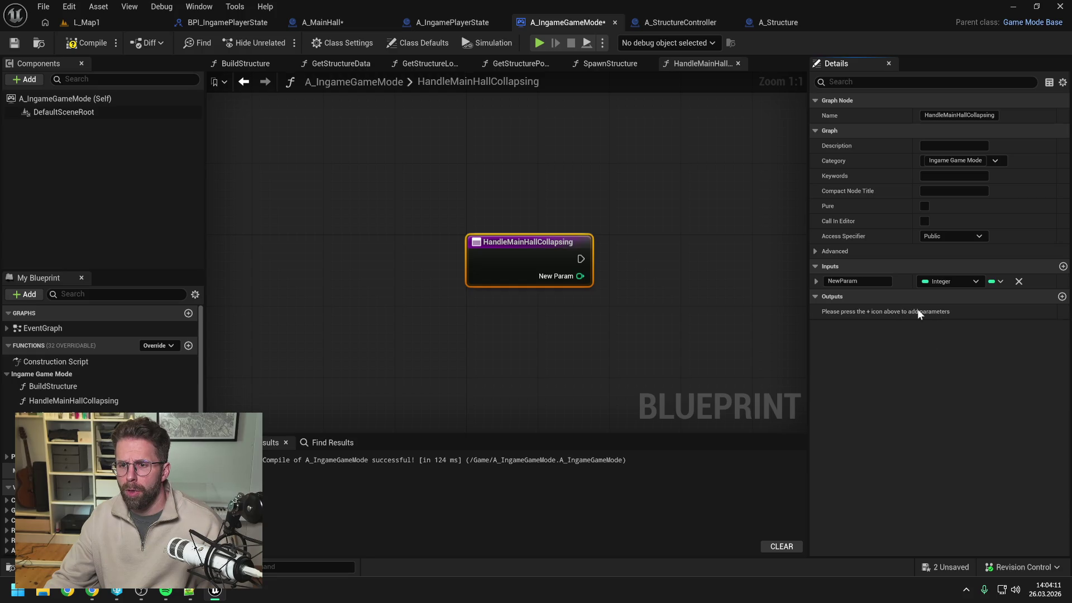
type("Playew")
key("BackSpace")
type("erId")
key("Return")
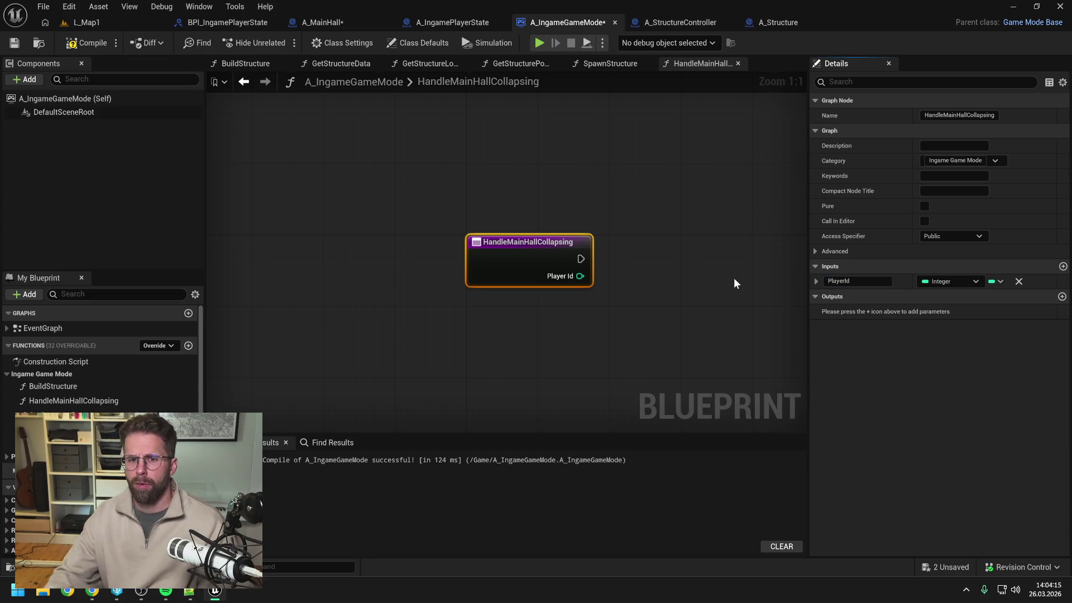
left_click(86, 43)
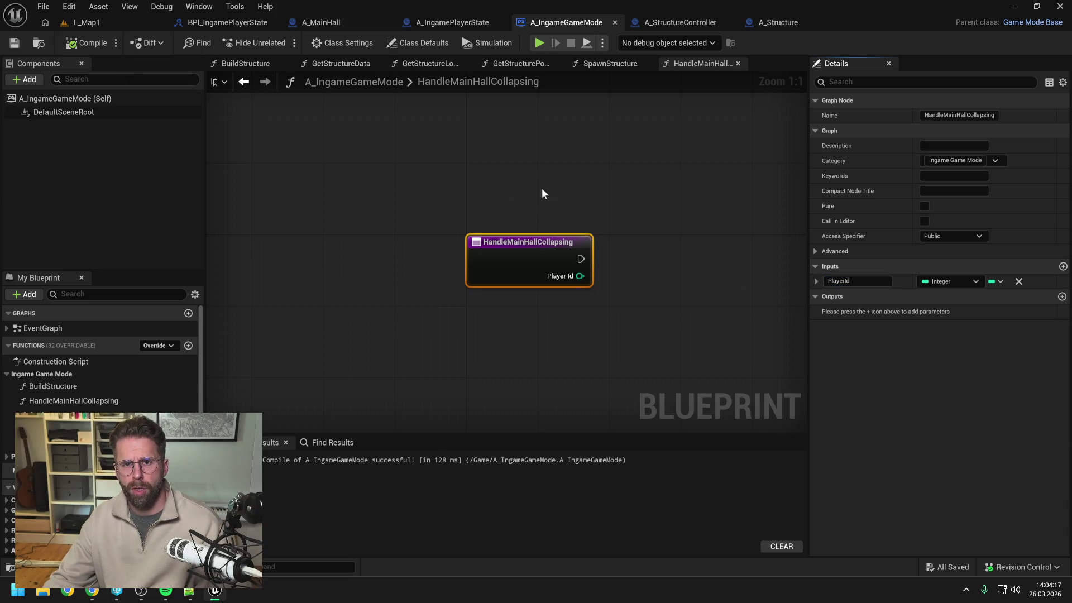
Feed Get Player Id into the Player Id input, then save and compile both blueprints
left_click(324, 22)
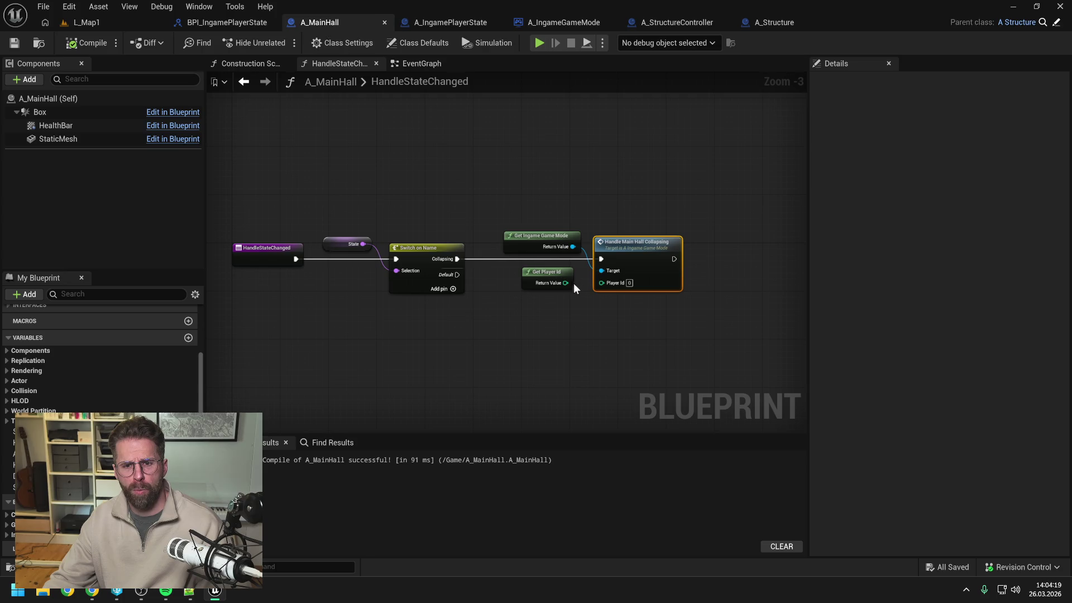
left_click_drag(565, 283, 608, 284)
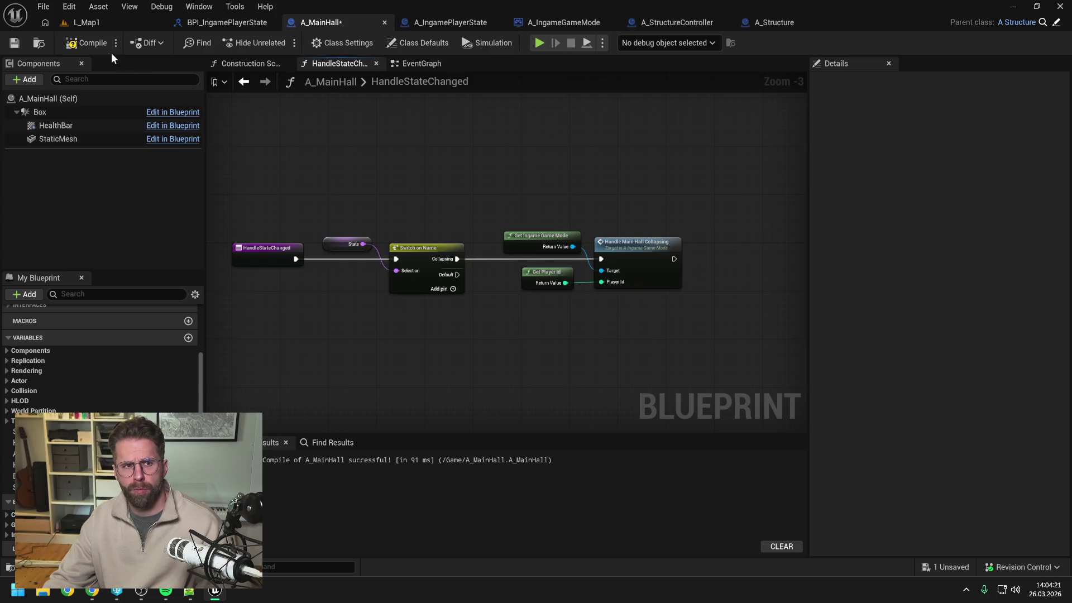
key("ctrl+s")
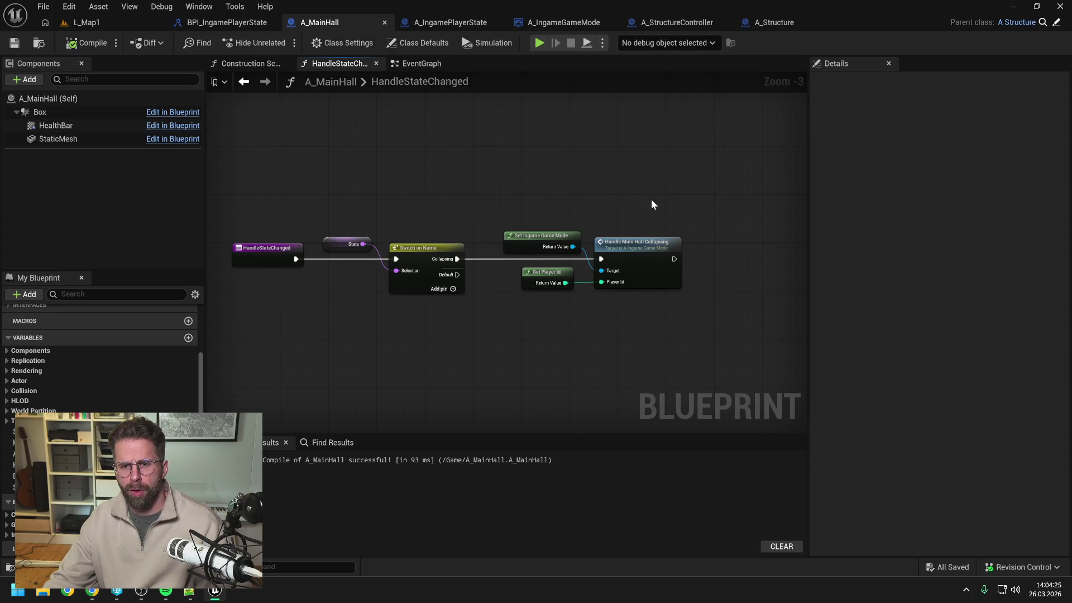
left_click(84, 43)
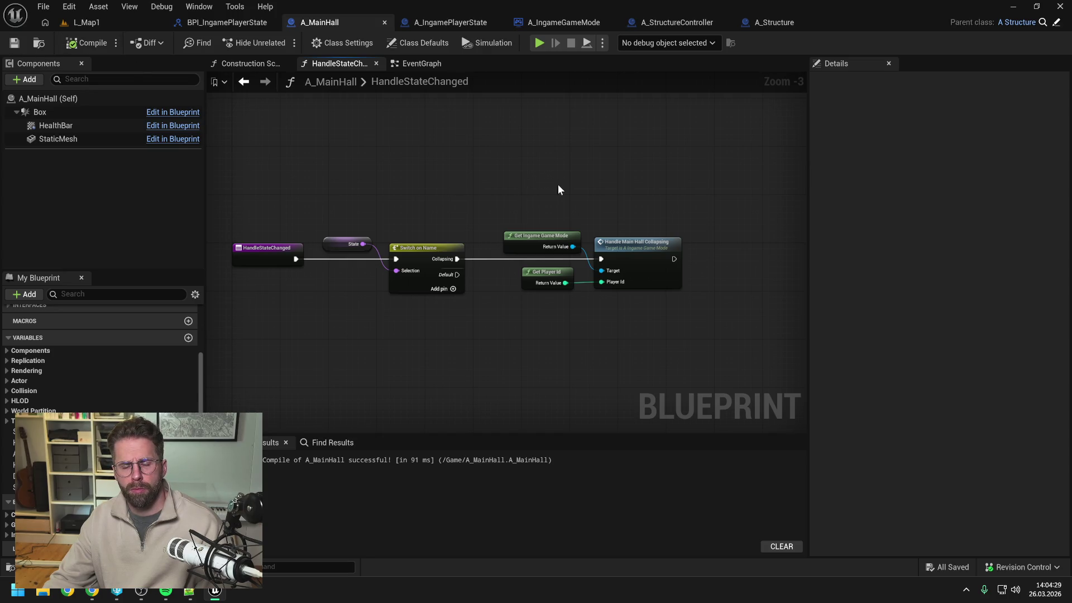
double_click(638, 254)
left_click(74, 45)
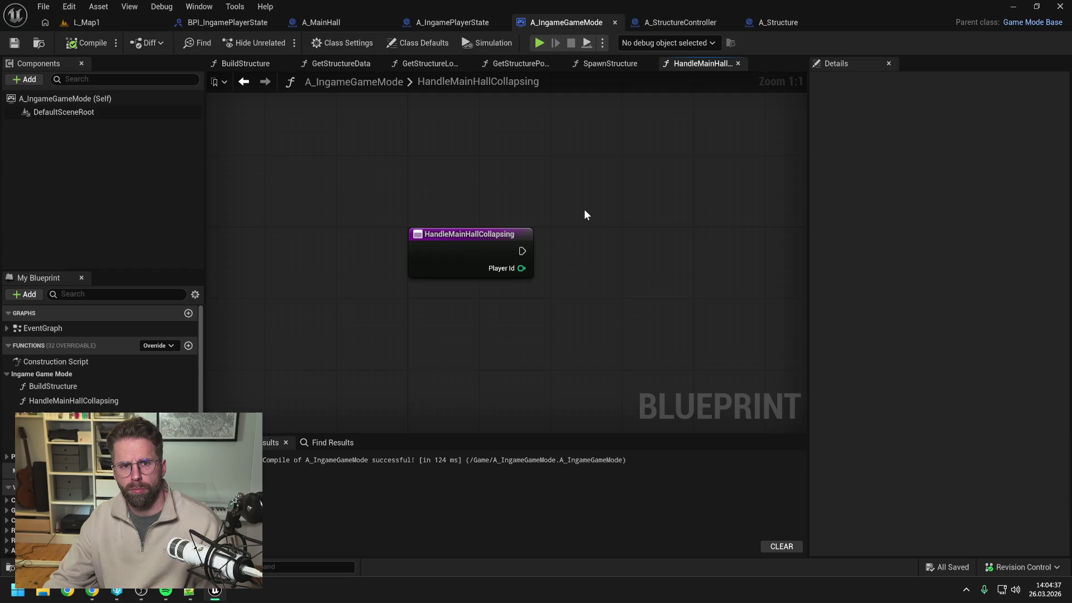
Close the game mode's other graph tabs and reposition the remaining graph view
right_click(703, 65)
left_click(727, 139)
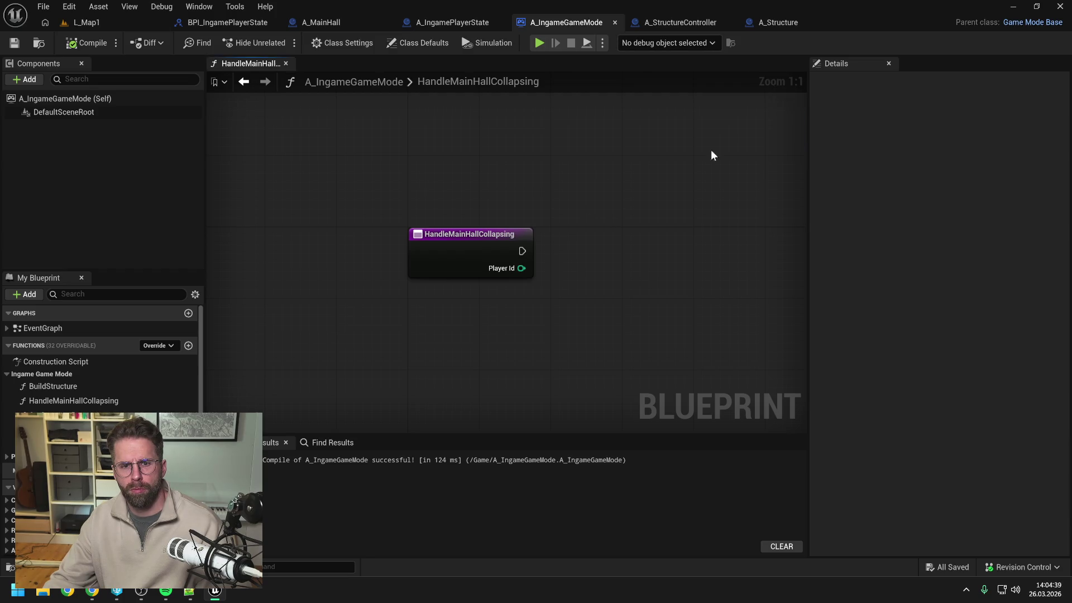
left_click_drag(718, 148, 615, 184)
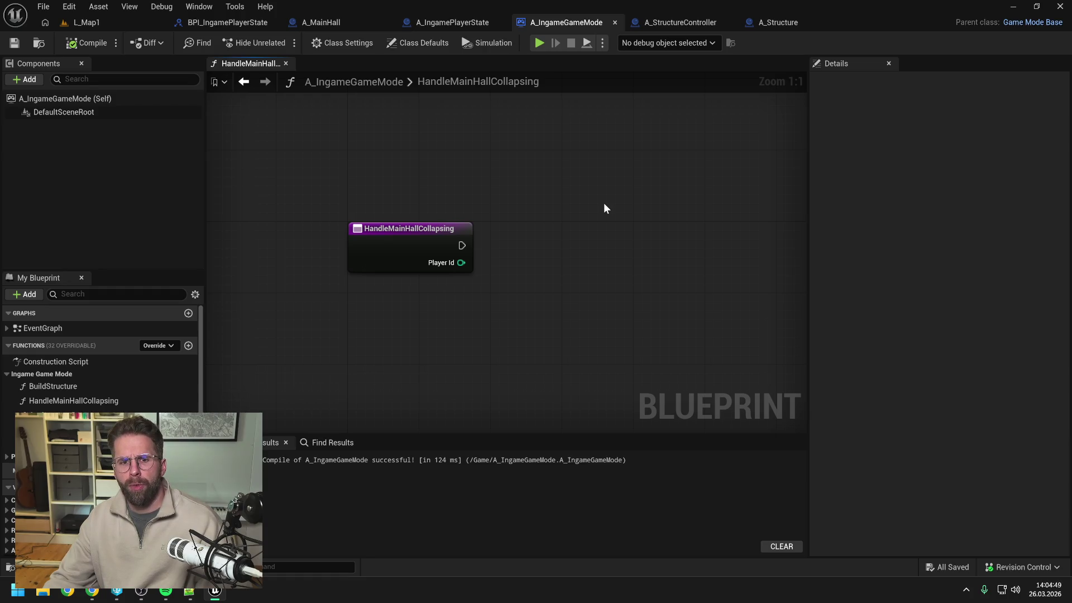
scroll(604, 209, "down", 1)
left_click_drag(604, 209, 534, 225)
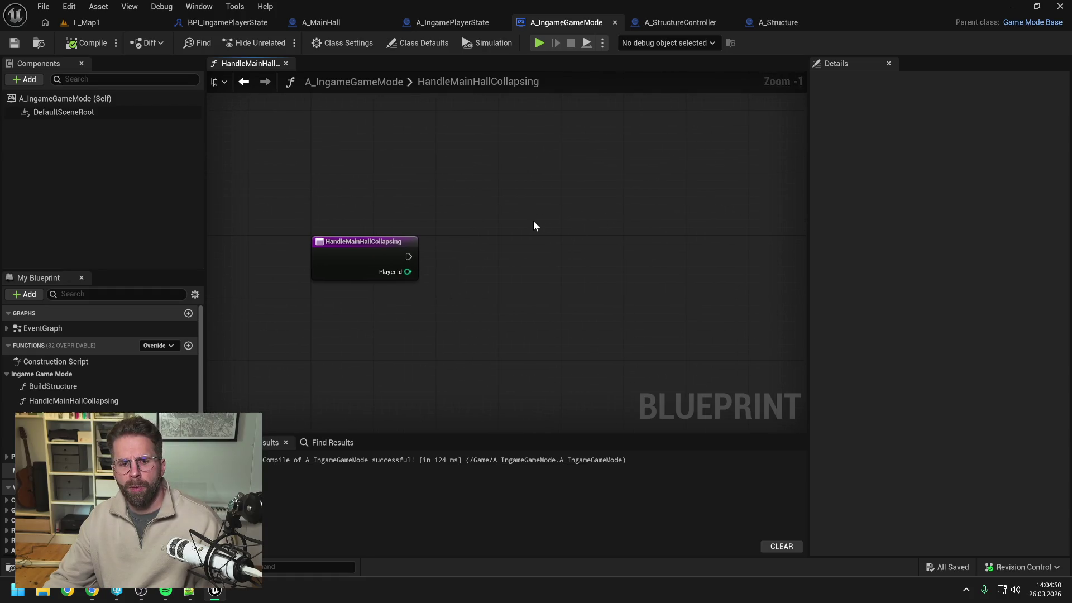
right_click(529, 257)
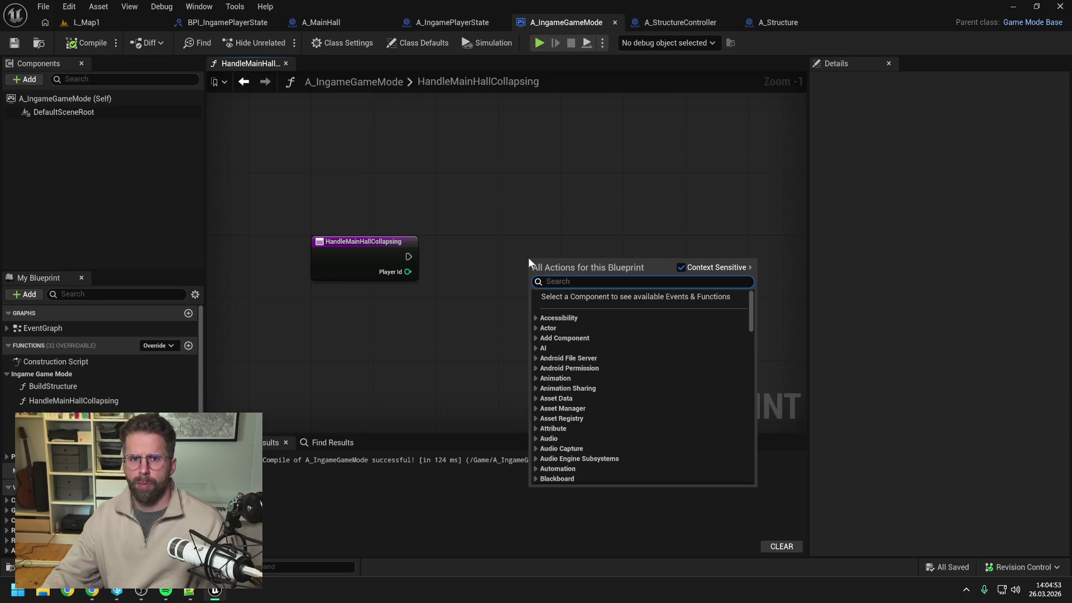
Box-select the Get Game State and Handle Player Defeated nodes in A_IngamePlayerState's ChangeState graph
left_click(452, 22)
mouse_move(538, 151)
left_mouse_down()
mouse_move(512, 157)
mouse_move(568, 158)
left_mouse_up()
left_click_drag(408, 156, 542, 275)
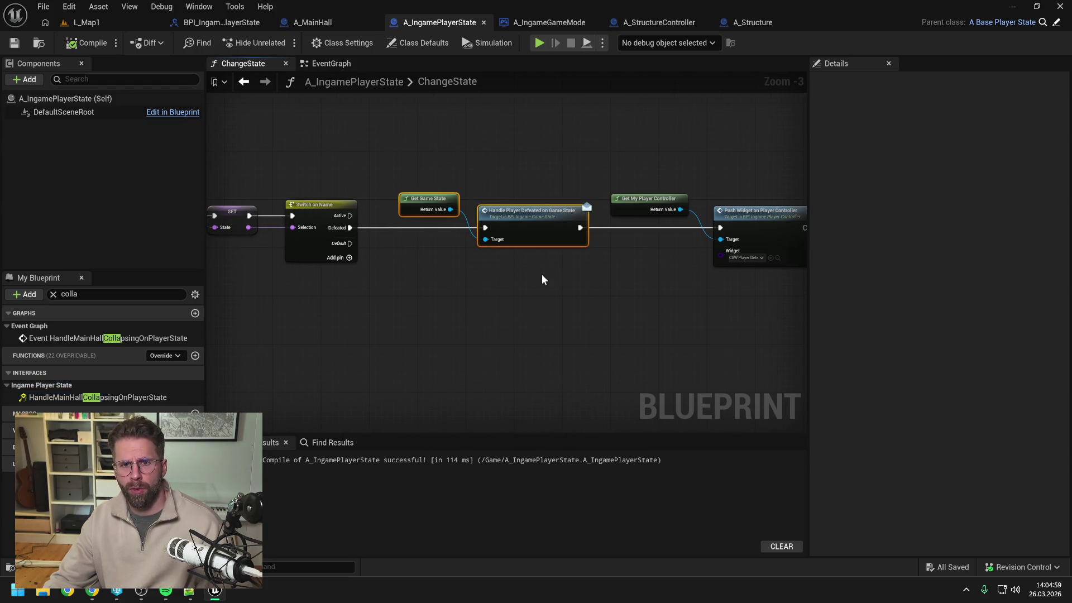
left_click(552, 153)
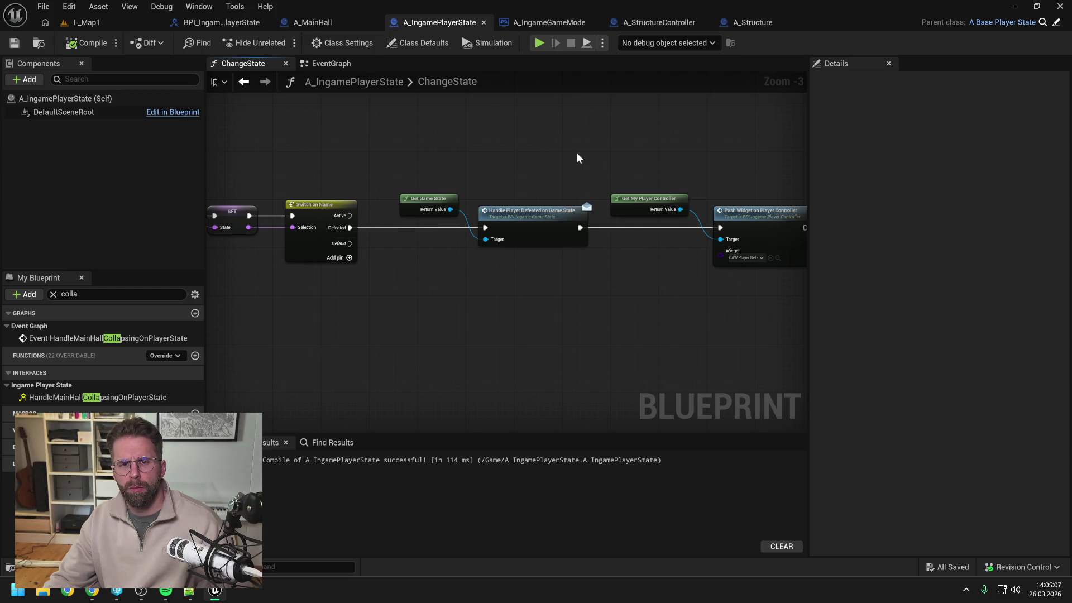
Paste the copied Get Game State and Handle Player Defeated nodes into A_IngameGameMode and arrange them
left_click(553, 25)
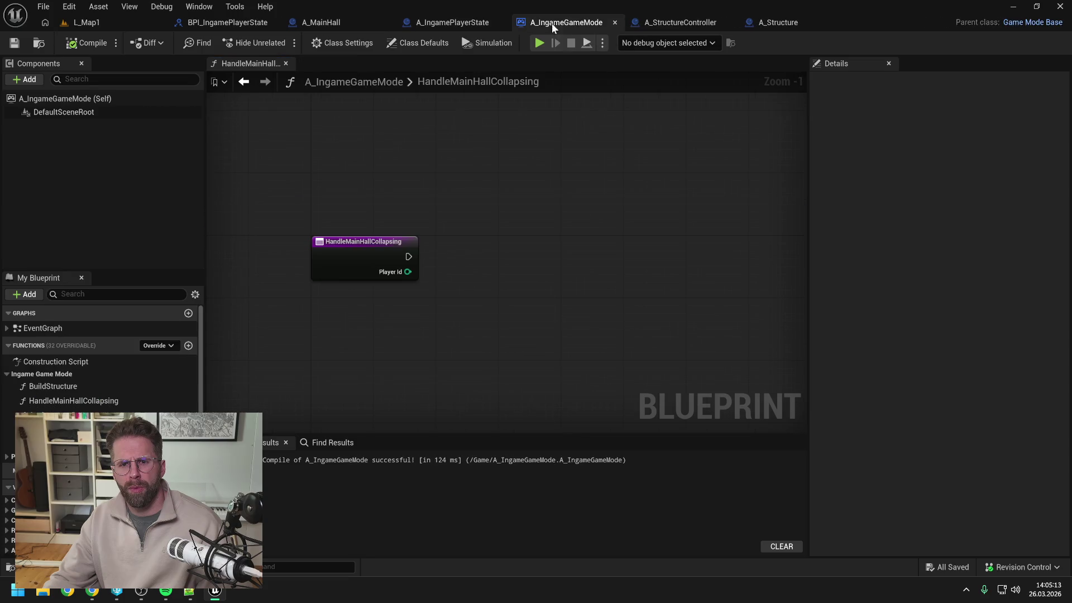
key("ctrl+v")
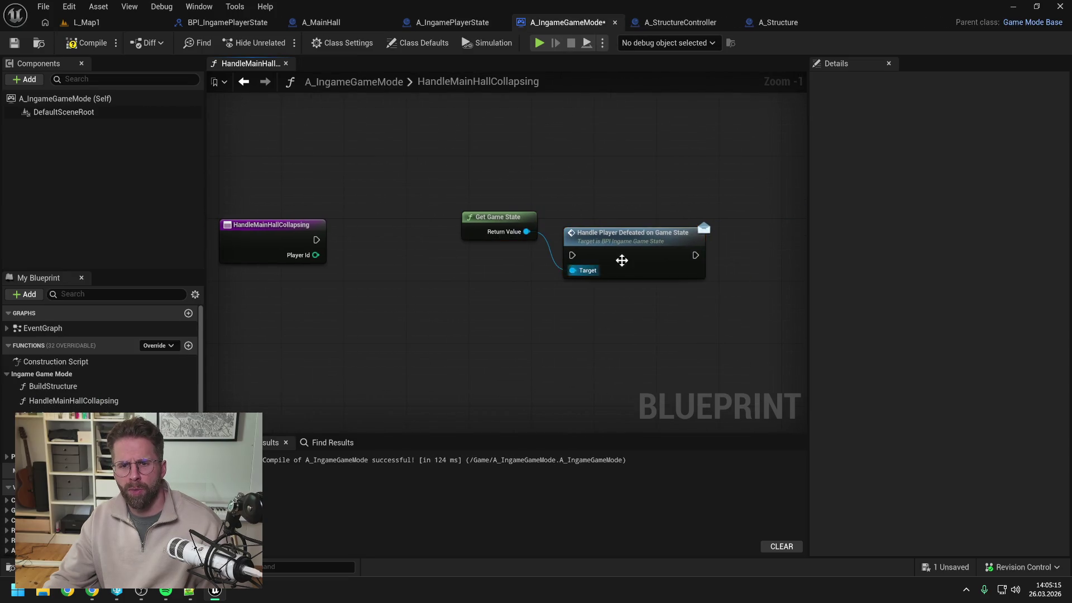
left_click(573, 293)
scroll(573, 293, "down", 1)
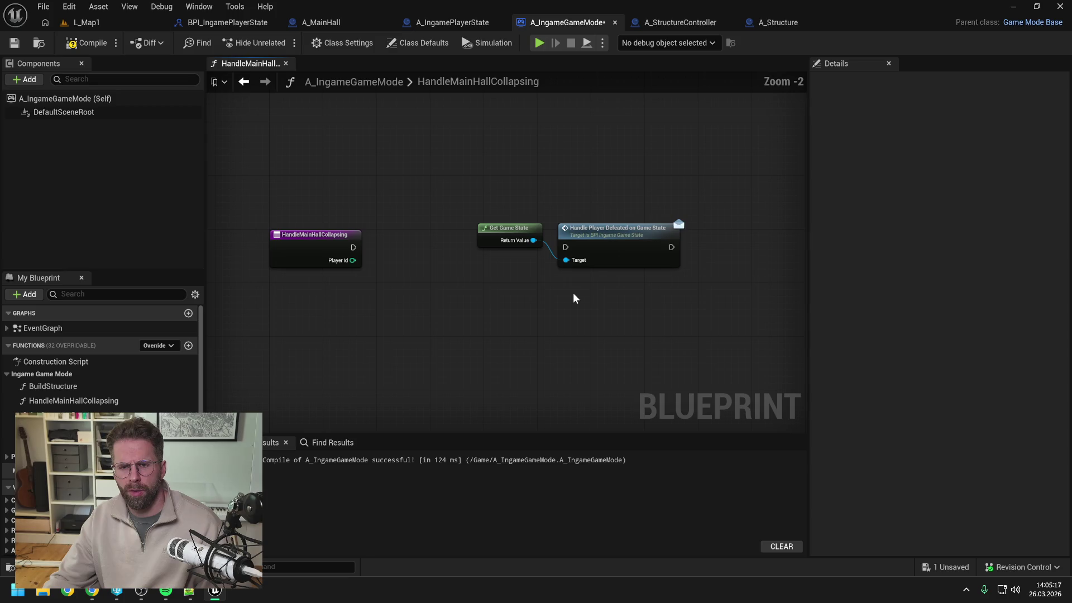
left_click_drag(589, 296, 560, 292)
left_click_drag(568, 237, 570, 244)
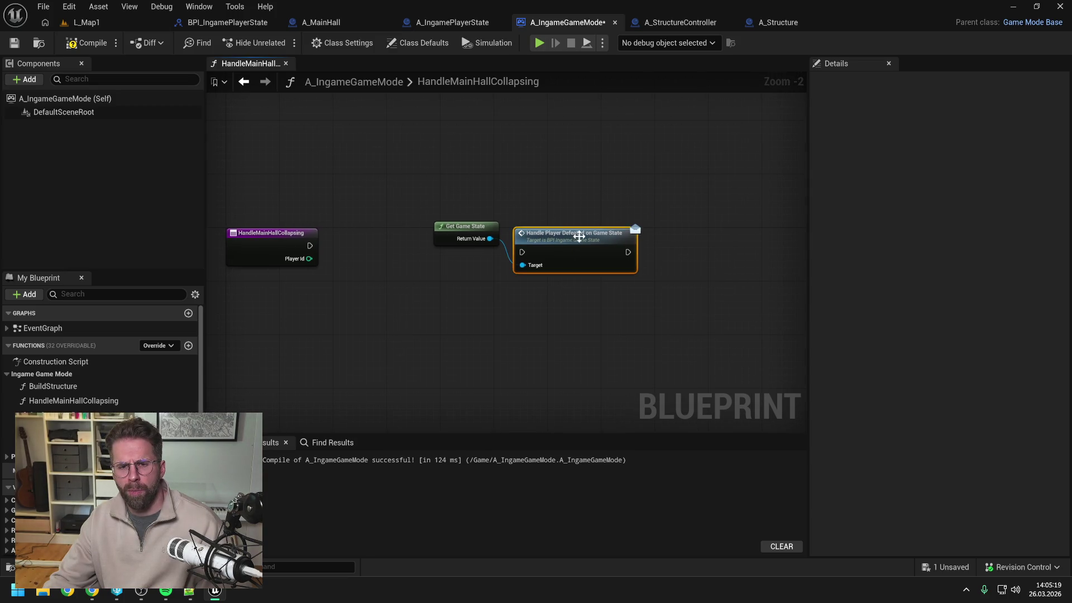
left_click(575, 295)
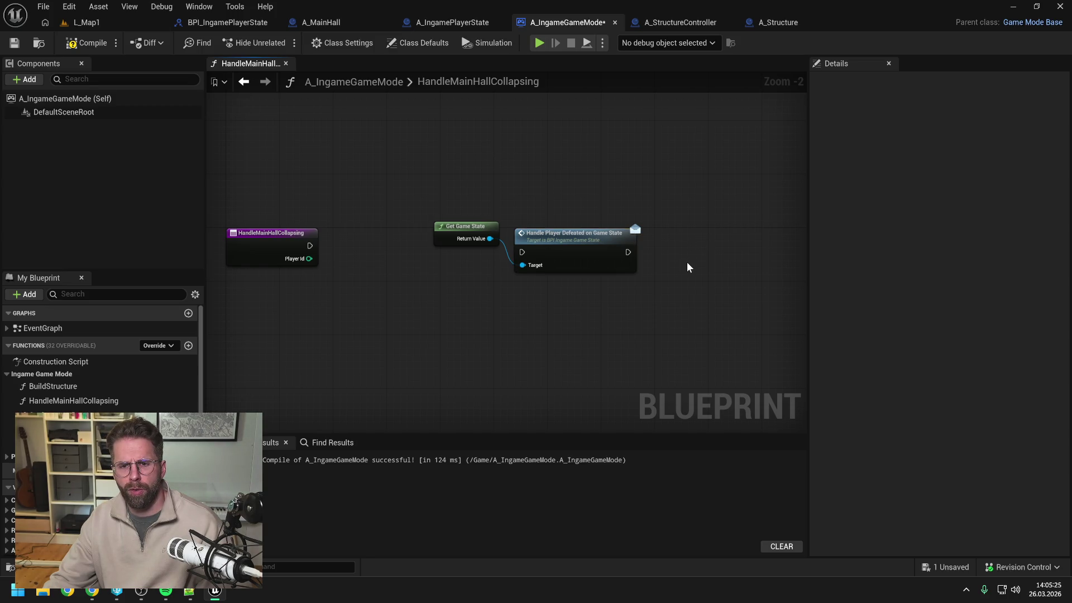
Add a Find Player State by Player Id node beside the HandleMainHallCollapsing event
right_click(430, 314)
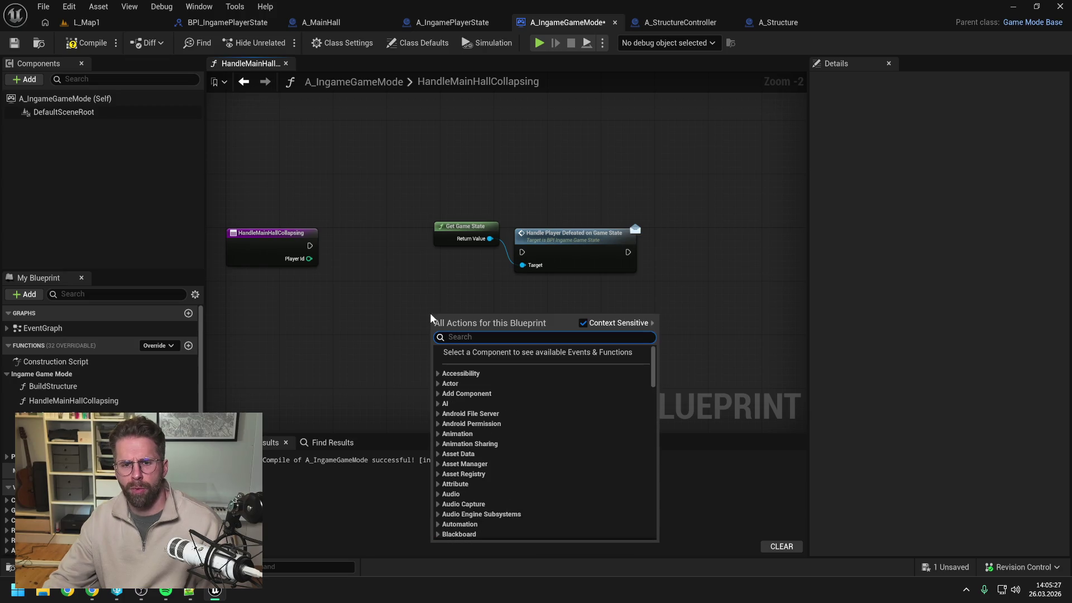
type("get")
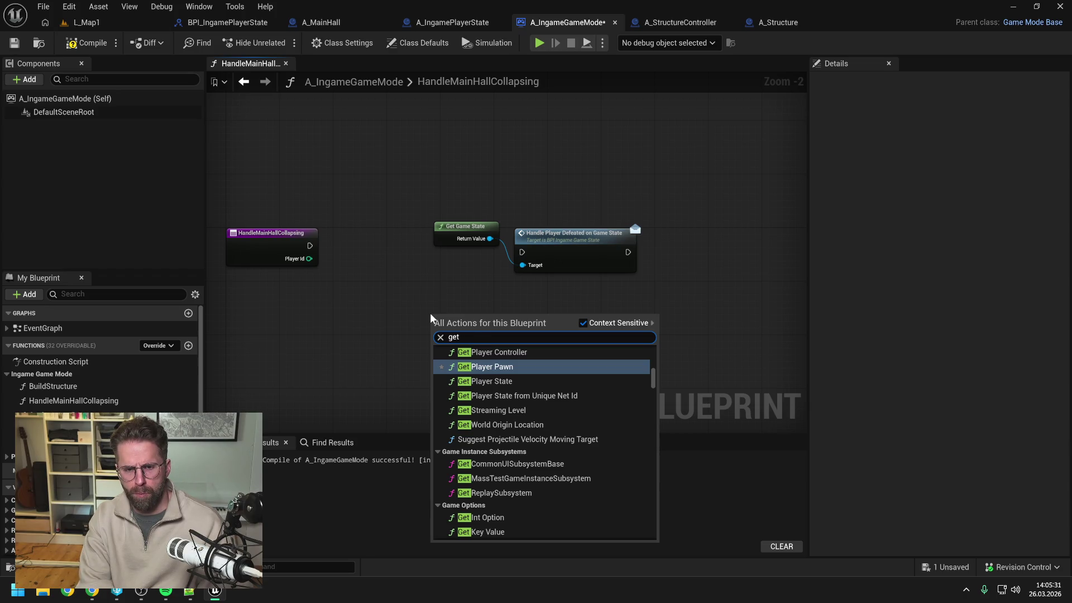
type(" ingame play")
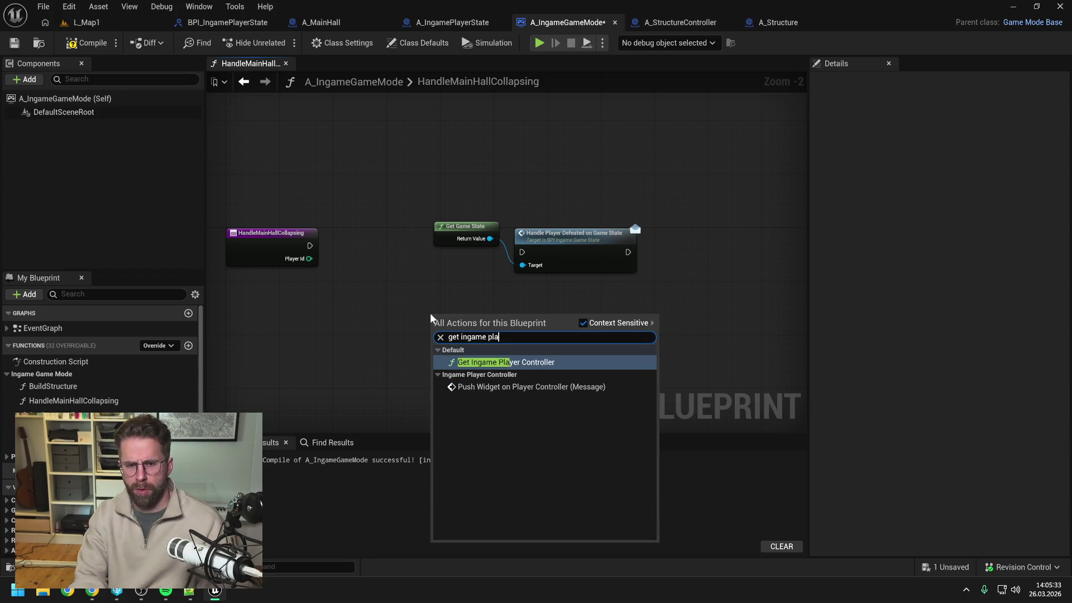
key("Escape")
right_click(431, 307)
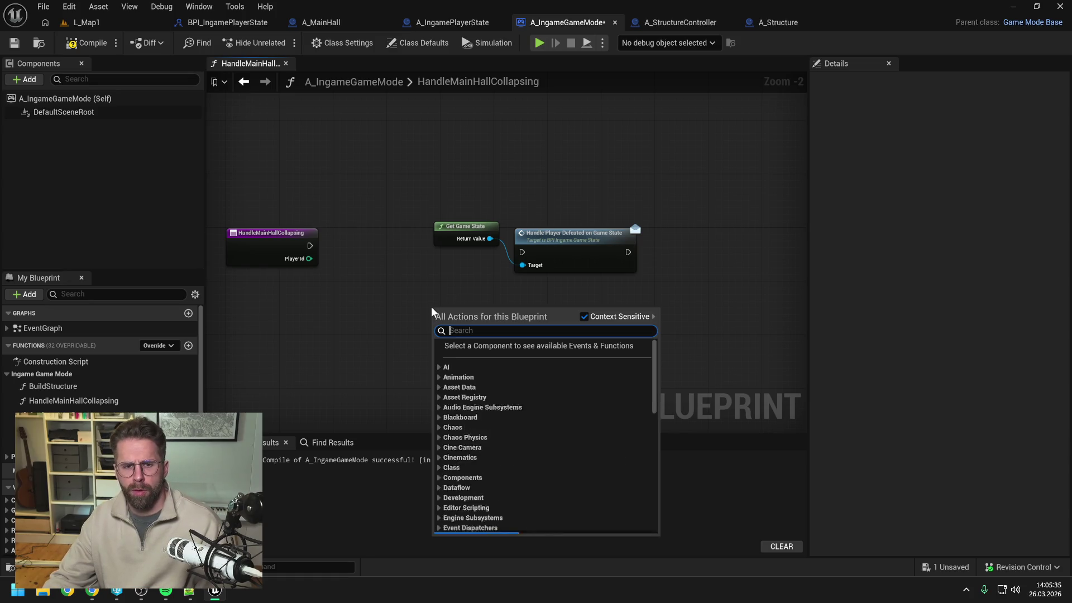
type("get player state")
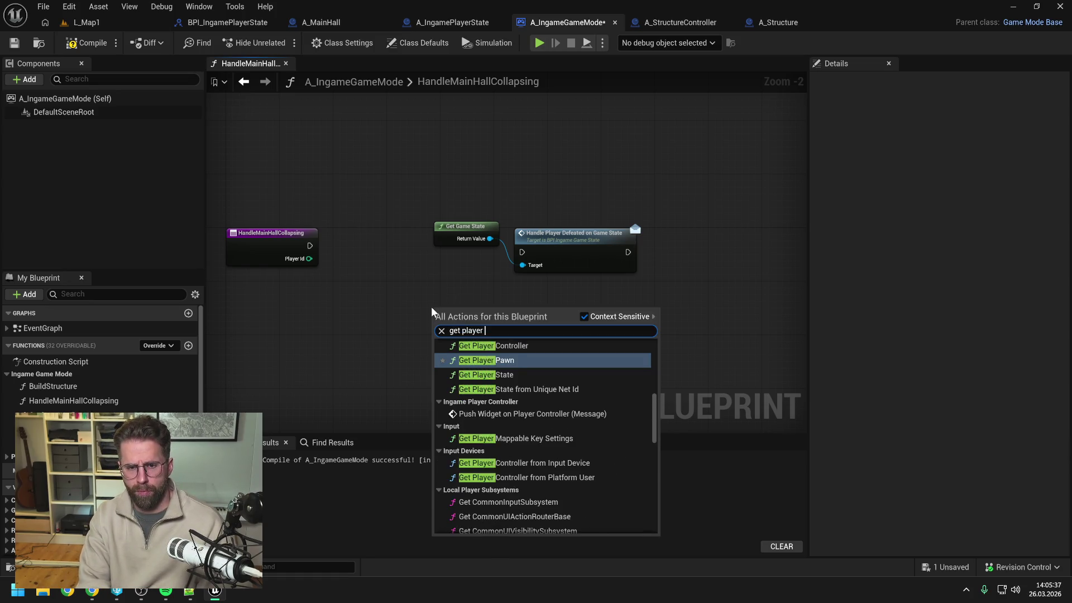
left_click(512, 395)
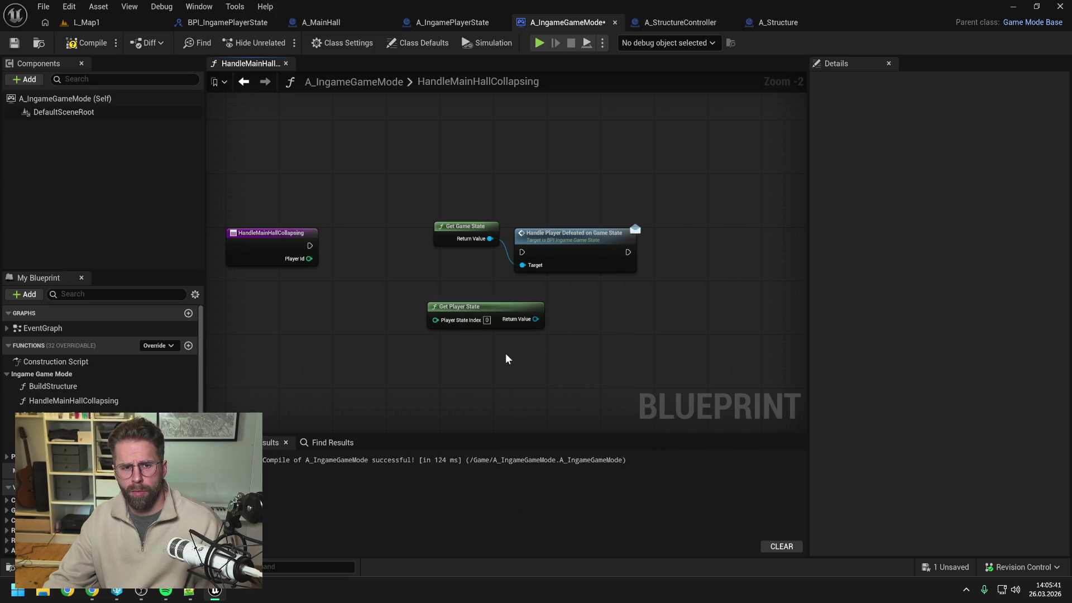
left_click_drag(505, 353, 475, 312)
key("Delete")
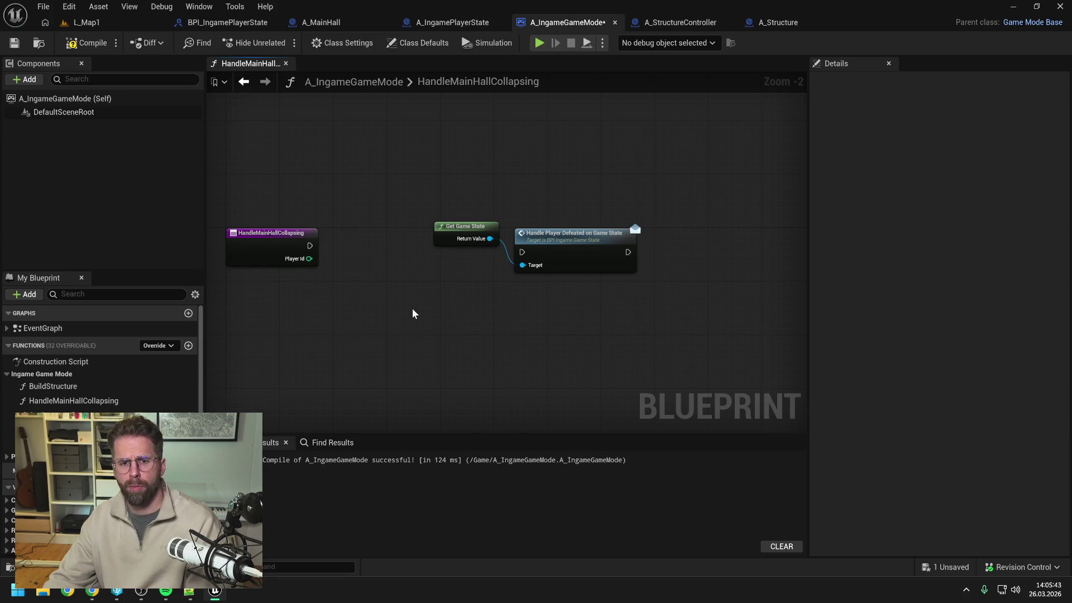
right_click(408, 310)
type("get player")
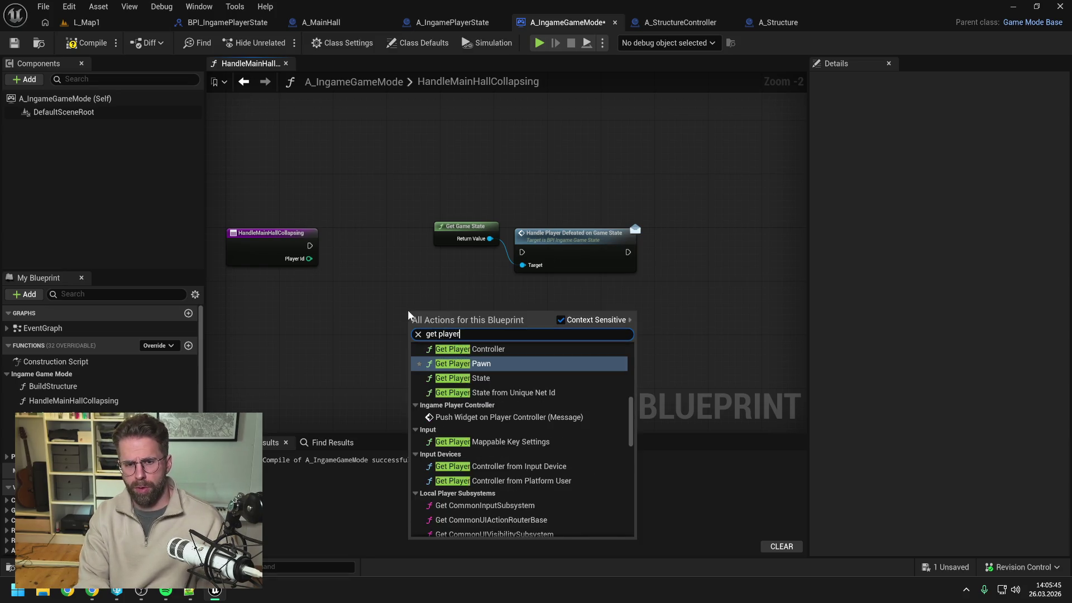
type(" sta")
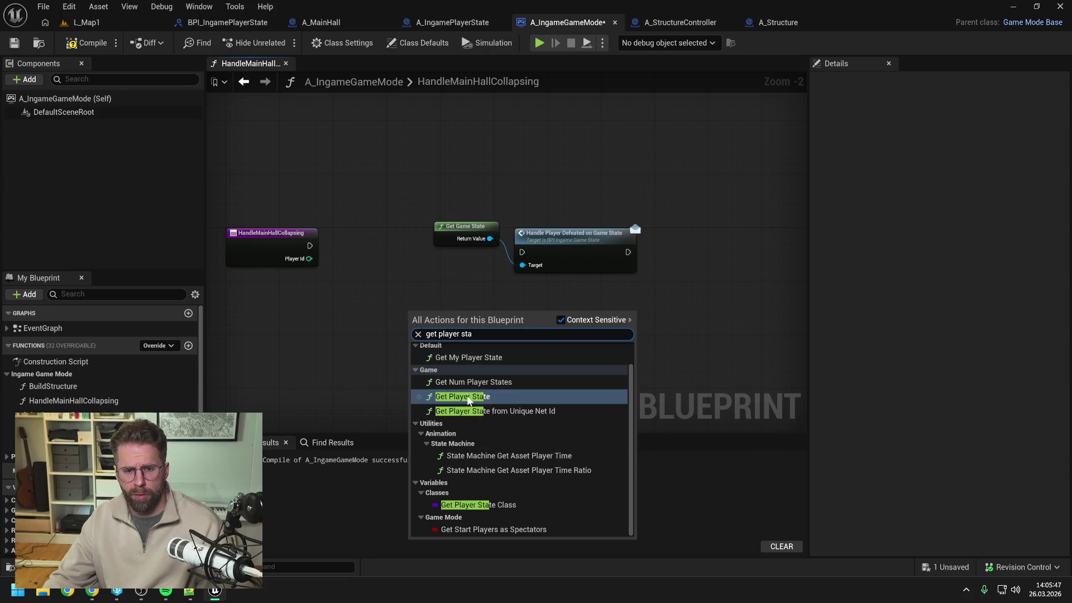
type(" by")
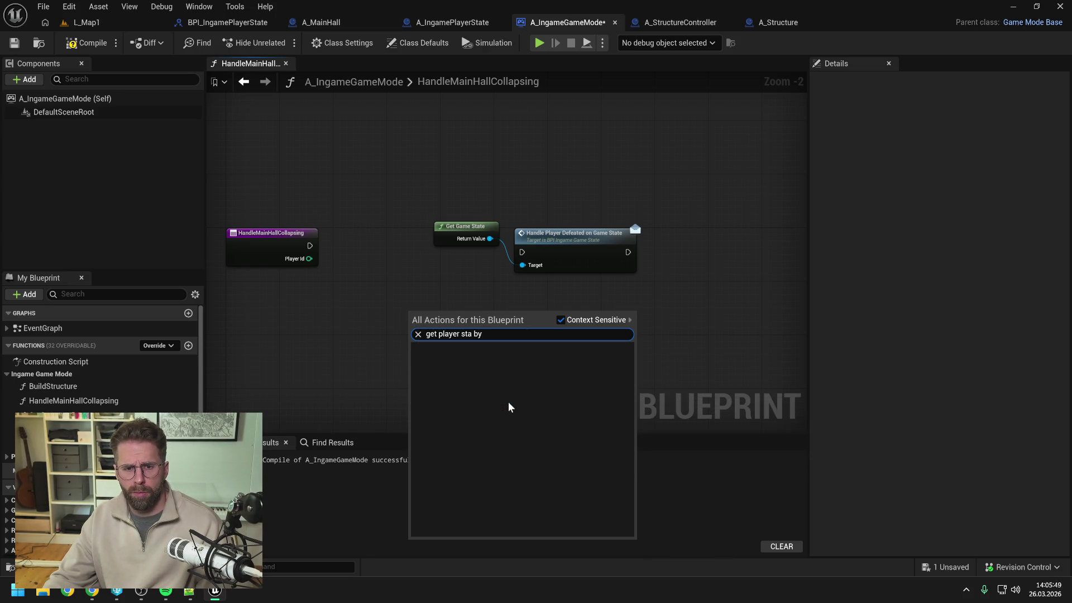
key("ctrl+shift+Left")
key("ctrl+shift+Left")
key("ctrl+shift+Left")
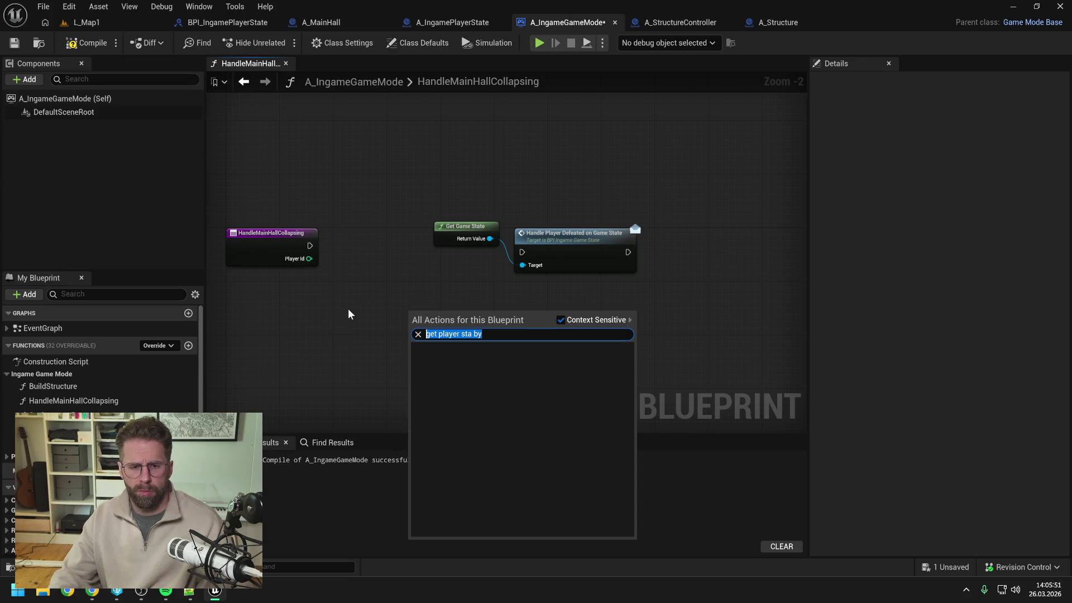
type("find player")
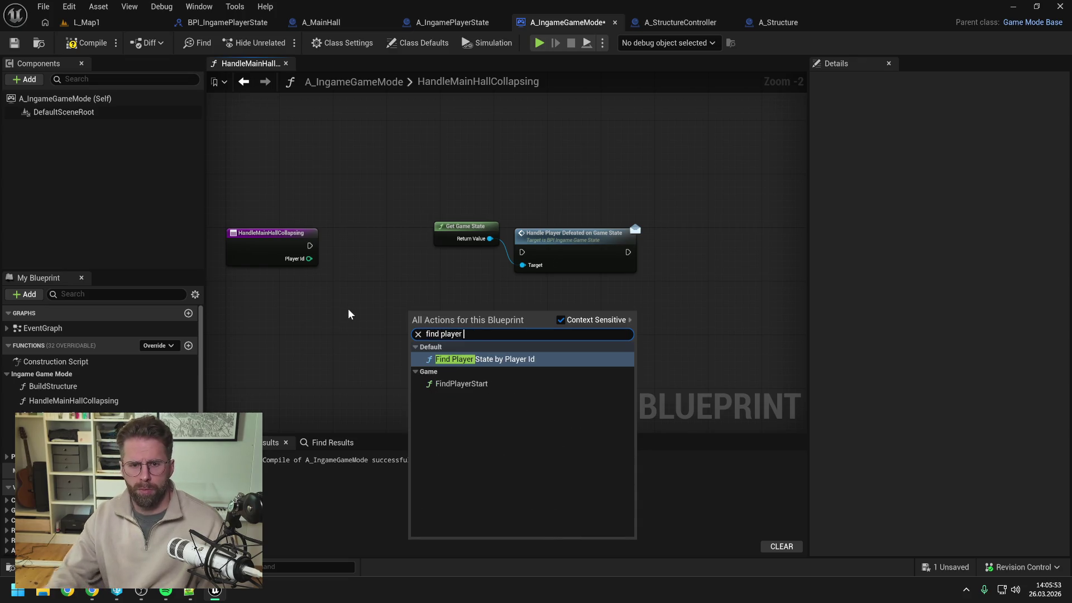
left_click(503, 354)
left_click_drag(458, 321, 424, 297)
left_click(499, 330)
Wire the event's execution and Player Id into Find Player State, then compile and save
mouse_move(306, 251)
left_mouse_down()
mouse_move(382, 299)
mouse_move(411, 283)
mouse_move(379, 241)
left_mouse_up()
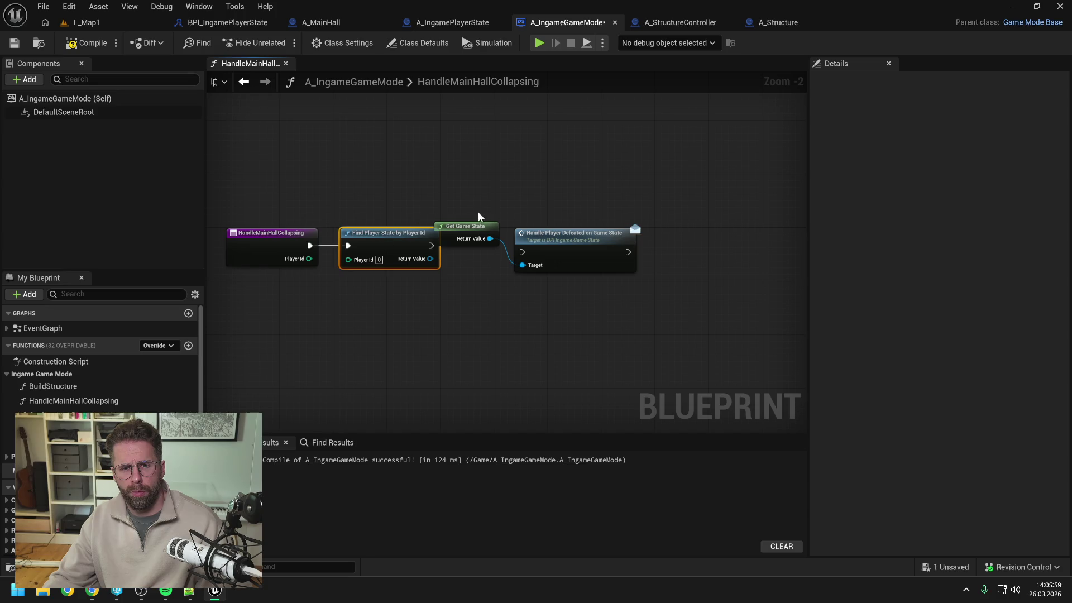
left_click_drag(478, 212, 530, 241)
left_click_drag(576, 233, 662, 233)
left_click(475, 302)
mouse_move(309, 258)
left_mouse_down()
mouse_move(334, 263)
mouse_move(396, 239)
left_mouse_up()
left_click(422, 206)
left_click(74, 50)
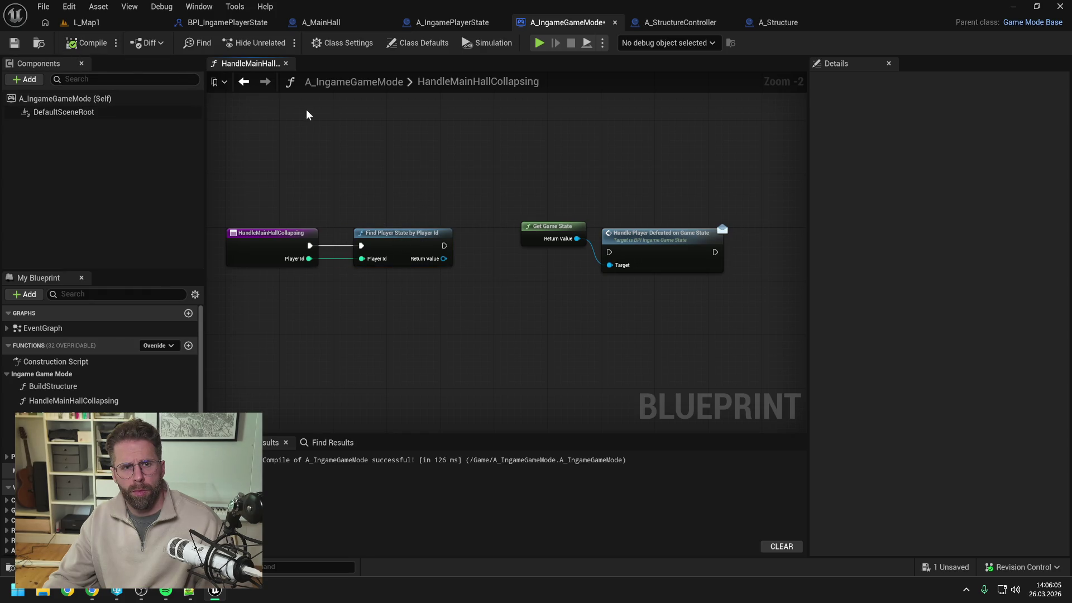
key("ctrl+s")
Open the BPFL_General function library and inspect the GetMyPlayerState function's settings
key("ctrl+space")
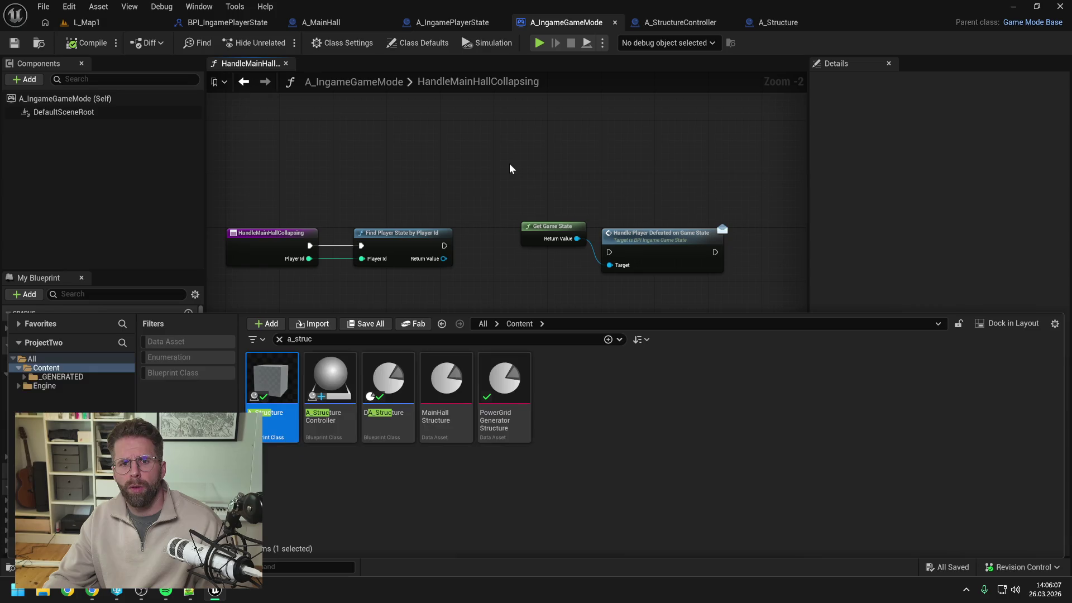
type("bpfl")
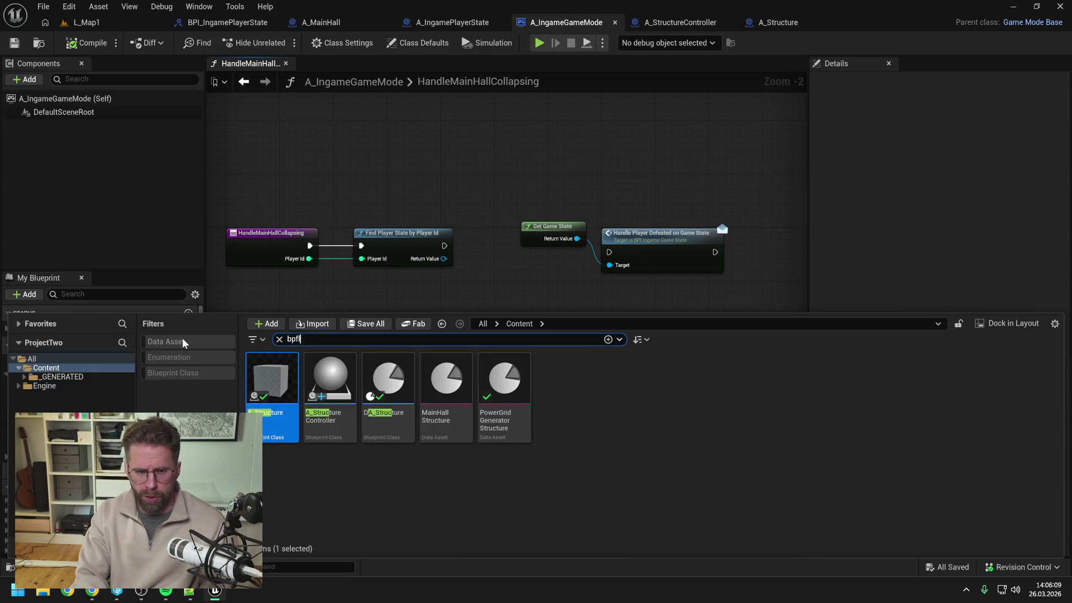
double_click(263, 364)
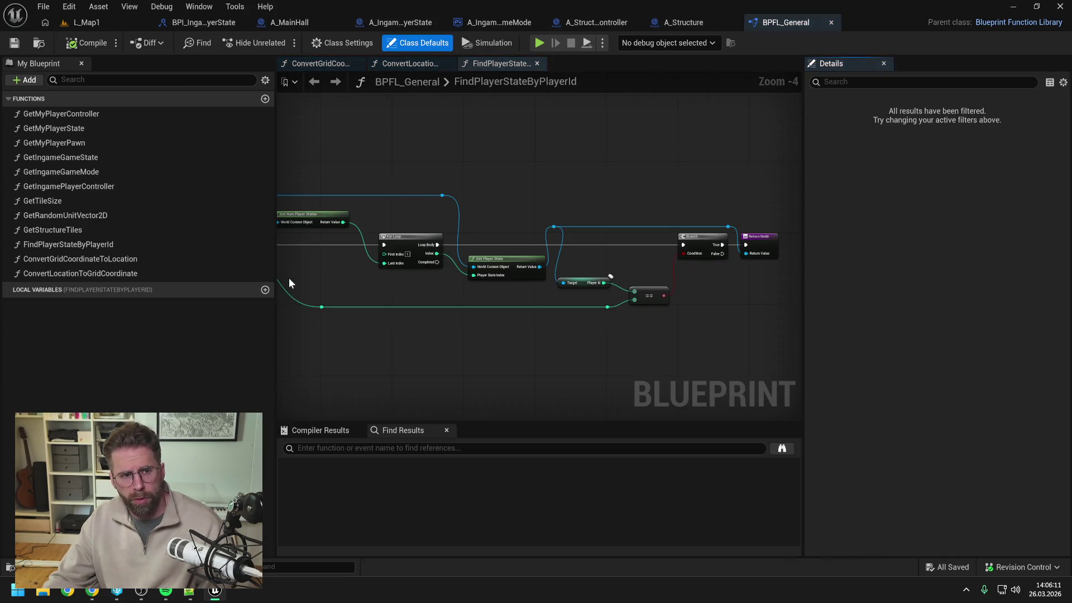
double_click(72, 129)
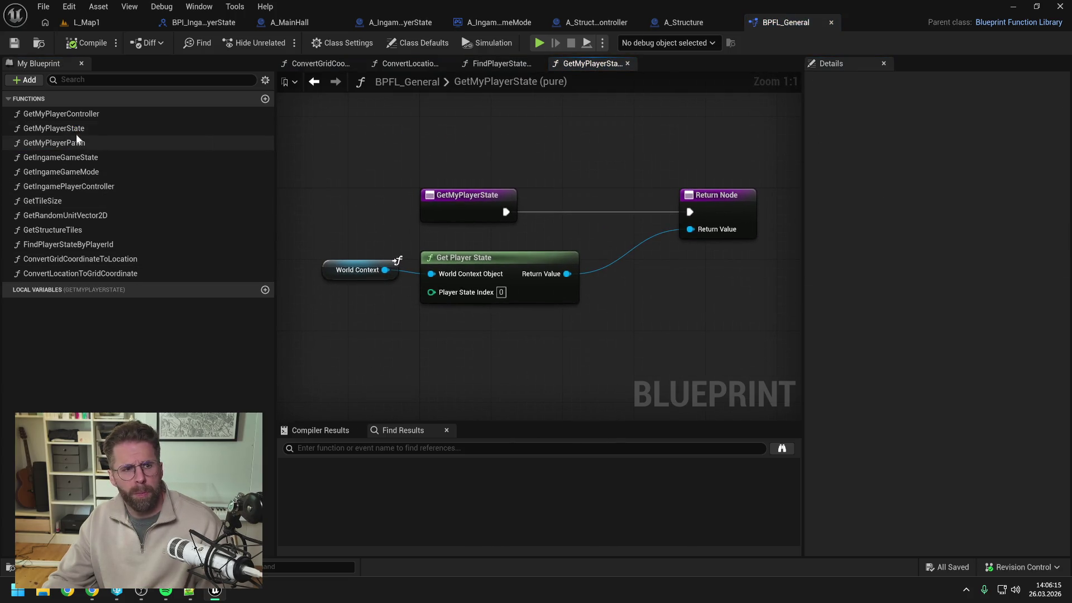
left_click(73, 130)
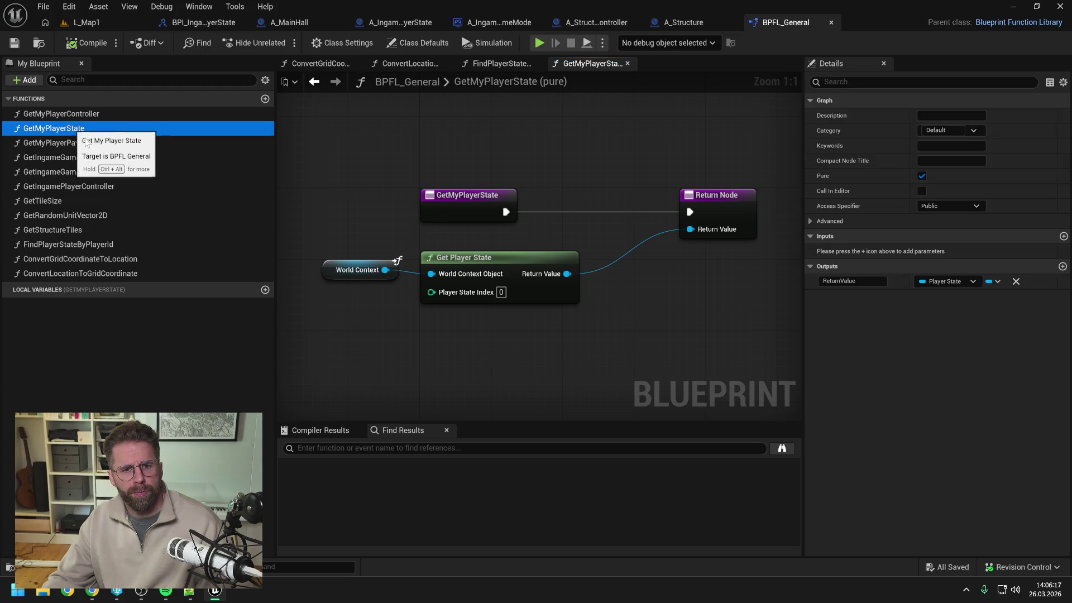
left_click(450, 213)
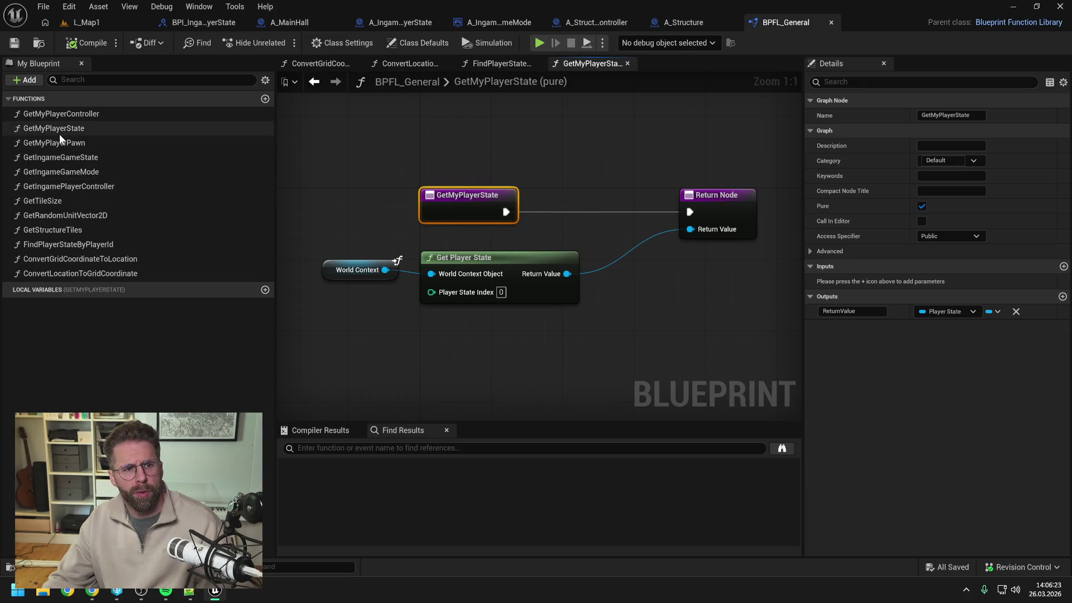
left_click(77, 129)
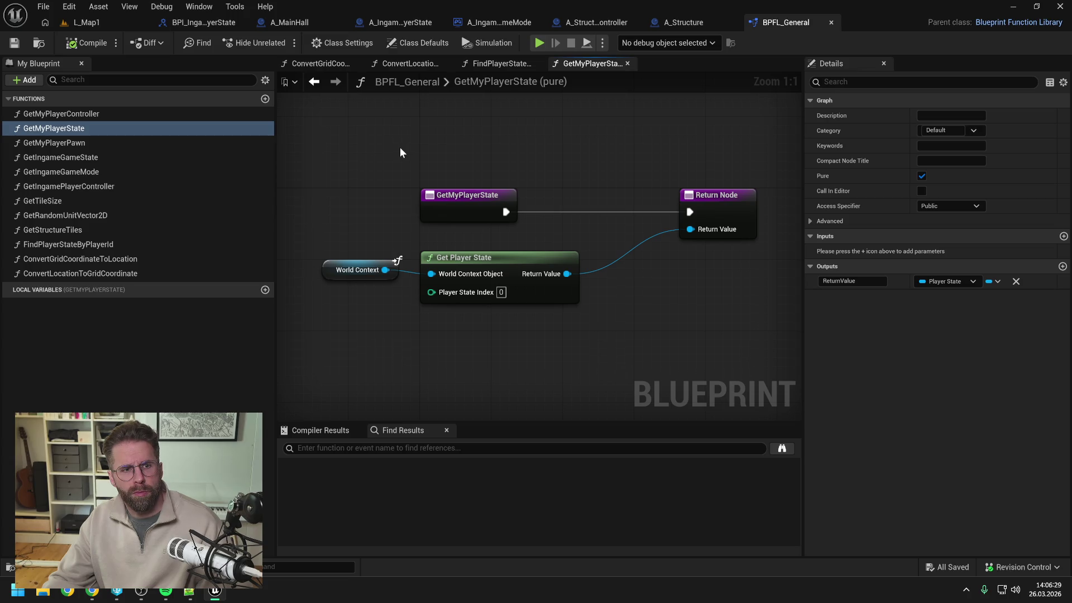
Rename FindPlayerStateByPlayerId to GetPlayerState and move it to the top of the Functions list
left_click(95, 249)
left_click(95, 249)
type("Get")
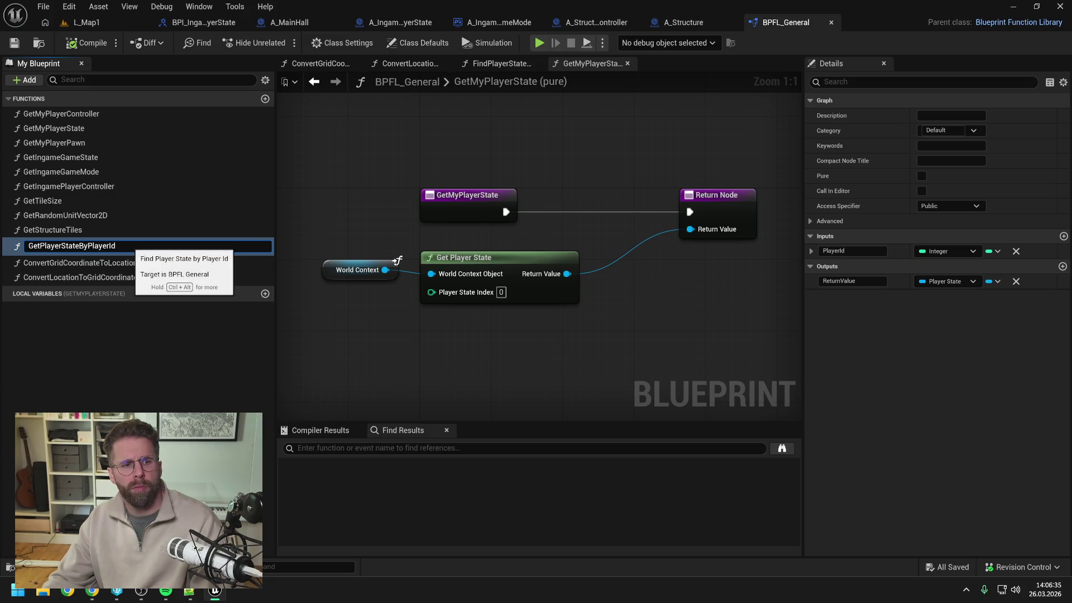
key("BackSpace")
key("BackSpace")
key("BackSpace")
key("Return")
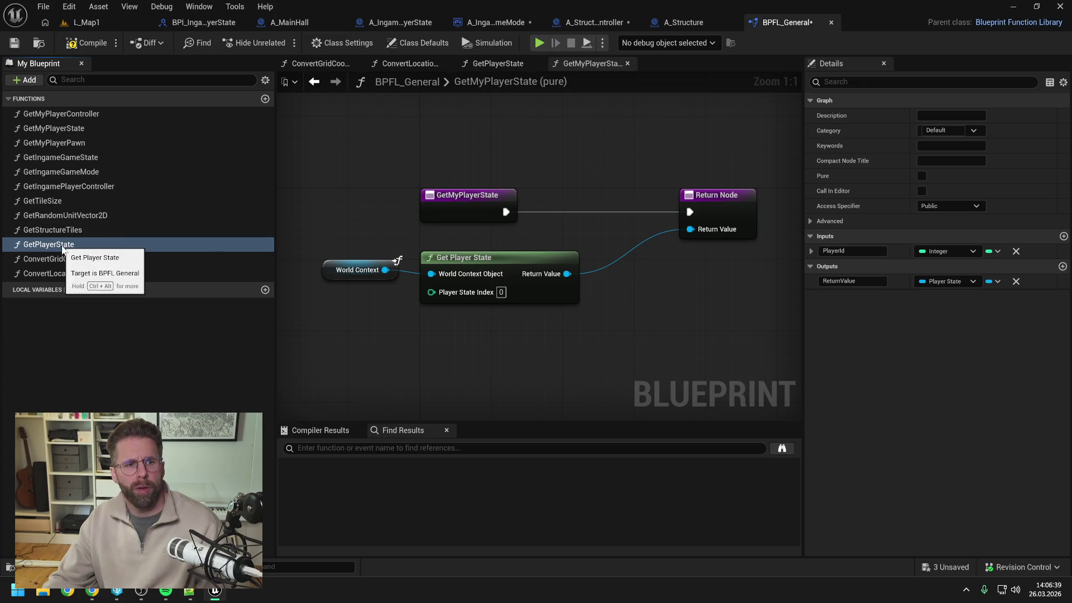
left_click_drag(73, 244, 86, 113)
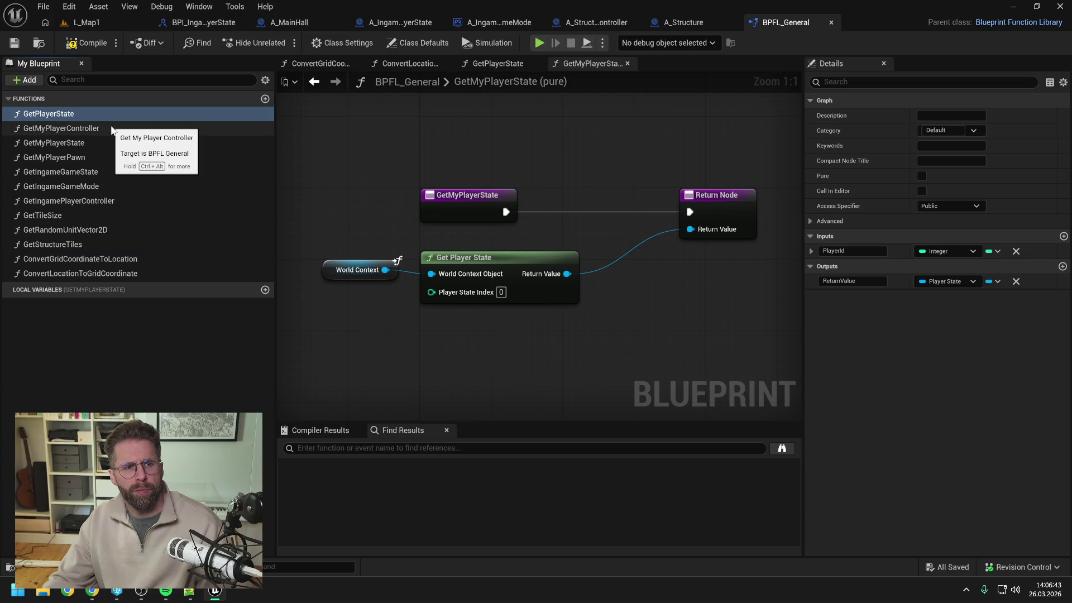
Create a GetIngamePlayerState function and place it below GetPlayerState in the list
left_click(265, 99)
type("Get")
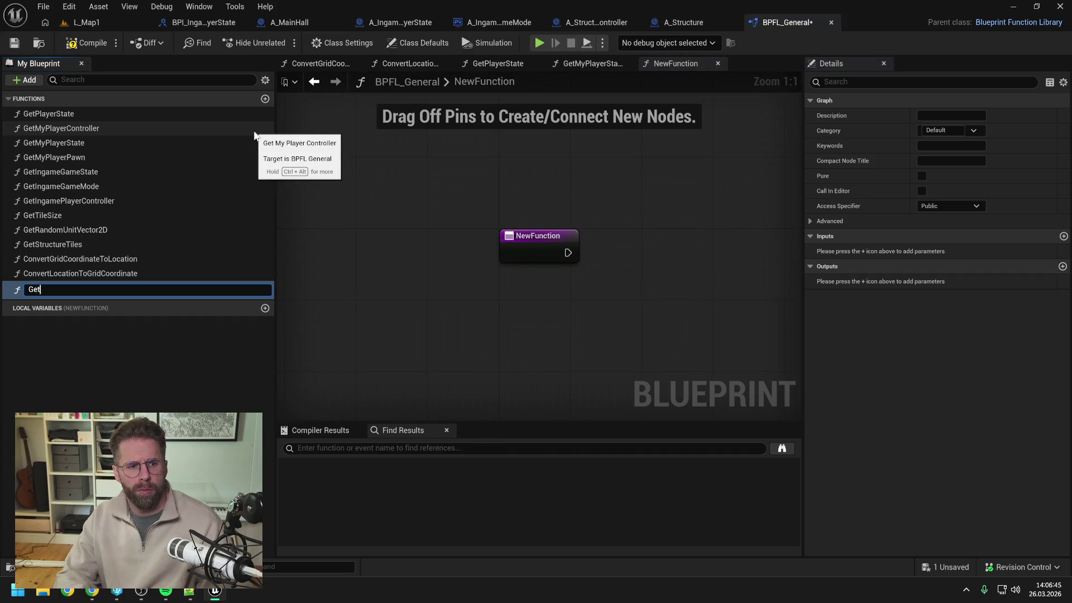
type("IngamePlaye")
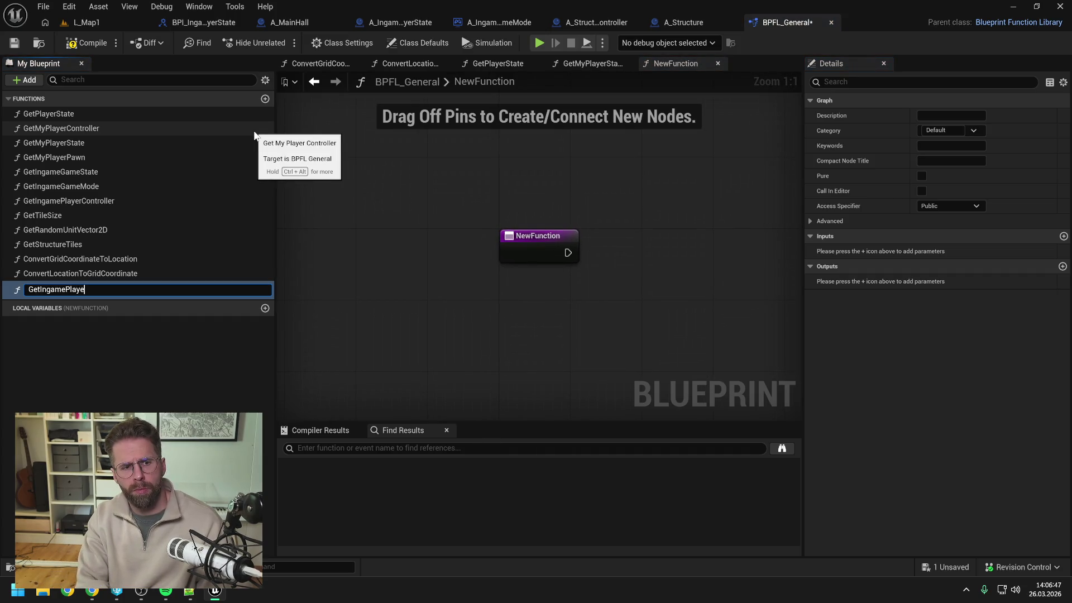
type("rState")
key("Return")
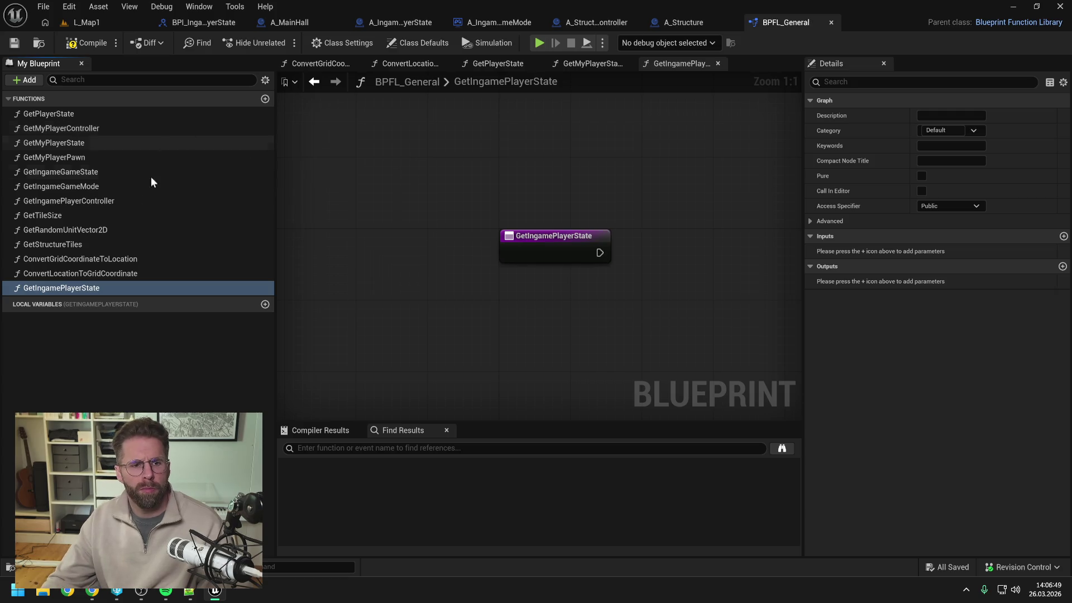
left_click_drag(99, 290, 78, 124)
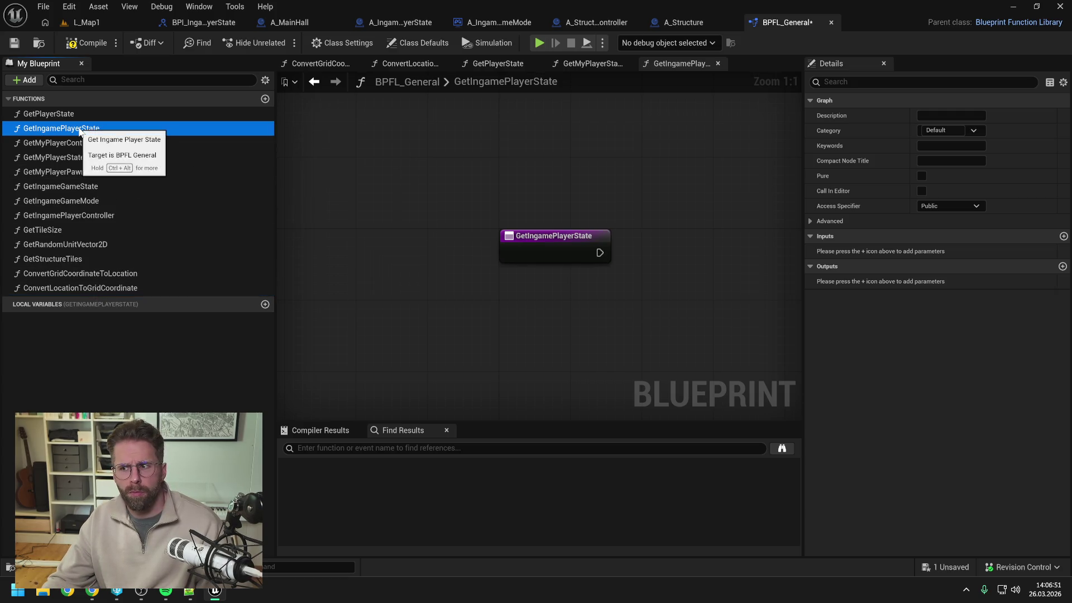
left_click(66, 114)
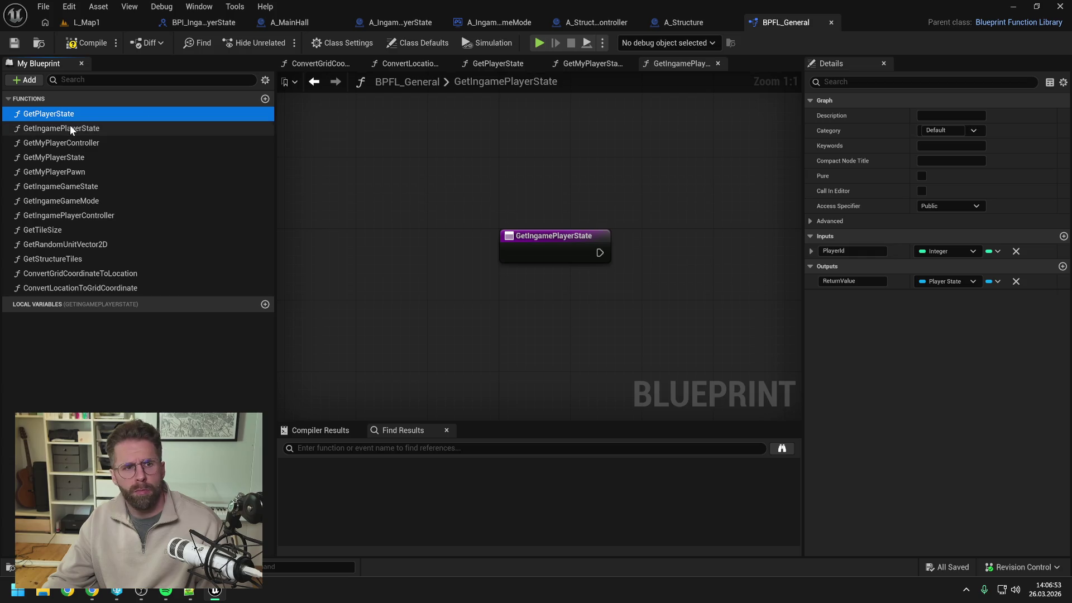
left_click(69, 125)
Give GetIngamePlayerState an Integer input named PlayerId and save the library
left_click(1064, 237)
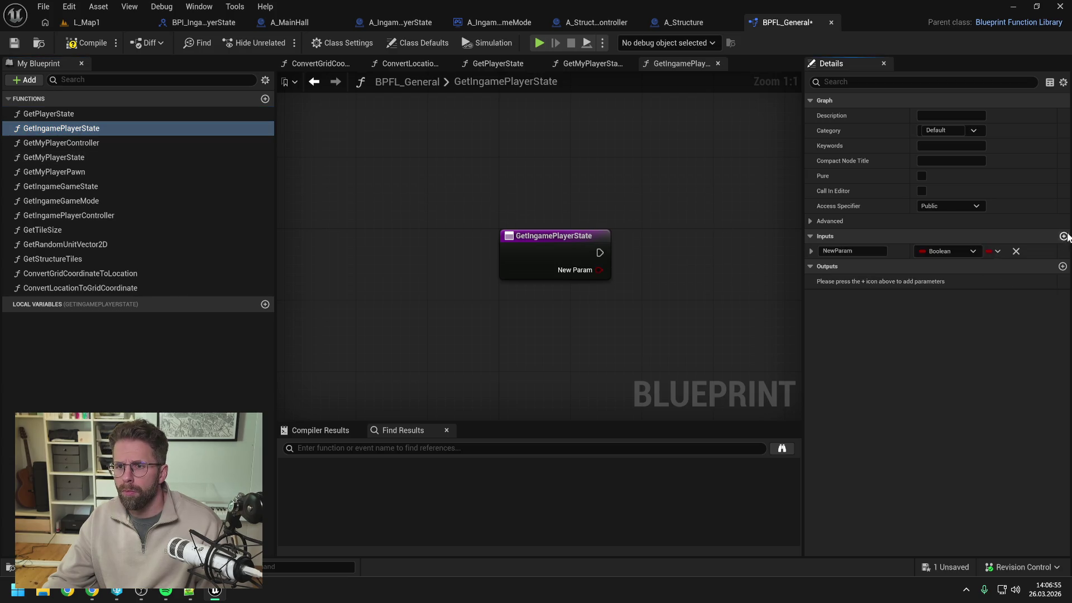
left_click(953, 251)
left_click(934, 303)
left_click(849, 251)
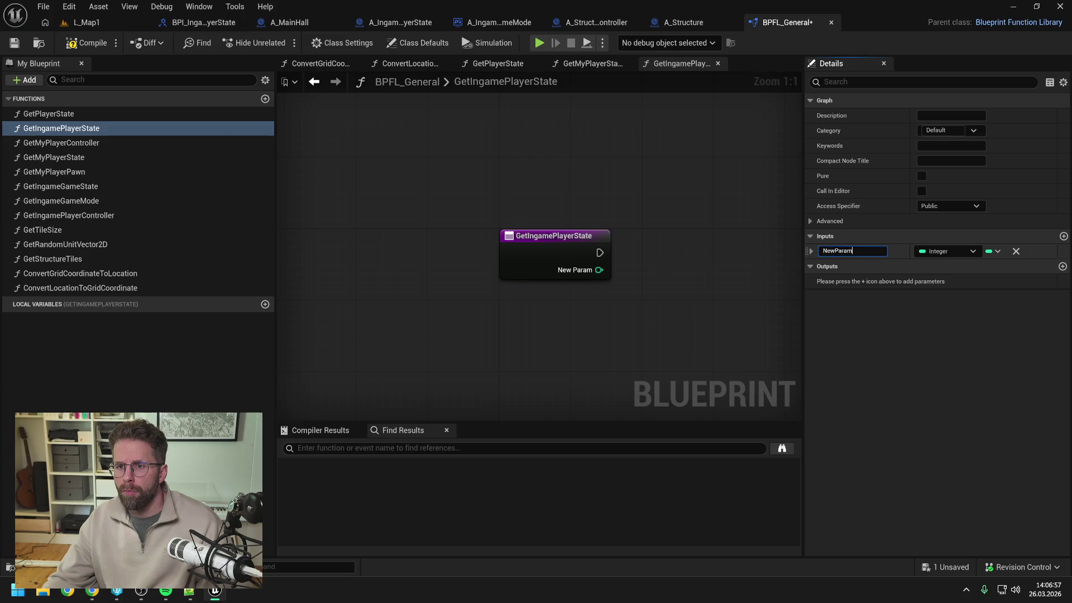
type("PlayerId")
key("Return")
key("ctrl+s")
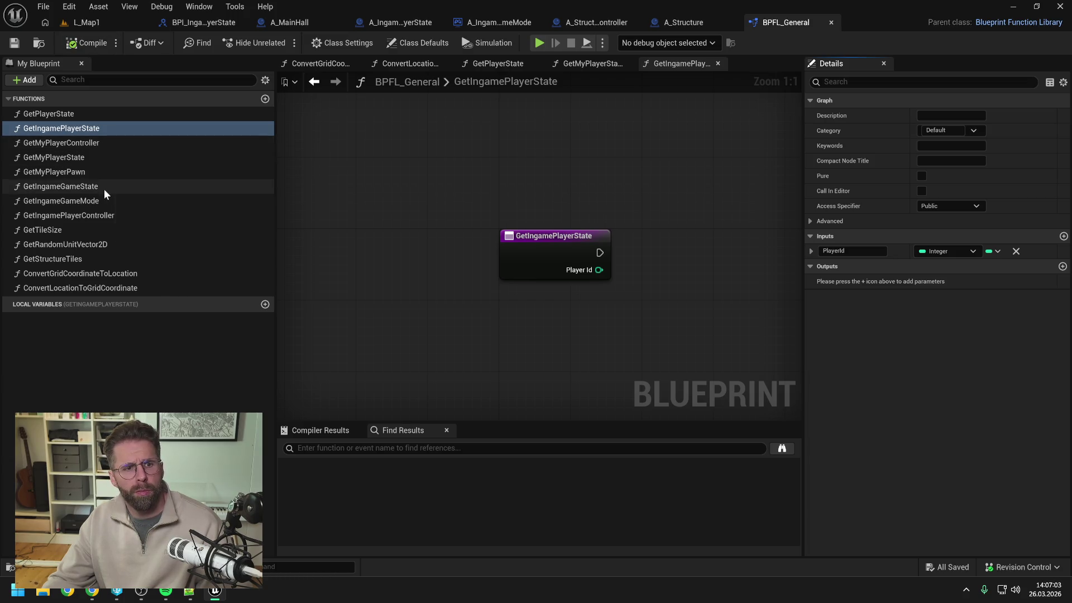
Call GetPlayerState in GetIngamePlayerState, fed by Player Id and a Get World Context node
left_click_drag(51, 112, 715, 249)
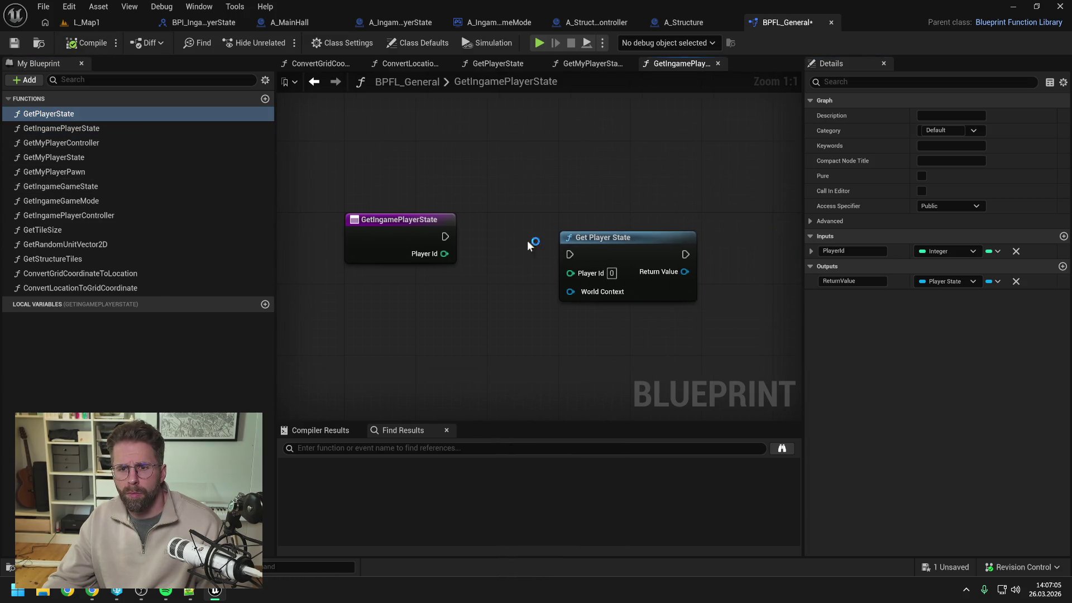
left_click_drag(445, 237, 537, 245)
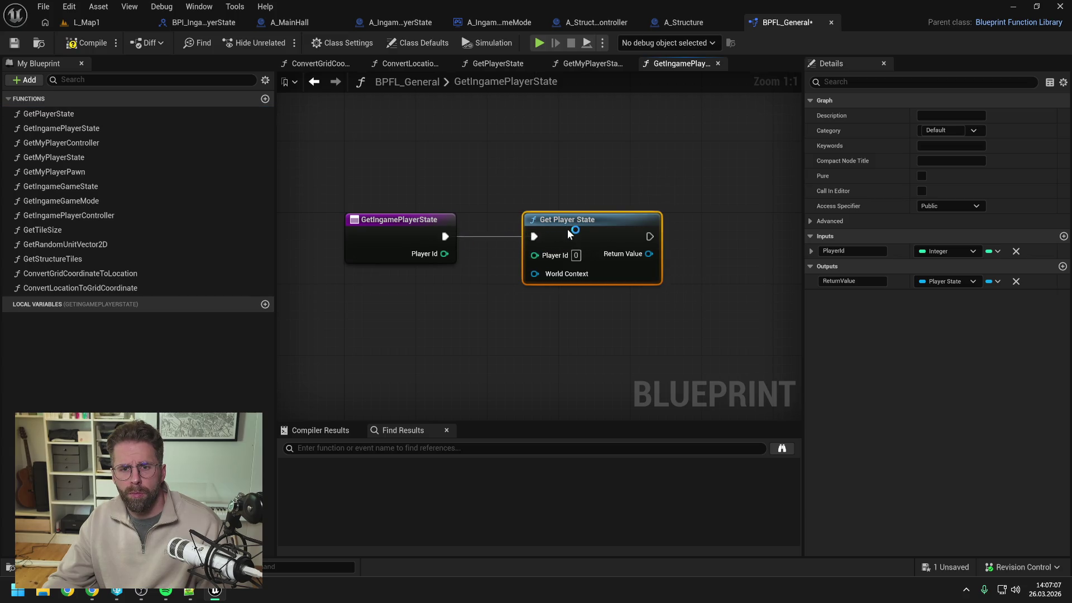
left_click_drag(444, 253, 538, 254)
right_click(450, 307)
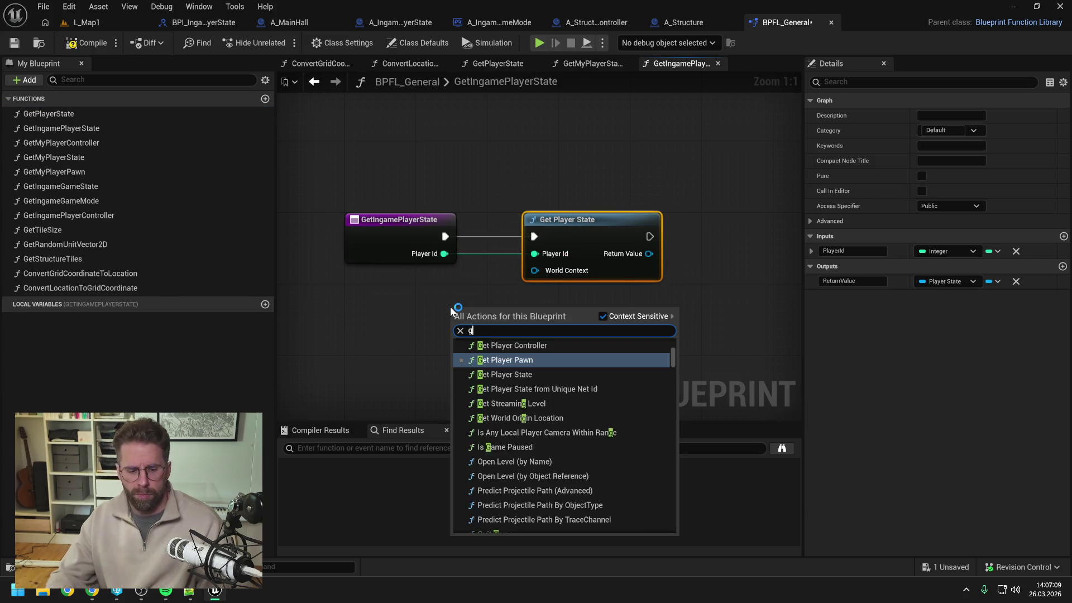
type("get world context")
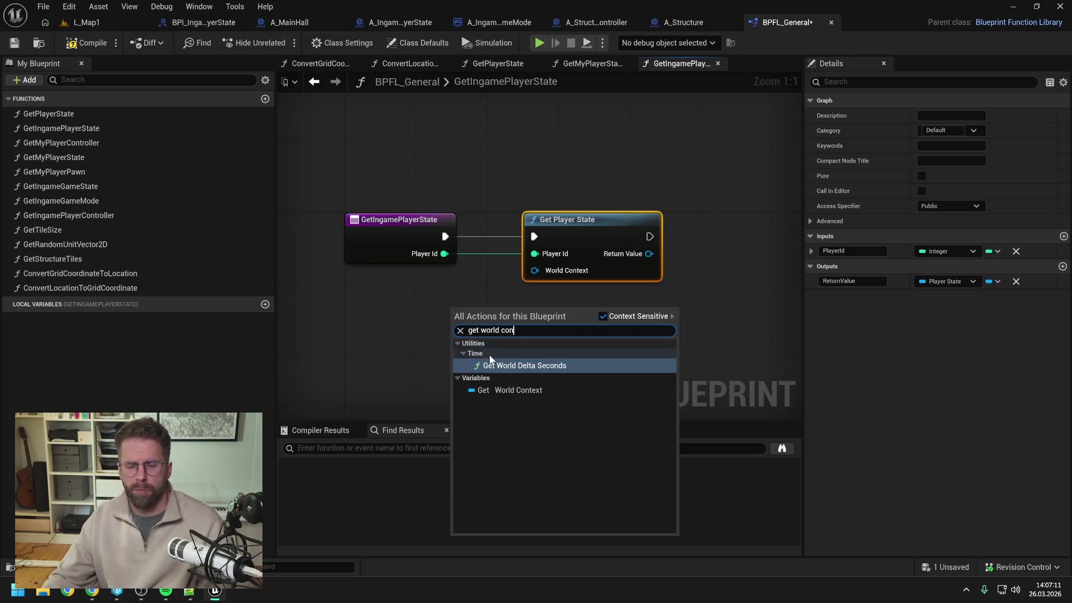
left_click(509, 366)
left_click_drag(507, 311, 538, 271)
left_click_drag(478, 316, 425, 300)
left_click(534, 327)
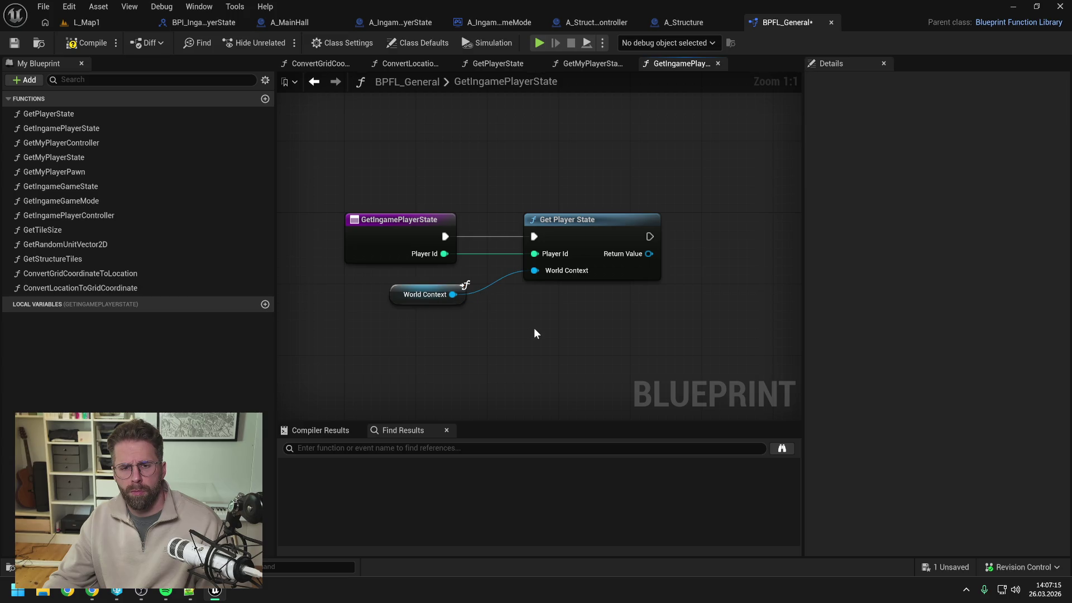
key("ctrl+s")
Review the GetPlayerState and GetMyPlayerState graphs, then return to GetIngamePlayerState
left_click(559, 220)
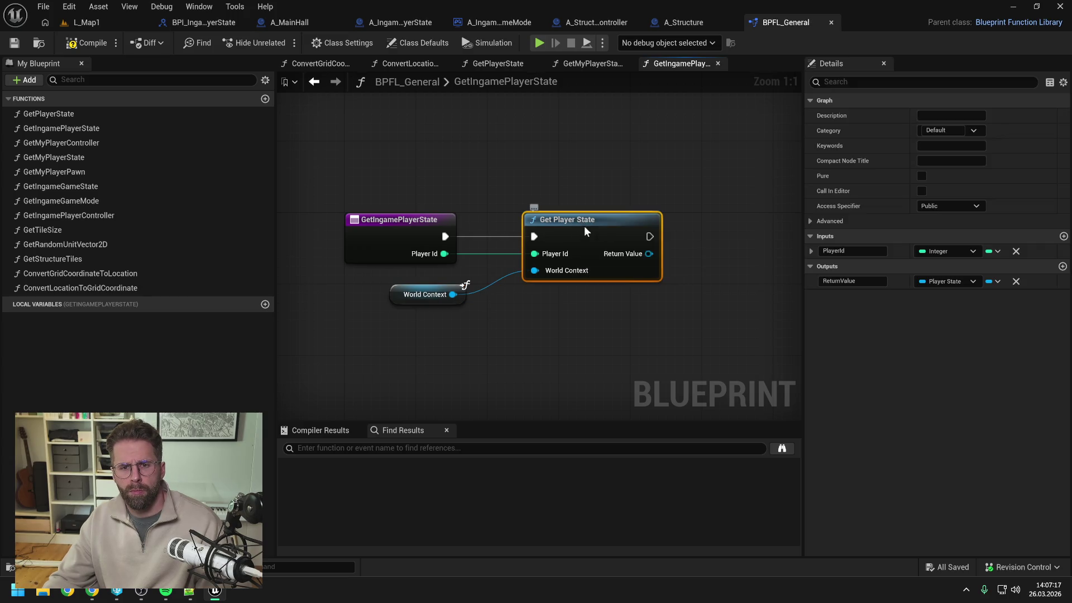
double_click(584, 225)
left_click_drag(511, 199, 702, 182)
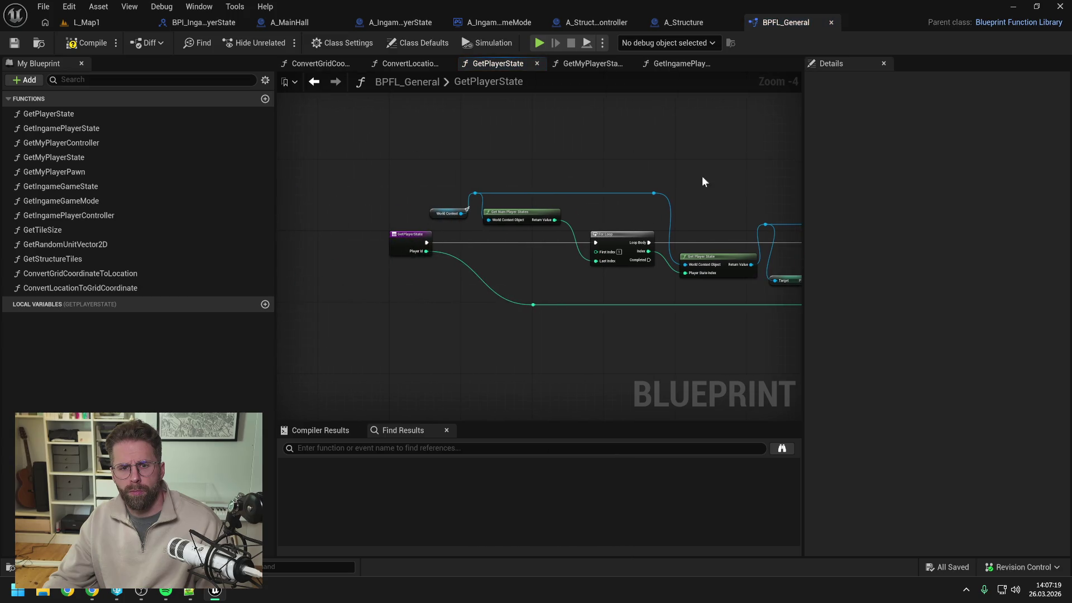
left_click(584, 62)
left_click_drag(587, 155, 533, 163)
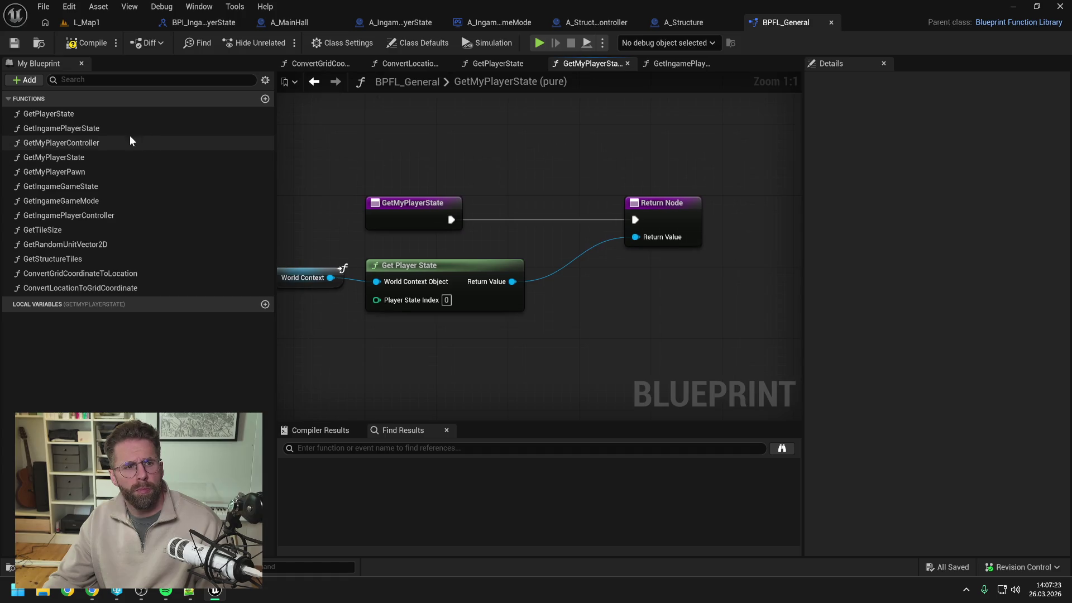
double_click(106, 129)
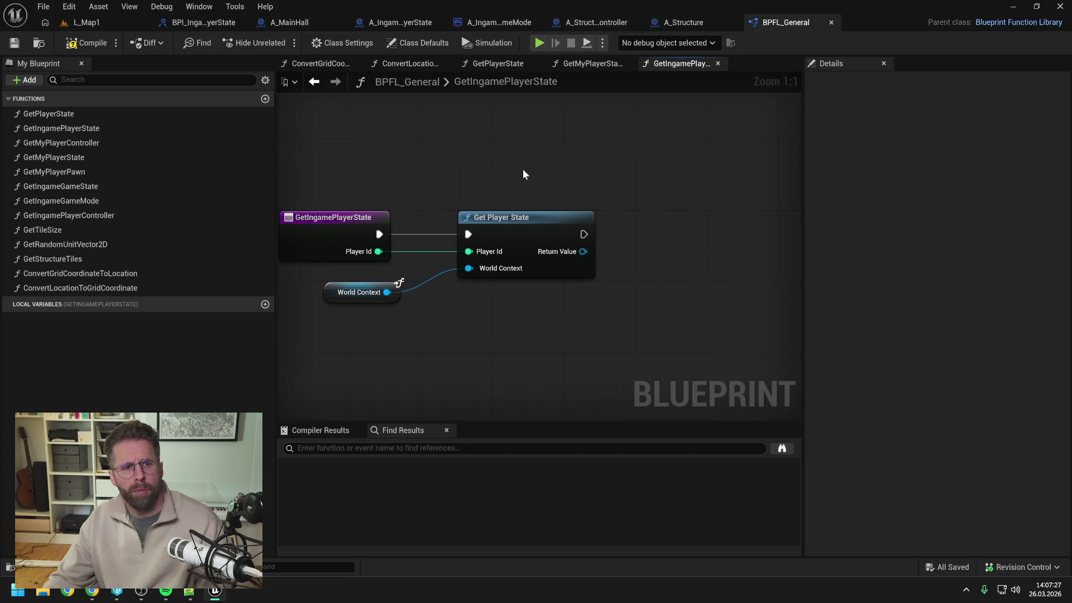
scroll(532, 180, "down", 1)
Cast the result to A_IngamePlayerState, return it as output ReturnValue, and compile
left_click_drag(576, 242, 602, 245)
type("c")
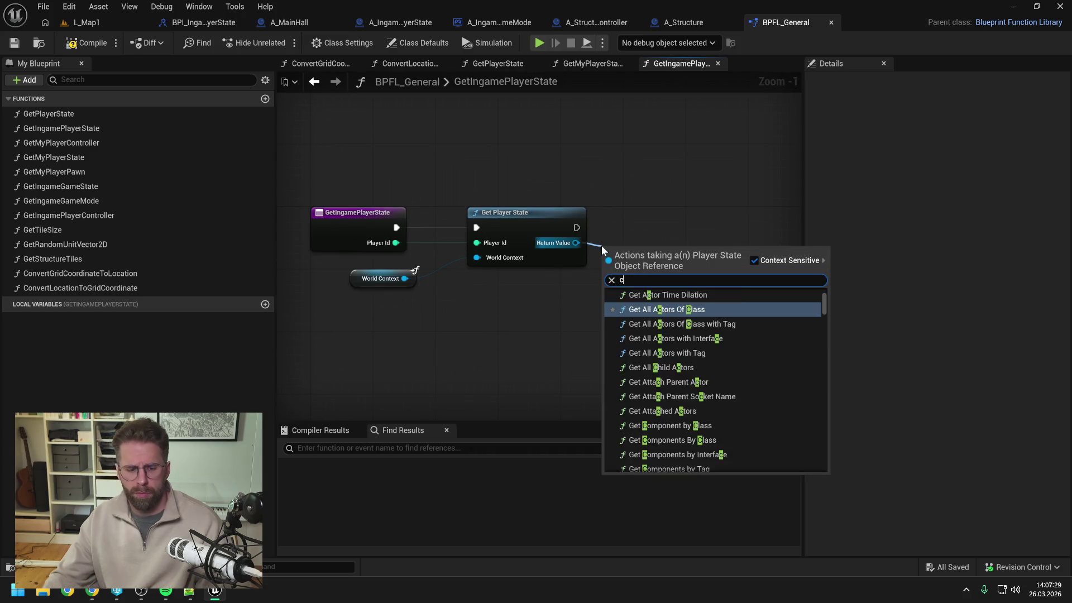
type("ast ingam")
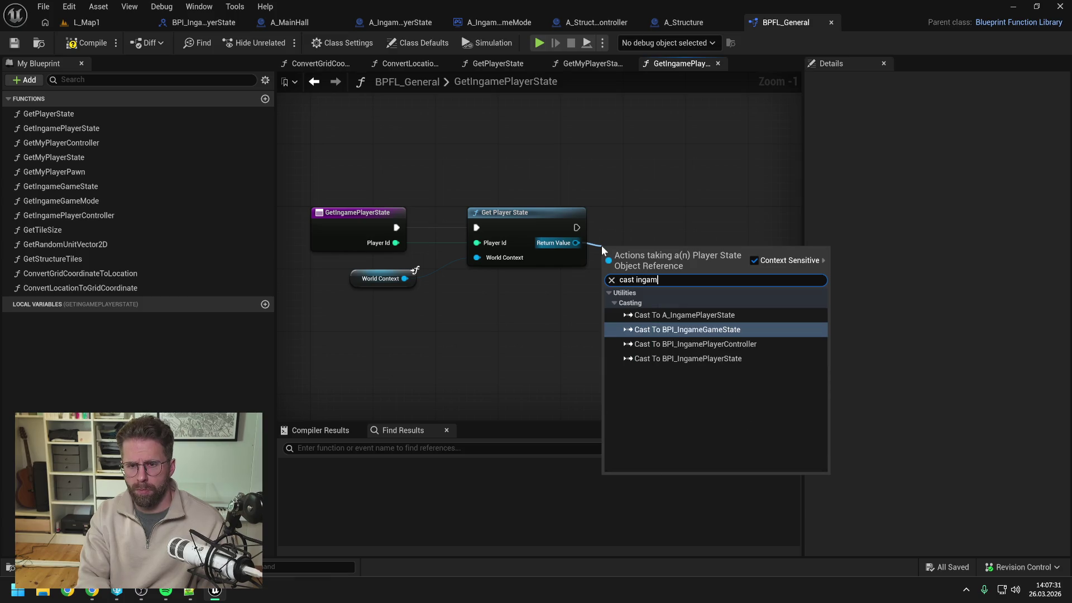
type("e")
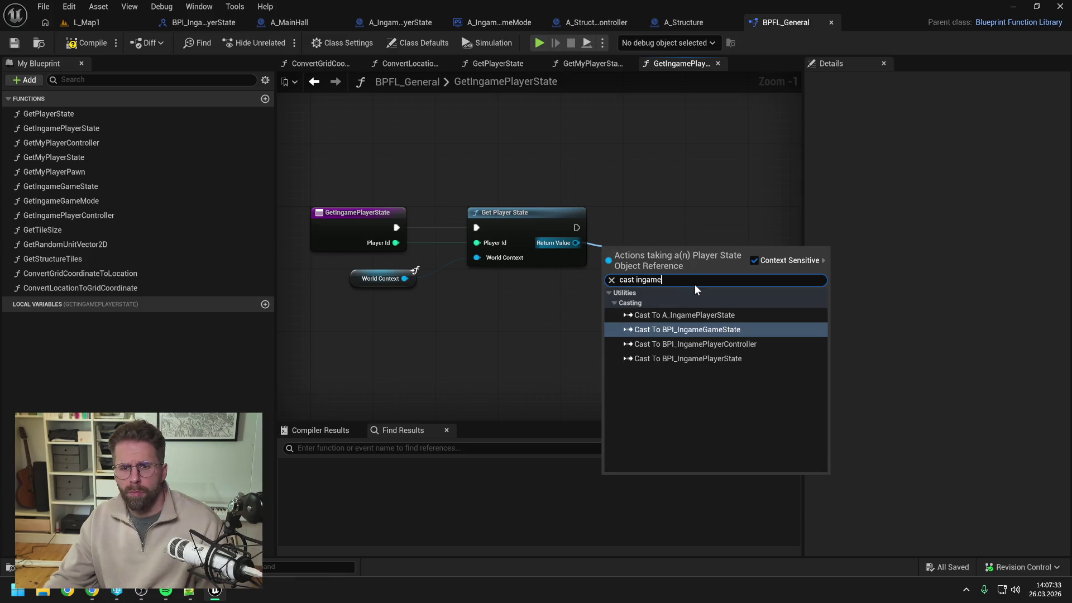
left_click(719, 316)
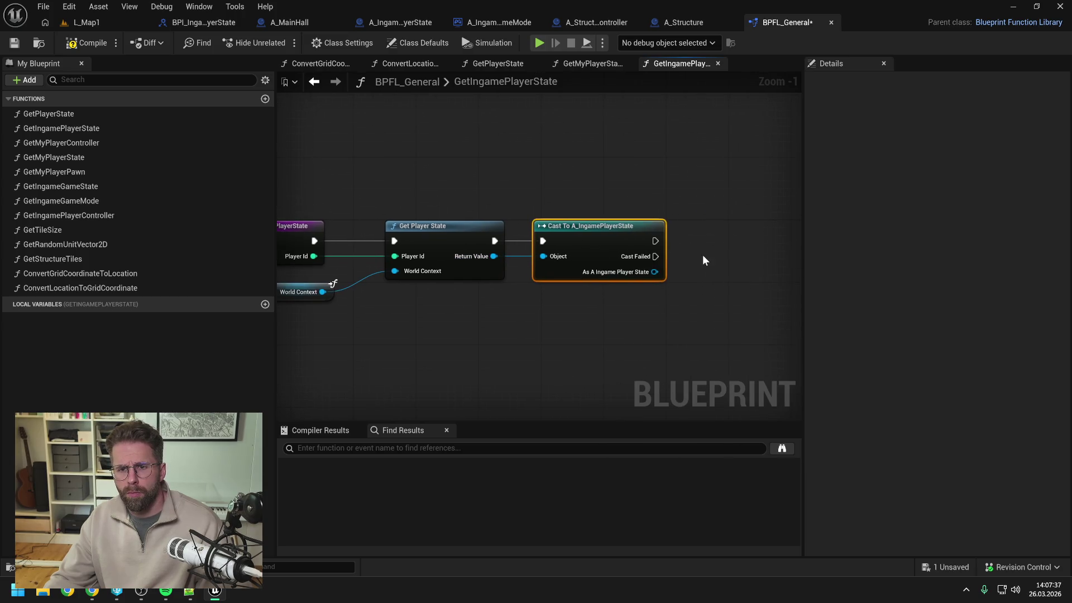
right_click(708, 253)
type("return")
key("Return")
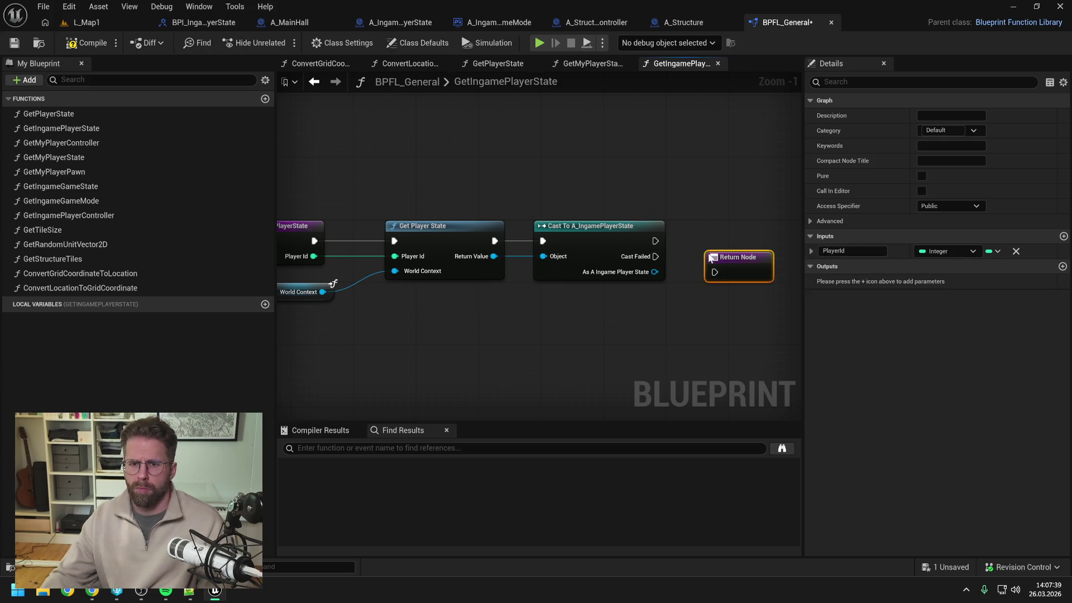
left_click_drag(655, 241, 716, 240)
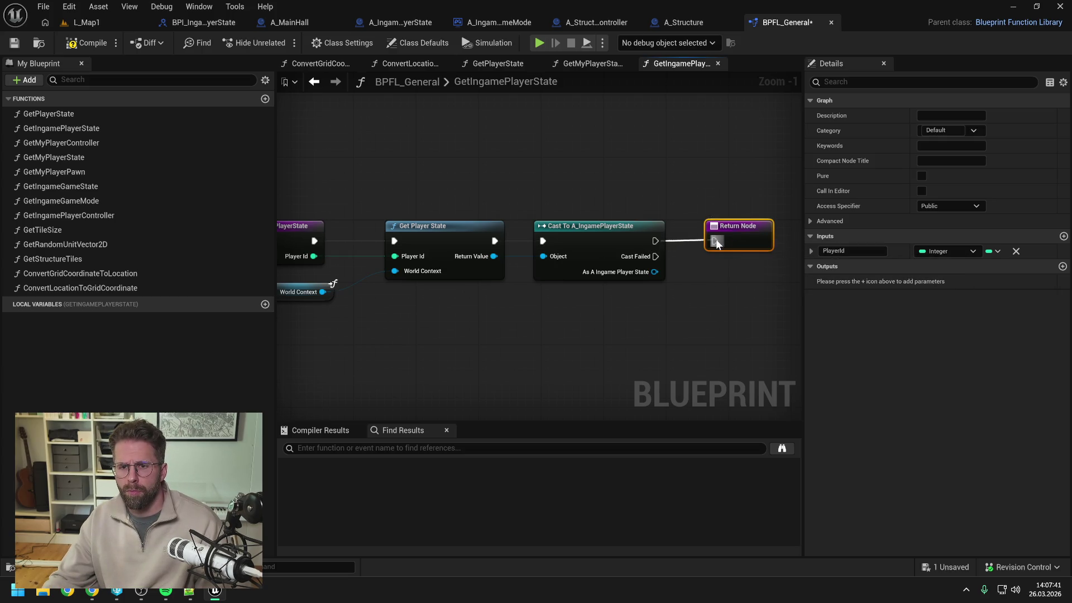
left_click_drag(654, 272, 713, 246)
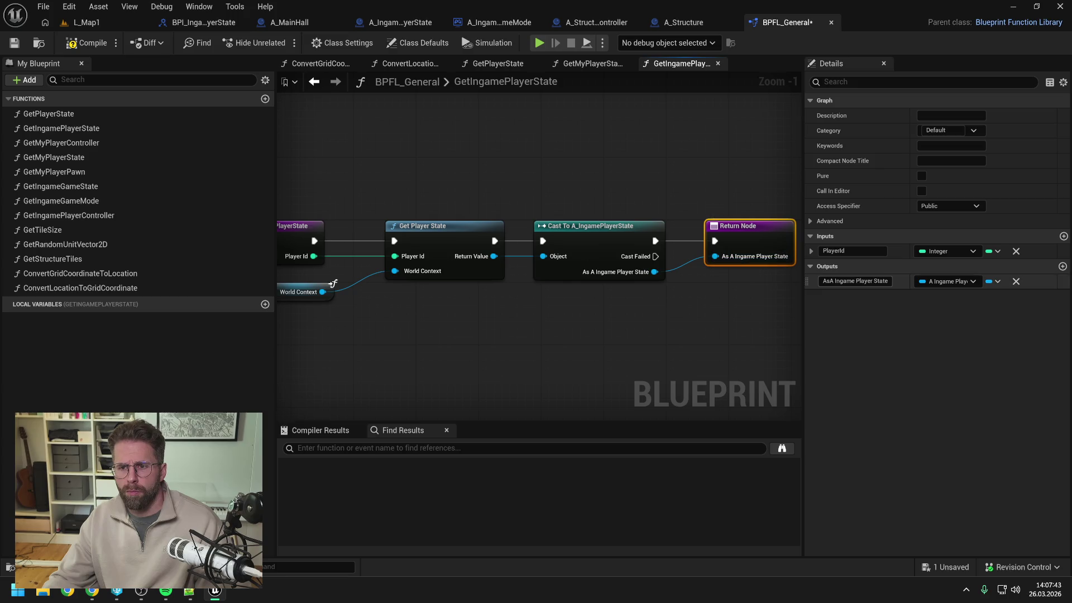
left_click(854, 281)
type("ReturnV")
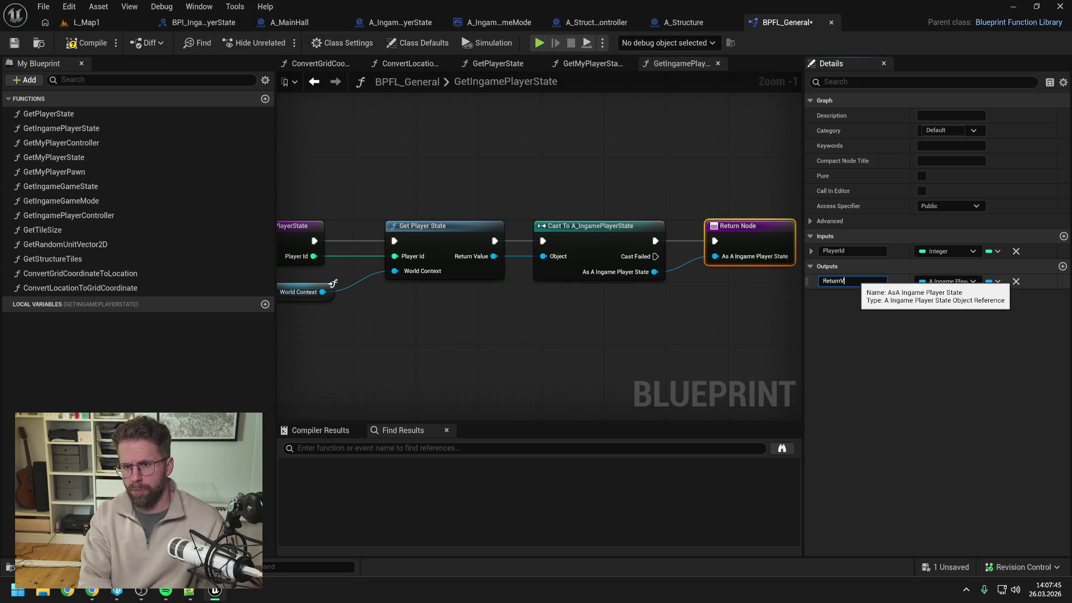
type("alue")
key("Return")
left_click(89, 43)
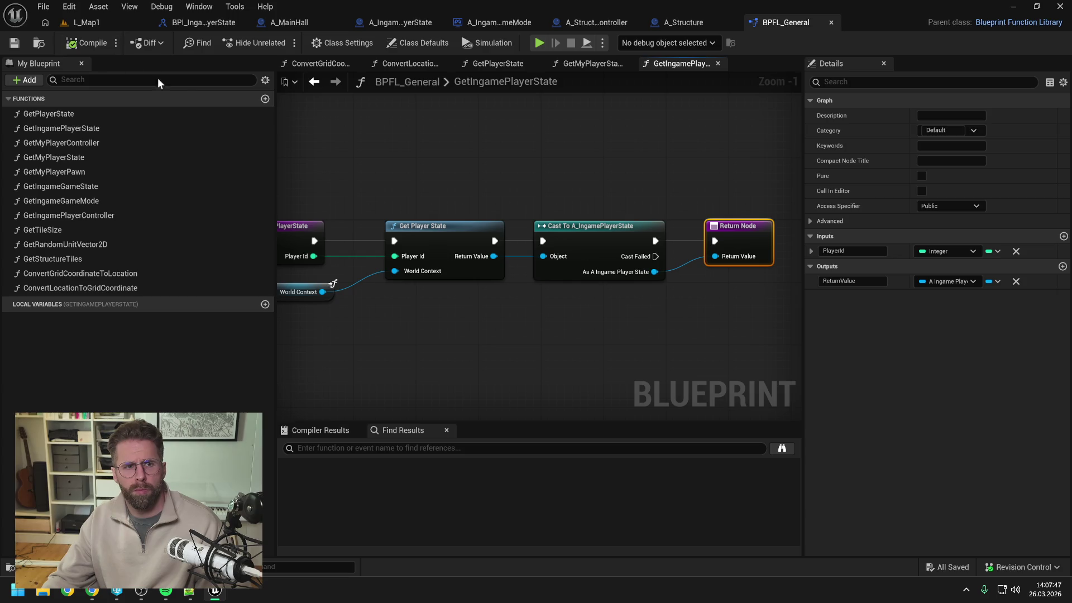
left_click(514, 163)
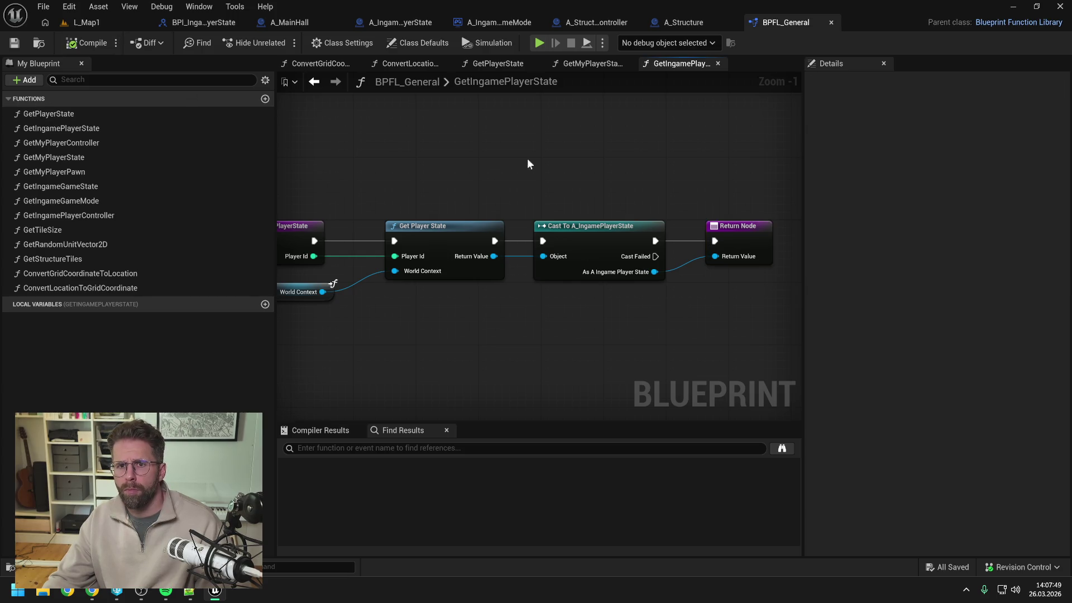
In A_IngameGameMode, add Get Ingame Player State with execution and Player Id wired, deleting the old Get Player State
left_click(596, 23)
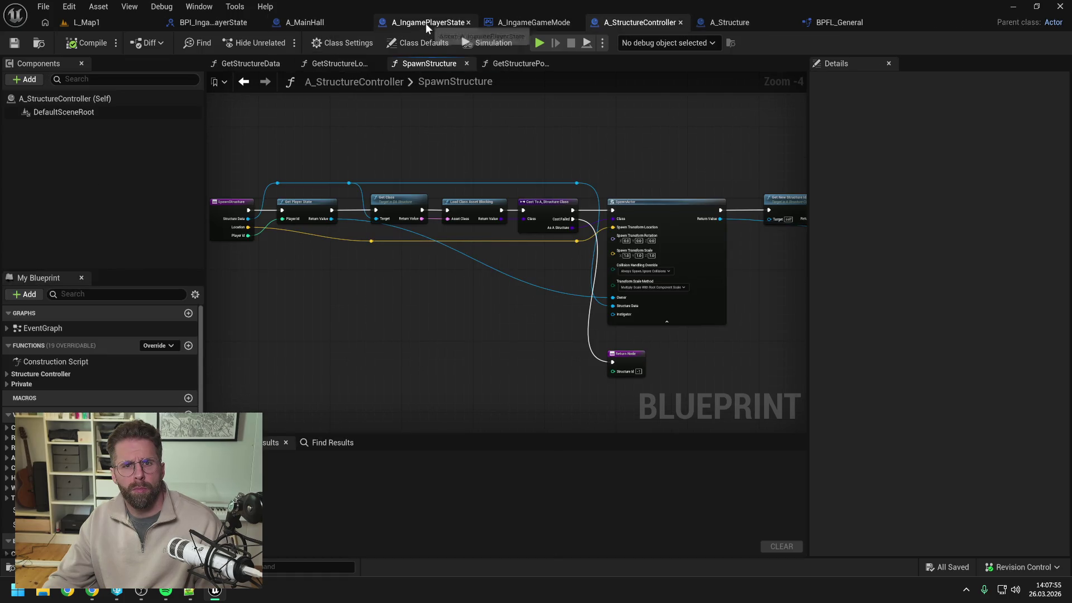
left_click(537, 22)
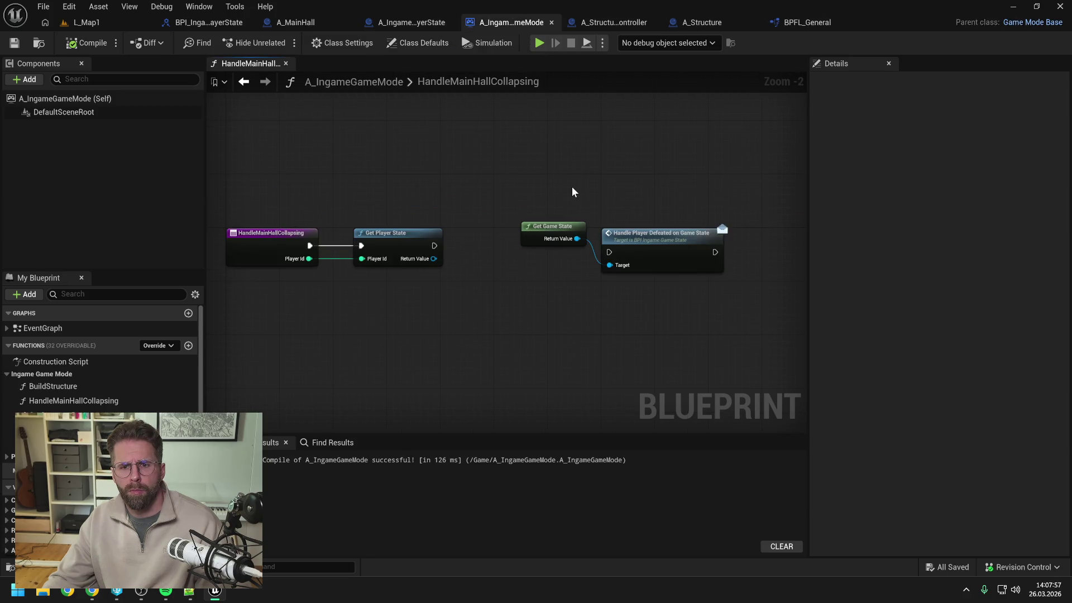
right_click(438, 301)
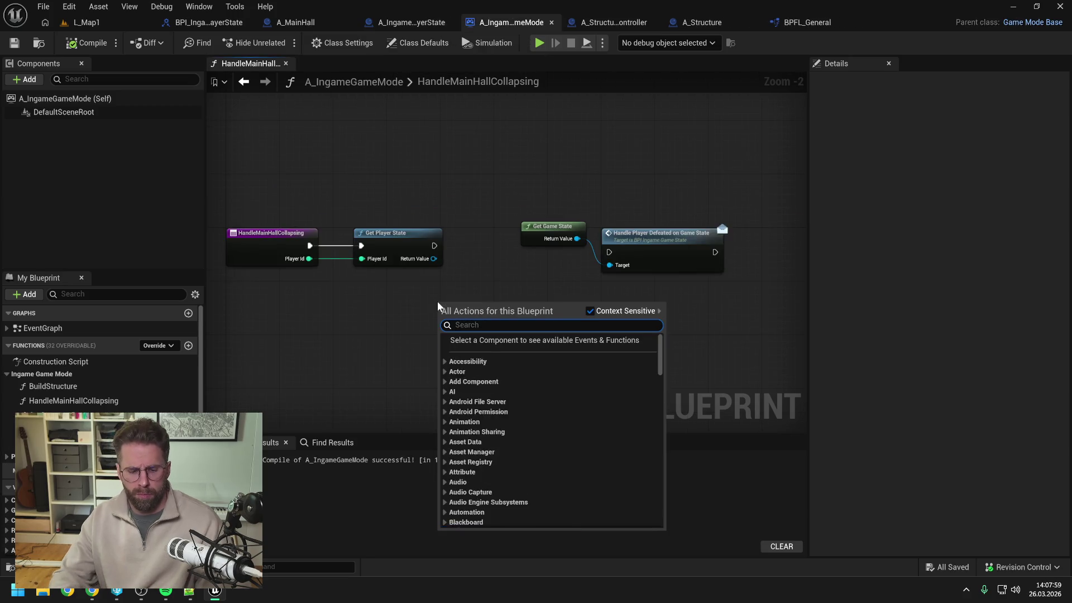
type("get ingame play")
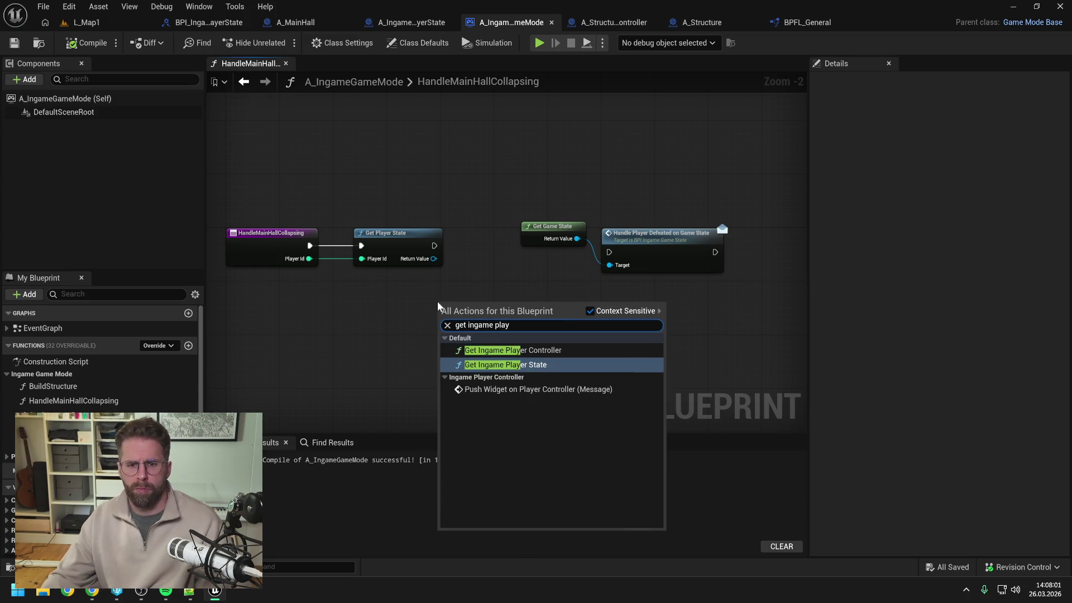
left_click(530, 367)
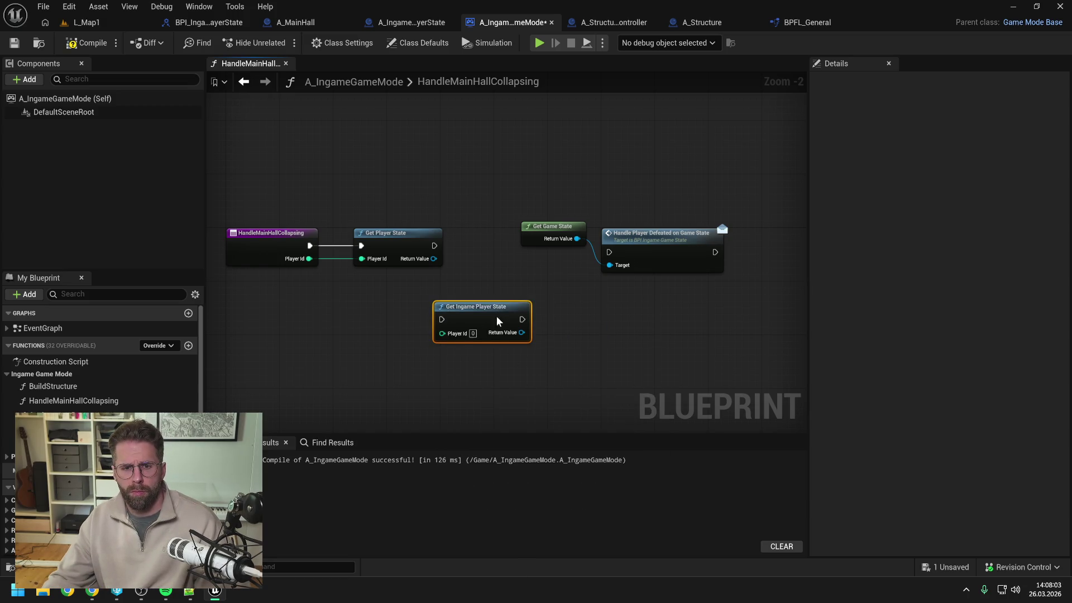
left_click_drag(315, 252, 395, 300)
mouse_move(309, 258)
left_mouse_down()
mouse_move(394, 318)
mouse_move(394, 236)
left_mouse_up()
left_click(368, 240)
key("Delete")
left_click(425, 306)
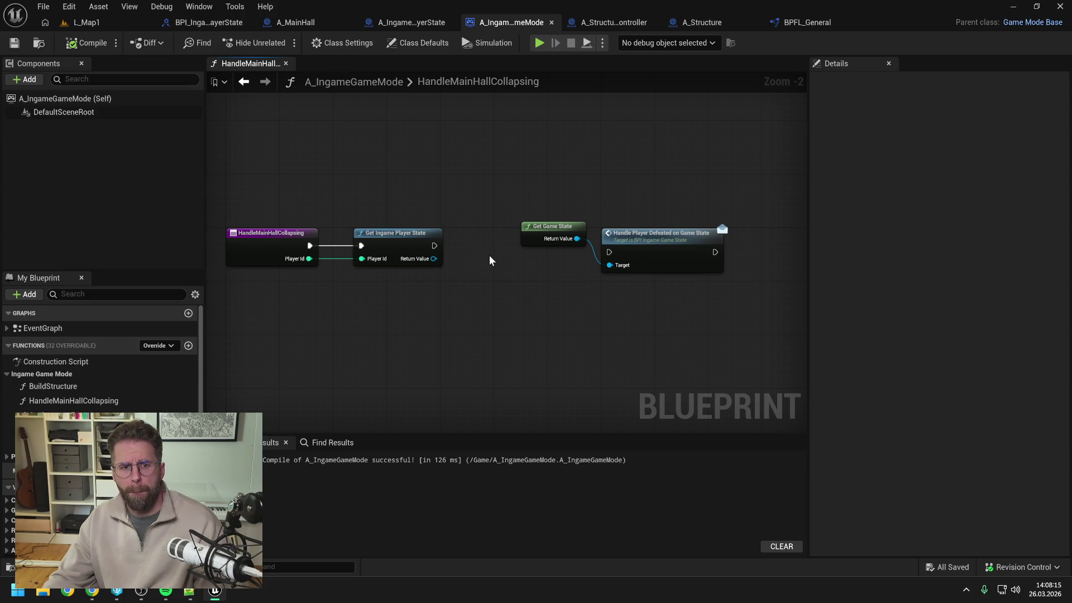
Add an Is Valid check on Get Ingame Player State's Return Value
left_click_drag(419, 235, 412, 235)
left_click(487, 227)
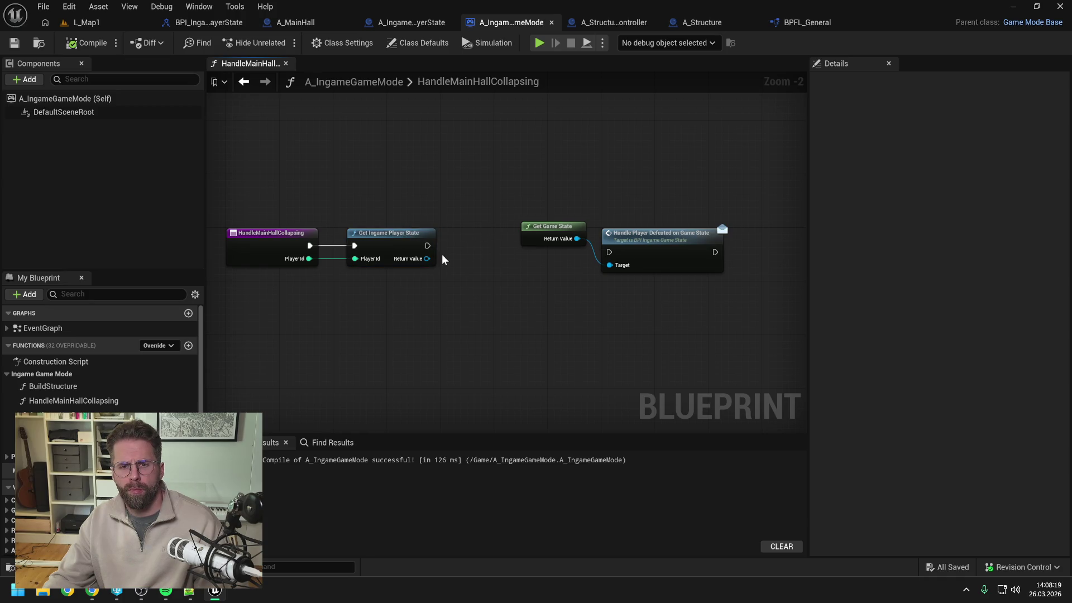
left_click_drag(428, 258, 457, 261)
type("is valid")
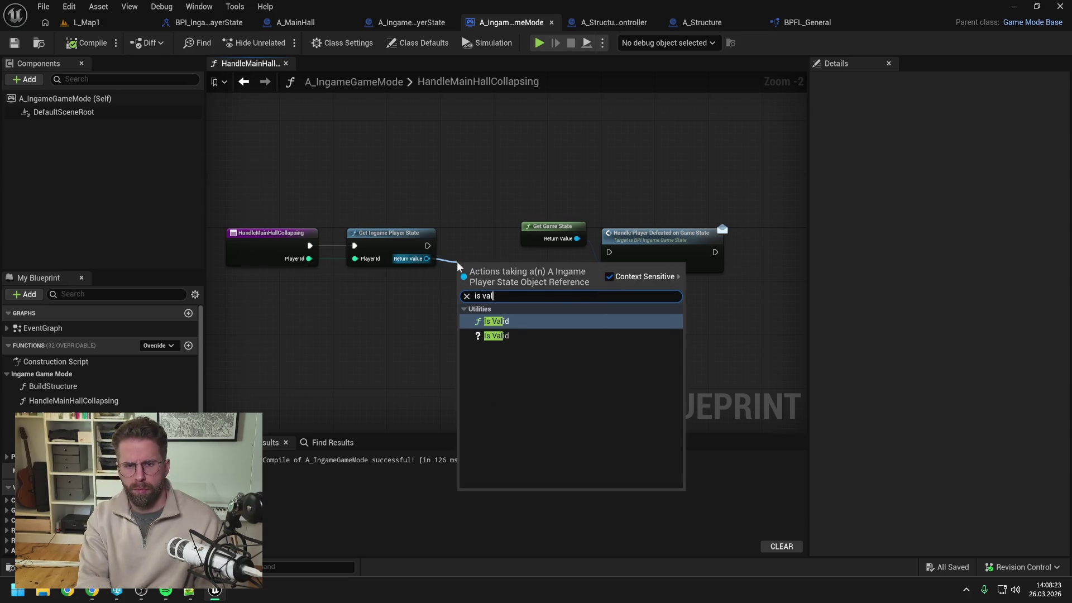
left_click(518, 333)
left_click_drag(507, 293, 507, 259)
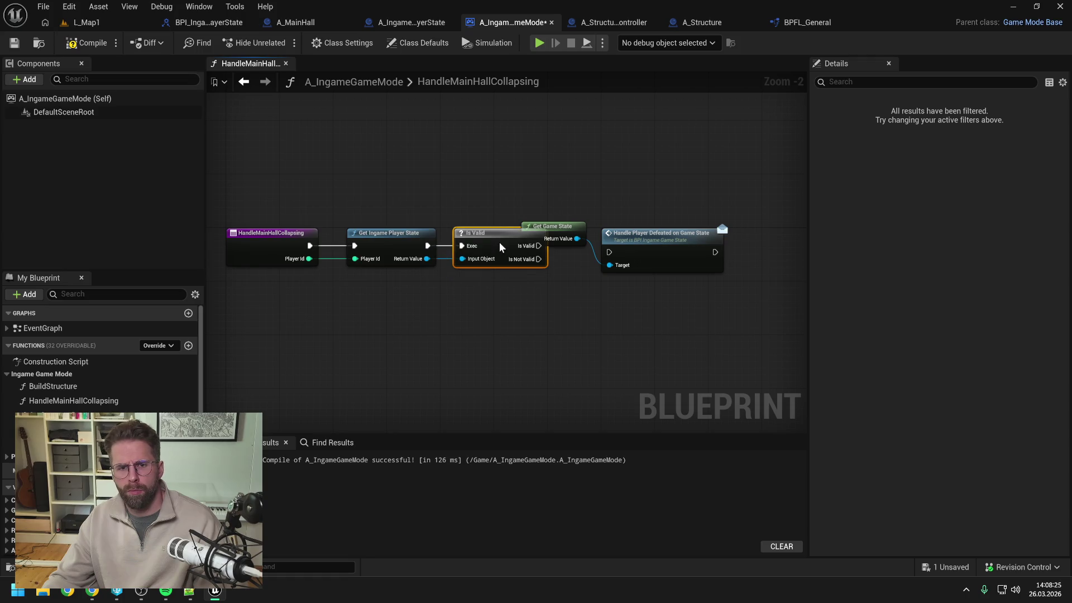
Move the Get Game State and Handle Player Defeated nodes right, save, and open A_IngamePlayerState
mouse_move(571, 217)
left_mouse_down()
mouse_move(648, 246)
mouse_move(681, 246)
left_mouse_up()
left_click(558, 239)
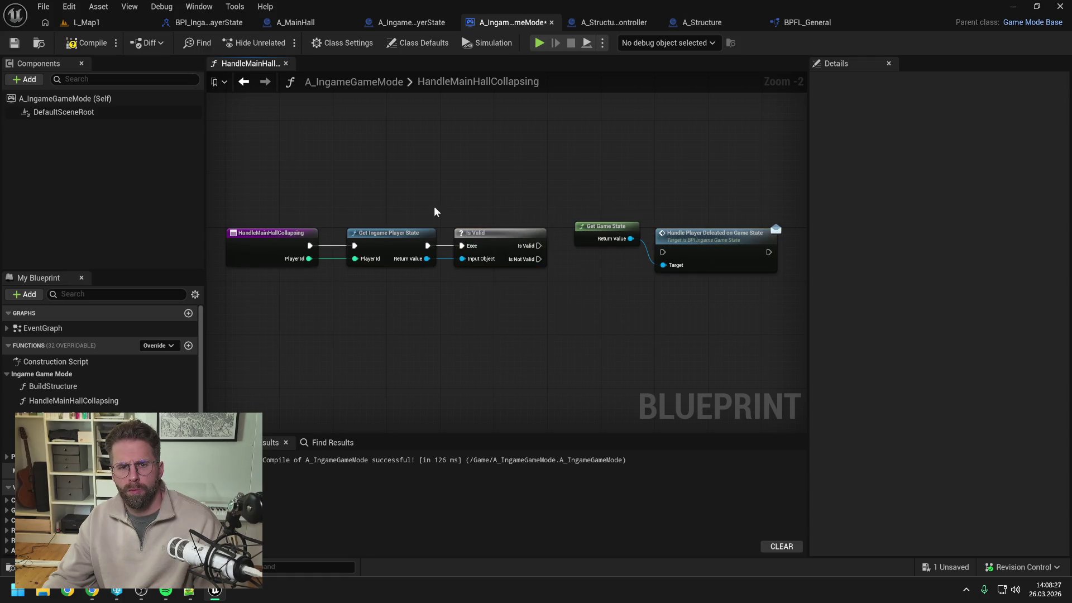
key("ctrl+s")
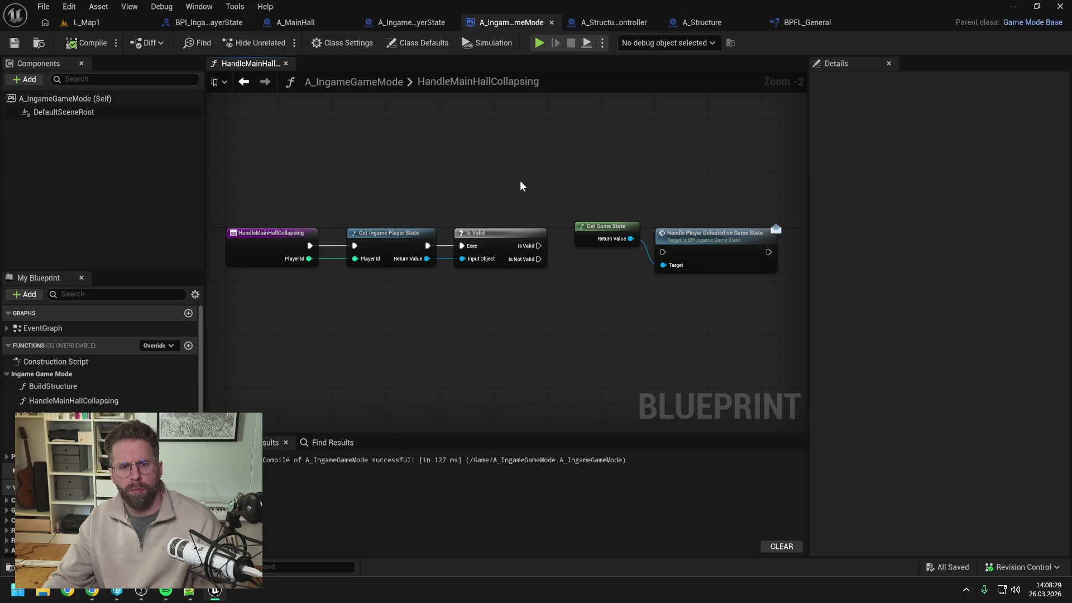
mouse_move(505, 186)
left_mouse_down()
mouse_move(445, 191)
mouse_move(509, 196)
left_mouse_up()
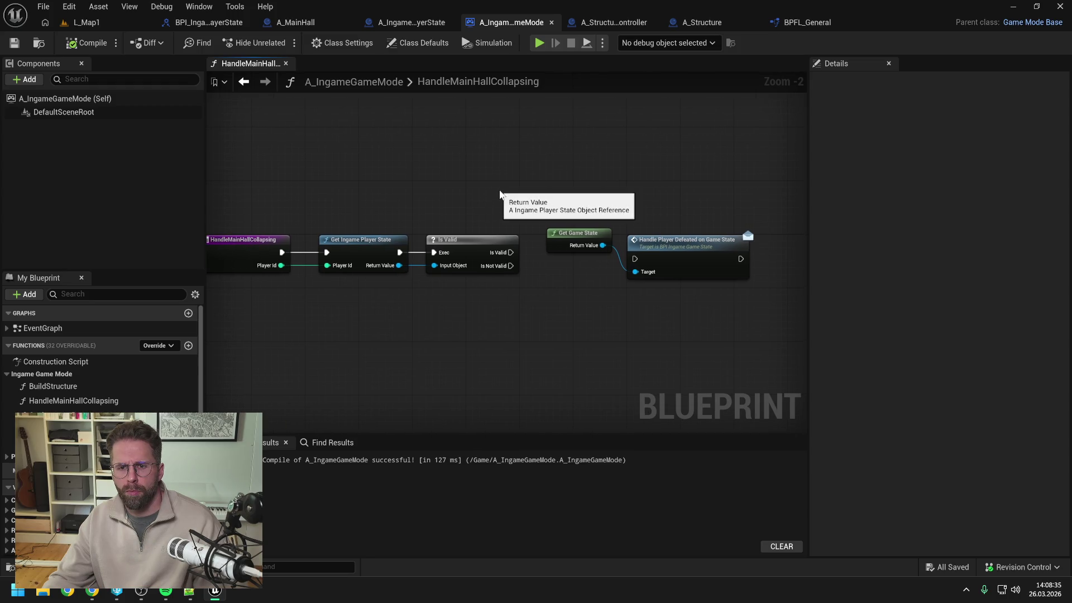
left_click_drag(559, 304, 581, 299)
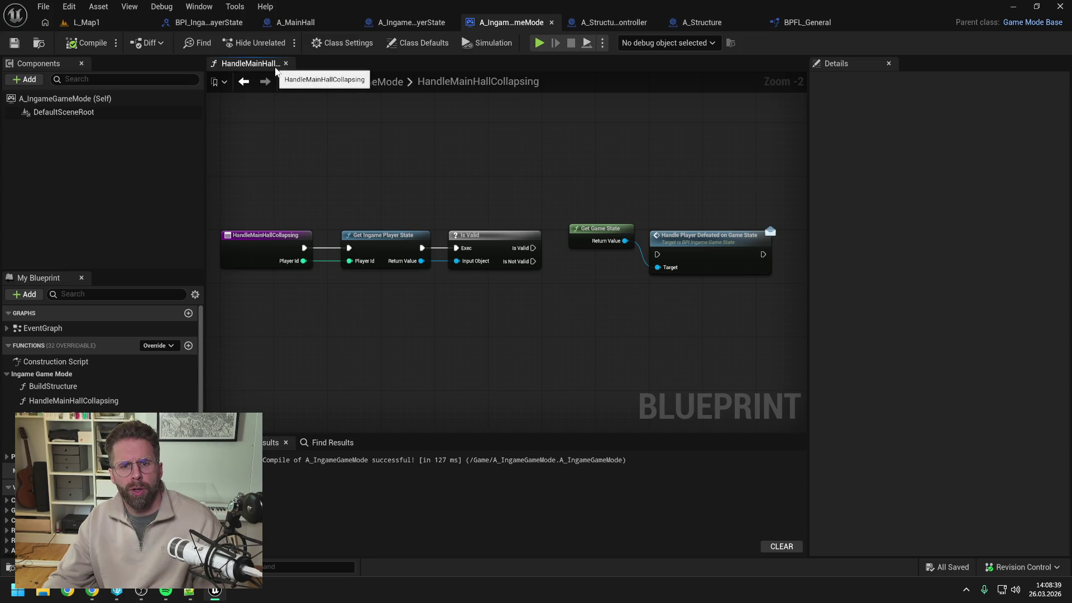
left_click(433, 22)
Locate the HandleMainHallCollapsing interface event in the event graph and clear the members search
mouse_move(484, 166)
left_mouse_down()
mouse_move(641, 173)
mouse_move(629, 172)
left_mouse_up()
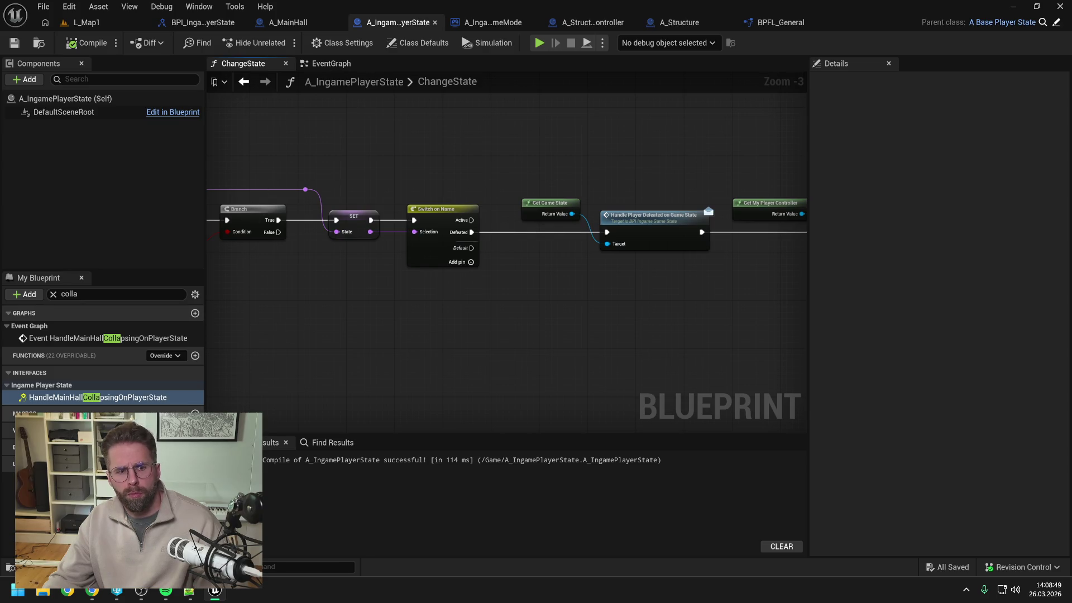
double_click(148, 340)
left_click(405, 304)
left_click(111, 294)
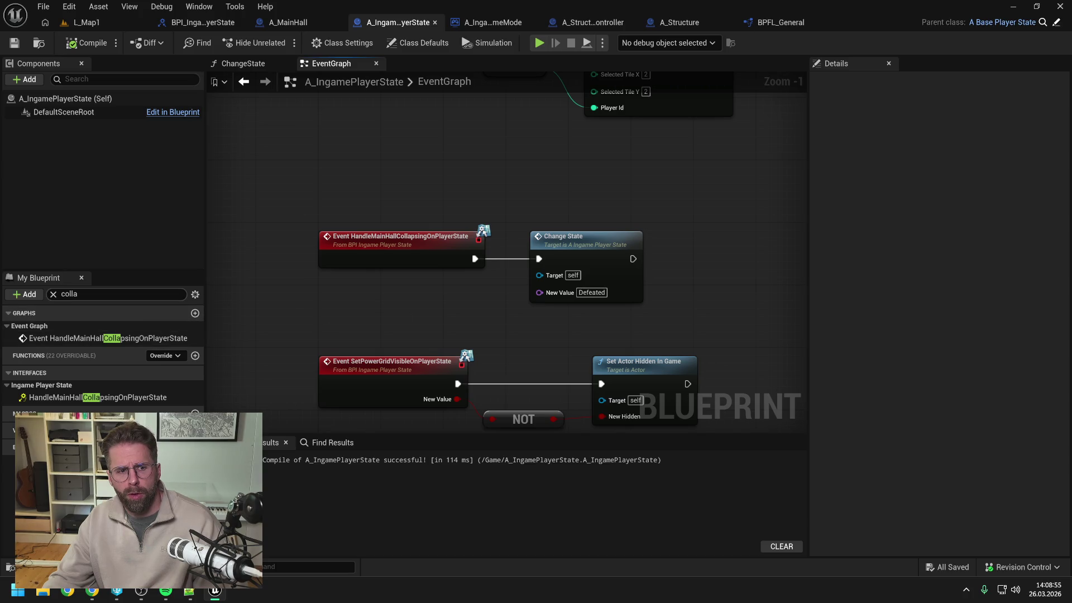
key("BackSpace")
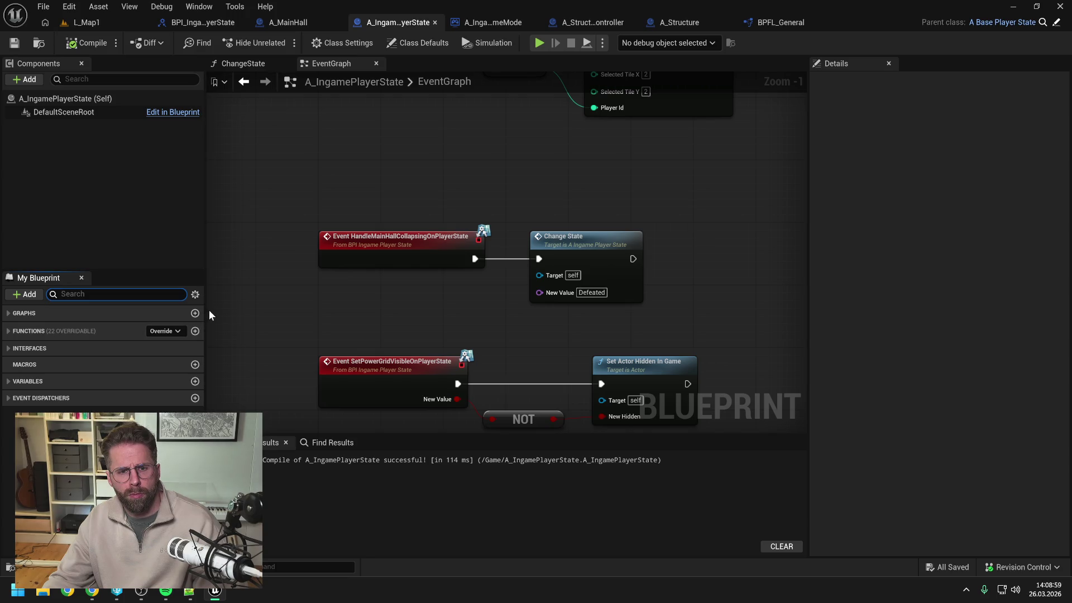
Create a HandleMainHallCollapsing function in category IngamePlayerState, listed above Private
left_click(195, 331)
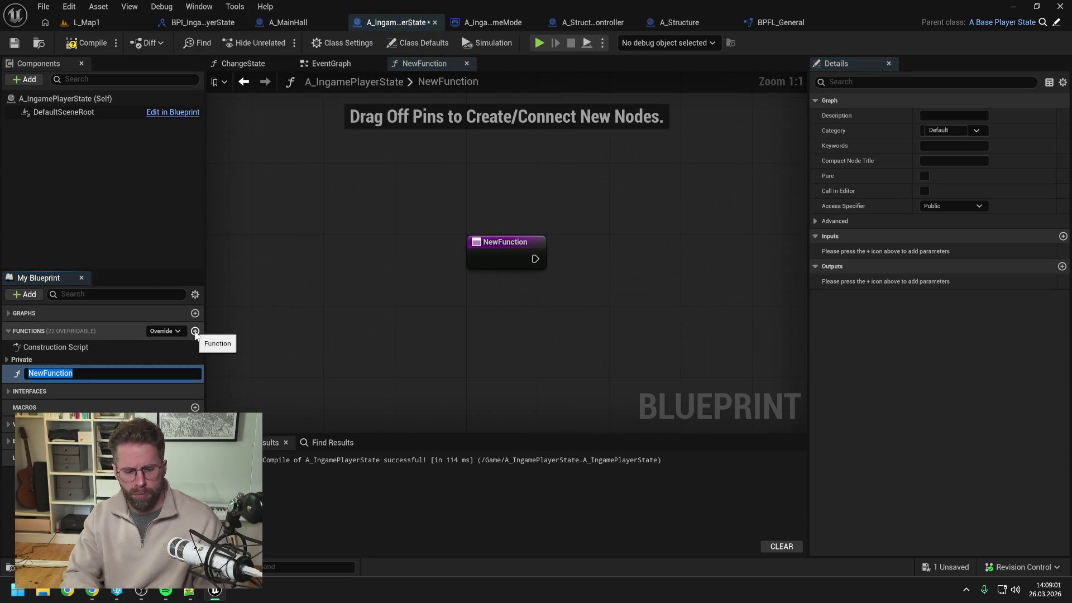
type("HandleMainHallCollapsing")
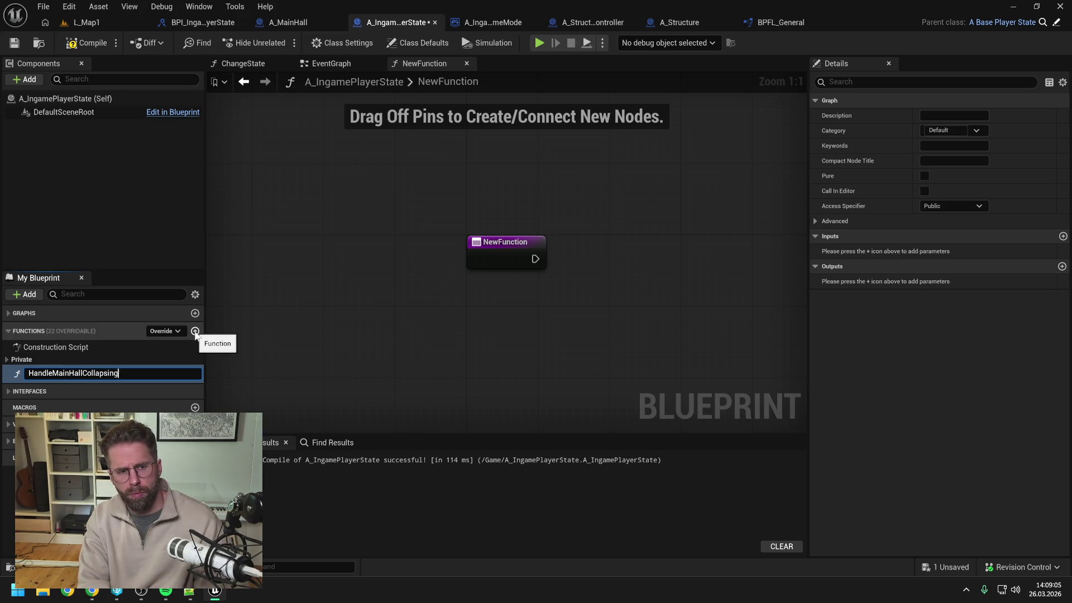
key("Return")
key("ctrl+s")
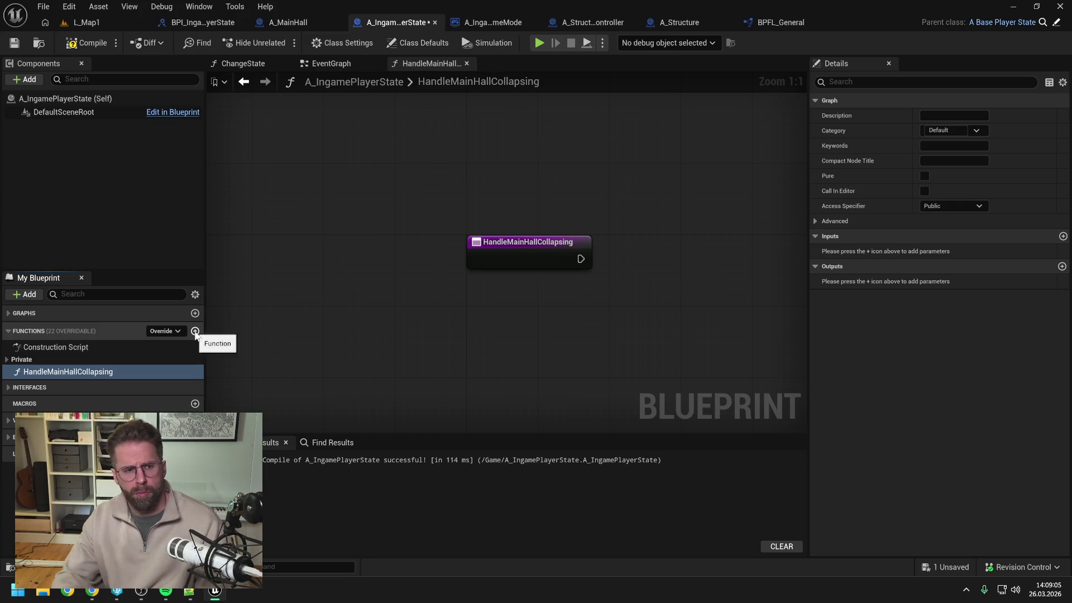
left_click(830, 126)
type("IngamePlayerS")
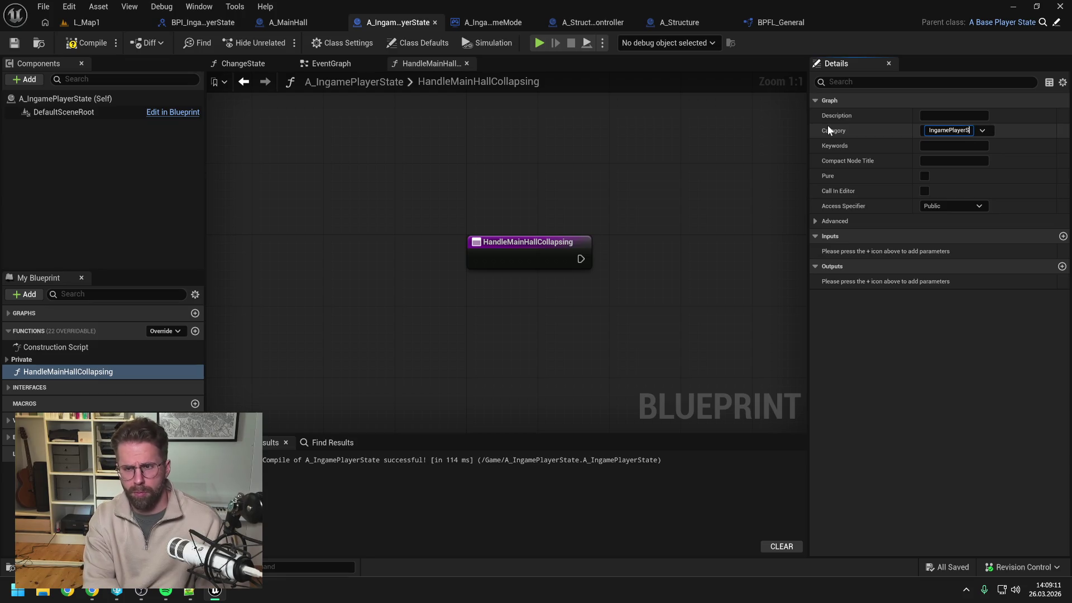
type("tate")
key("Return")
left_click_drag(41, 370, 37, 357)
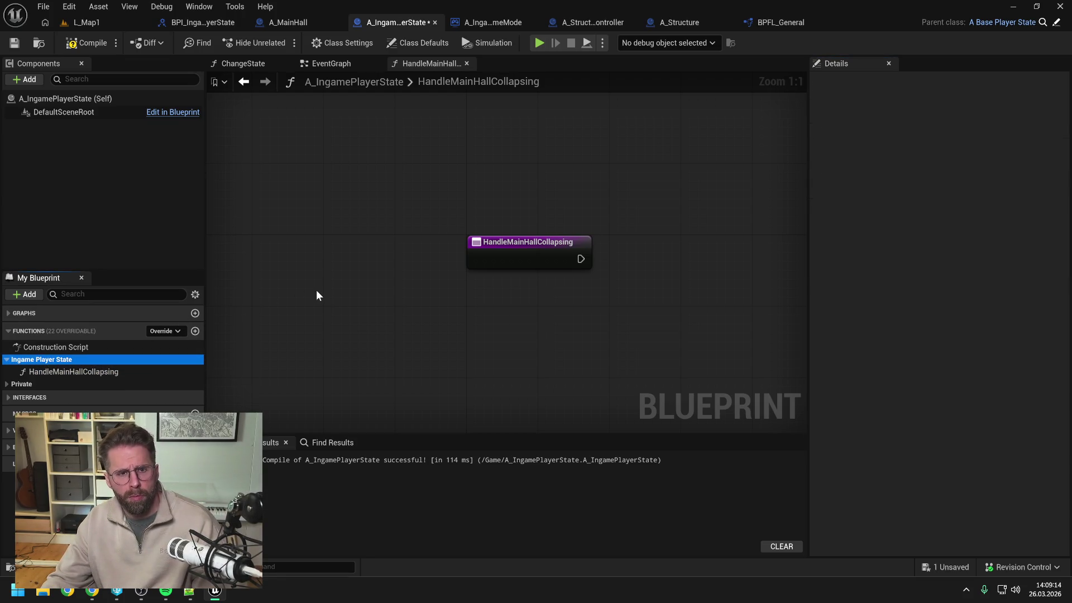
Move the Change State (Defeated) node from the event graph into the function, wire it, and compile
left_click(327, 62)
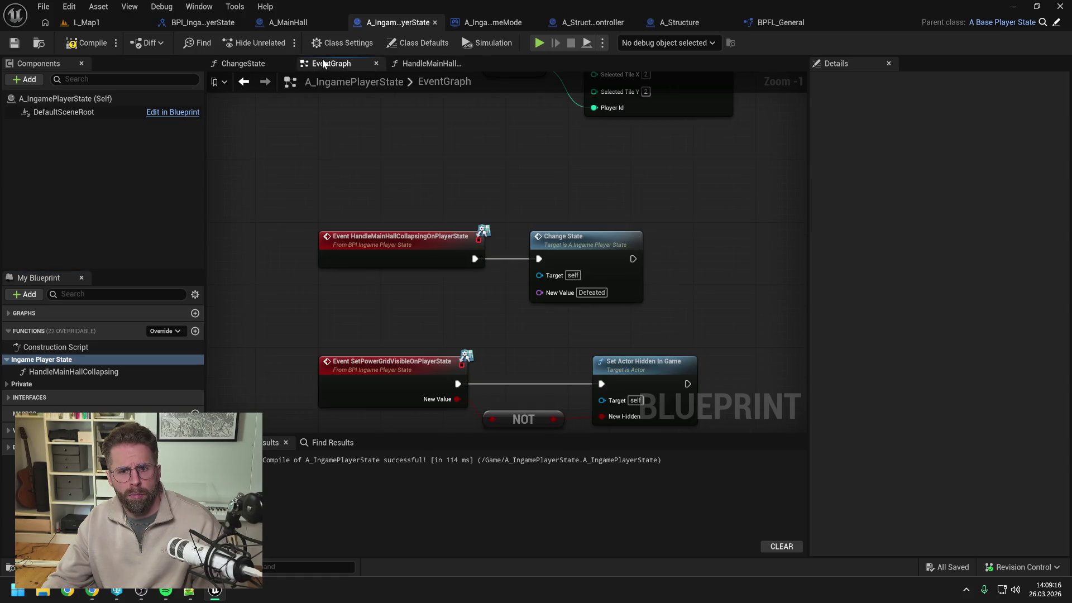
left_click(545, 244)
key("Delete")
double_click(100, 371)
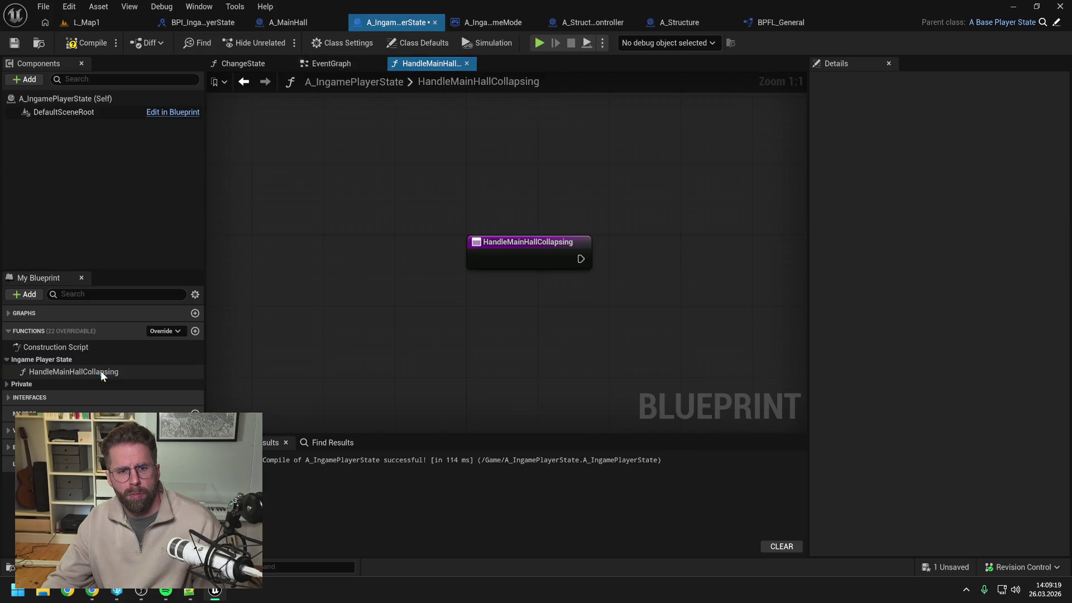
key("ctrl+v")
mouse_move(484, 269)
left_mouse_down()
mouse_move(596, 287)
mouse_move(610, 262)
left_mouse_up()
left_click(87, 42)
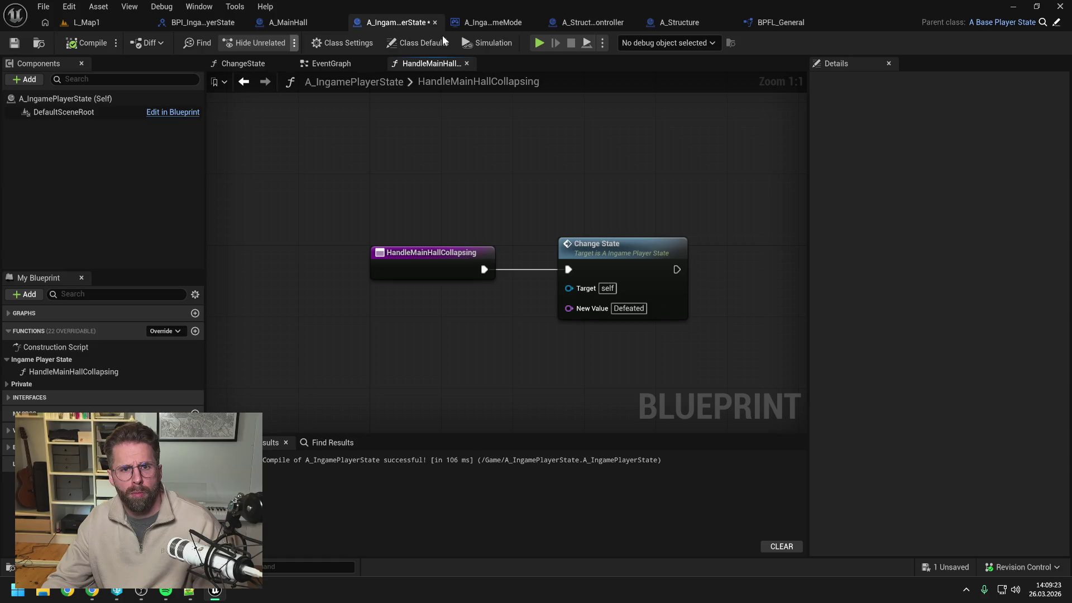
Save the player state, then add a Handle Main Hall Collapsing call off a reroute on the game mode's player state wire
key("ctrl+s")
left_click(505, 22)
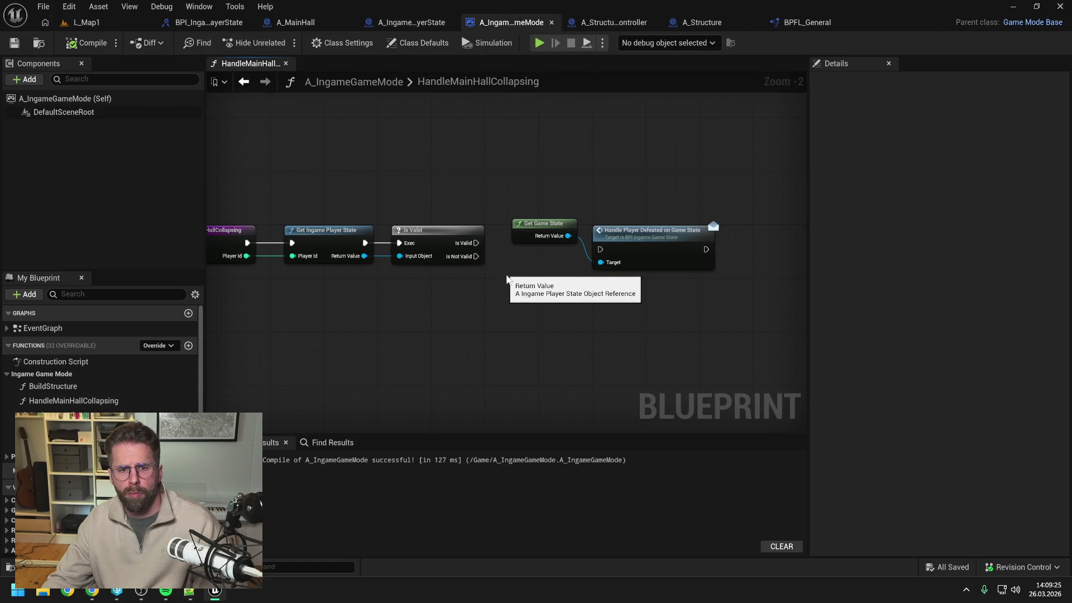
double_click(387, 256)
mouse_move(386, 256)
left_mouse_down()
mouse_move(390, 218)
mouse_move(522, 260)
left_mouse_up()
type("handle")
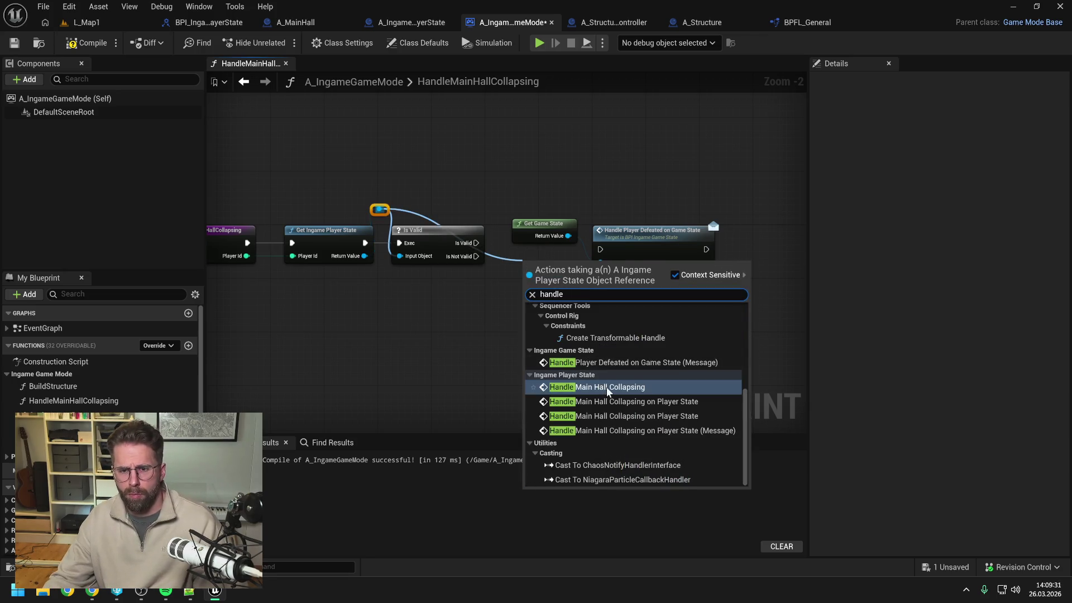
left_click(607, 387)
Run Handle Main Hall Collapsing from Is Valid's valid branch, tidy the nodes, and compile the game mode
left_click_drag(548, 188, 645, 253)
left_click_drag(645, 252, 631, 386)
mouse_move(527, 285)
left_mouse_down()
mouse_move(540, 244)
mouse_move(512, 215)
left_mouse_up()
double_click(510, 251)
left_click_drag(507, 288, 561, 263)
left_click(87, 42)
Search the content browser for 'ingame game state' assets
key("ctrl+space")
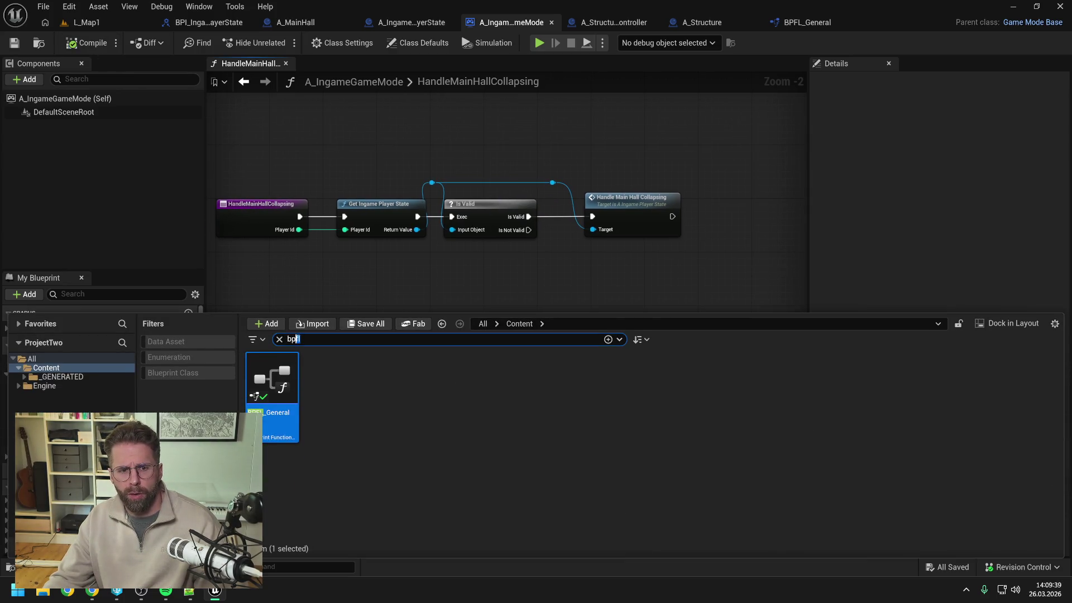
key("BackSpace")
key("BackSpace")
key("BackSpace")
type("ngame")
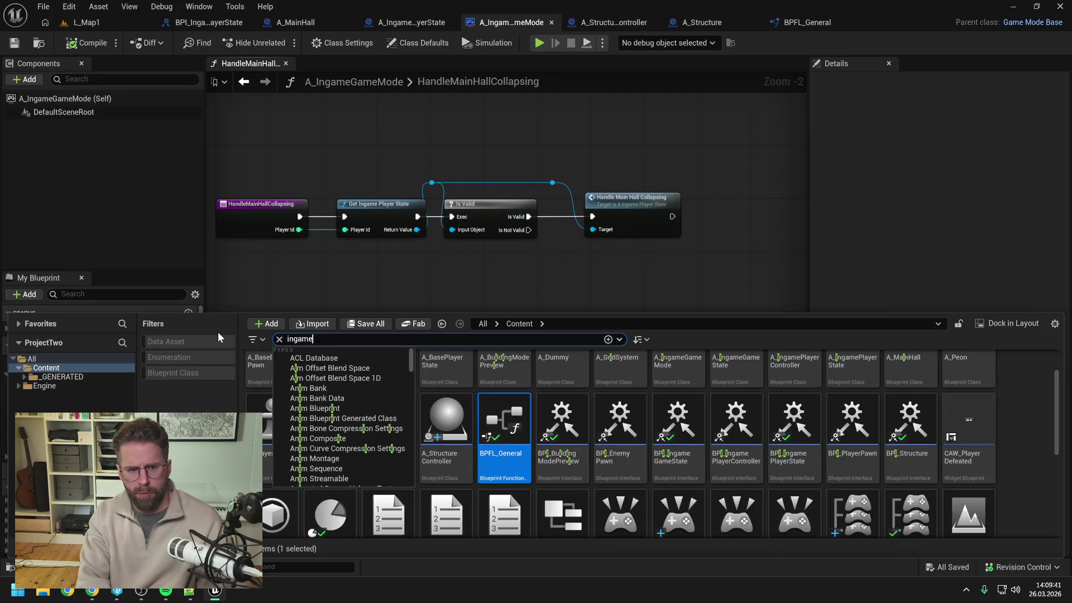
type(" game state")
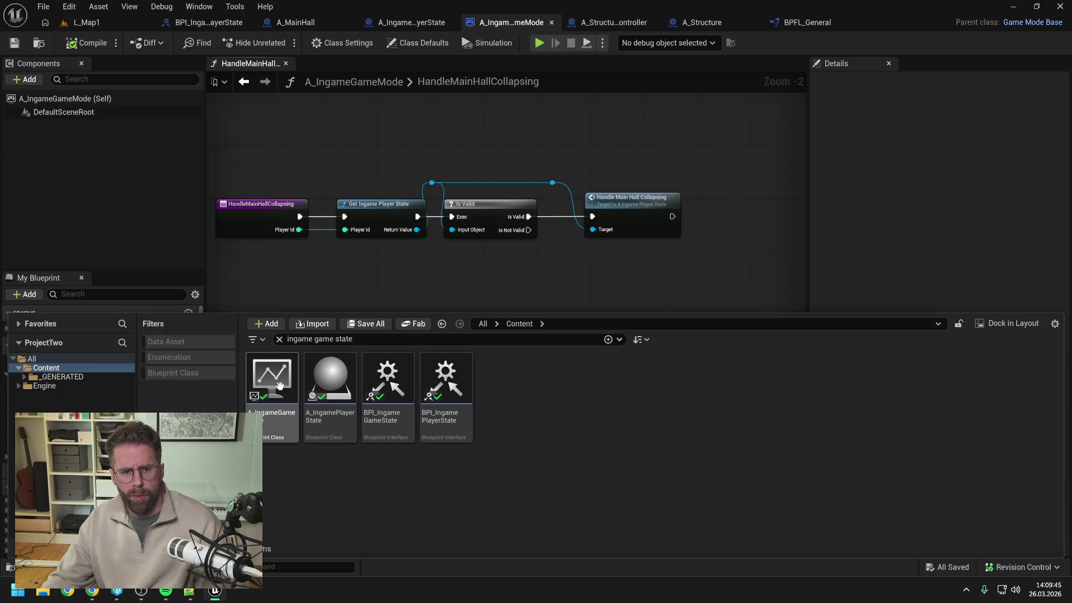
In A_IngameGameState, add and then delete the HandlePlayerDefeatedOnGameState event, then compile and save
double_click(276, 384)
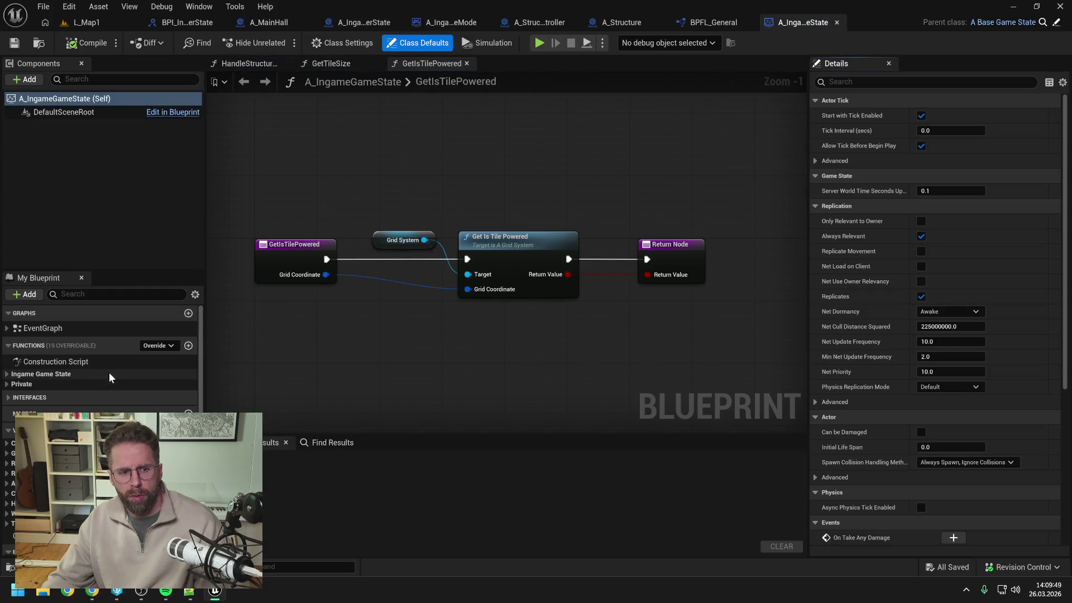
left_click(8, 397)
double_click(16, 420)
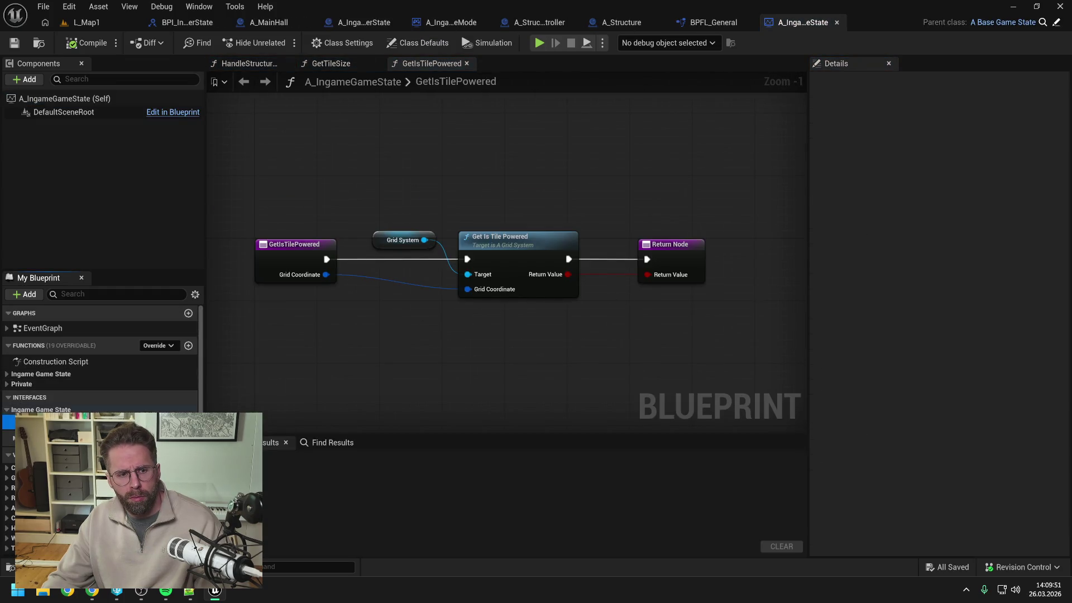
left_click_drag(479, 254, 419, 244)
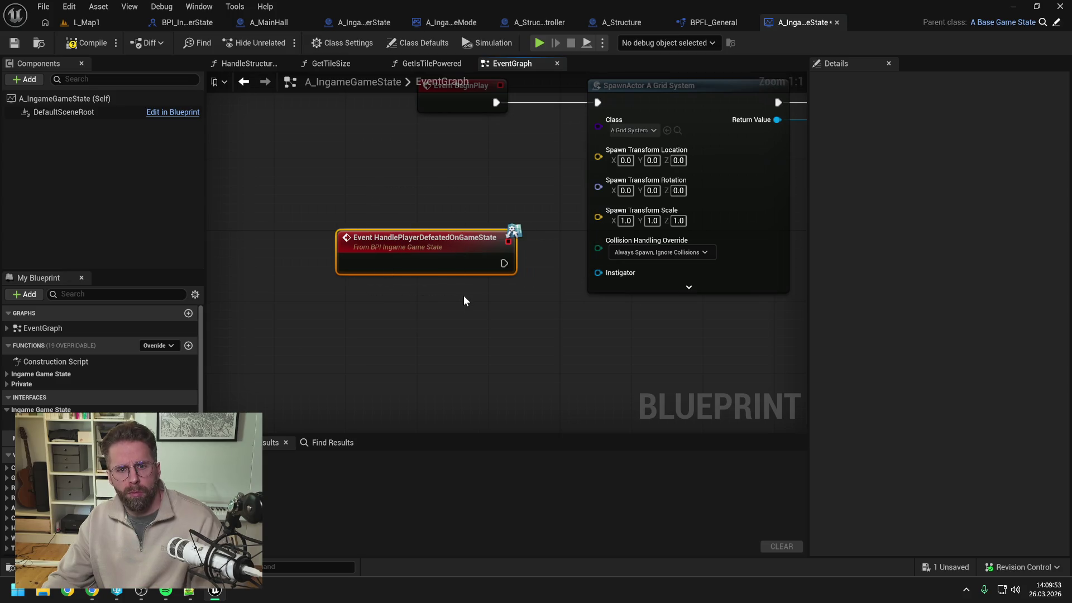
key("Delete")
left_click(95, 48)
key("ctrl+s")
Delete the HandlePlayerDefeatedOnGameState function from the BPI_IngameGameState interface
key("ctrl+space")
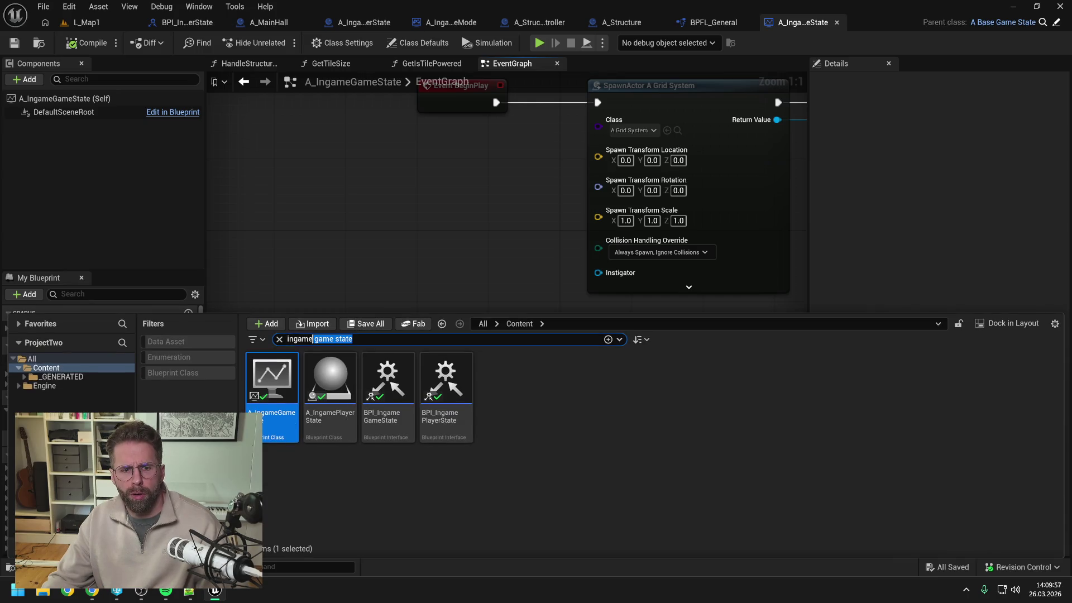
key("BackSpace")
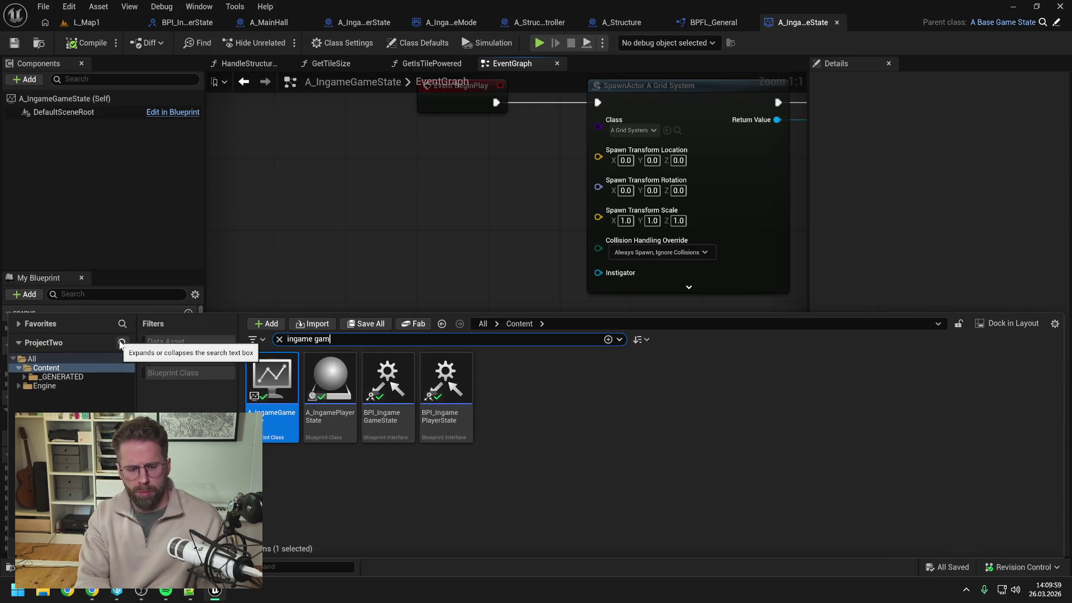
type("e state")
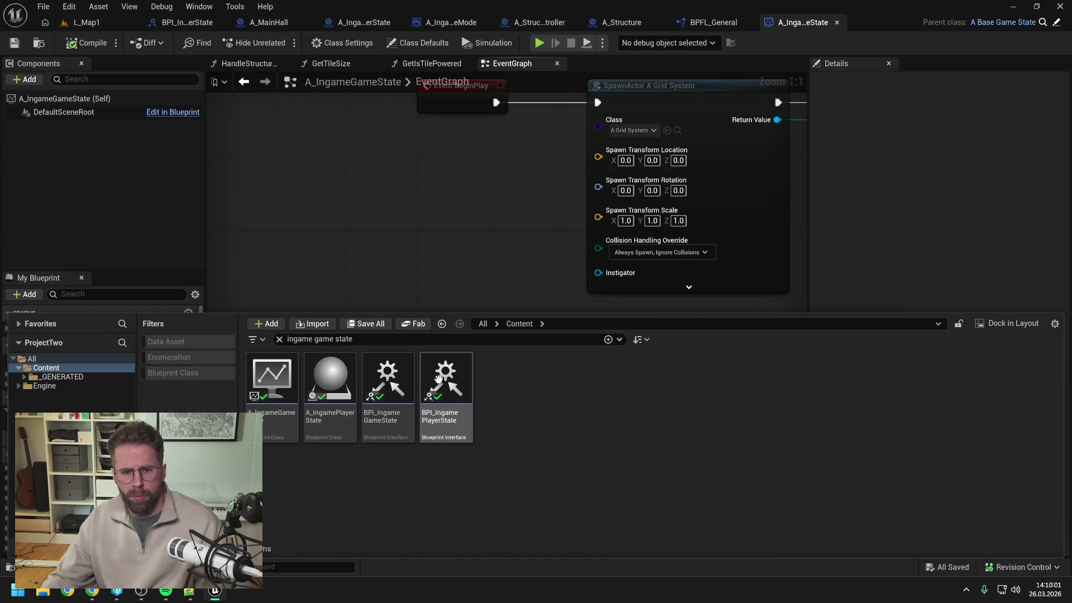
double_click(391, 385)
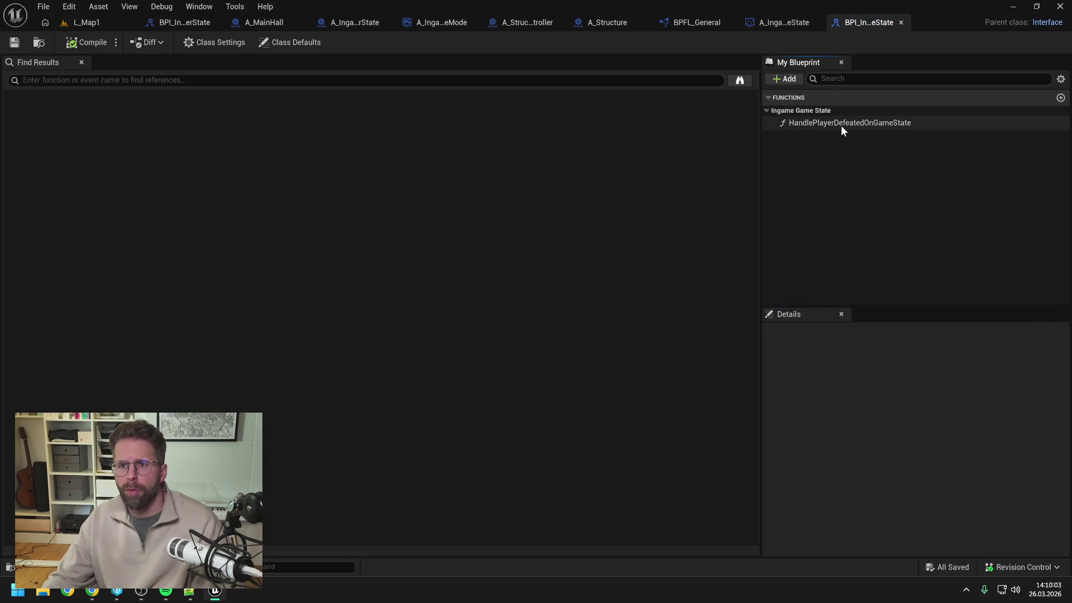
left_click(840, 123)
key("Delete")
left_click(643, 316)
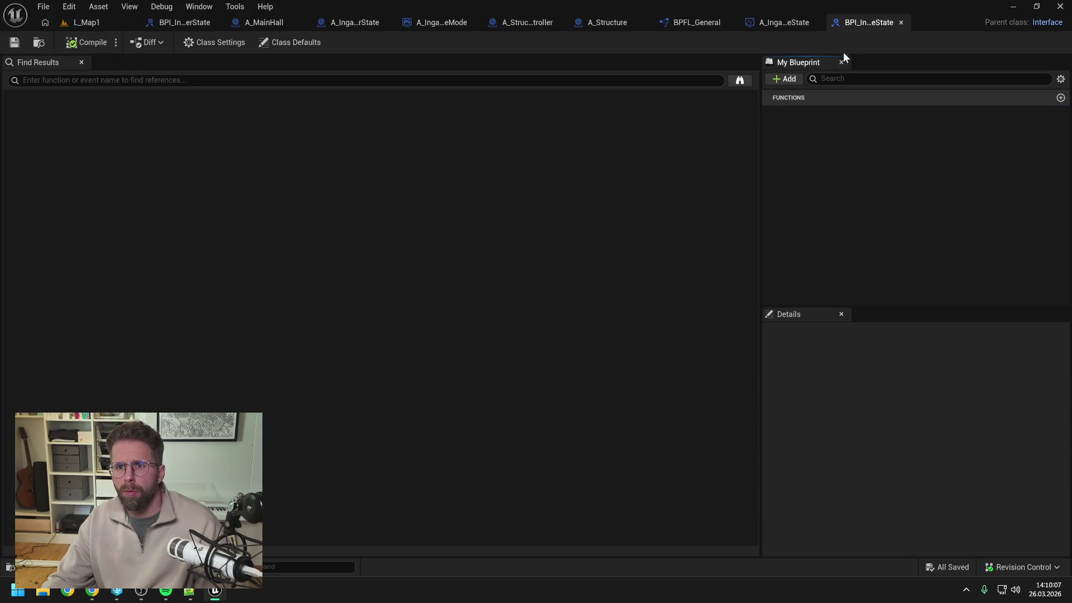
left_click(901, 23)
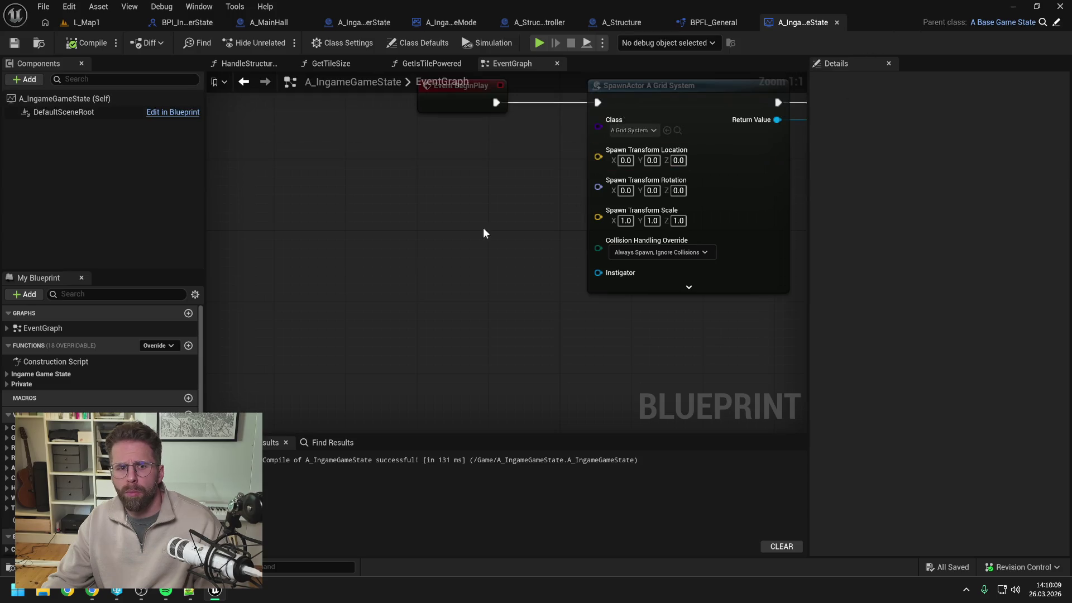
Remove BPI Ingame Game State from A_IngameGameState's class settings without transferring functions, compile, and close it
left_click(343, 42)
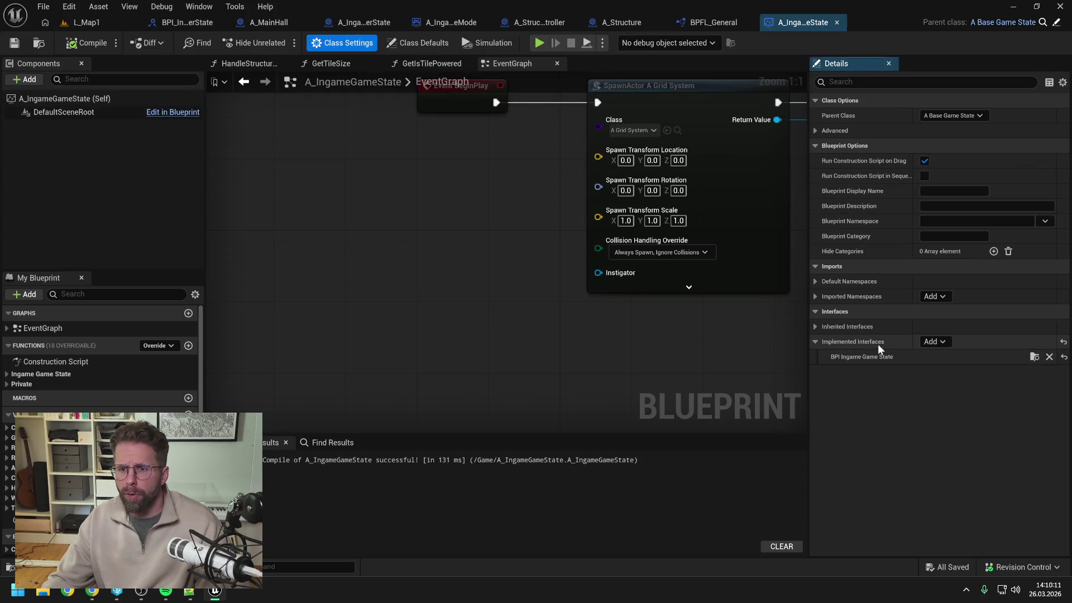
left_click(1050, 357)
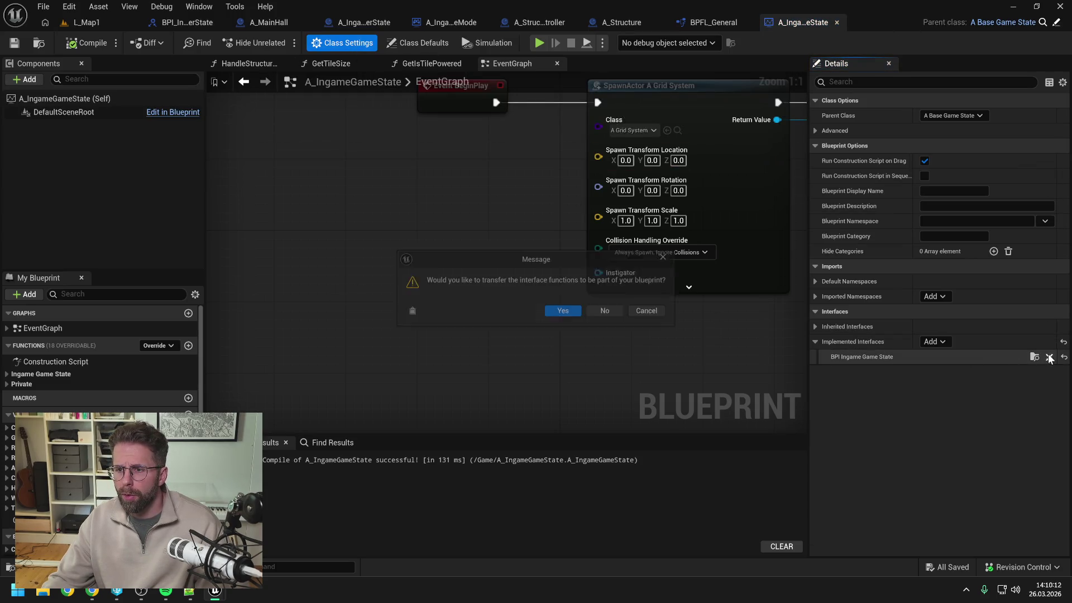
left_click(603, 311)
left_click(89, 48)
right_click(514, 63)
left_click(538, 110)
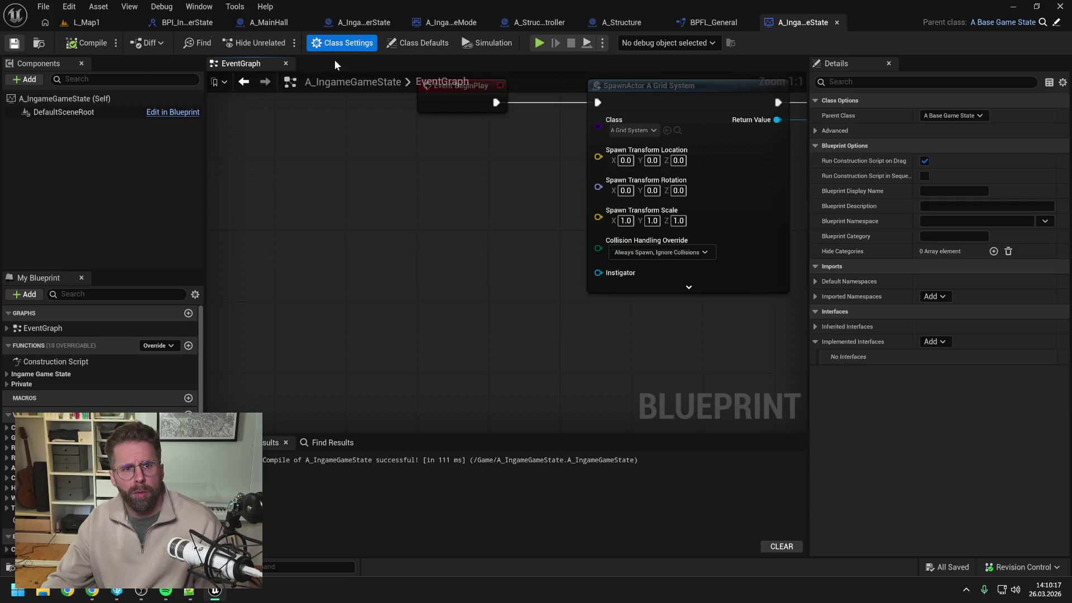
left_click(837, 23)
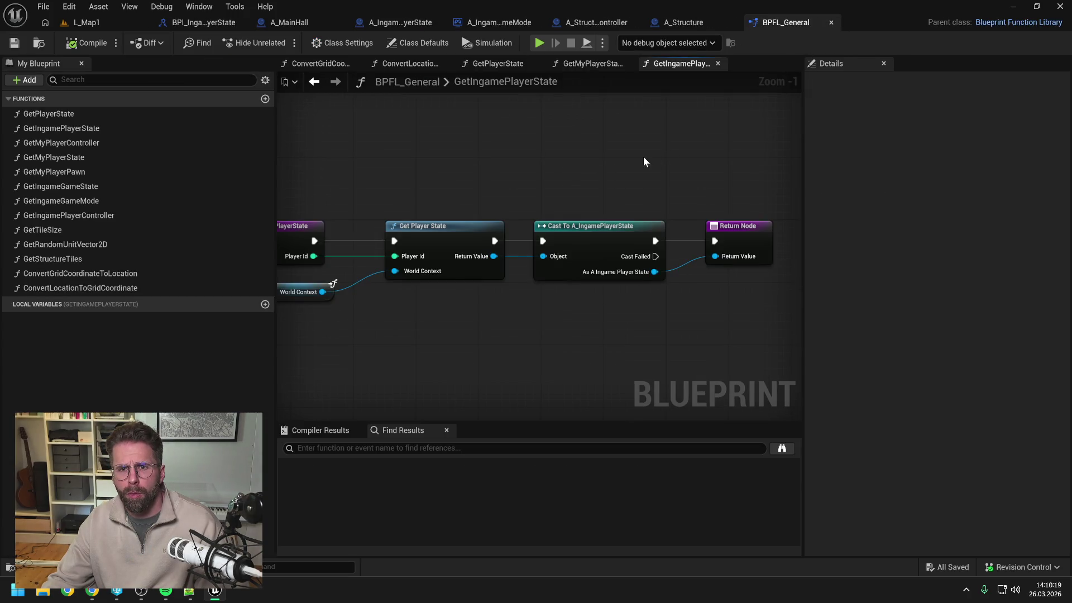
In A_IngameGameMode, delete the Get Game State and broken message nodes and compile
right_click(695, 62)
left_click(720, 135)
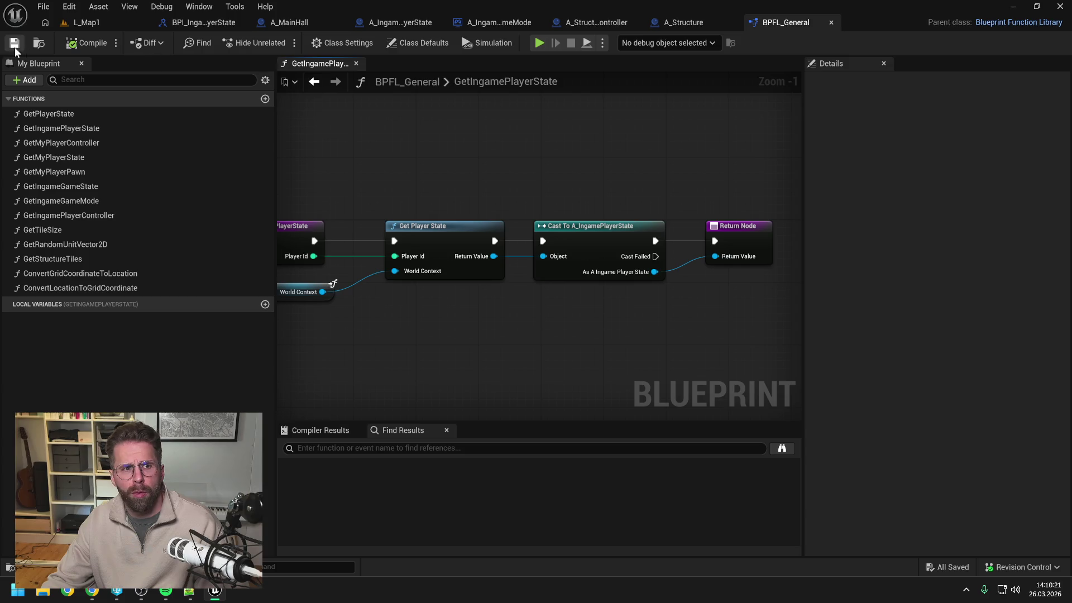
left_click(398, 22)
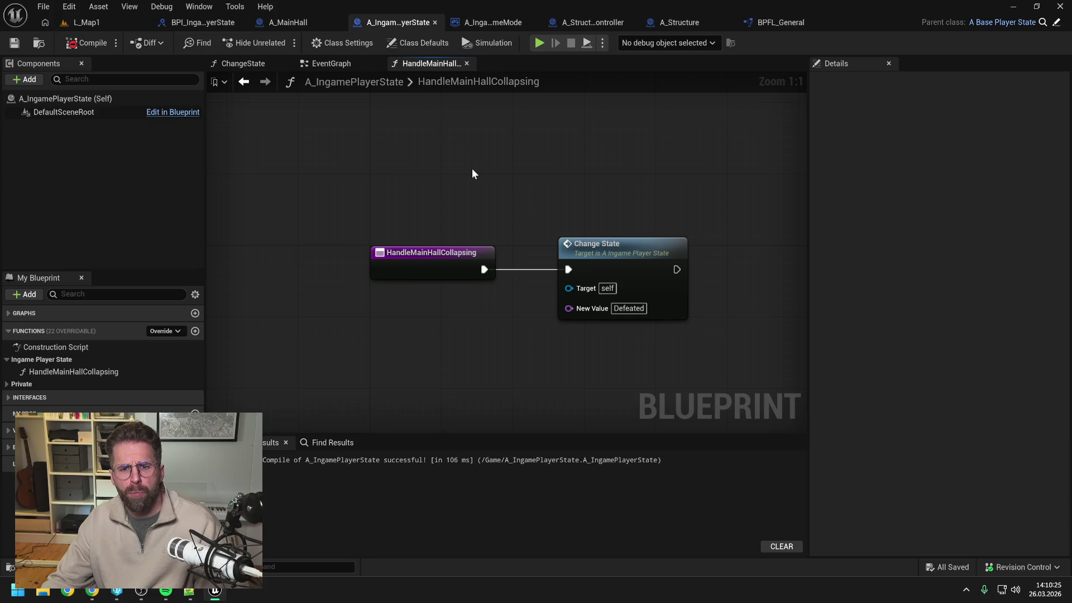
left_click(495, 23)
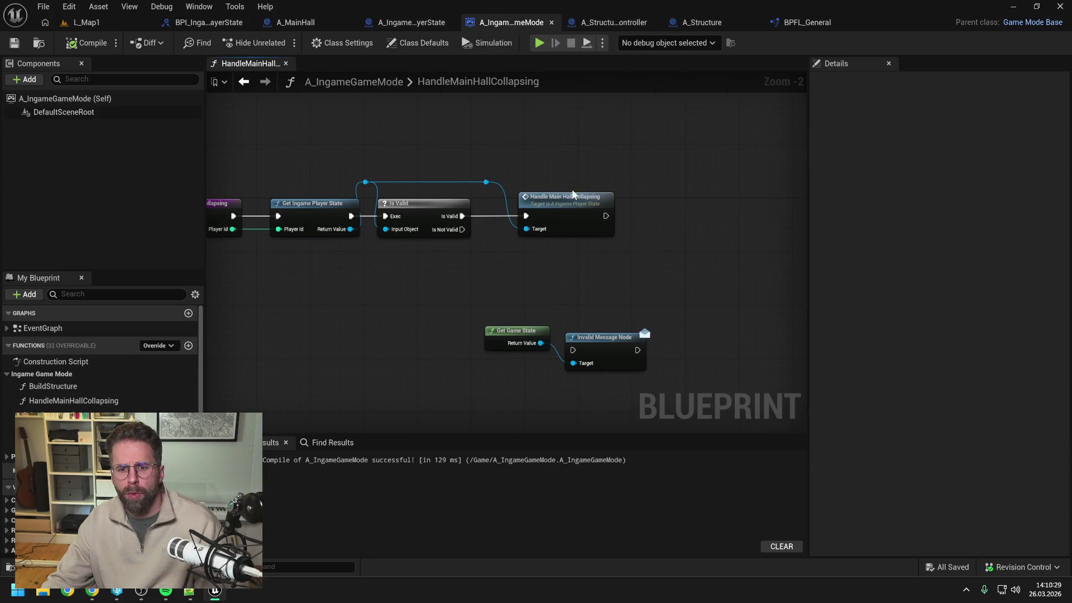
left_click_drag(486, 306, 638, 374)
key("Delete")
left_click(87, 43)
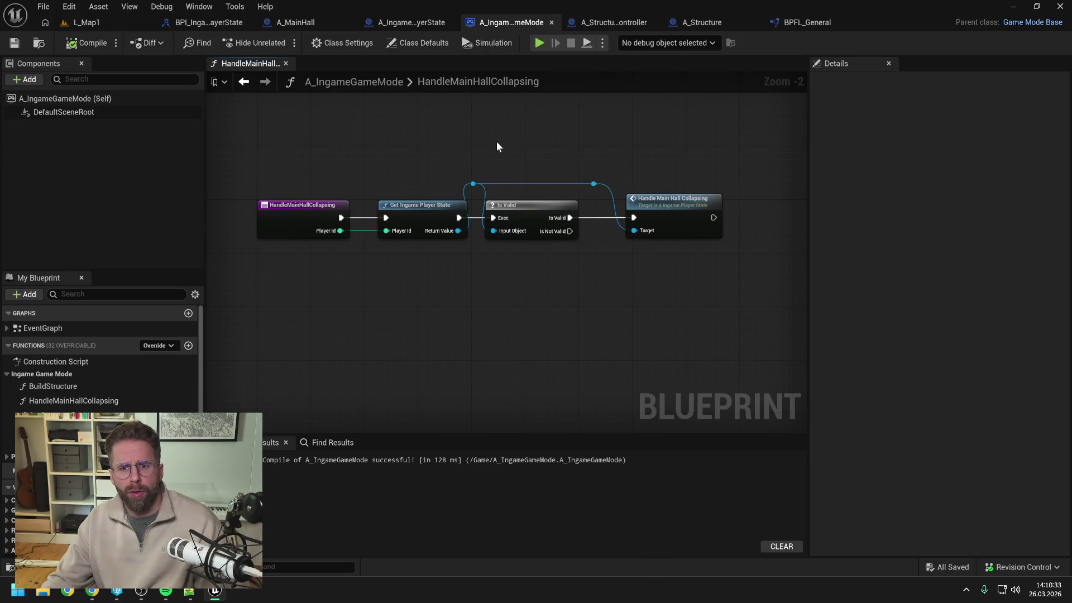
Line up Is Valid, the reroutes and Handle Main Hall Collapsing, then recompile
left_click_drag(507, 182, 642, 213)
left_click_drag(535, 200, 550, 203)
left_click(548, 144)
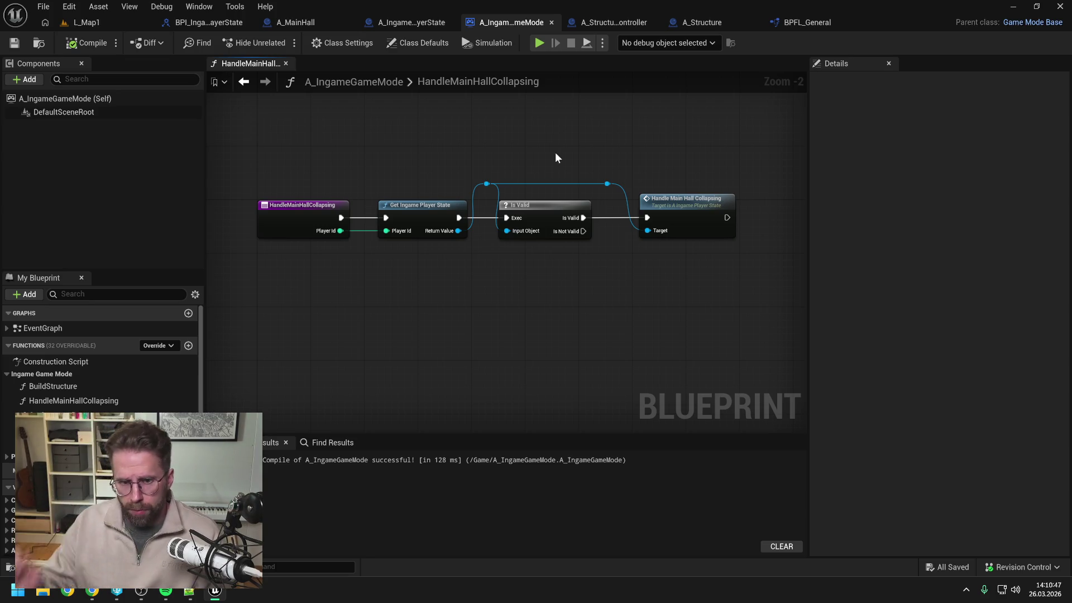
left_click_drag(493, 187, 486, 186)
left_click(557, 159)
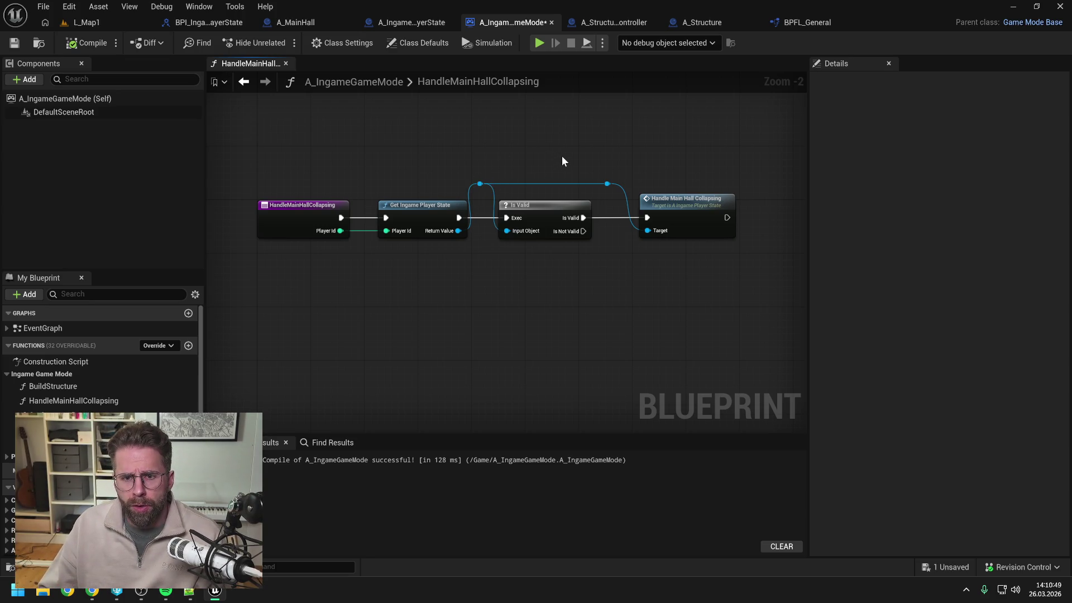
left_click_drag(613, 186, 606, 185)
left_click_drag(670, 199, 657, 199)
left_click(658, 162)
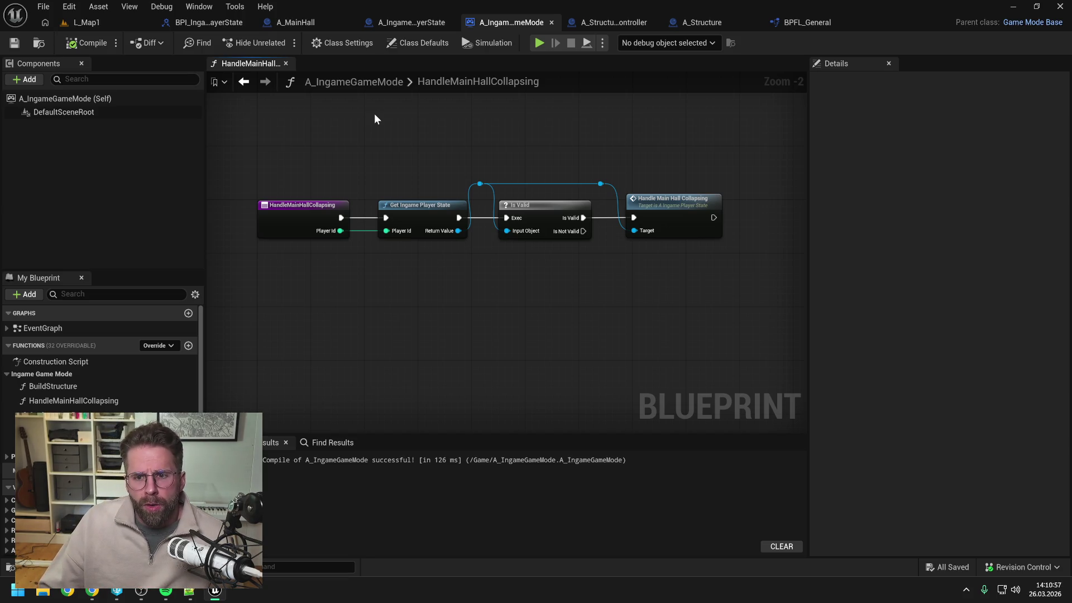
Delete HandleMainHallCollapsingOnPlayerState from A_IngamePlayerState's EventGraph, move the power grid nodes up, and compile
left_click(413, 24)
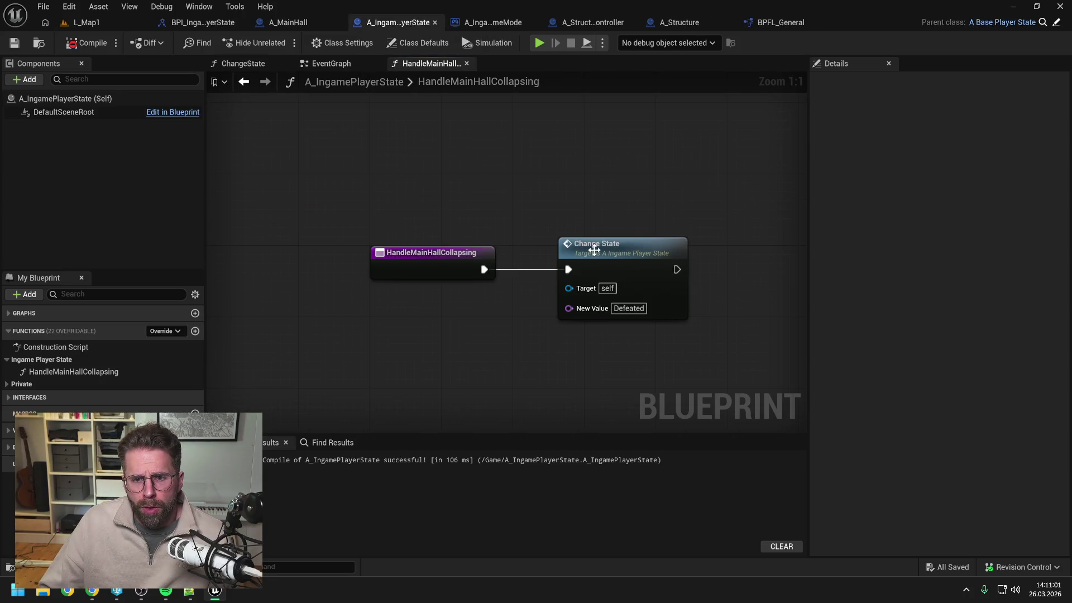
left_click_drag(615, 251, 525, 240)
left_click(332, 63)
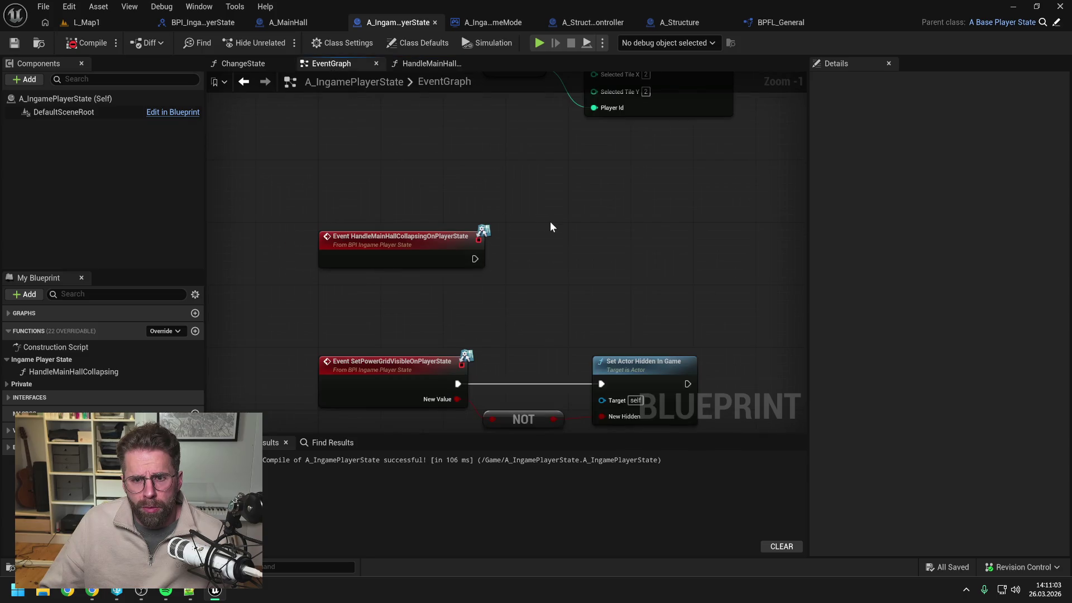
scroll(545, 220, "down", 2)
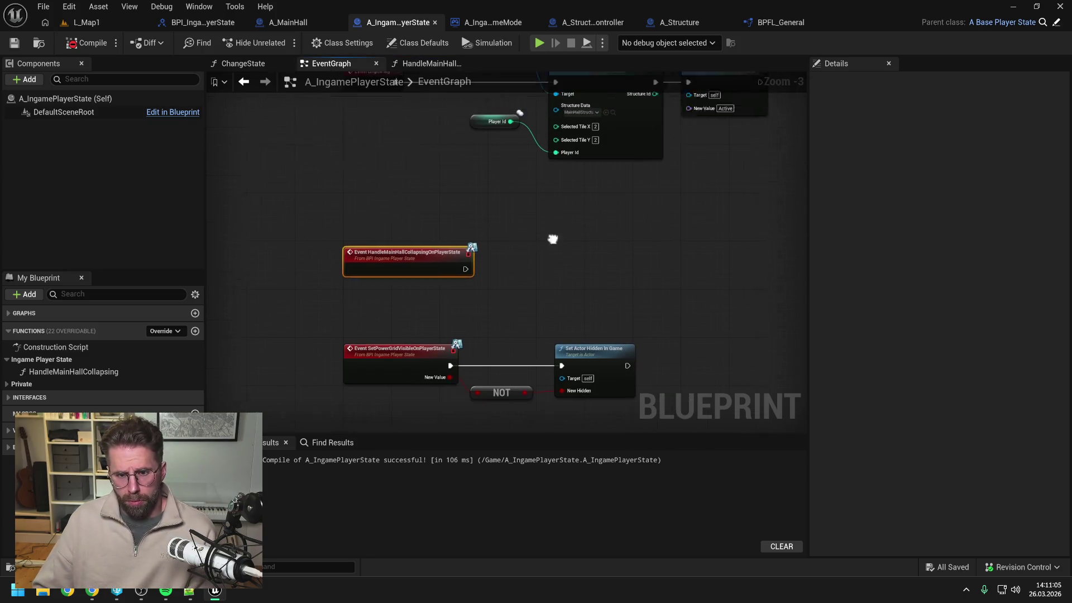
mouse_move(510, 272)
left_mouse_down()
mouse_move(512, 327)
mouse_move(514, 190)
mouse_move(562, 252)
left_mouse_up()
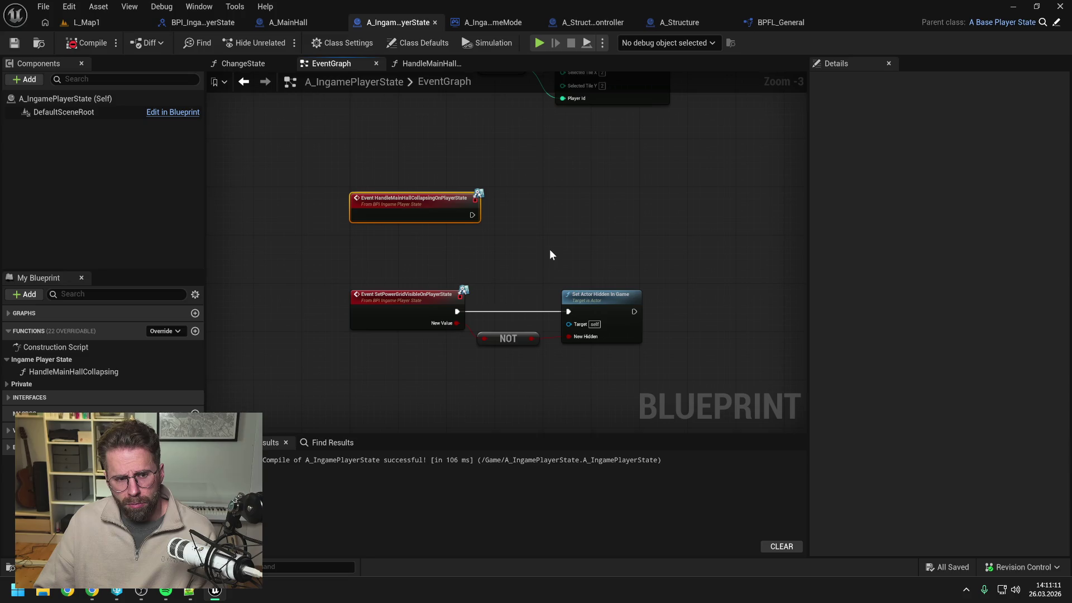
key("Delete")
left_click_drag(363, 250, 652, 404)
mouse_move(629, 350)
left_mouse_down()
mouse_move(617, 326)
mouse_move(618, 252)
left_mouse_up()
left_click(685, 279)
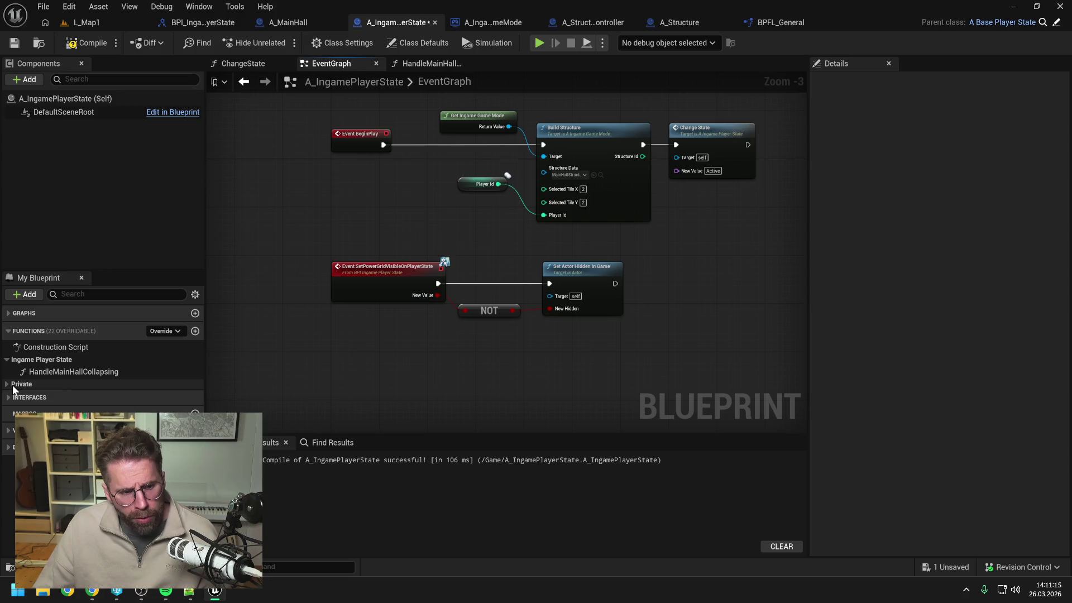
left_click(88, 41)
Replace ChangeState's broken game state message with Get My Player Controller and Push Widget on Player Controller, then compile
left_click(614, 476)
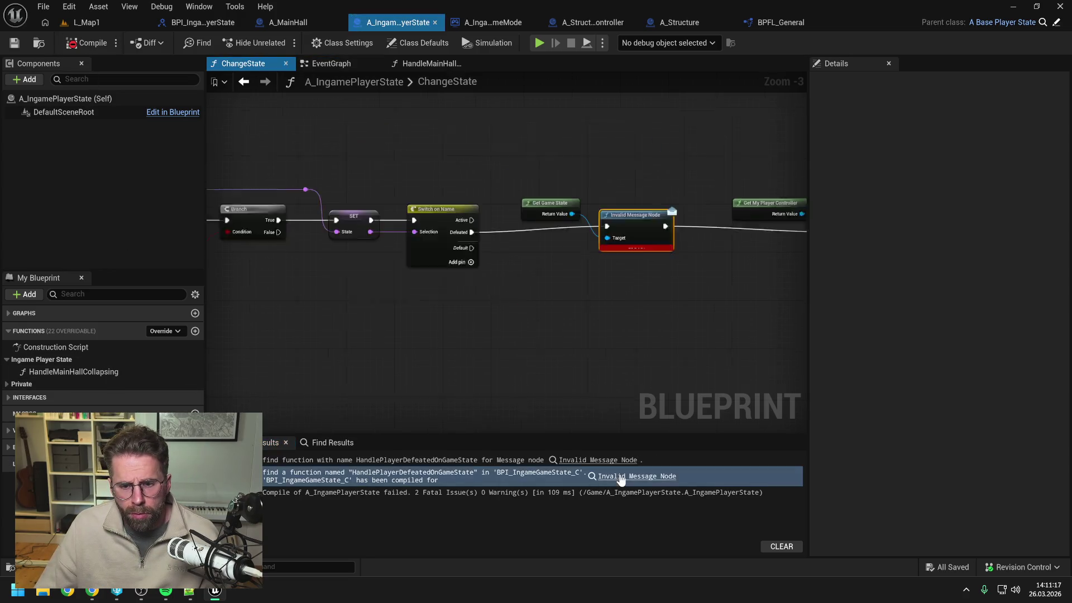
left_click_drag(485, 203, 437, 321)
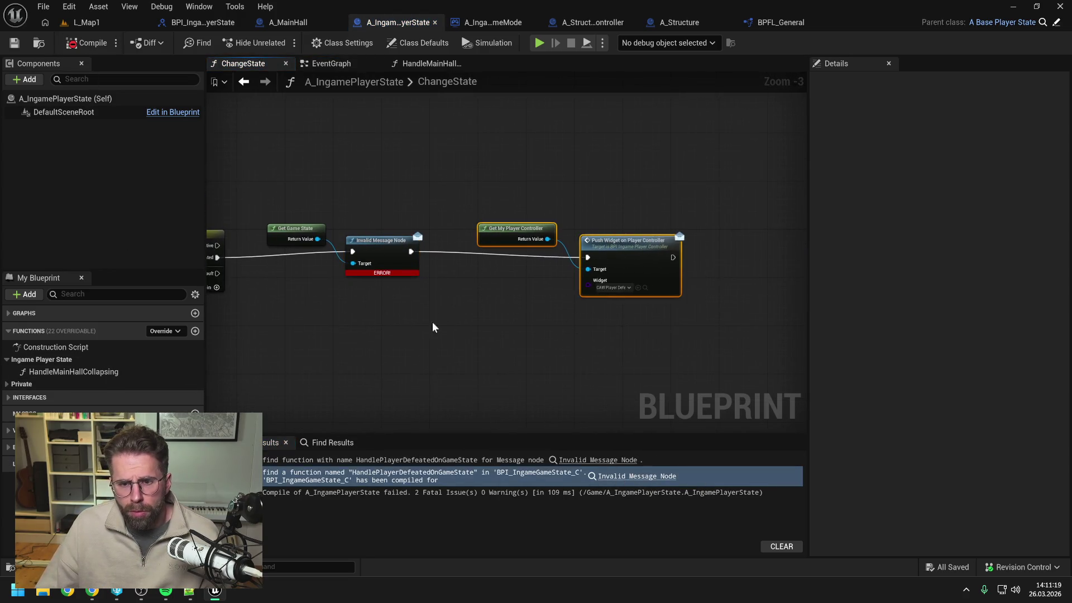
key("Delete")
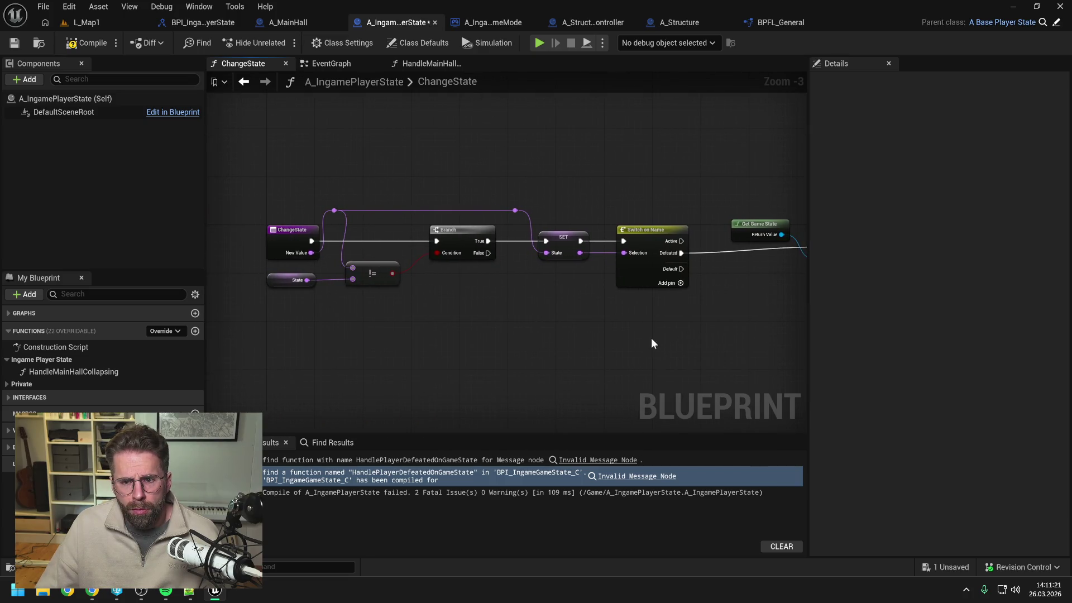
left_click_drag(539, 189, 696, 303)
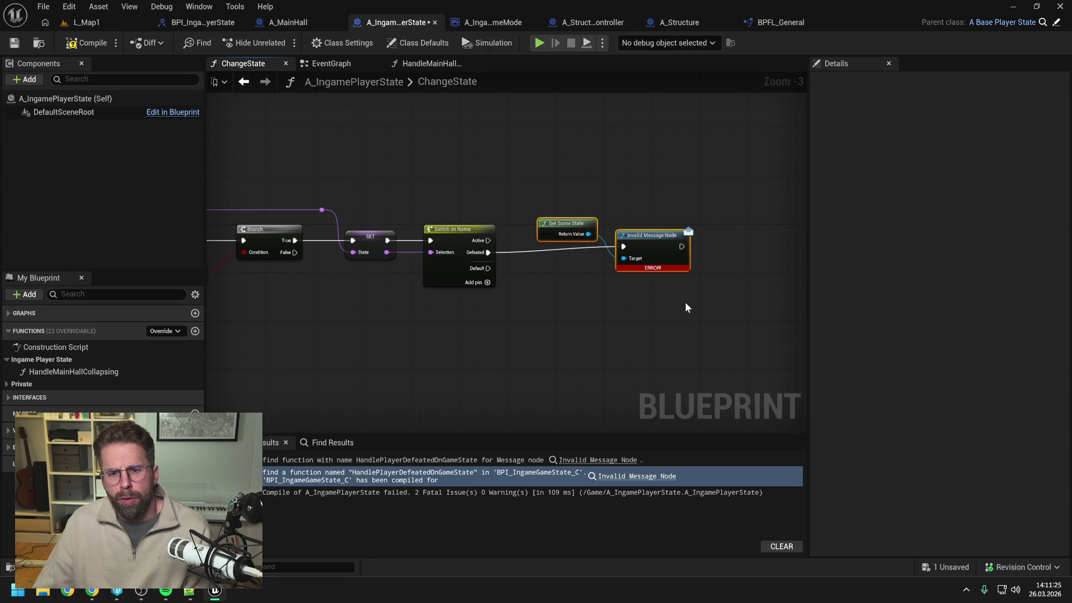
key("ctrl+z")
key("ctrl+z")
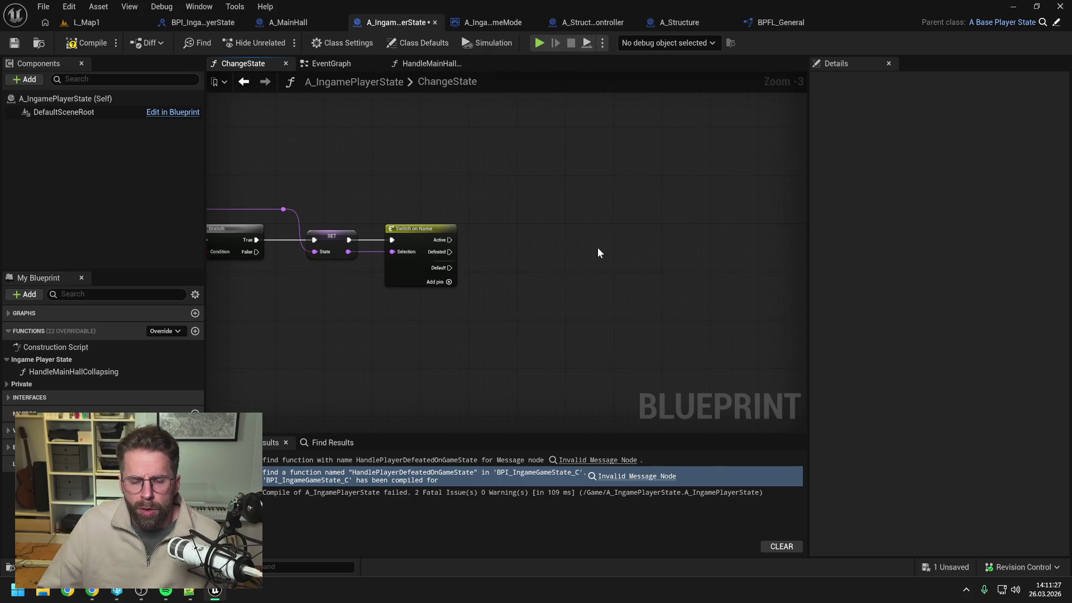
key("ctrl+z")
mouse_move(450, 251)
left_mouse_down()
mouse_move(634, 255)
mouse_move(594, 234)
left_mouse_up()
left_click_drag(688, 247, 664, 247)
left_click(263, 183)
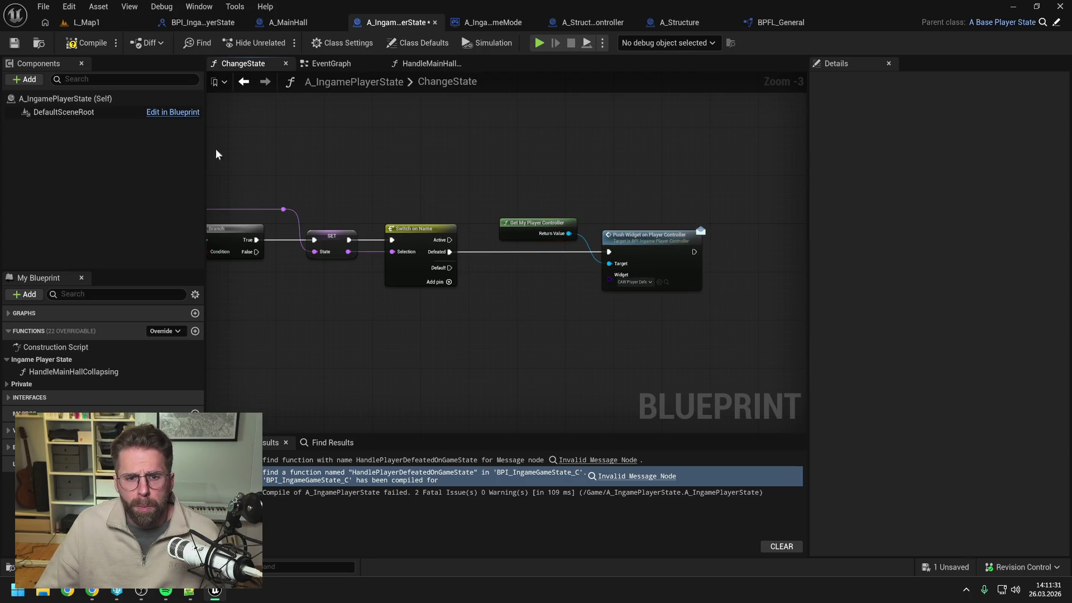
left_click(83, 49)
Review the ChangeState graph and the interfaces the player state implements
left_click_drag(430, 163, 521, 163)
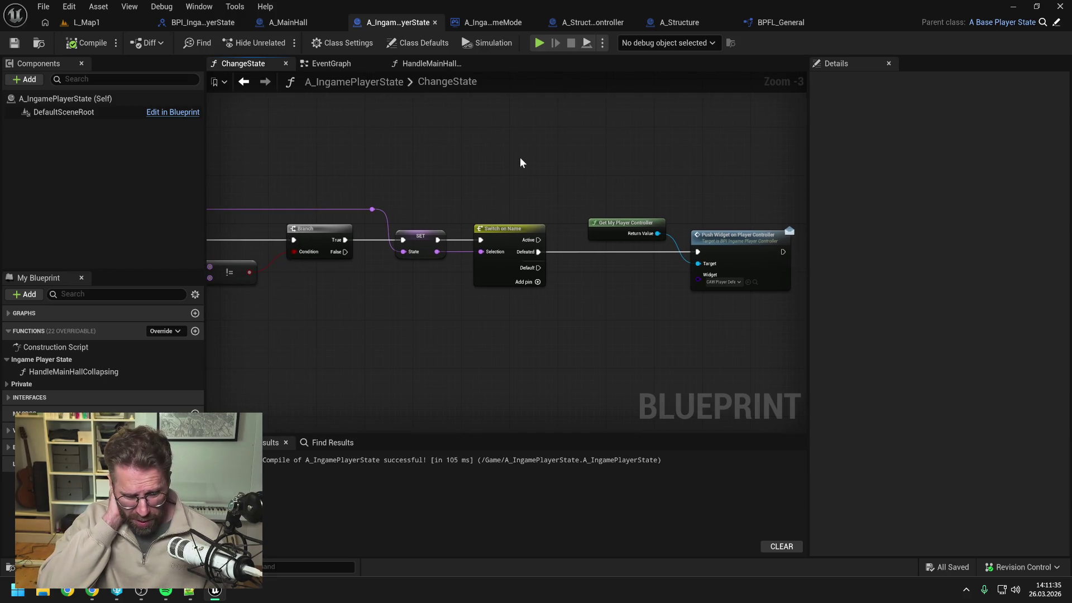
left_click_drag(643, 173, 574, 175)
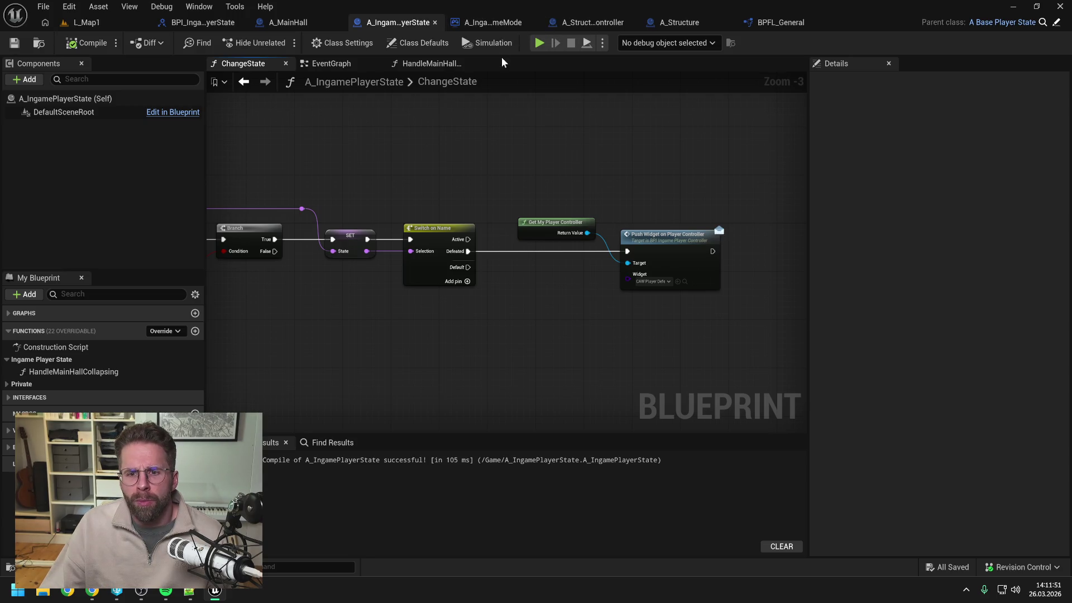
key("ctrl+space")
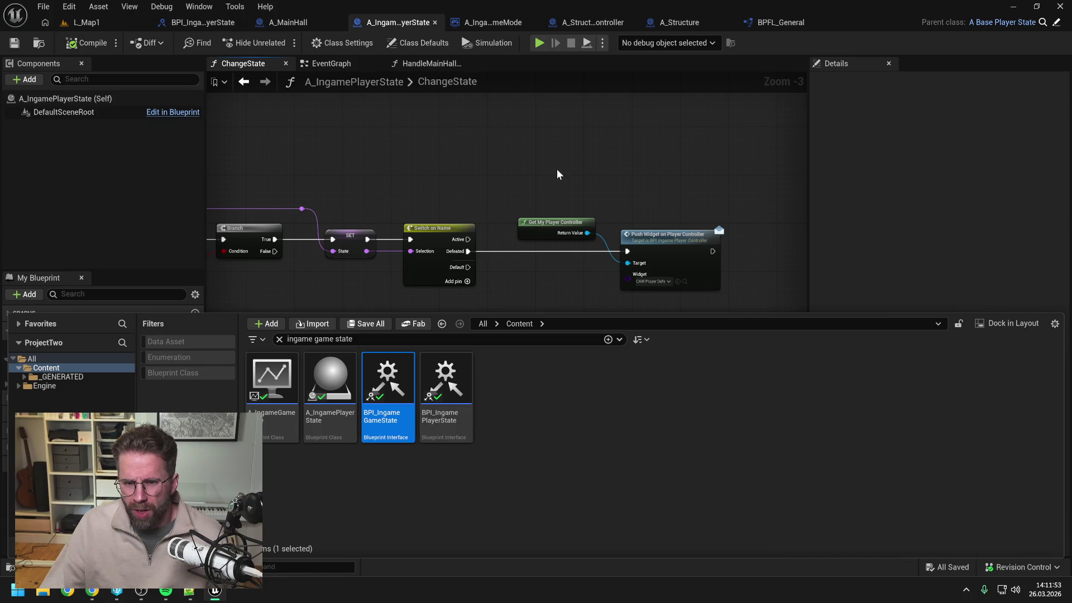
left_click(620, 211)
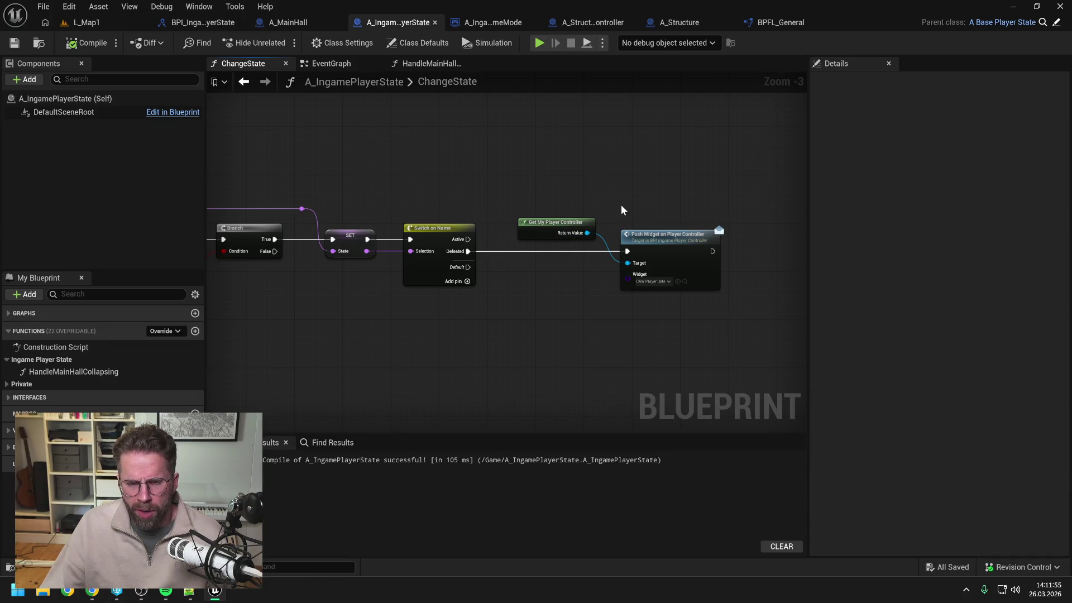
left_click_drag(621, 209, 588, 202)
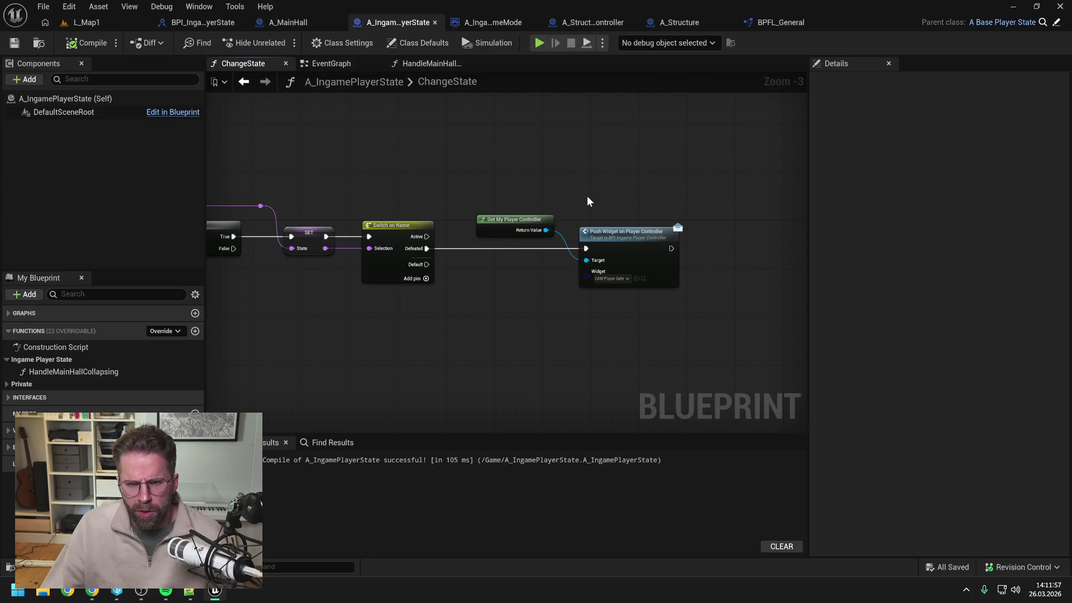
left_click(34, 397)
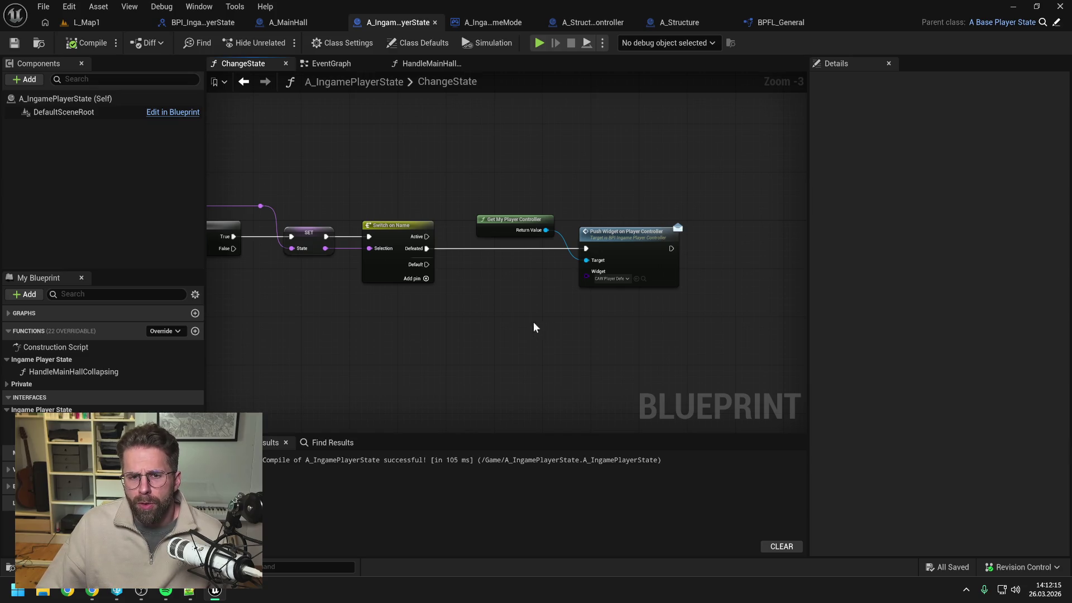
Add a Get Ingame Player Controller node to ChangeState, then compile and save
left_click_drag(514, 321, 519, 323)
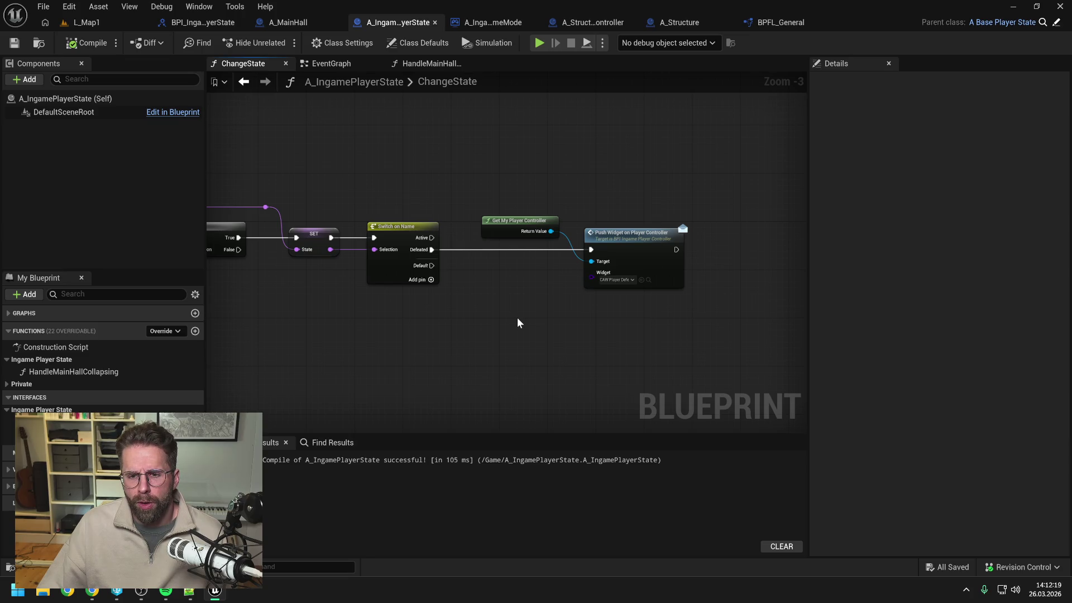
right_click(518, 323)
type("g")
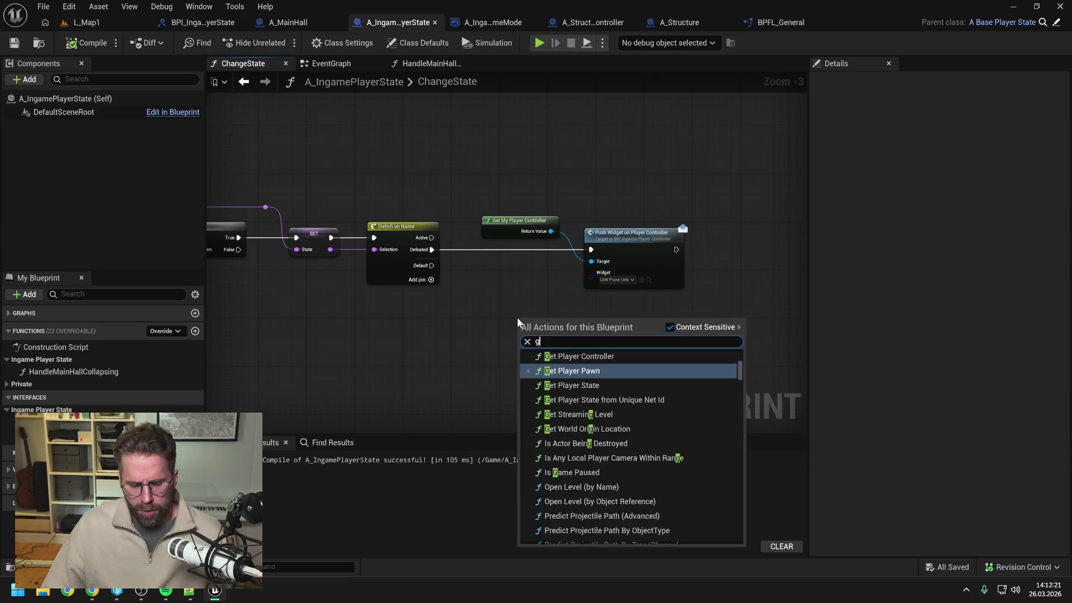
type("et ingame player con")
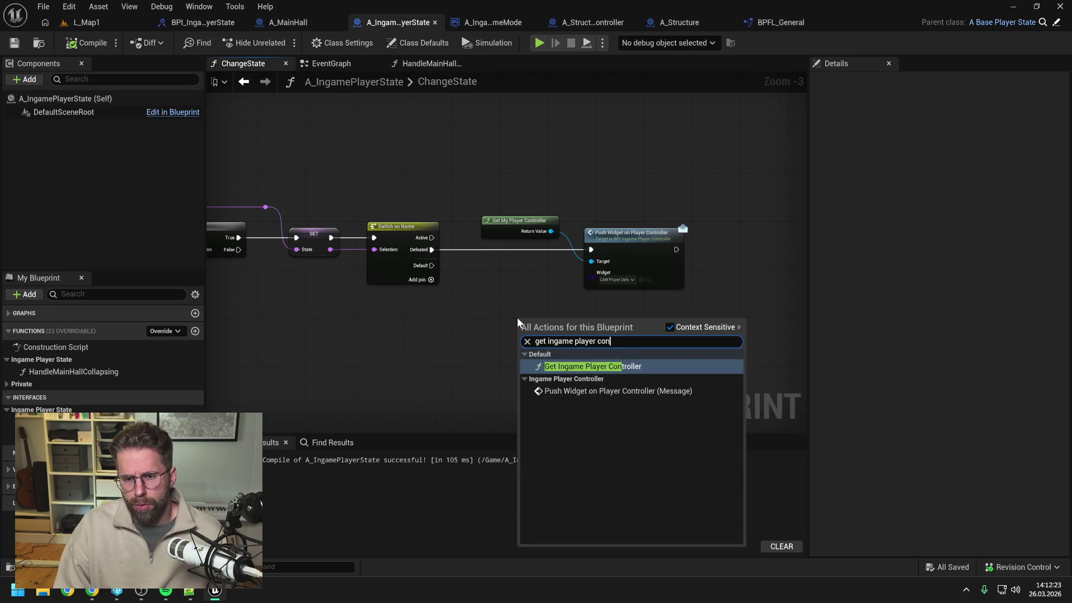
key("Return")
left_click_drag(518, 317, 481, 299)
left_click(526, 267)
left_click(105, 41)
key("ctrl+s")
Search 'ingame player contr' and open the A_IngamePlayerController blueprint
key("ctrl+space")
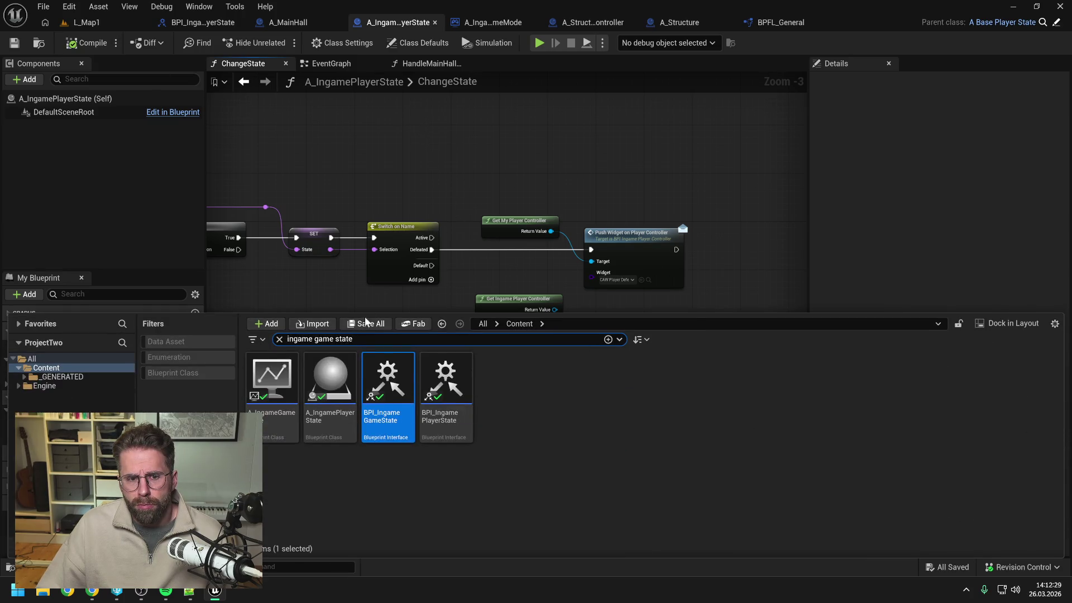
key("ctrl+a")
type("ingam")
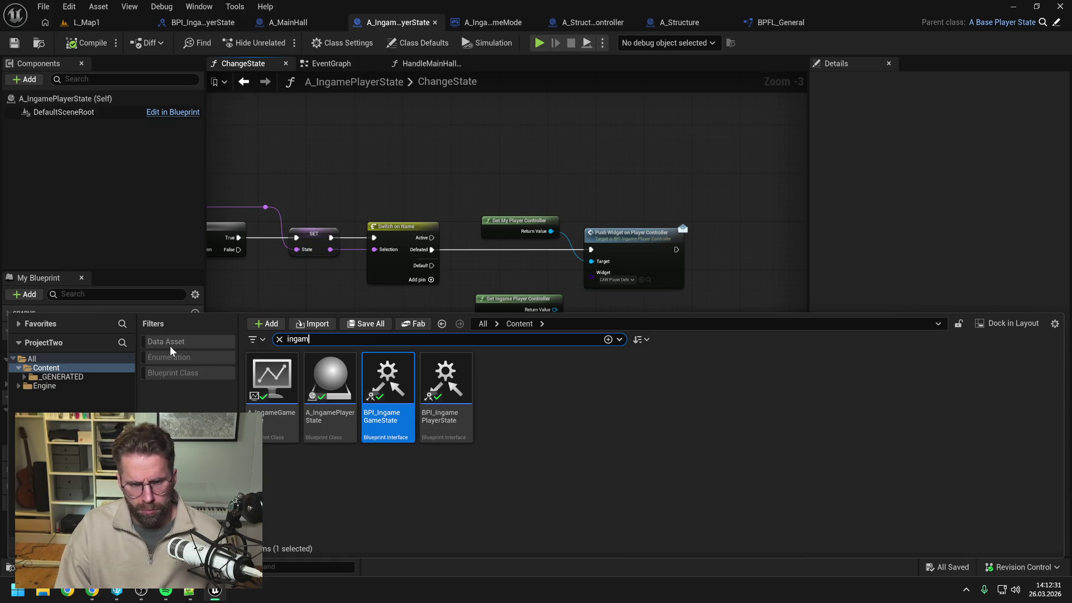
type("e player contr")
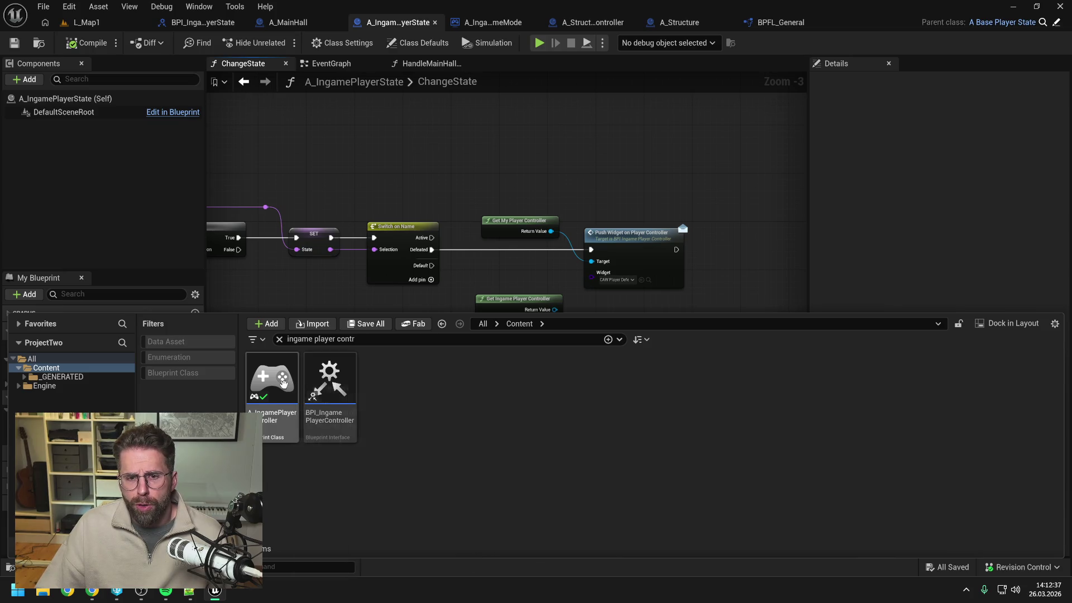
double_click(273, 378)
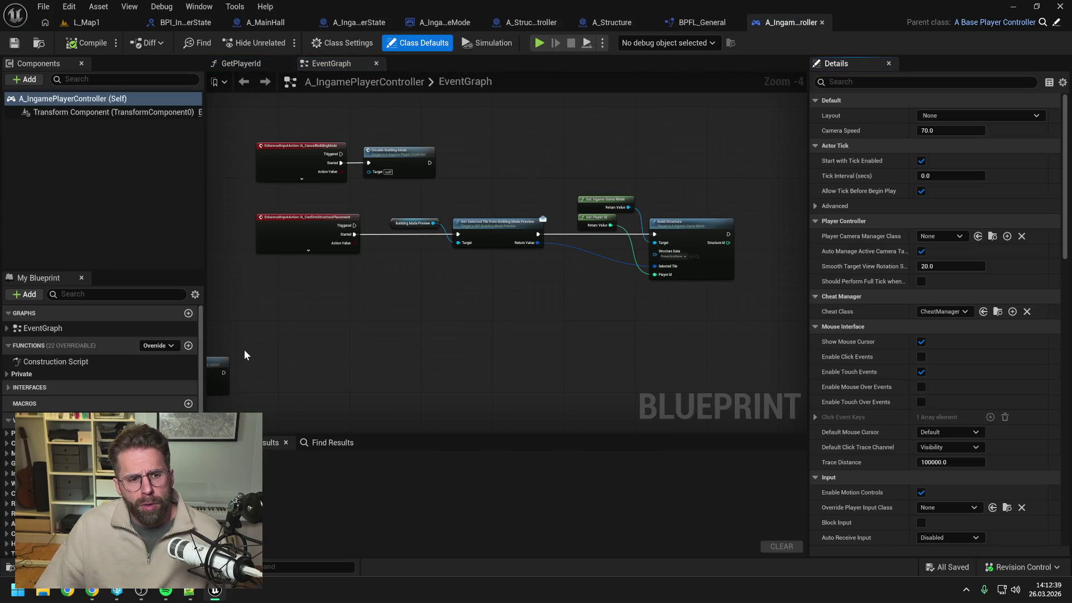
Create a PushWidget function in category IngamePlayerController, placed above Private, and save
left_click(188, 346)
type("P")
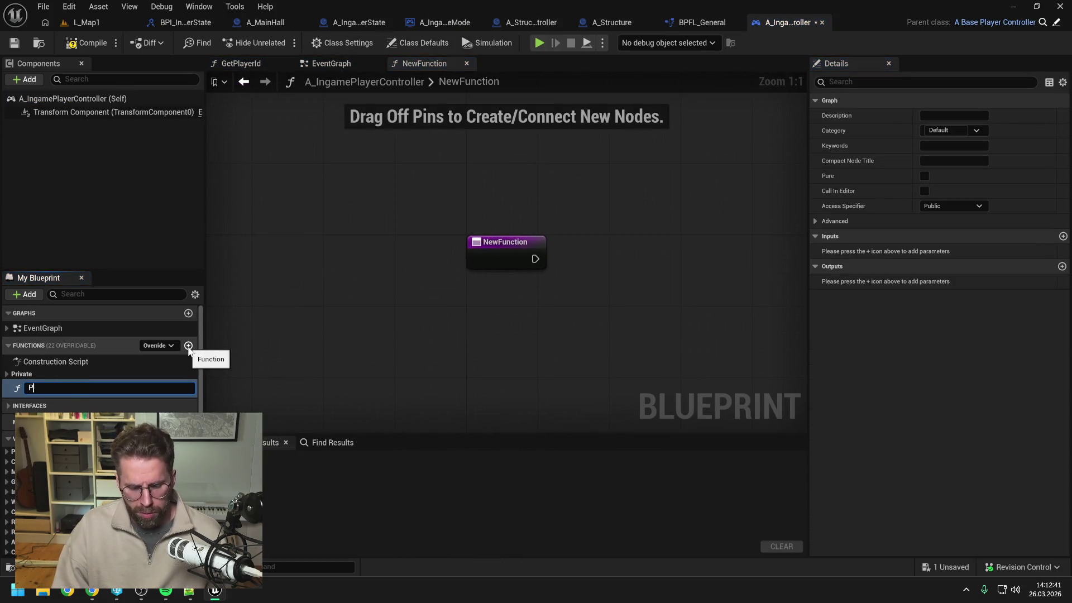
type("ushWidget")
key("Return")
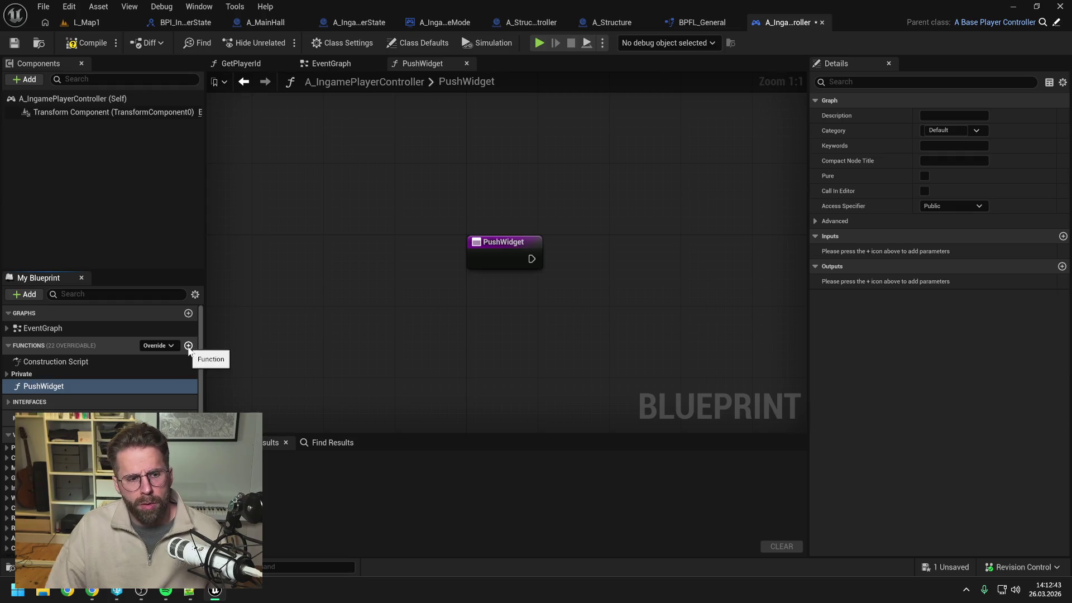
left_click(950, 130)
key("ctrl+a")
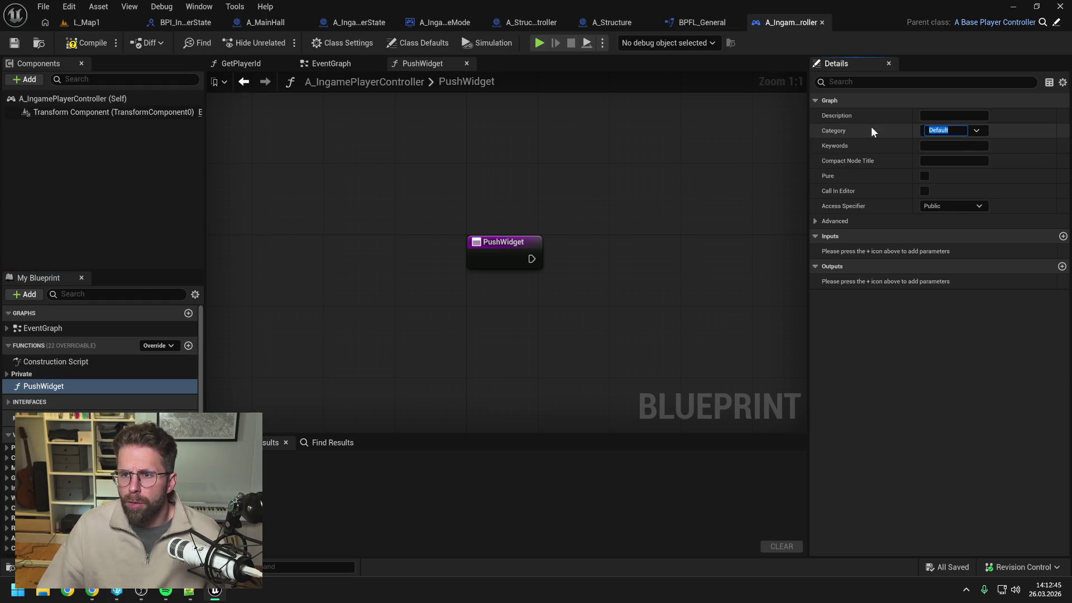
type("IngamePlayerControll")
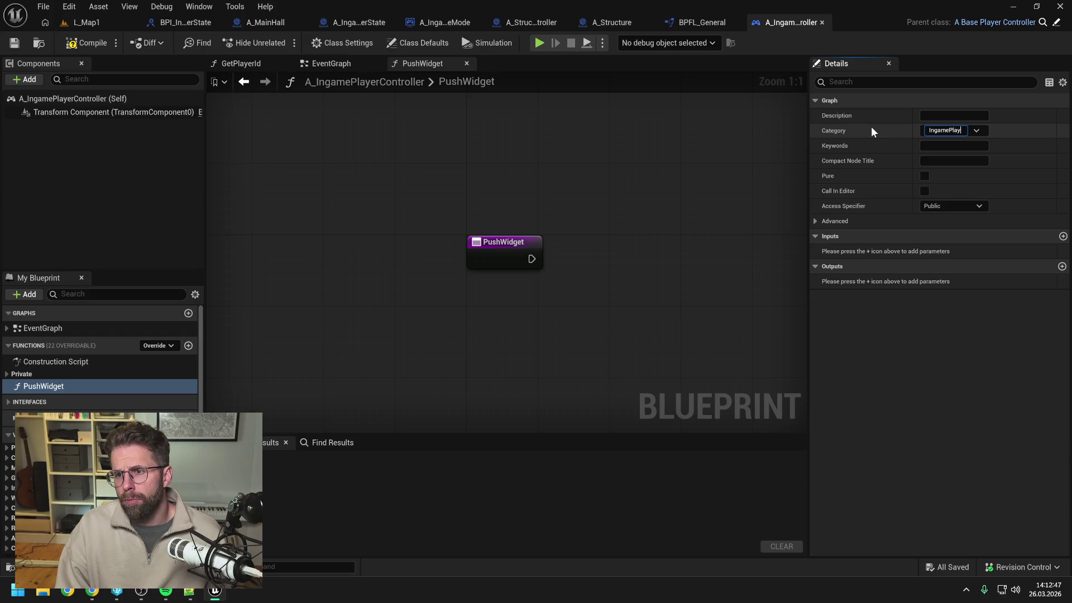
type("er")
key("Return")
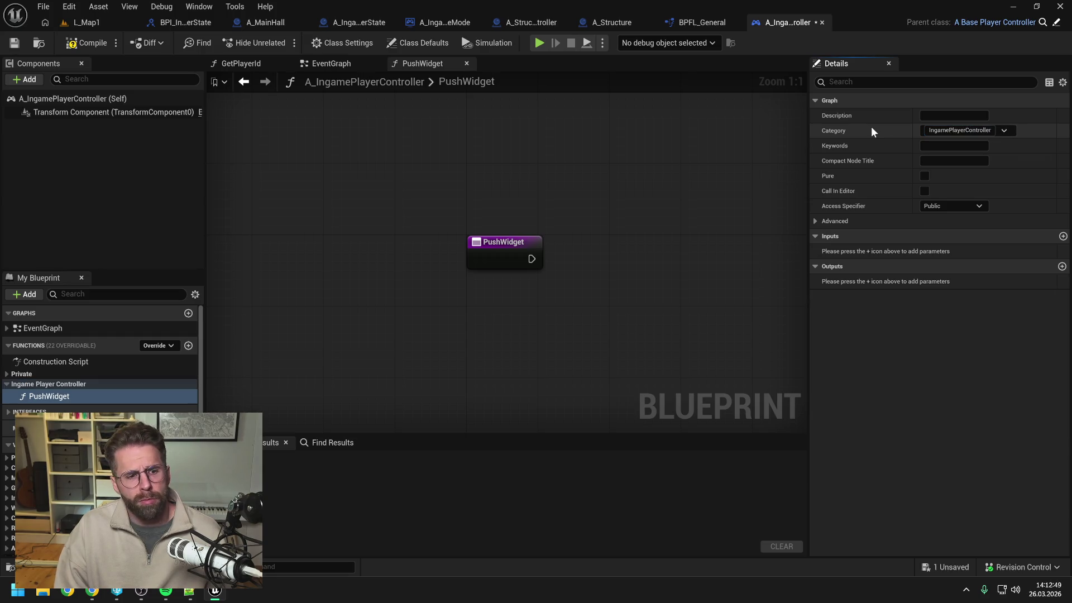
key("ctrl+s")
mouse_move(77, 384)
left_mouse_down()
mouse_move(17, 373)
mouse_move(103, 375)
mouse_move(48, 383)
mouse_move(58, 369)
left_mouse_up()
key("ctrl+s")
Locate the PushWidgetOnPlayerController interface event in the EventGraph
left_click(7, 427)
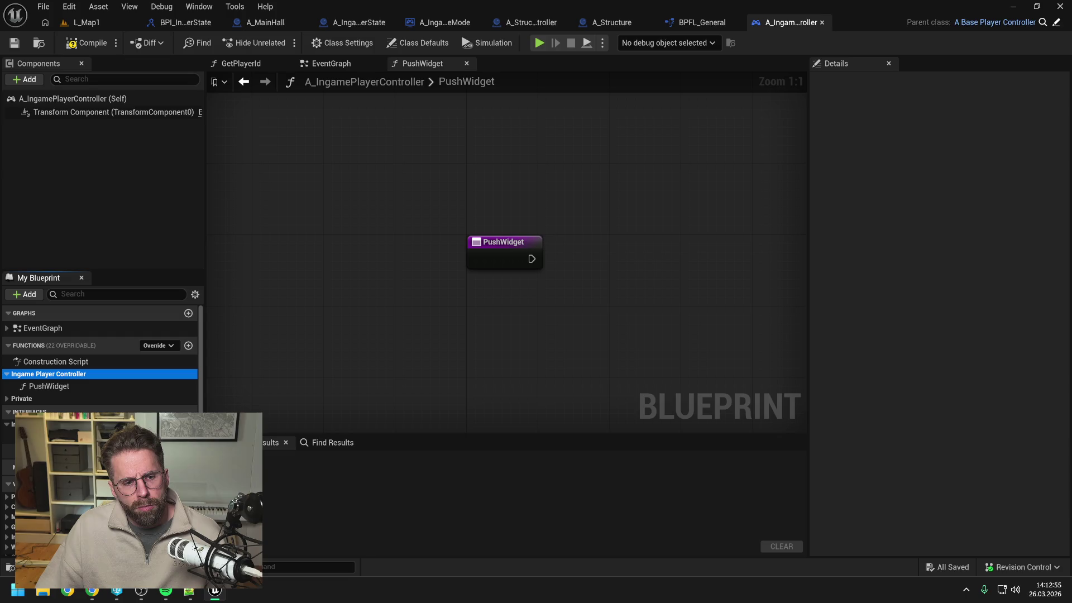
double_click(8, 451)
scroll(493, 311, "up", 1)
left_click(482, 300)
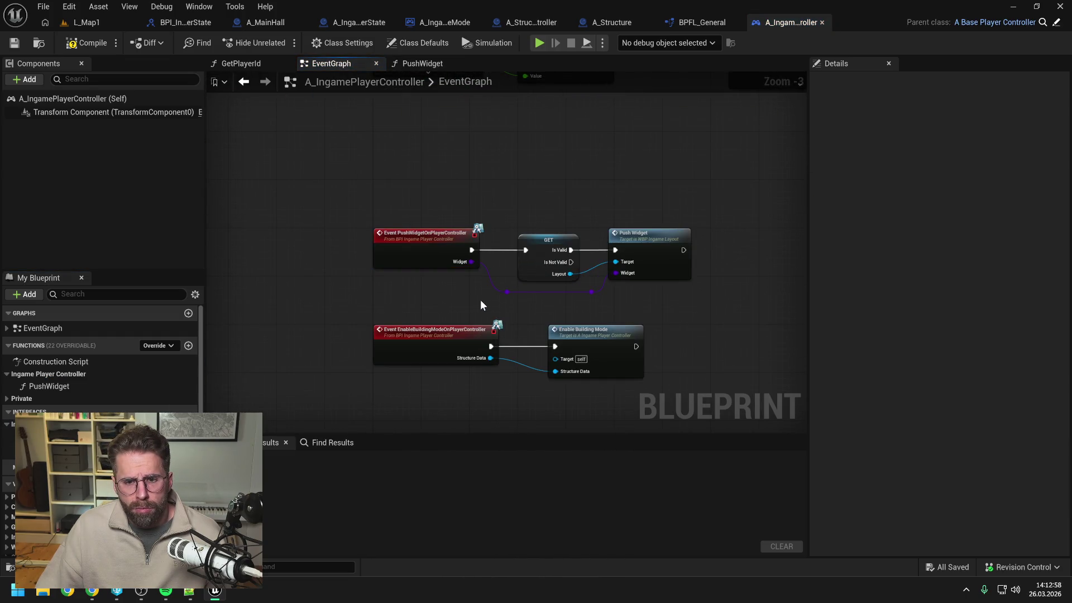
Give PushWidget an input named Widget of Common Activatable Widget reference type
left_click(79, 386)
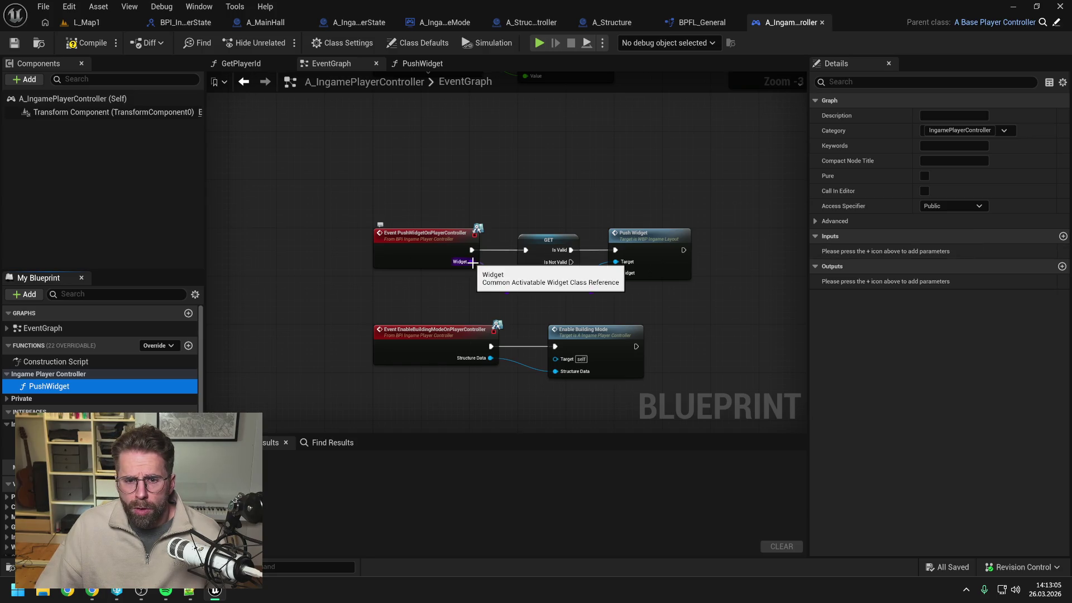
left_click(1063, 236)
left_click(944, 252)
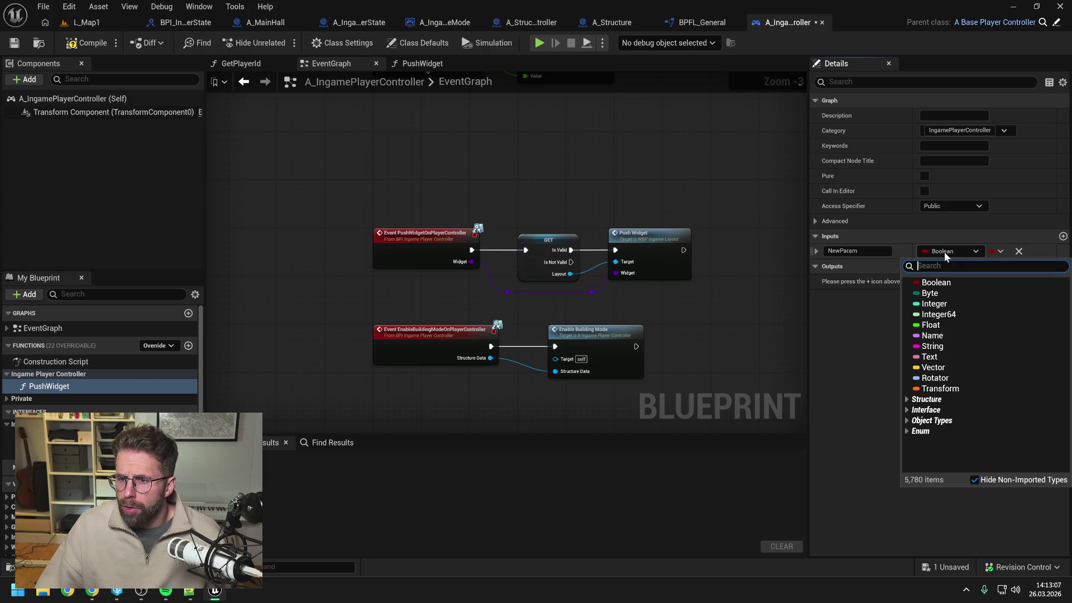
type("common")
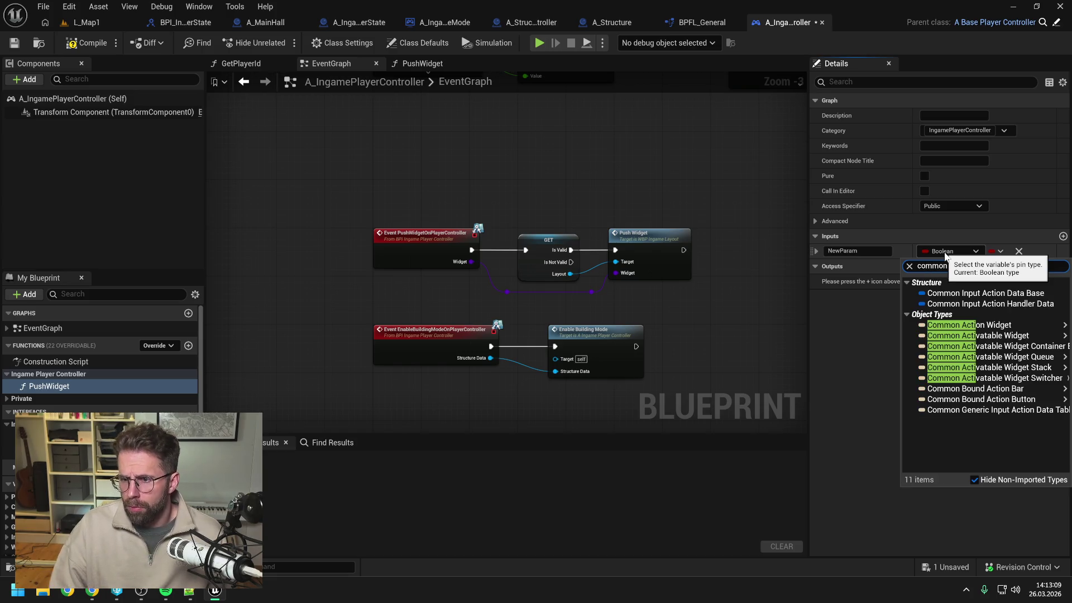
mouse_move(978, 337)
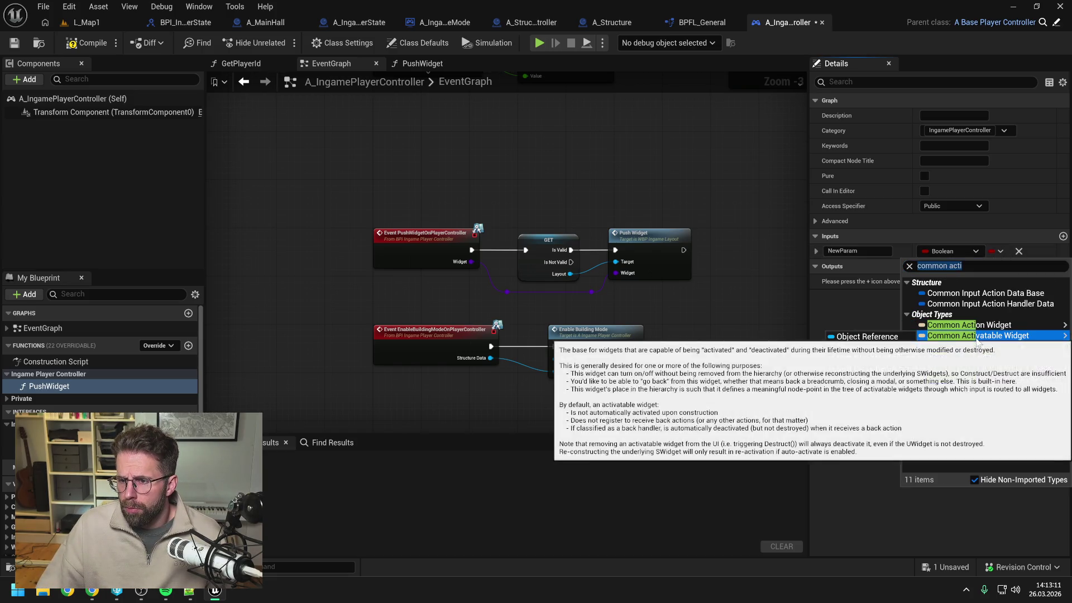
left_click(869, 337)
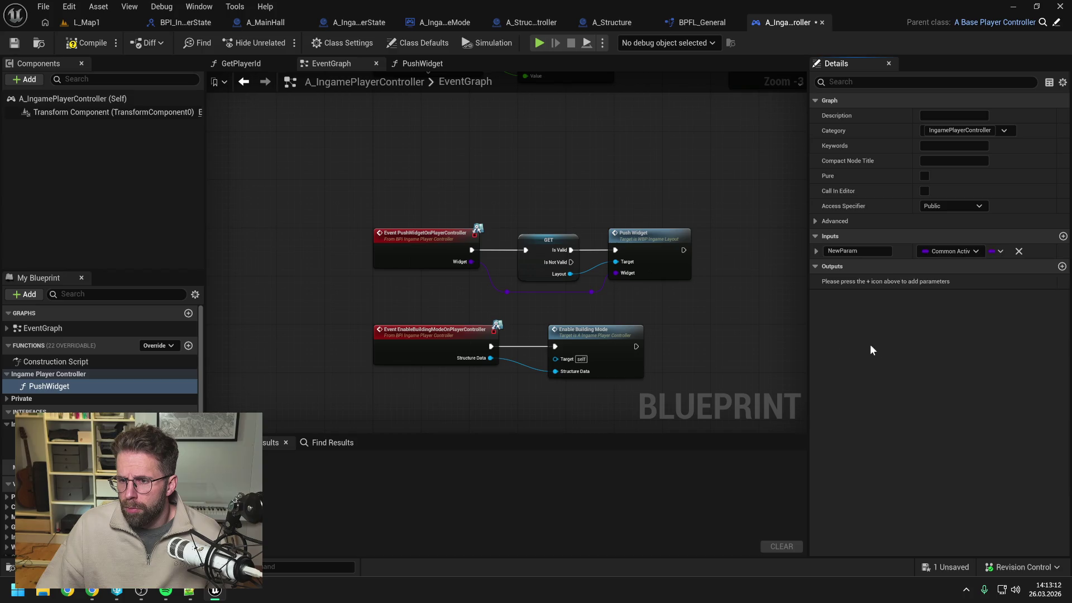
left_click(866, 251)
type("Widget")
left_click(517, 213)
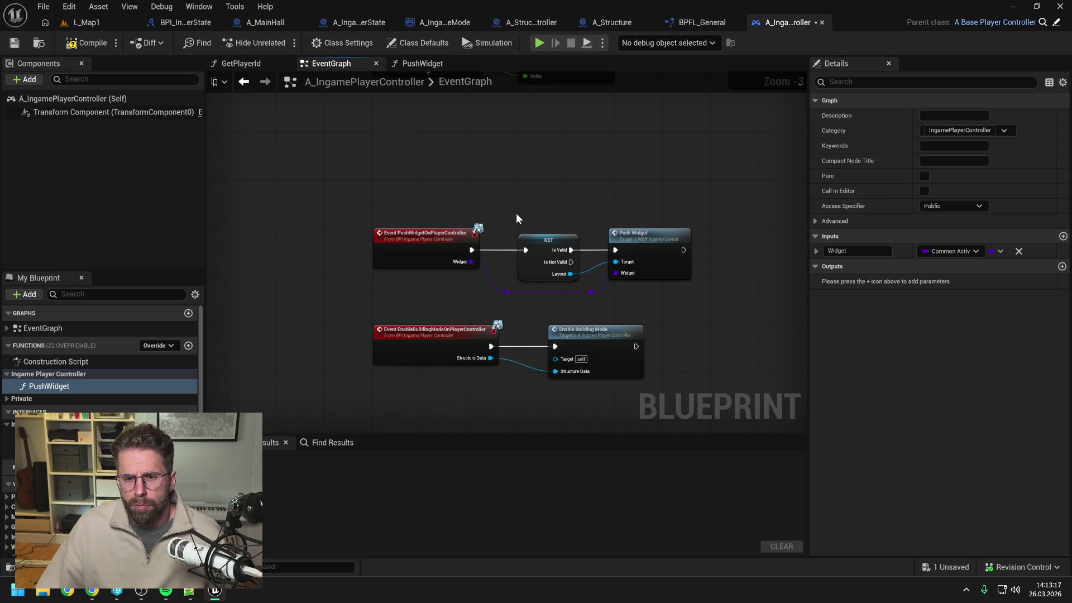
left_click_drag(489, 293, 648, 303)
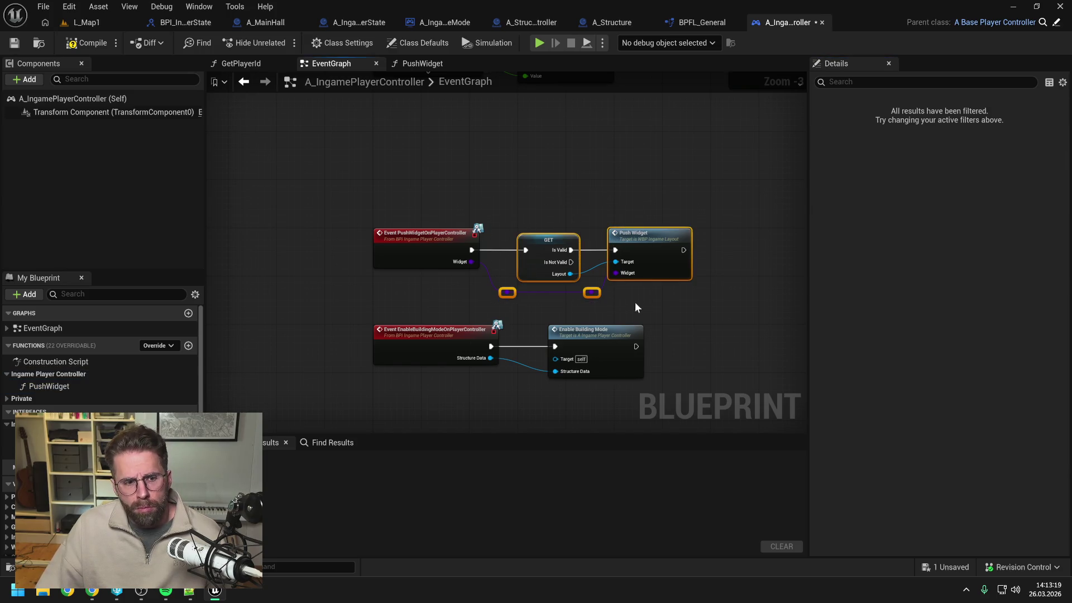
Paste GET and Push Widget into PushWidget as a pure Layout getter, wiring exec and Widget, removing reroutes
double_click(90, 386)
key("ctrl+v")
left_click(590, 301)
right_click(563, 258)
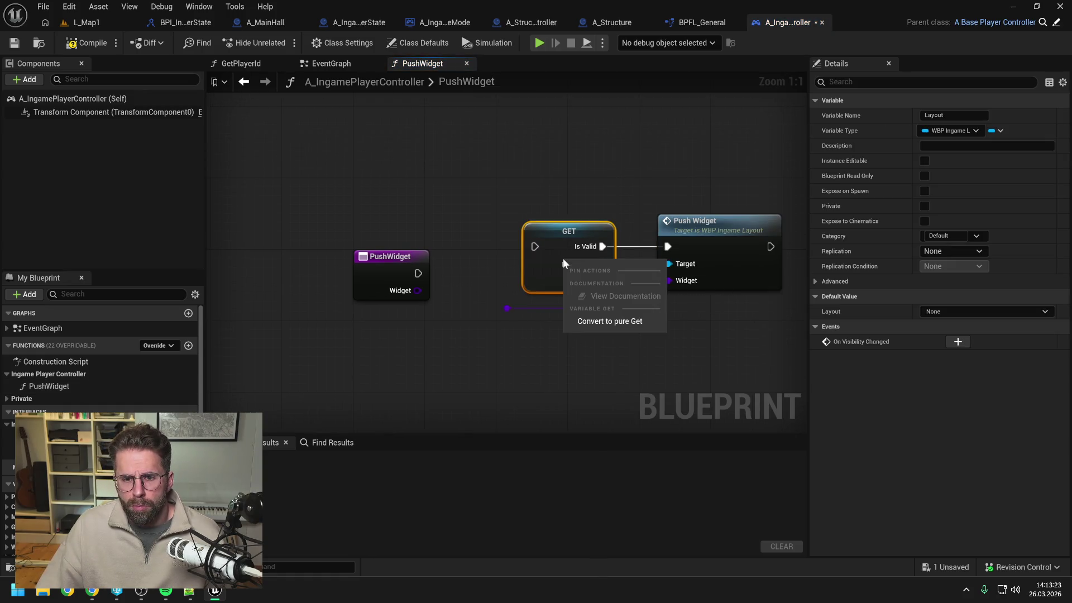
left_click(617, 320)
mouse_move(418, 273)
left_mouse_down()
mouse_move(668, 246)
mouse_move(658, 283)
mouse_move(669, 280)
left_mouse_up()
left_click_drag(492, 296, 634, 324)
key("Delete")
Tidy the Push Widget and Layout nodes, then compile and save the controller
mouse_move(715, 235)
left_mouse_down()
mouse_move(622, 279)
mouse_move(630, 266)
mouse_move(673, 257)
left_mouse_up()
mouse_move(552, 199)
left_mouse_down()
mouse_move(688, 281)
mouse_move(672, 253)
mouse_move(616, 252)
left_mouse_up()
left_click(592, 199)
left_click(464, 244)
left_click_drag(464, 241, 457, 253)
left_click(517, 198)
key("F7")
key("ctrl+s")
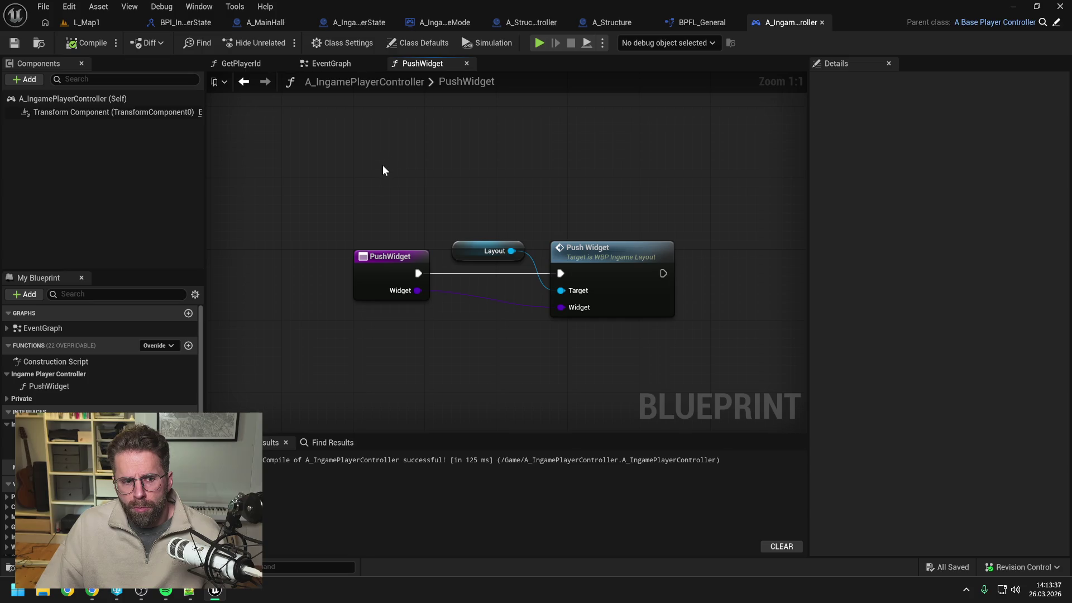
left_click(336, 63)
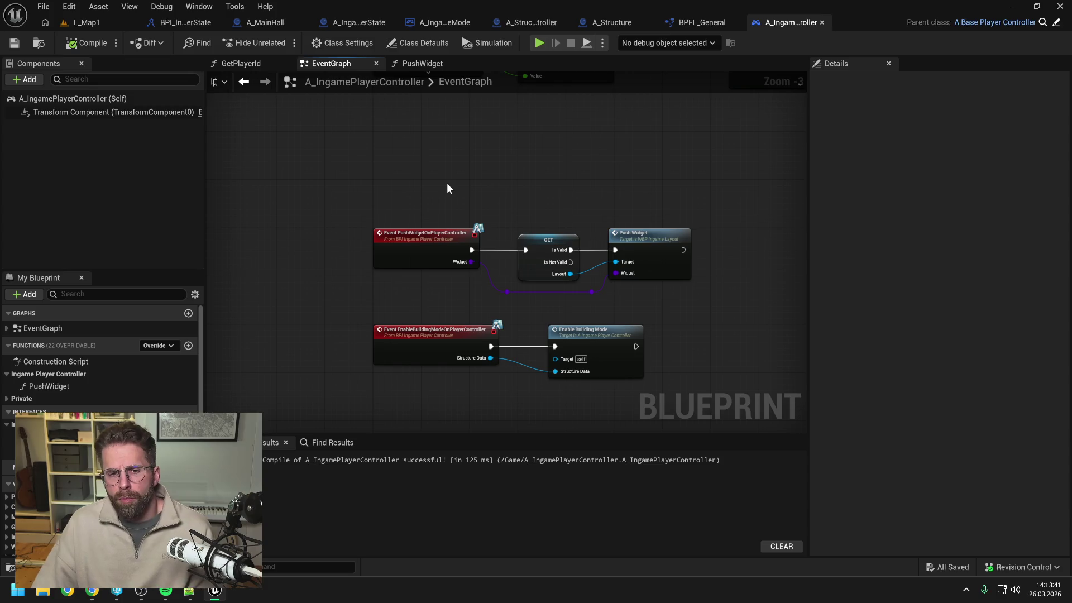
left_click(99, 45)
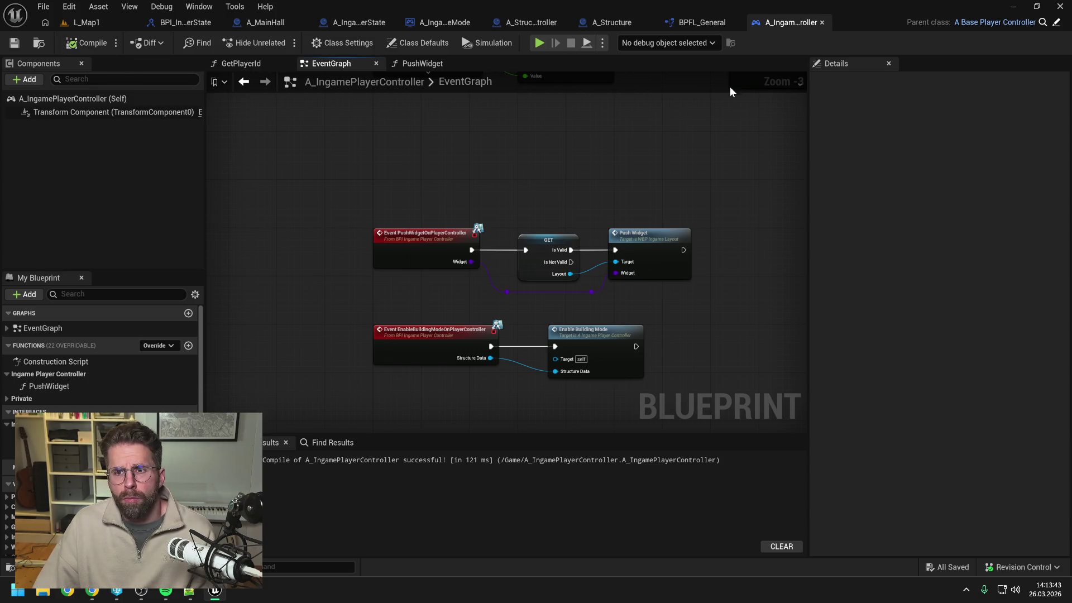